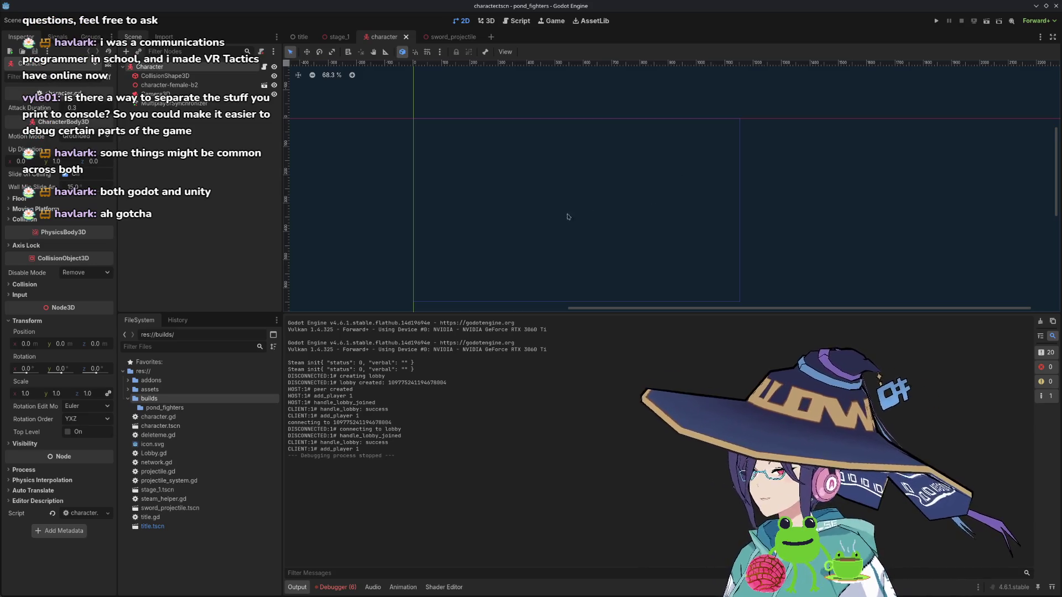
# - Show title.tscn in the 2D view, framing its persona name label, host/join buttons and lobby ID field
pyautogui.click(343, 38)
pyautogui.click(299, 36)
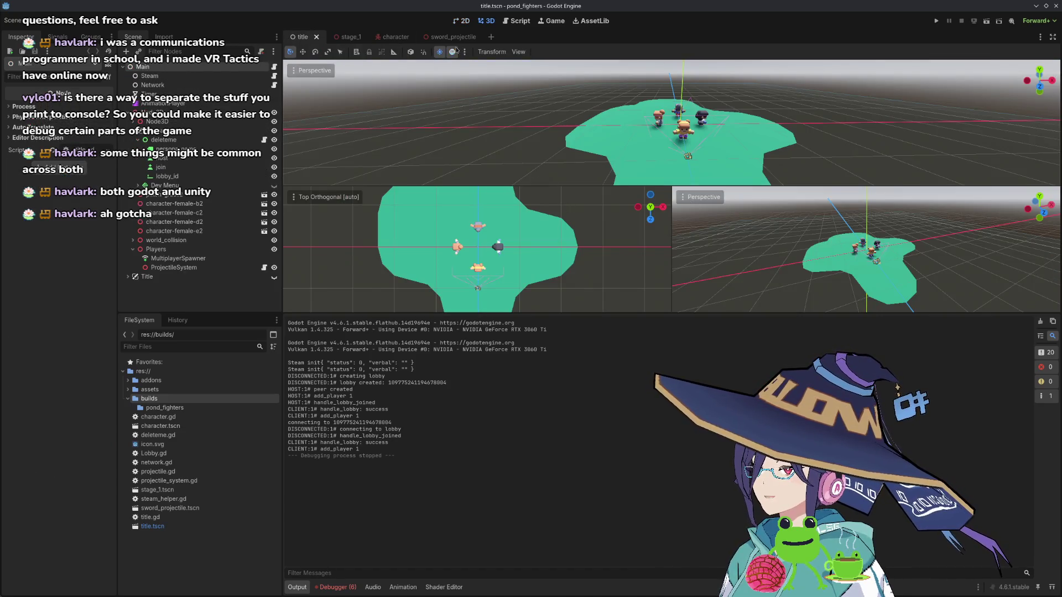
pyautogui.click(463, 21)
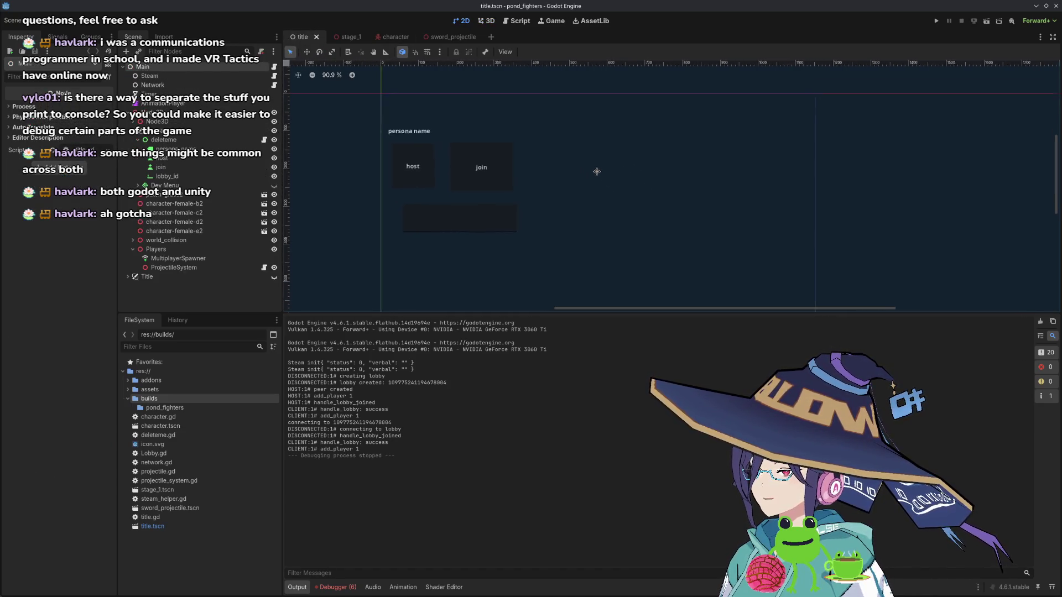
pyautogui.scroll(-1, 595, 175)
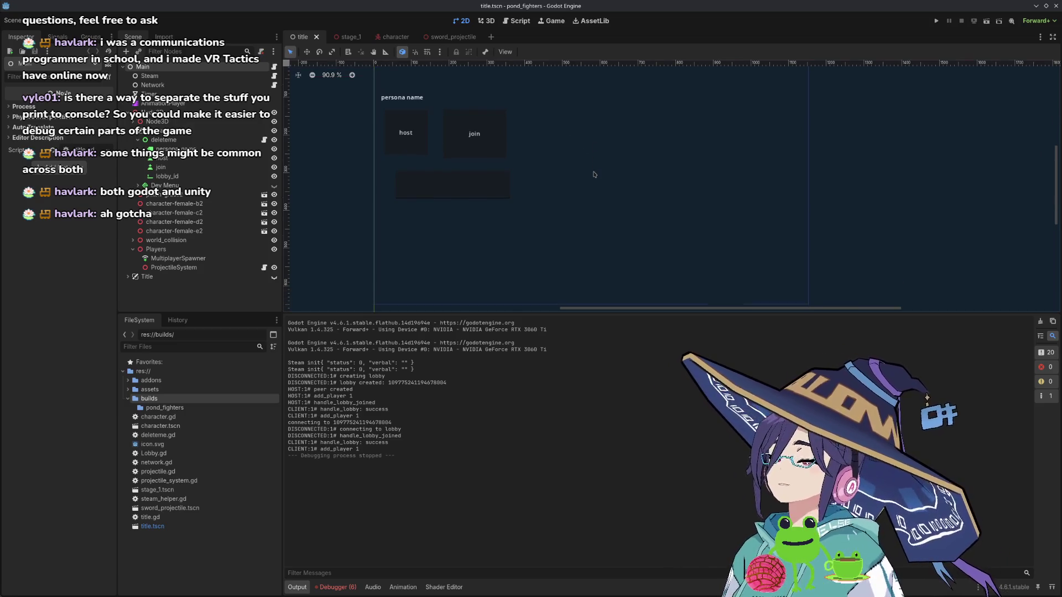
pyautogui.scroll(-2, 594, 175)
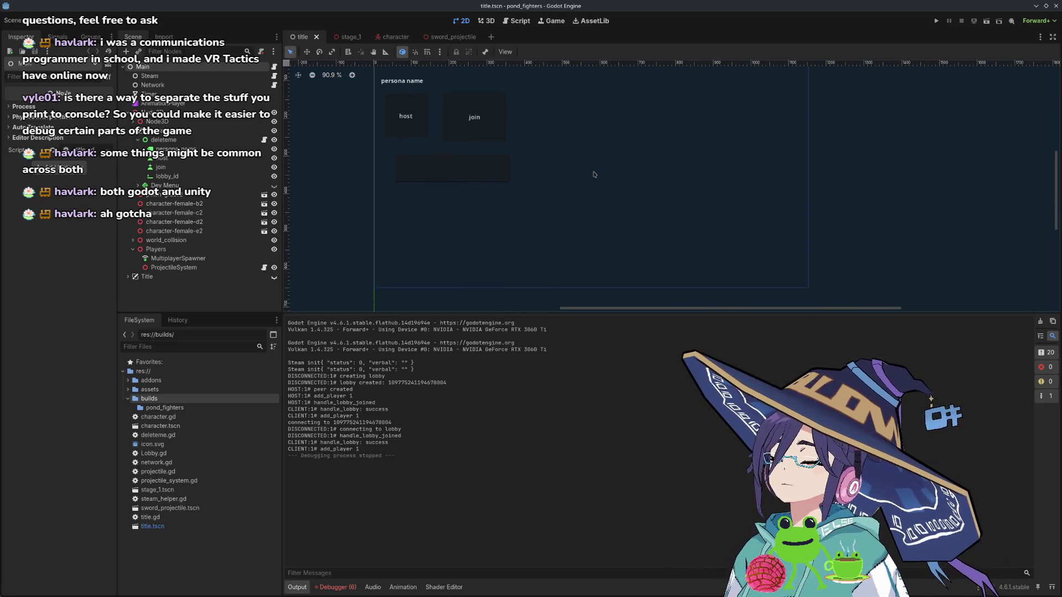
pyautogui.scroll(-5, 594, 175)
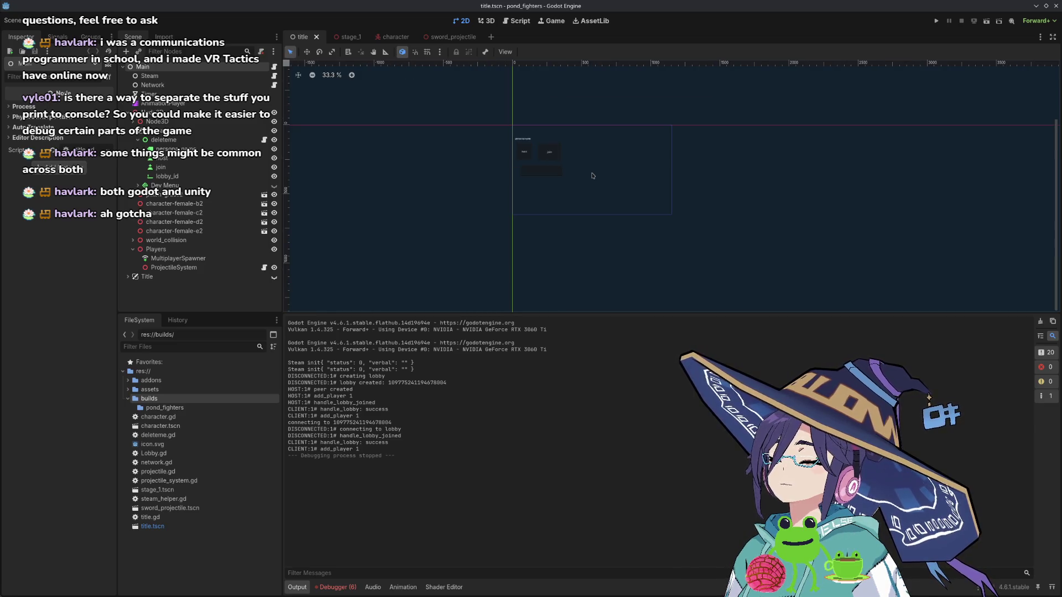
pyautogui.scroll(1, 613, 202)
pyautogui.scroll(4, 636, 206)
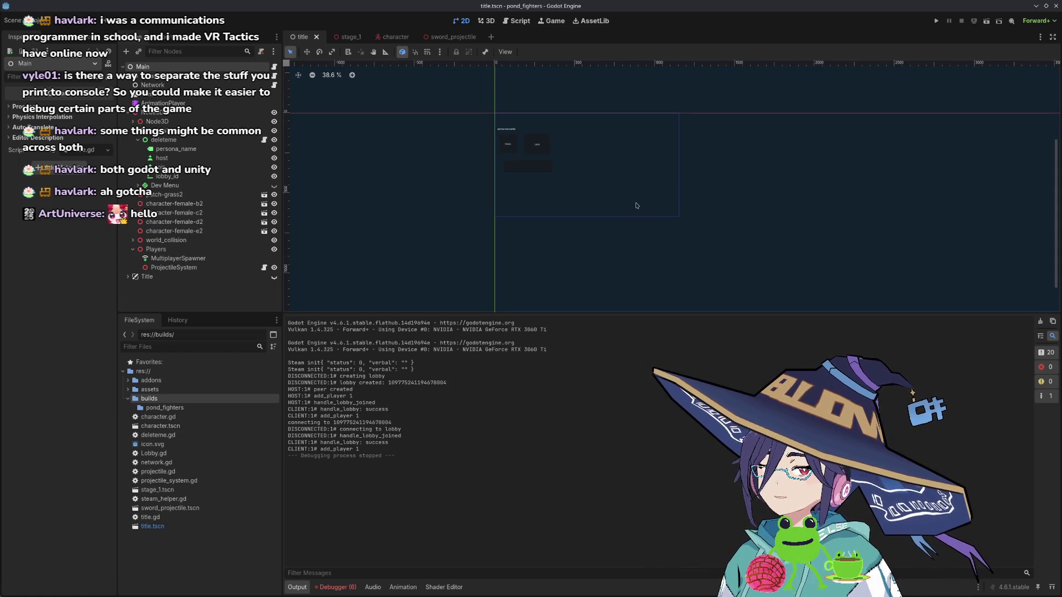
pyautogui.moveTo(577, 148); pyautogui.dragTo(550, 187)
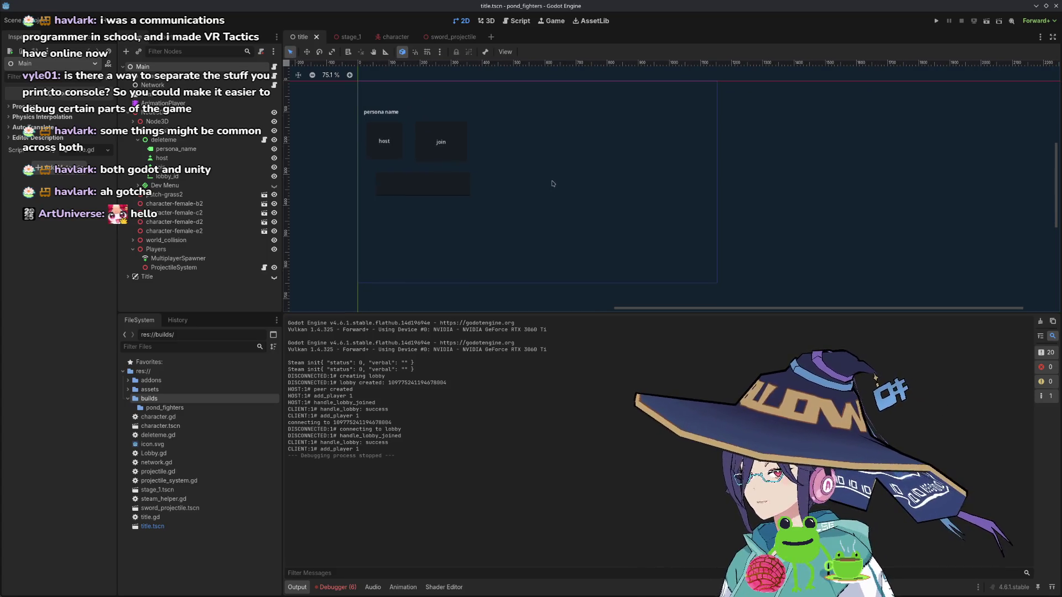
pyautogui.hscroll(2, 552, 184)
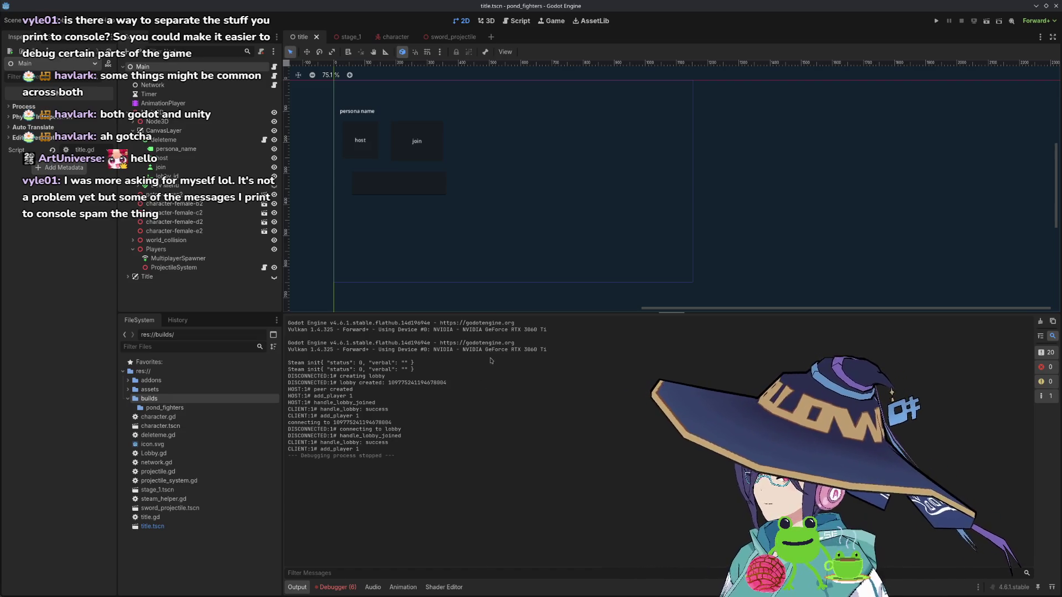
pyautogui.moveTo(293, 353)
pyautogui.mouseDown()
pyautogui.moveTo(390, 459)
pyautogui.moveTo(424, 450)
pyautogui.mouseUp()
pyautogui.click(423, 450)
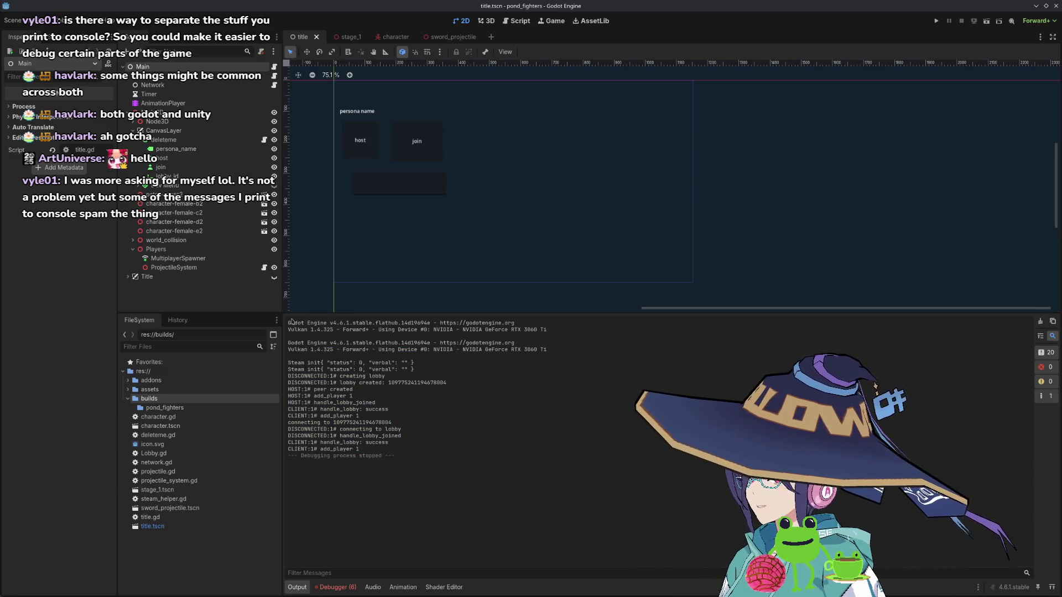
pyautogui.moveTo(289, 324); pyautogui.dragTo(588, 349)
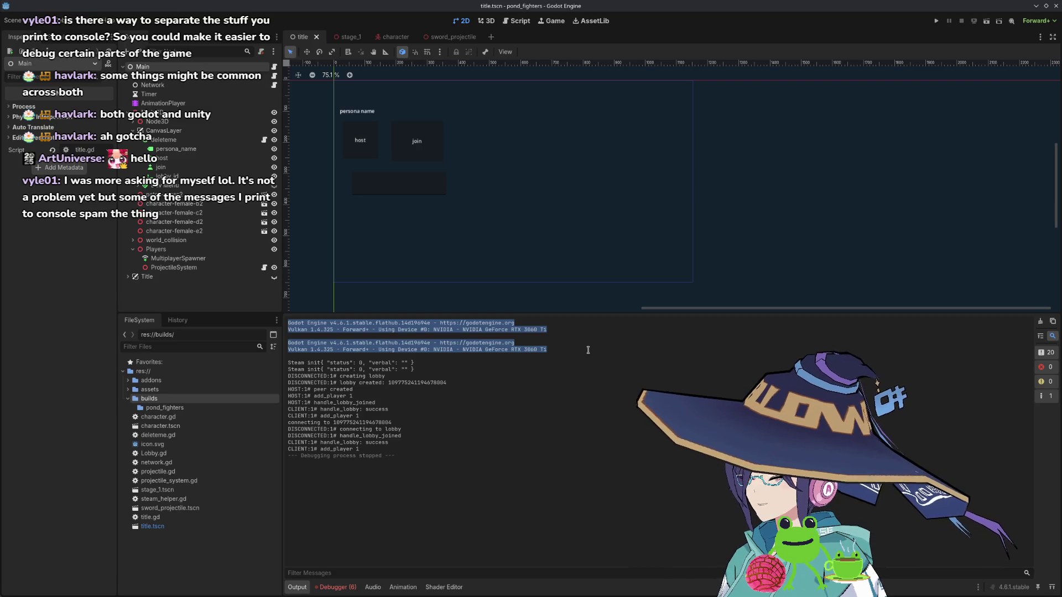
pyautogui.click(313, 362)
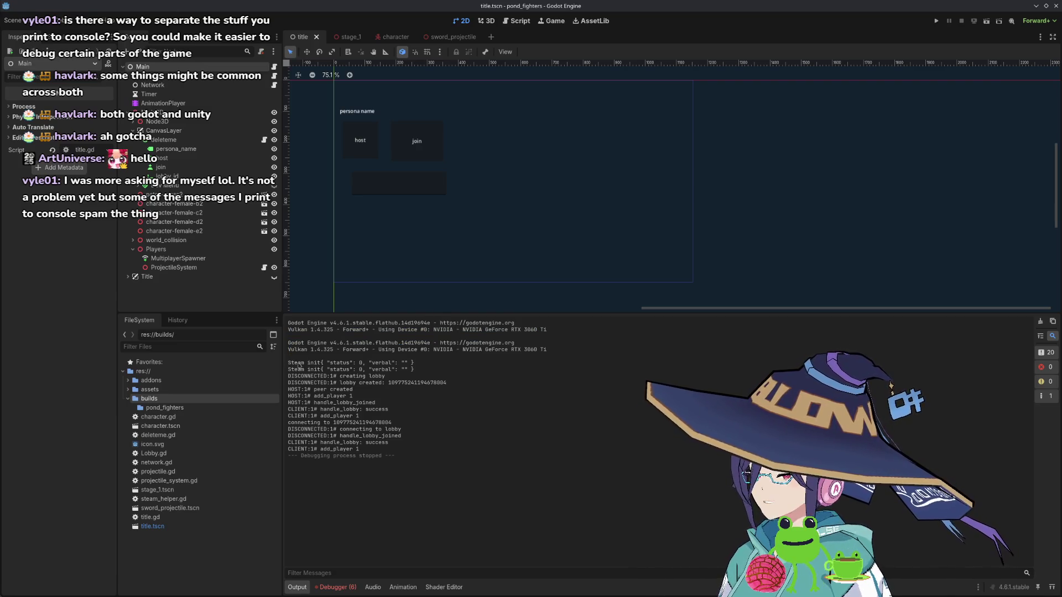
pyautogui.moveTo(287, 378); pyautogui.dragTo(339, 378)
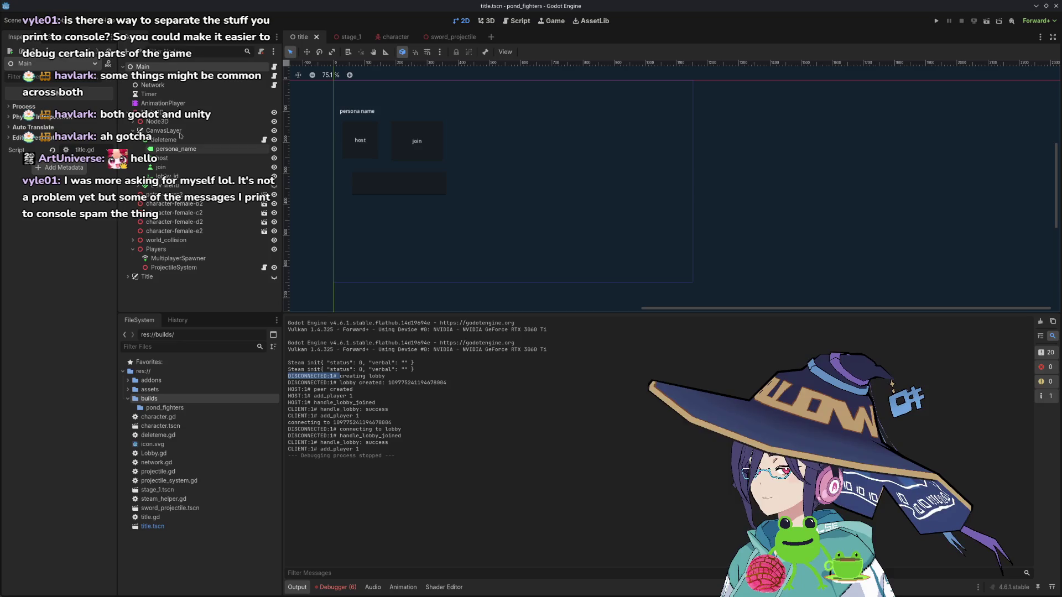
pyautogui.scroll(1, 466, 123)
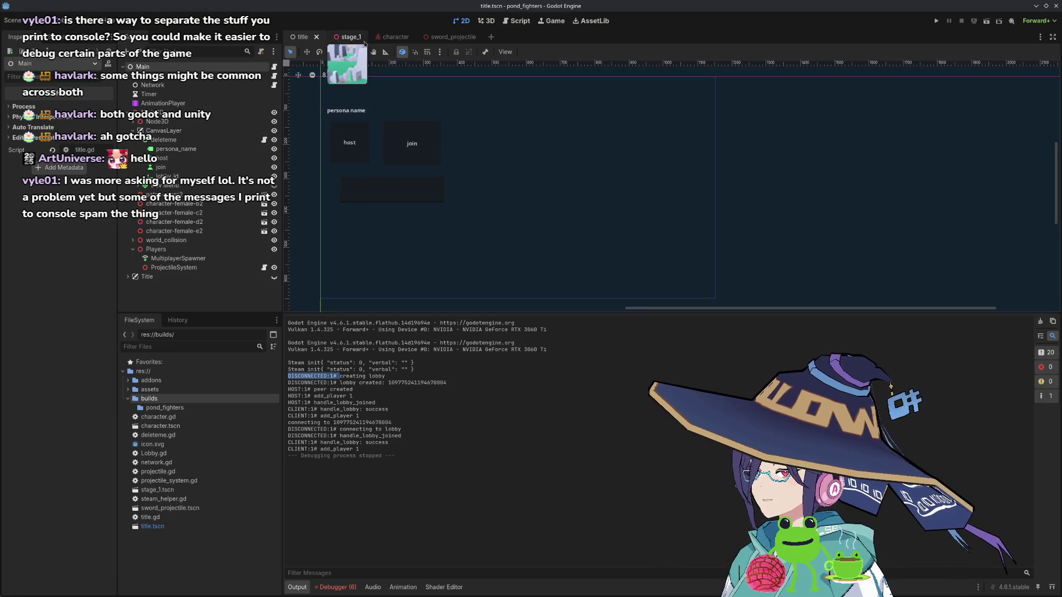
# - Paste stage_1's world_settings under the title scene's Node3D, save, and return to 2D
pyautogui.click(352, 37)
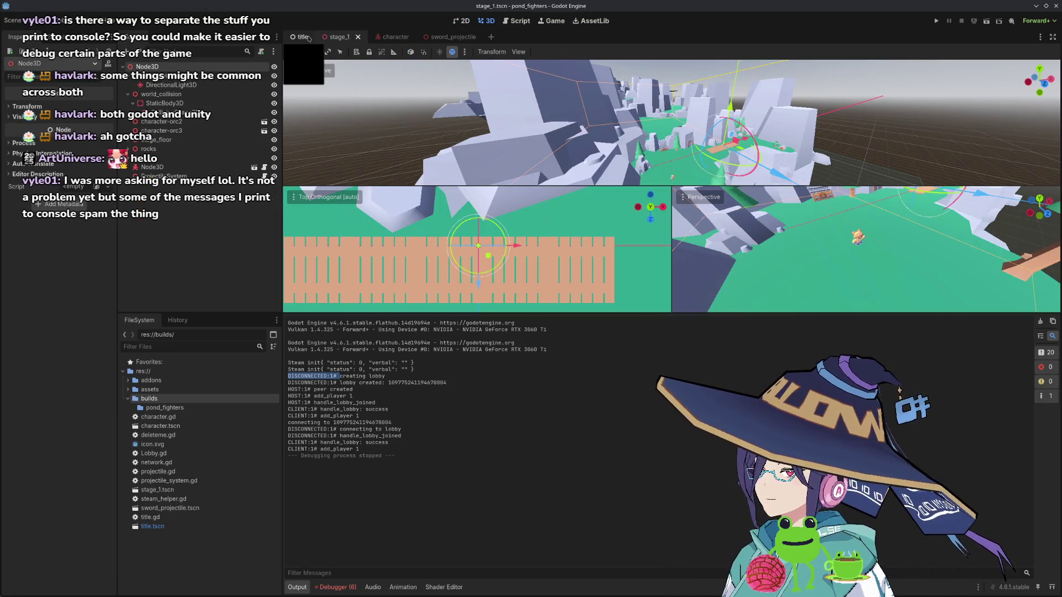
pyautogui.click(301, 37)
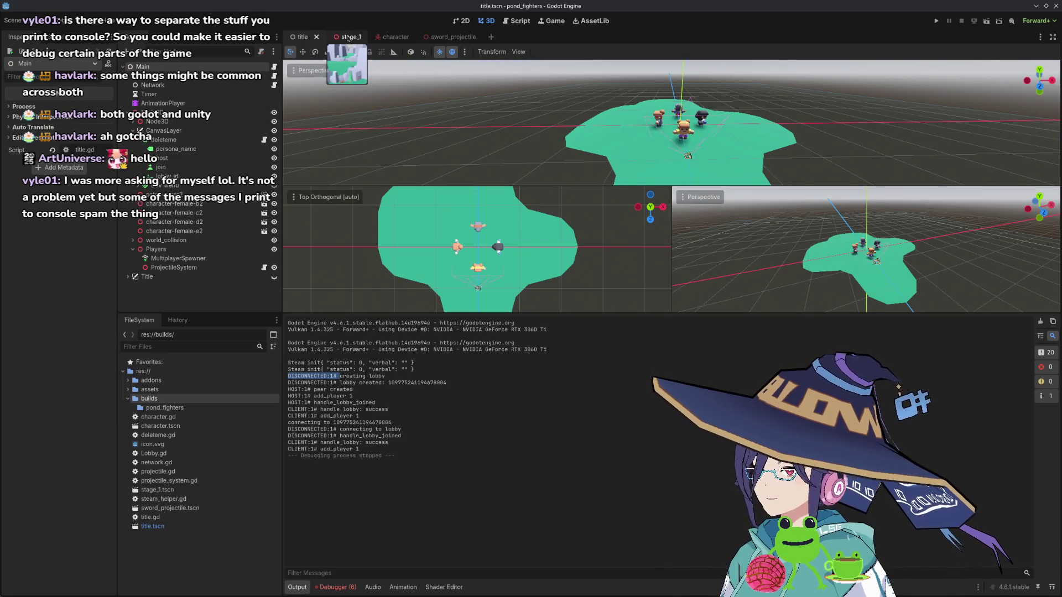
pyautogui.click(350, 39)
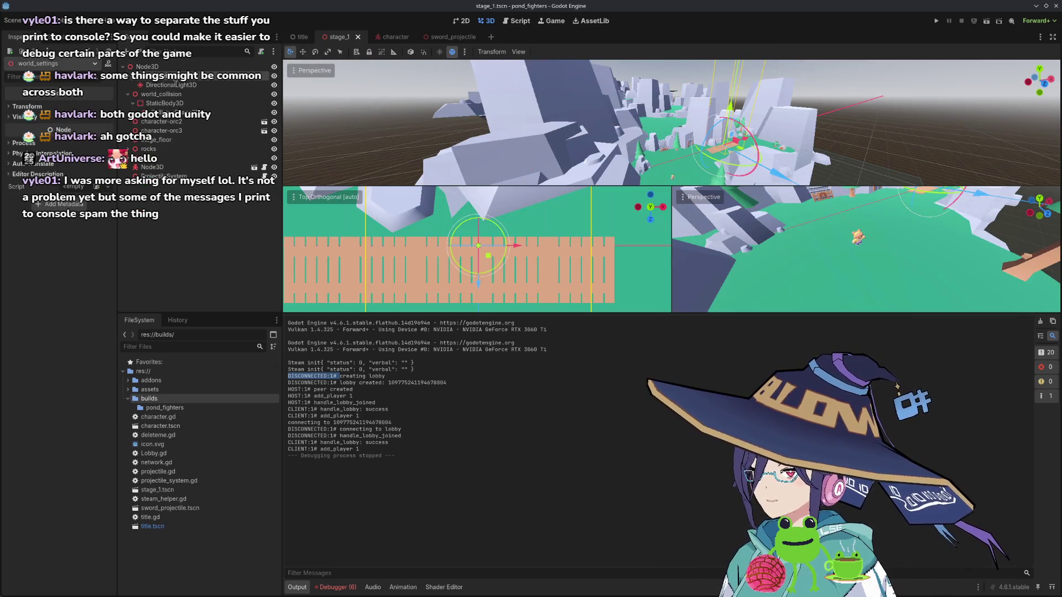
pyautogui.click(305, 37)
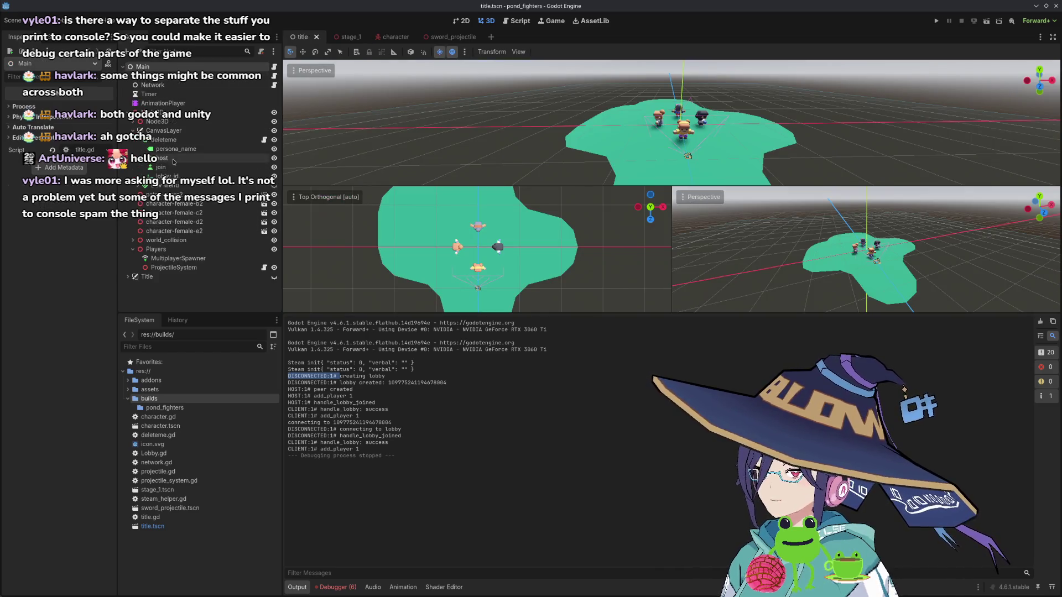
pyautogui.click(175, 123)
pyautogui.hotkey('ctrl', 'v')
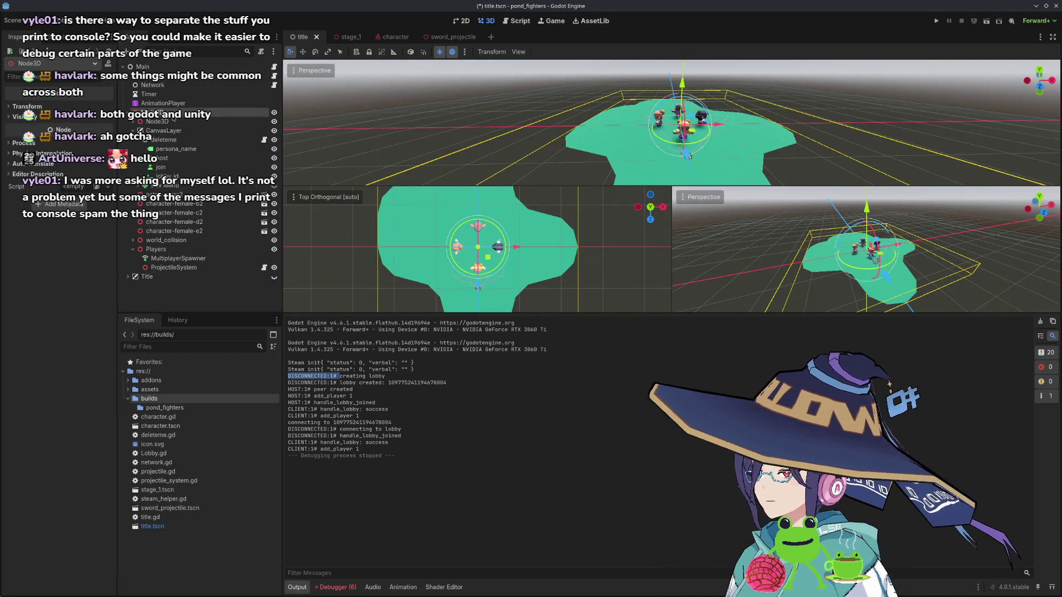
pyautogui.hotkey('ctrl', 's')
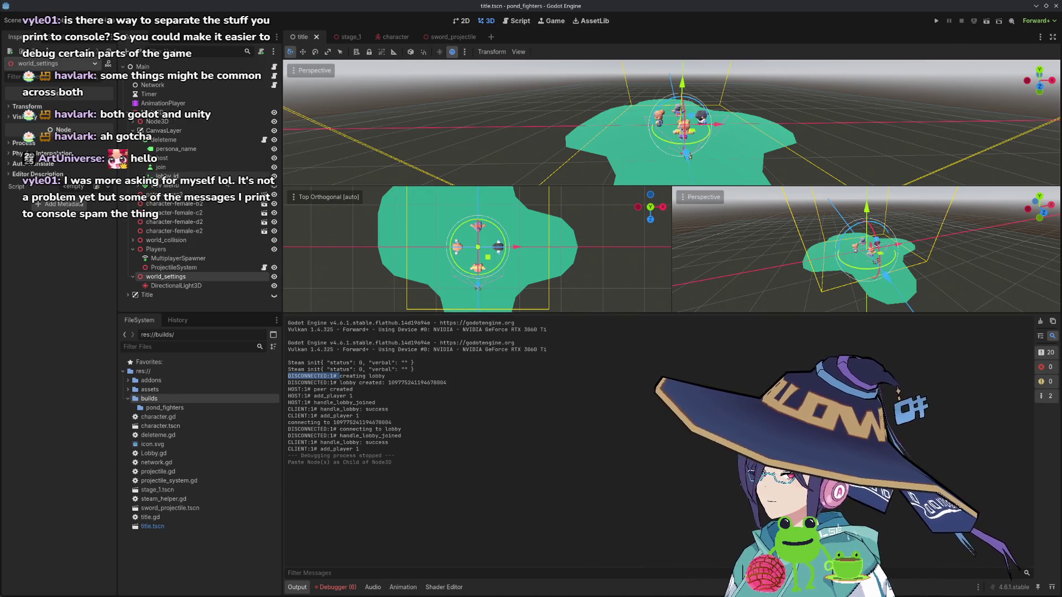
pyautogui.click(461, 21)
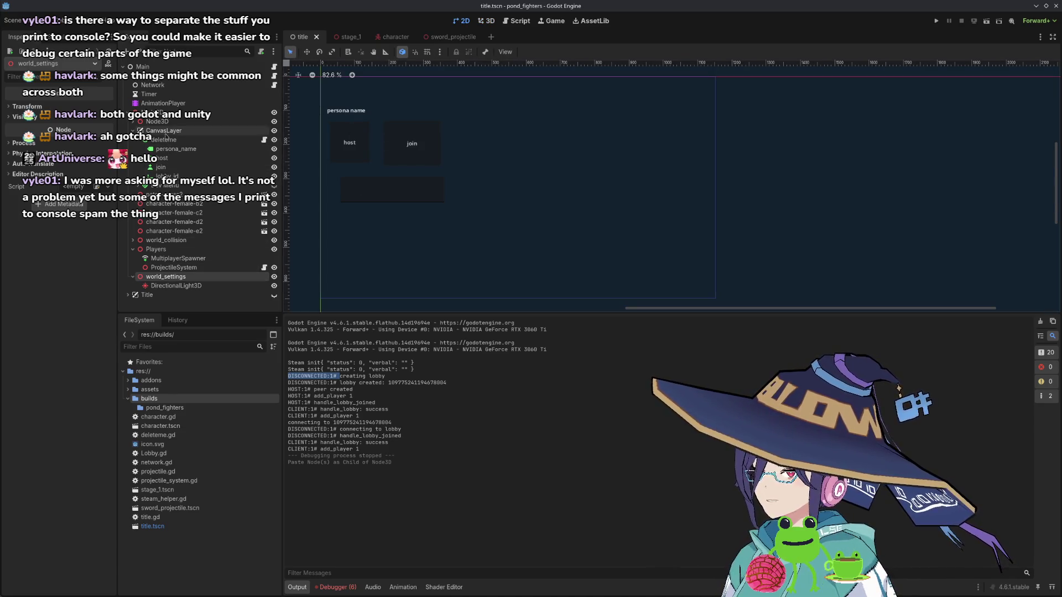
# - Add a Label node as a child of deleteme, found by searching 'text'
pyautogui.click(163, 139)
pyautogui.rightClick(176, 141)
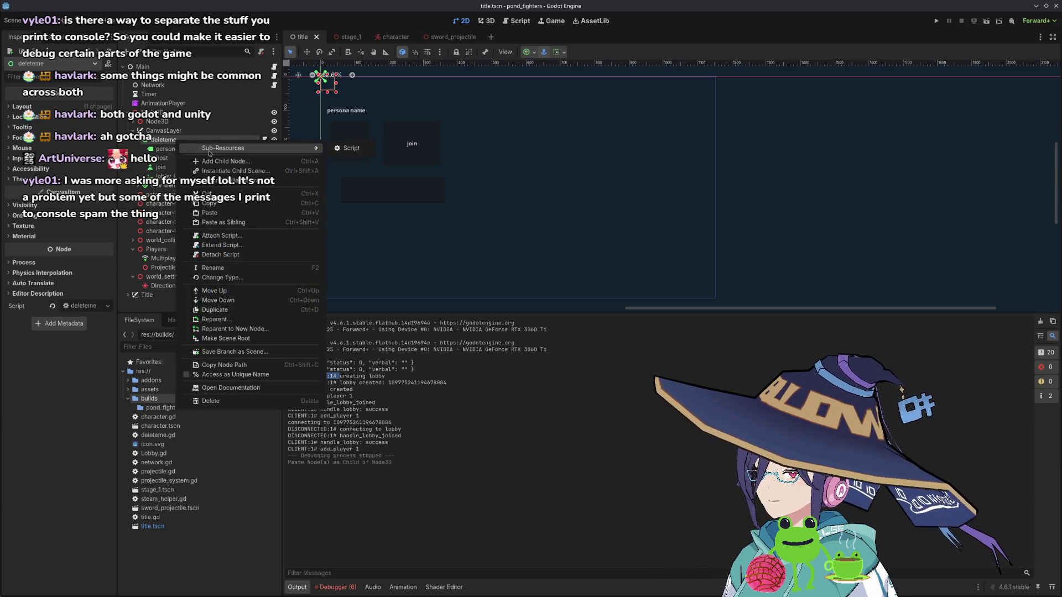
pyautogui.click(216, 163)
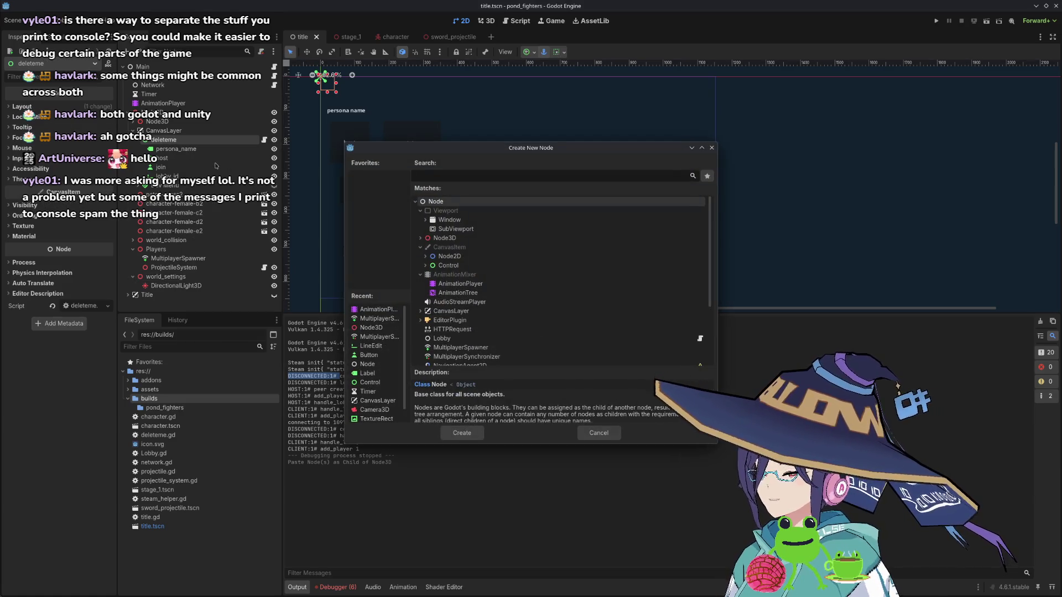
pyautogui.write('text')
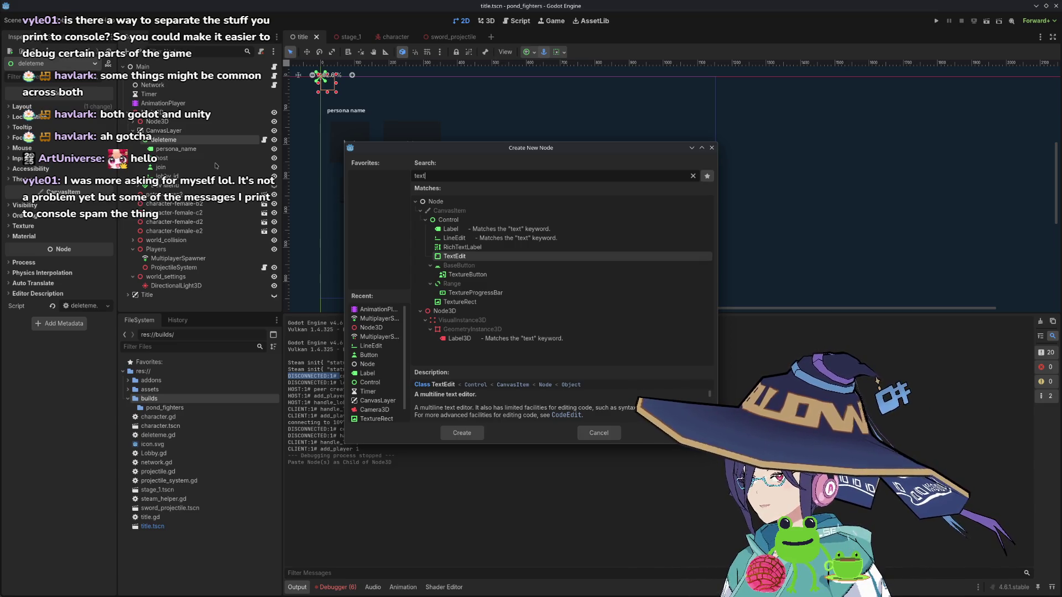
pyautogui.click(494, 230)
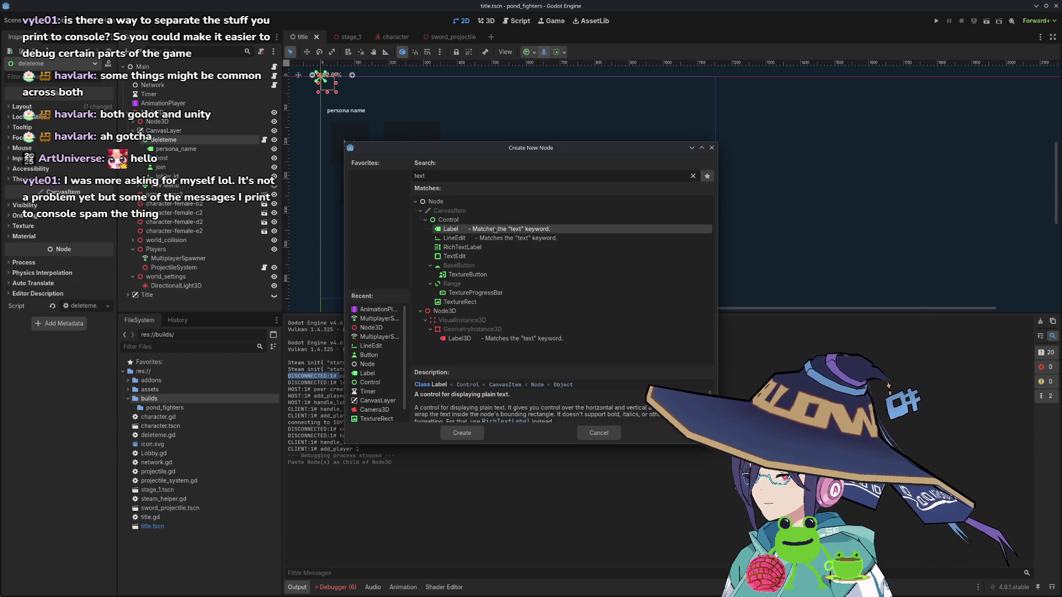
pyautogui.click(461, 434)
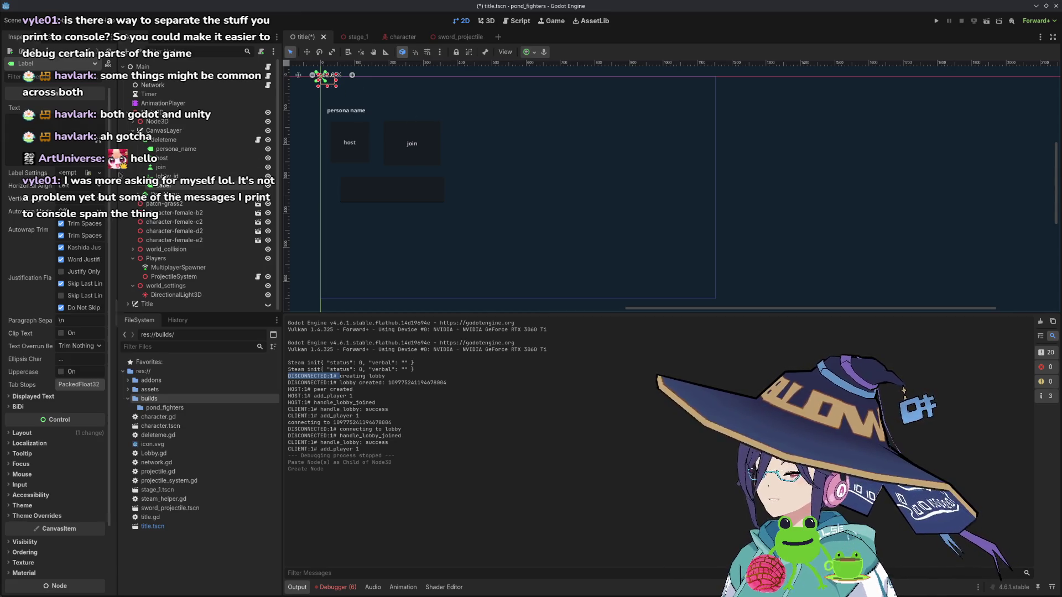
# - Switch the Label to anchors layout, anchor it Right Wide, and move it under CanvasLayer
pyautogui.moveTo(337, 88)
pyautogui.mouseDown()
pyautogui.moveTo(593, 183)
pyautogui.moveTo(445, 106)
pyautogui.moveTo(488, 100)
pyautogui.mouseUp()
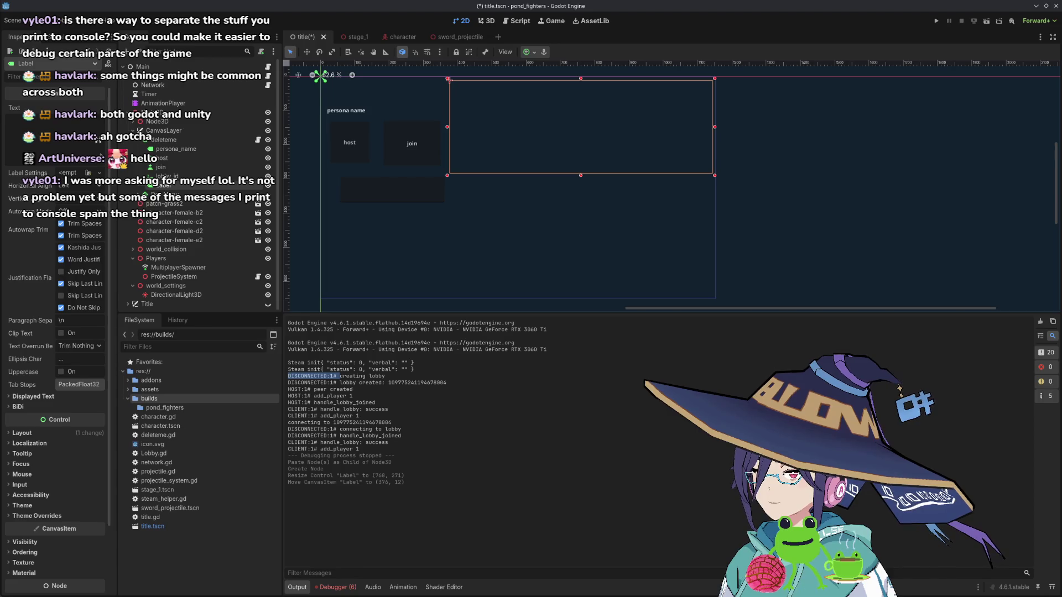
pyautogui.click(22, 433)
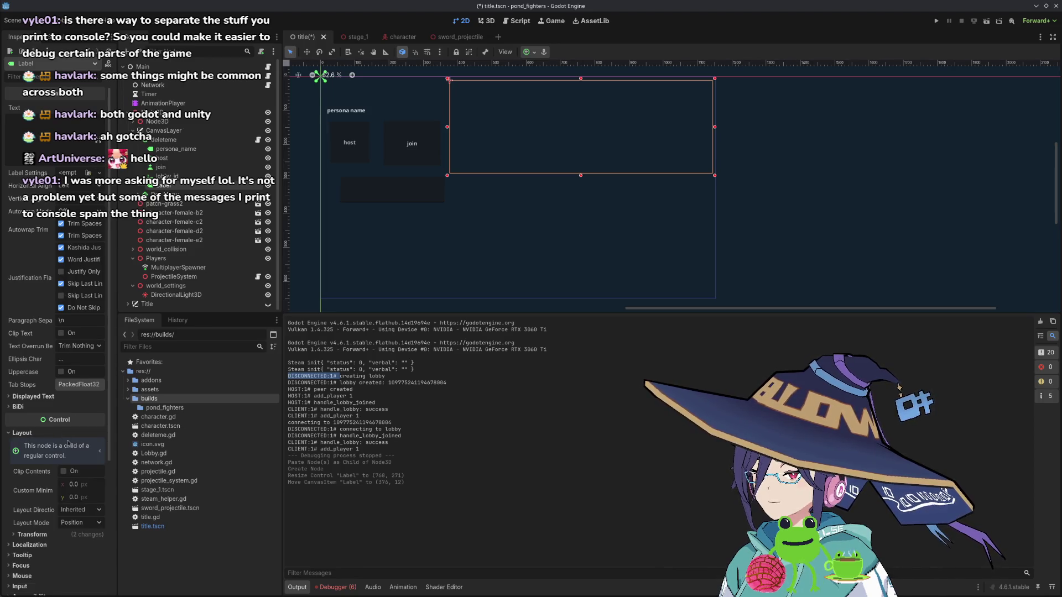
pyautogui.scroll(-3, 78, 486)
pyautogui.click(90, 398)
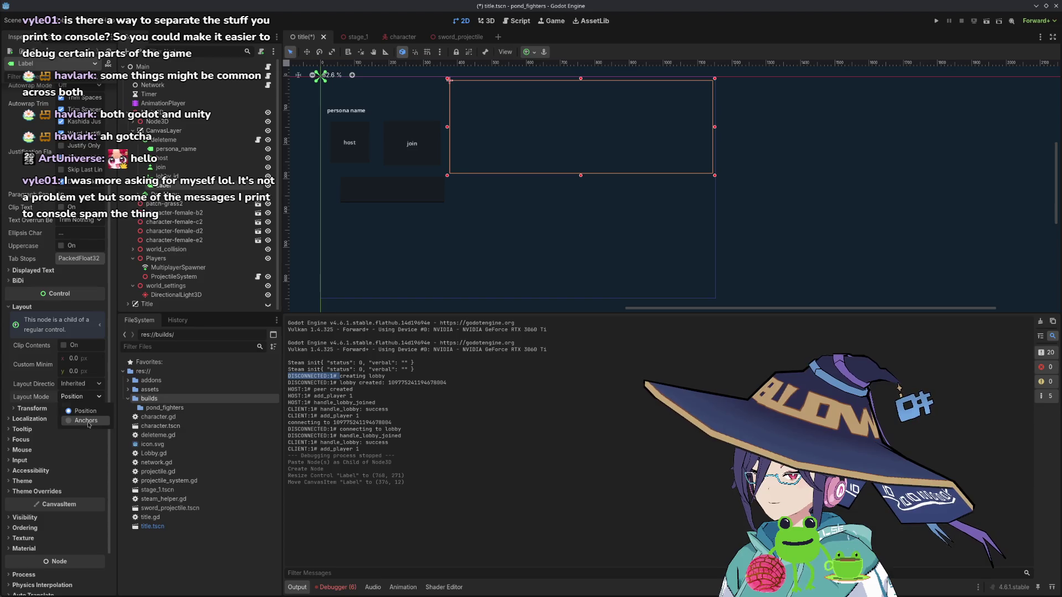
pyautogui.click(88, 422)
pyautogui.click(96, 411)
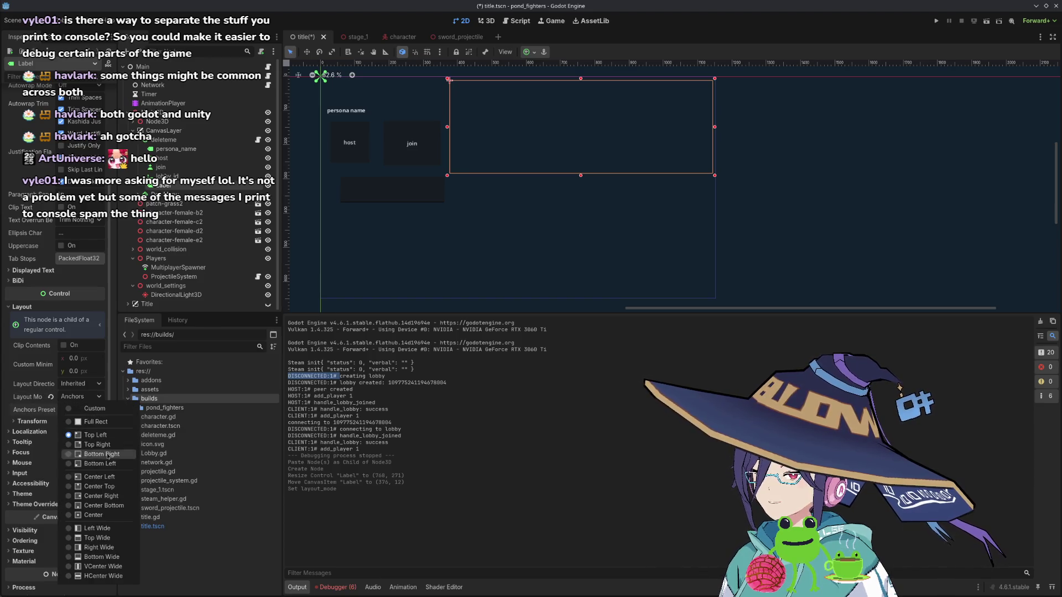
pyautogui.click(91, 543)
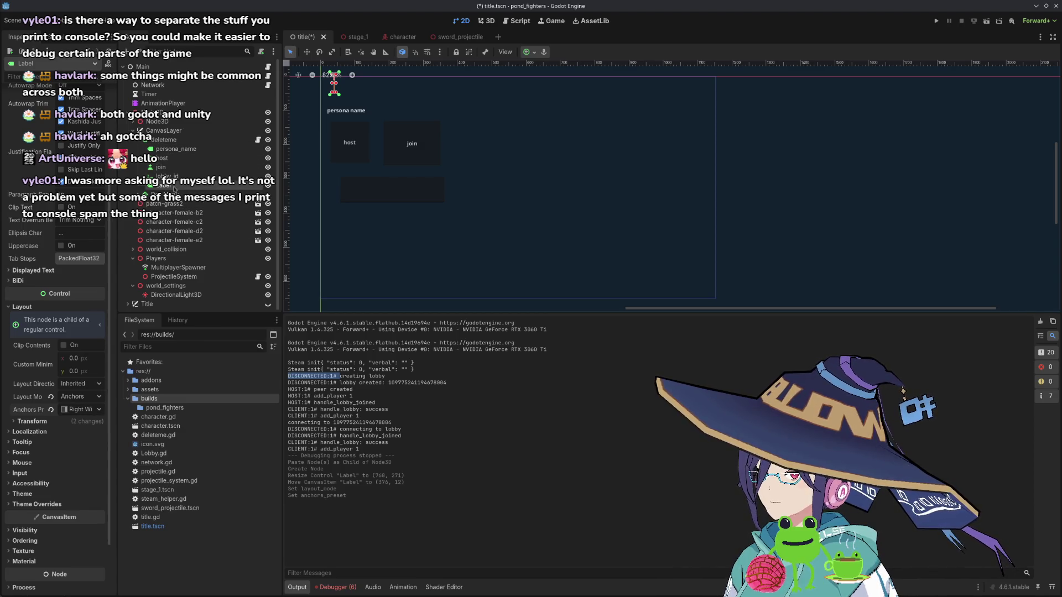
pyautogui.moveTo(173, 189); pyautogui.dragTo(178, 136)
# - Reapply Full Rect then Right Wide, and drag the left edge to reach 411×648
pyautogui.moveTo(334, 188); pyautogui.dragTo(716, 196)
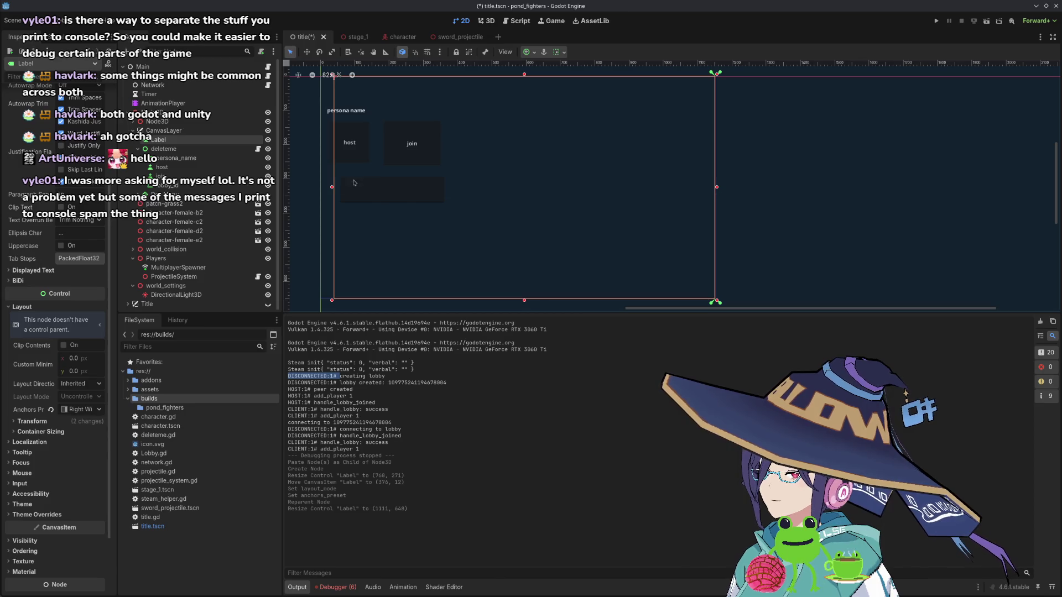
pyautogui.click(100, 411)
pyautogui.click(96, 422)
pyautogui.click(100, 410)
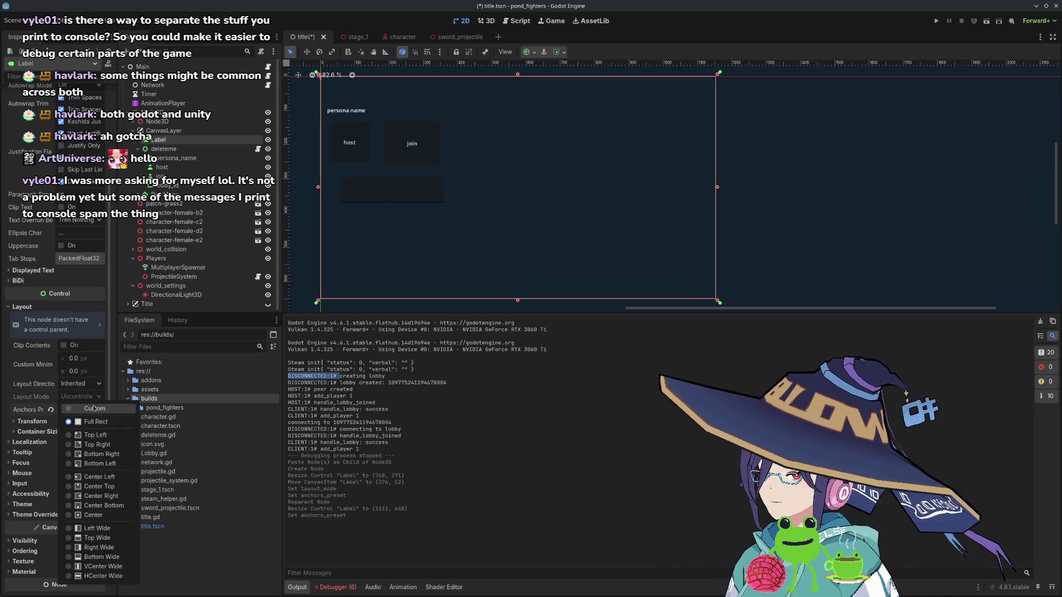
pyautogui.click(99, 548)
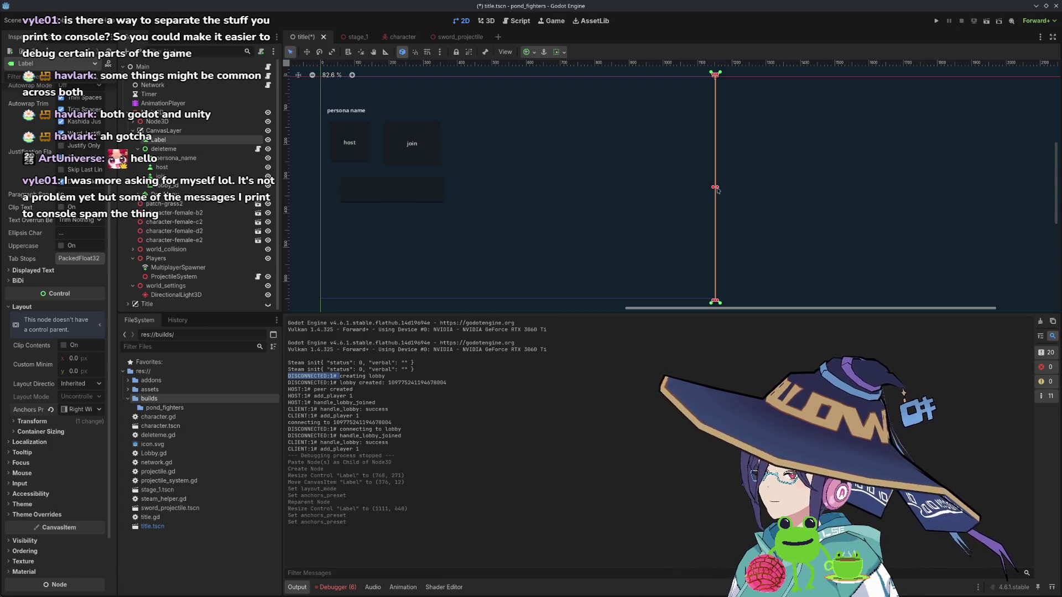
pyautogui.moveTo(717, 188); pyautogui.dragTo(572, 188)
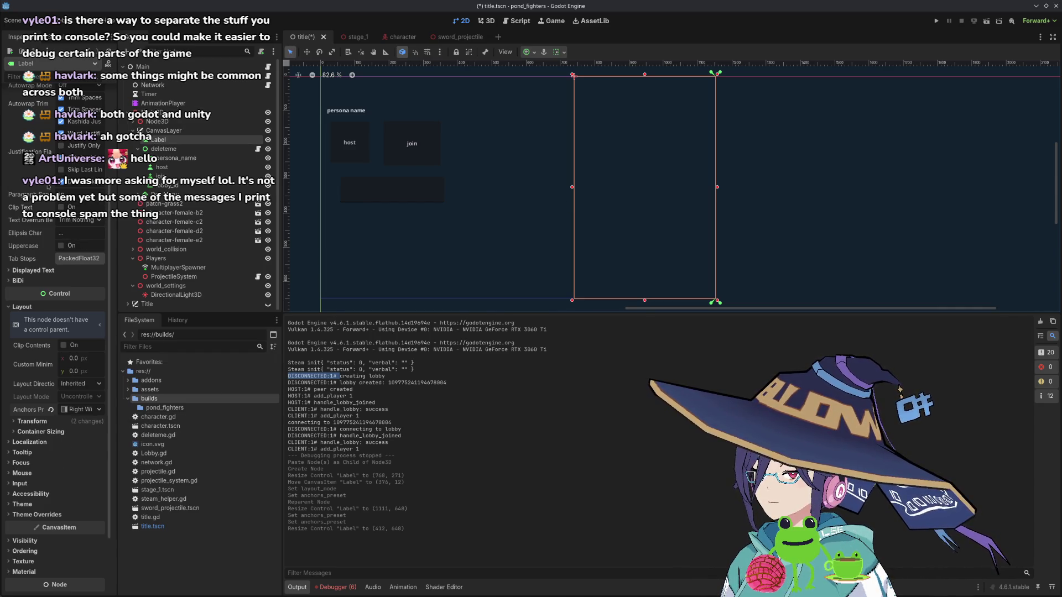
# - Assign a New Theme to the Label's Theme property in the Inspector
pyautogui.scroll(5, 52, 187)
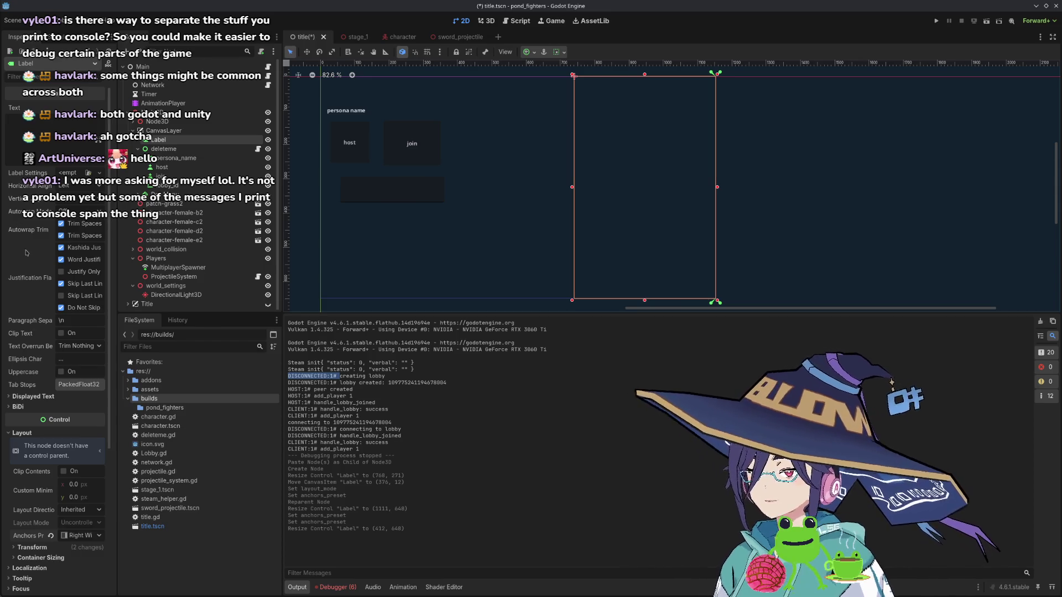
pyautogui.scroll(-3, 39, 388)
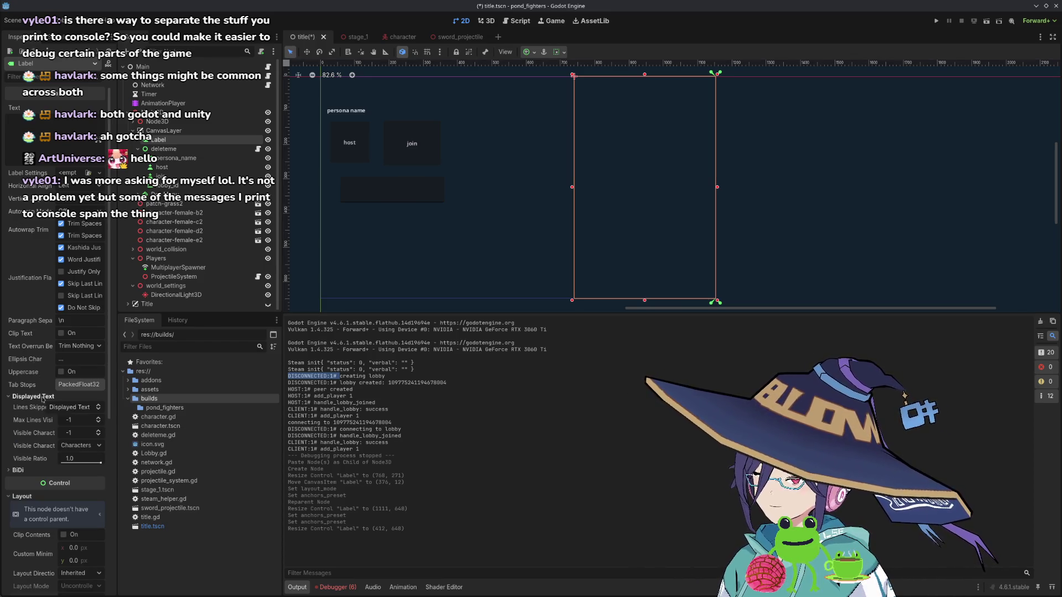
pyautogui.click(45, 335)
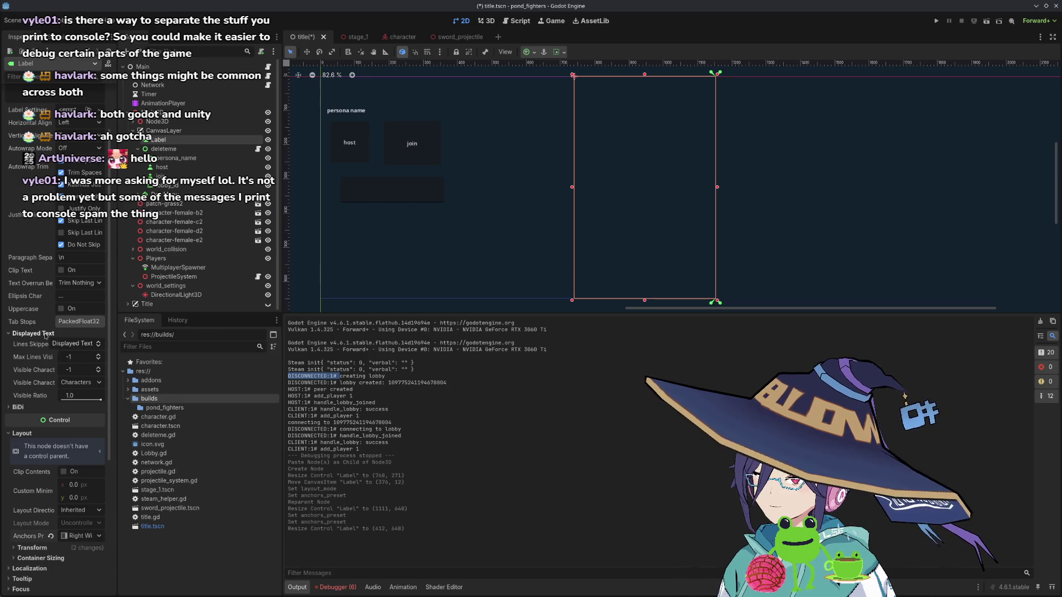
pyautogui.click(45, 334)
pyautogui.scroll(-5, 45, 340)
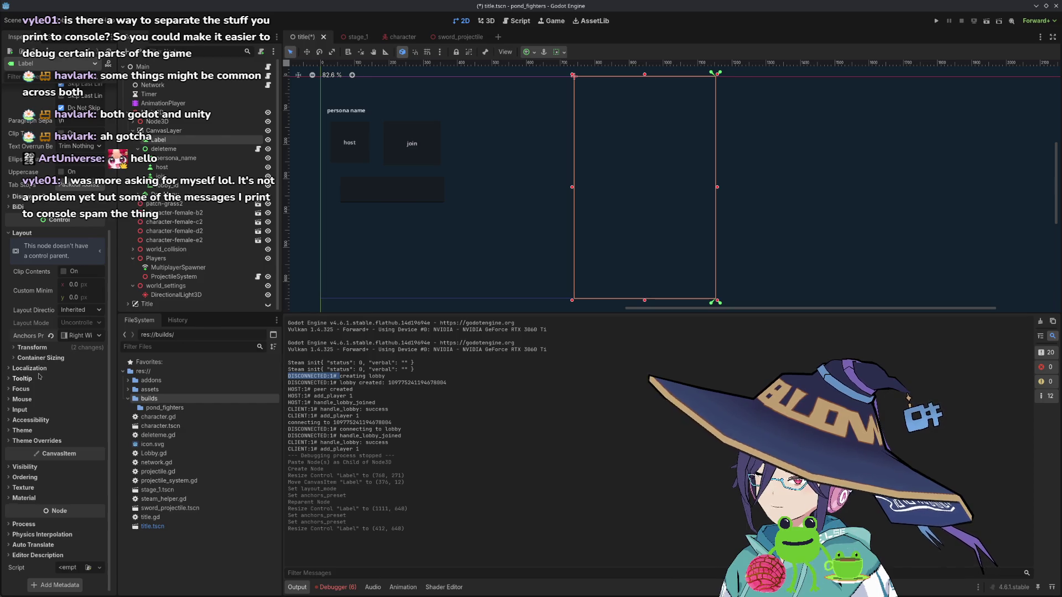
pyautogui.click(45, 431)
pyautogui.click(100, 440)
pyautogui.click(69, 456)
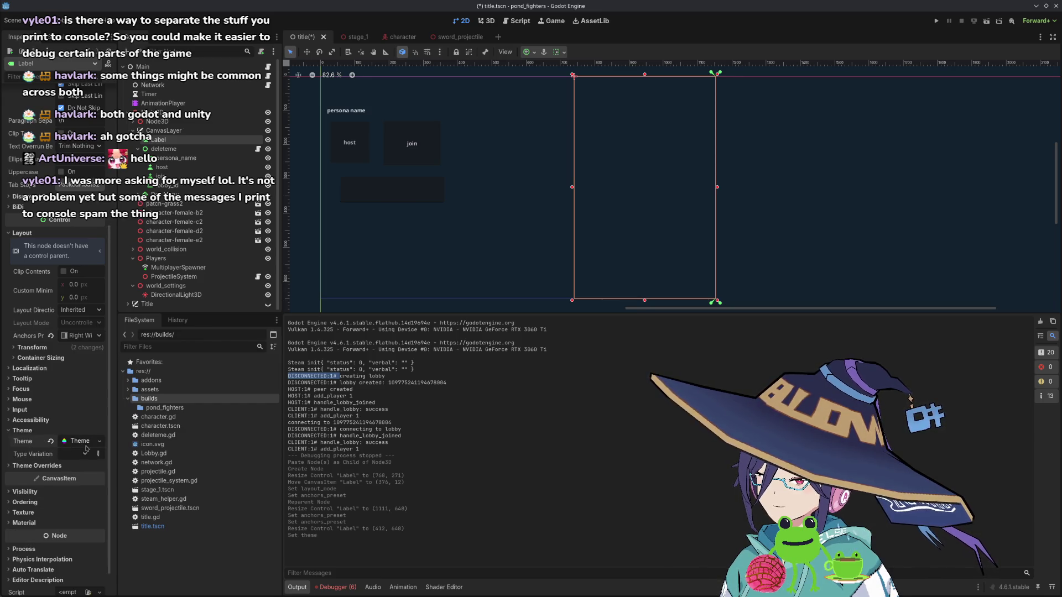
# - Open the new theme in the Theme editor and reselect the Label node
pyautogui.click(83, 442)
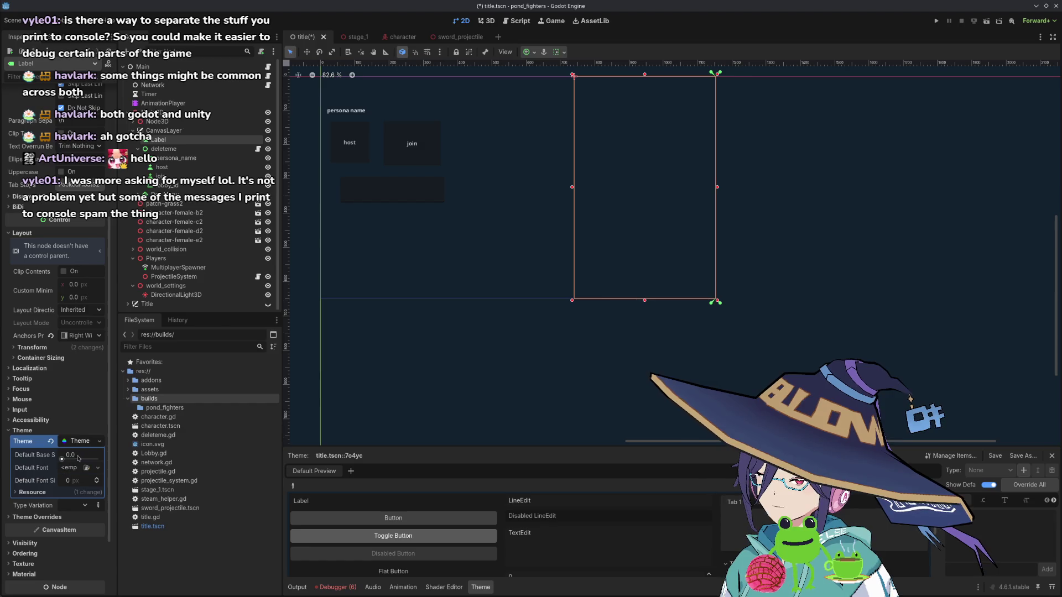
pyautogui.click(48, 432)
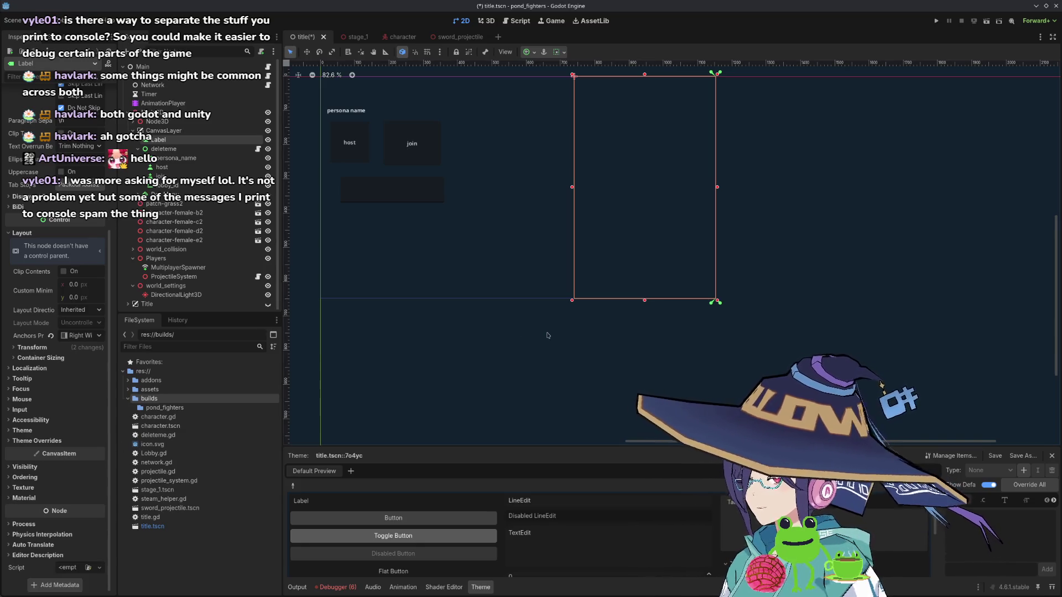
pyautogui.scroll(1, 624, 222)
pyautogui.scroll(-1, 624, 221)
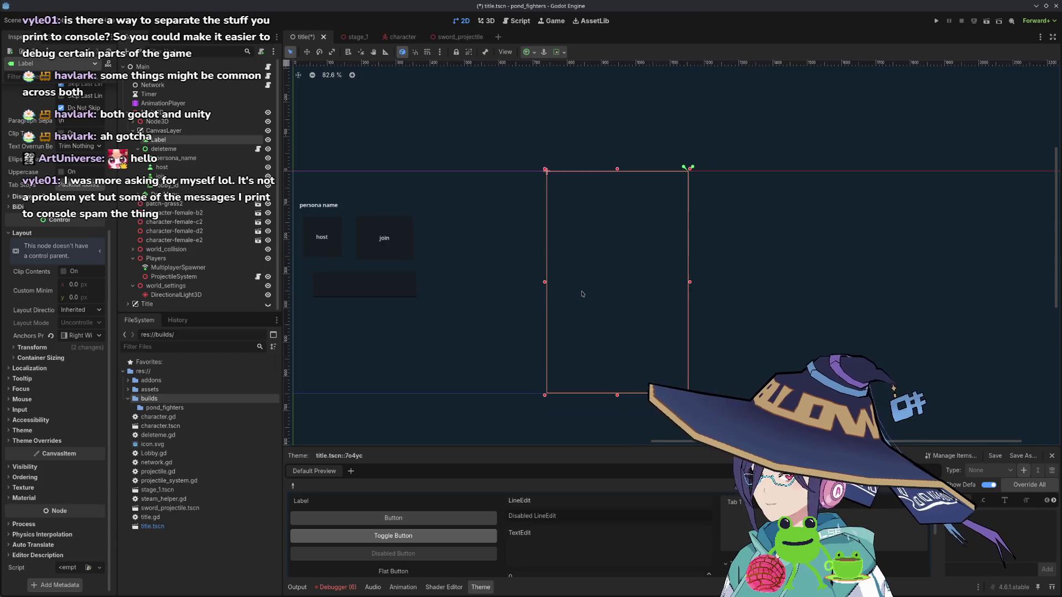
pyautogui.click(176, 148)
pyautogui.click(176, 142)
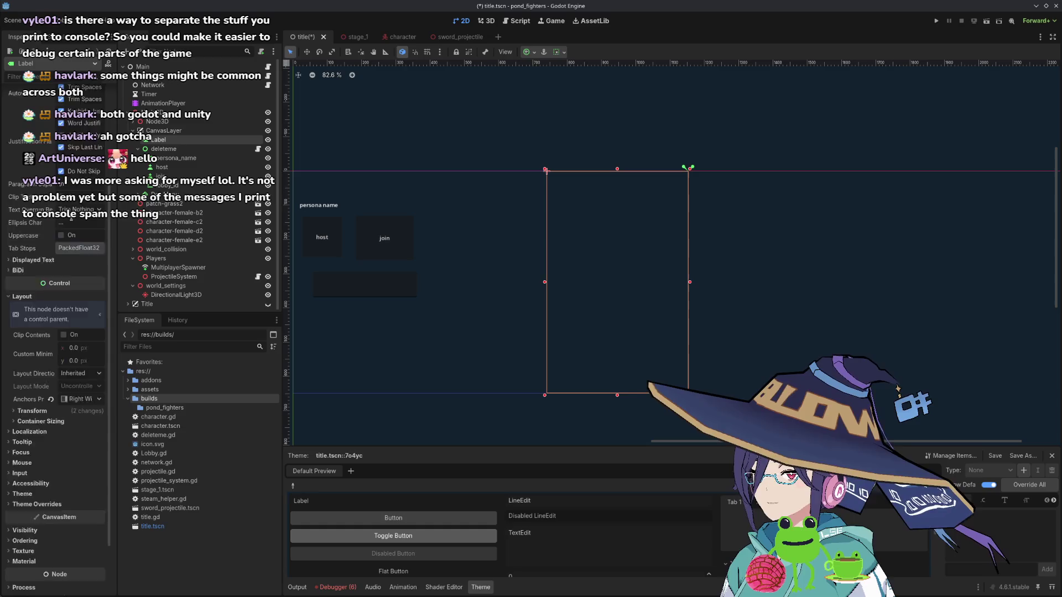
# - Add a TextureRect, nest it under the Label, and anchor it Full Rect
pyautogui.rightClick(183, 132)
pyautogui.click(206, 139)
pyautogui.write('text')
pyautogui.click(459, 302)
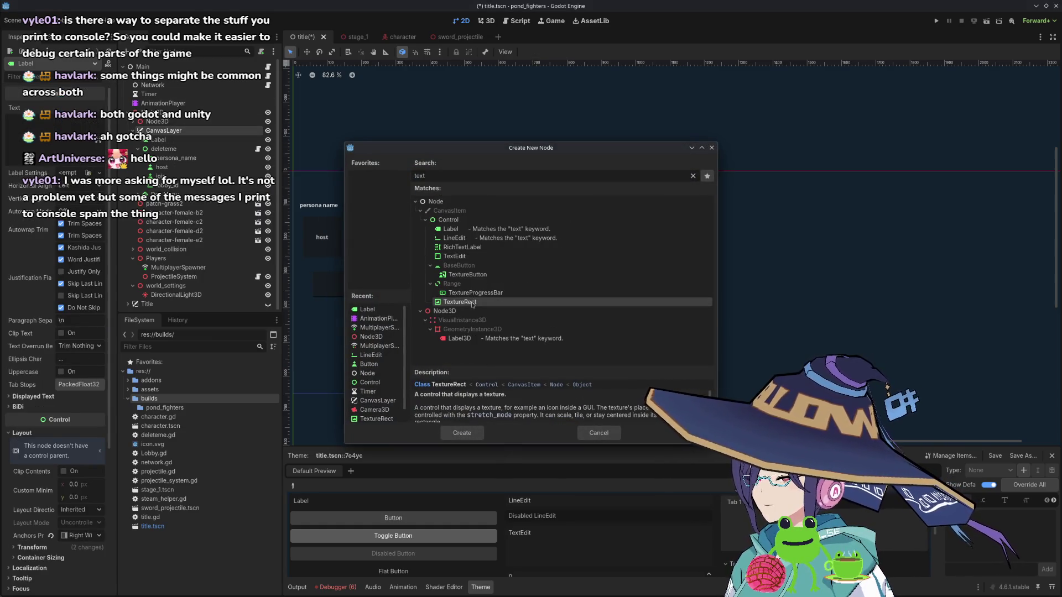
pyautogui.click(475, 433)
pyautogui.moveTo(159, 145); pyautogui.dragTo(162, 143)
pyautogui.press('F2')
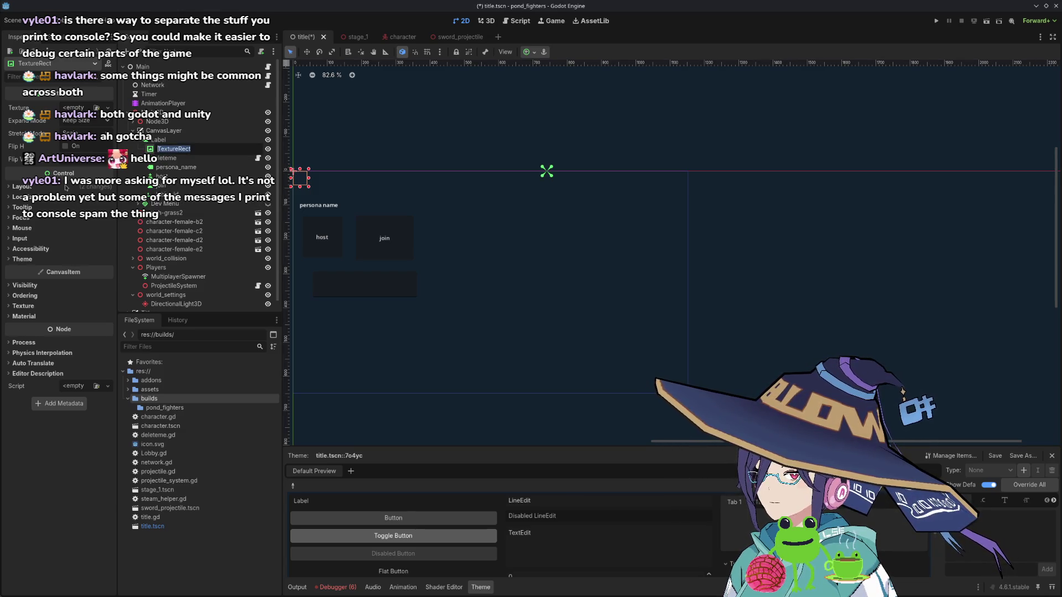
pyautogui.click(65, 189)
pyautogui.click(86, 276)
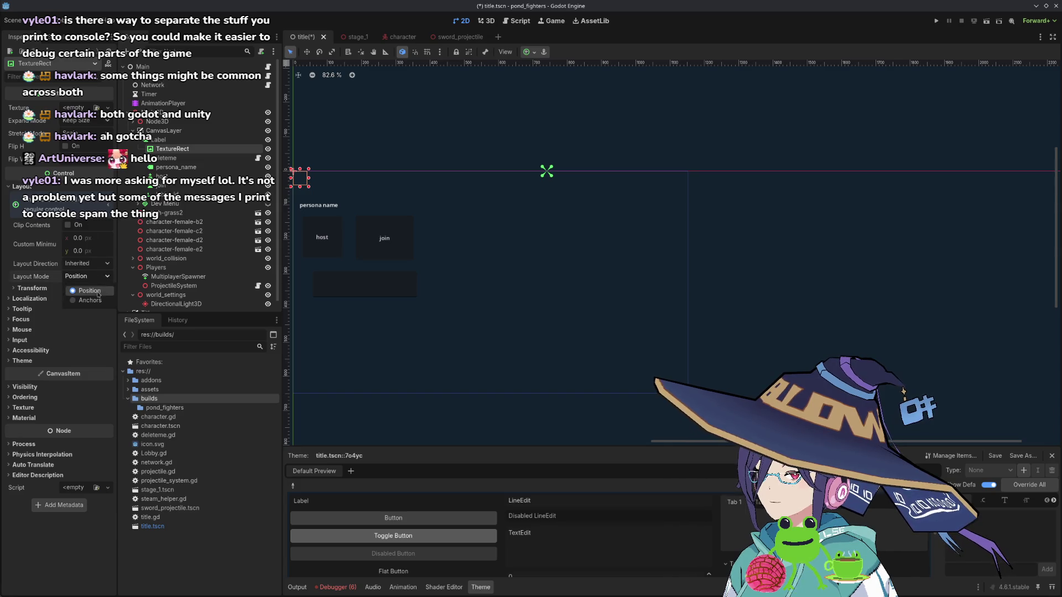
pyautogui.click(101, 301)
pyautogui.click(107, 291)
pyautogui.click(83, 468)
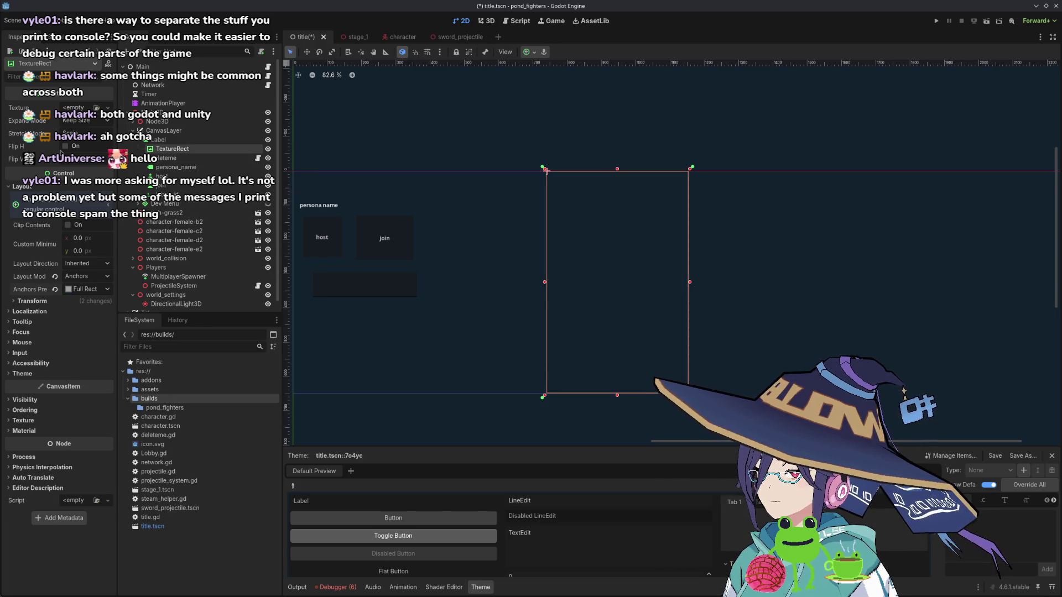
# - Give the TextureRect a GradientTexture1D with its white stop changed to #272727, then save
pyautogui.click(107, 107)
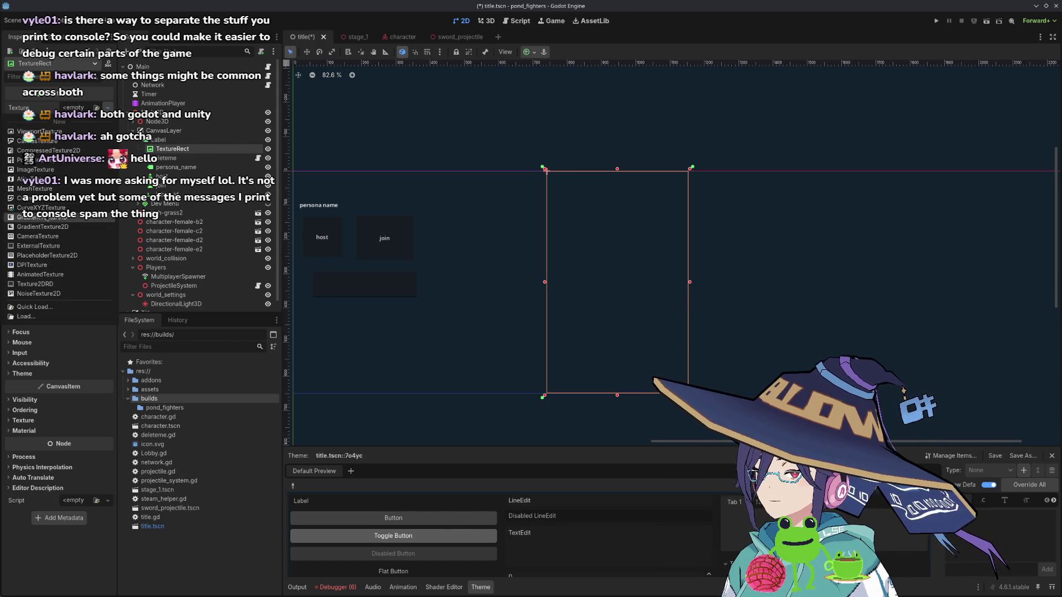
pyautogui.click(47, 220)
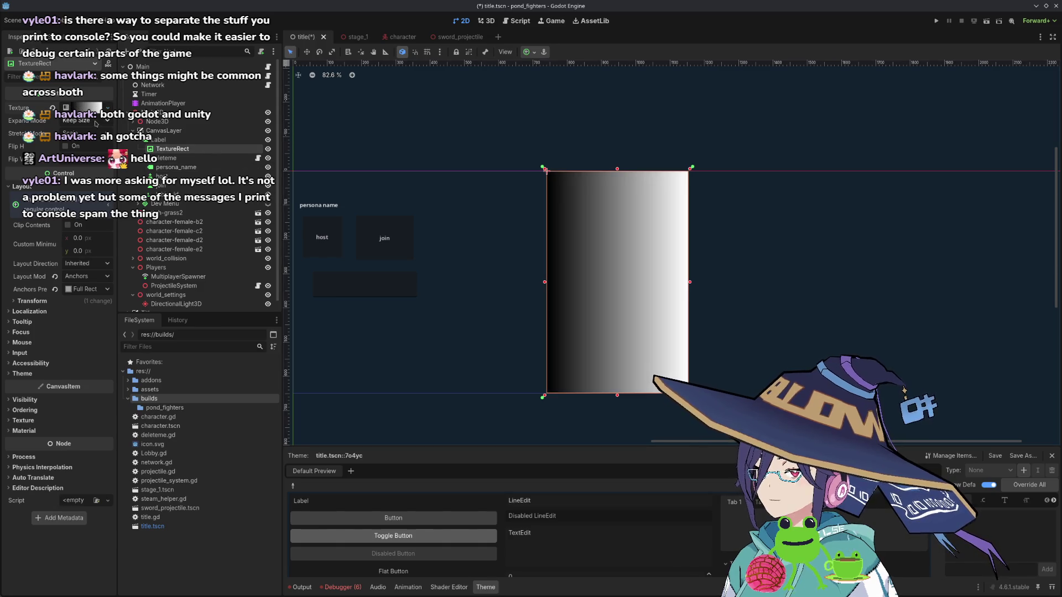
pyautogui.click(83, 108)
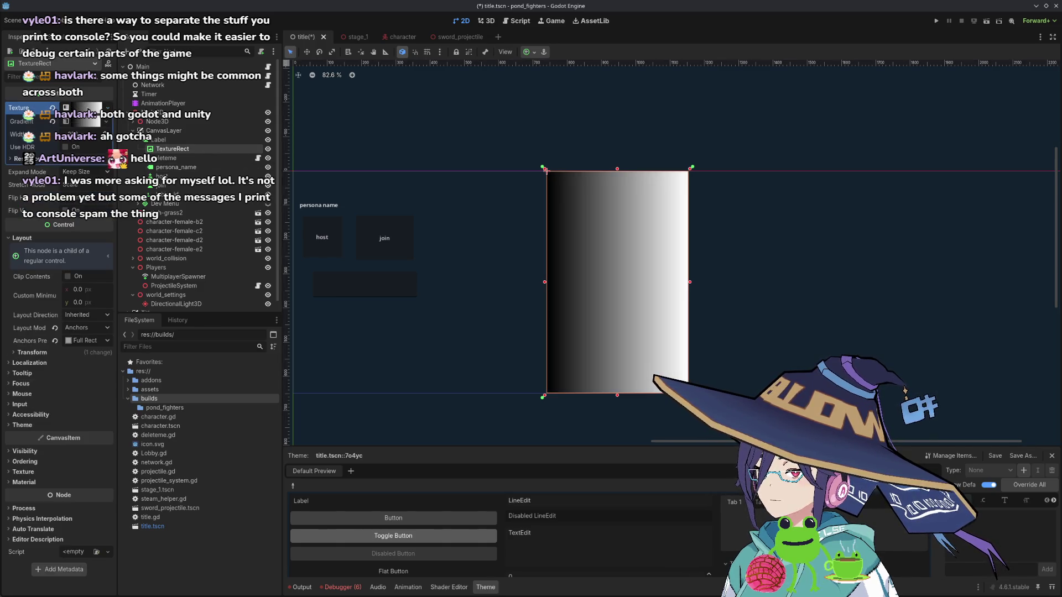
pyautogui.click(94, 123)
pyautogui.click(73, 159)
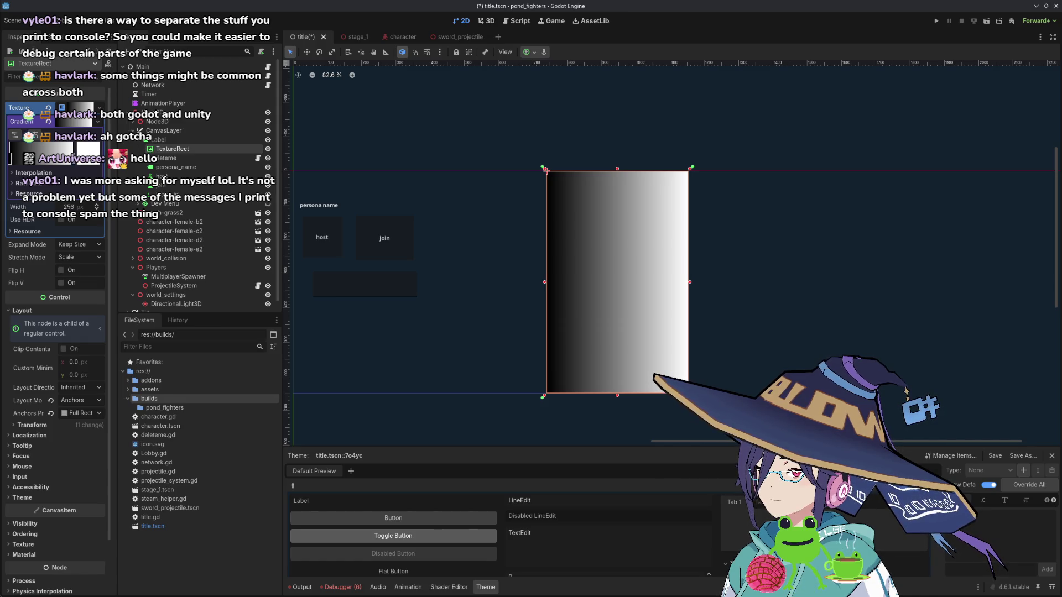
pyautogui.click(88, 154)
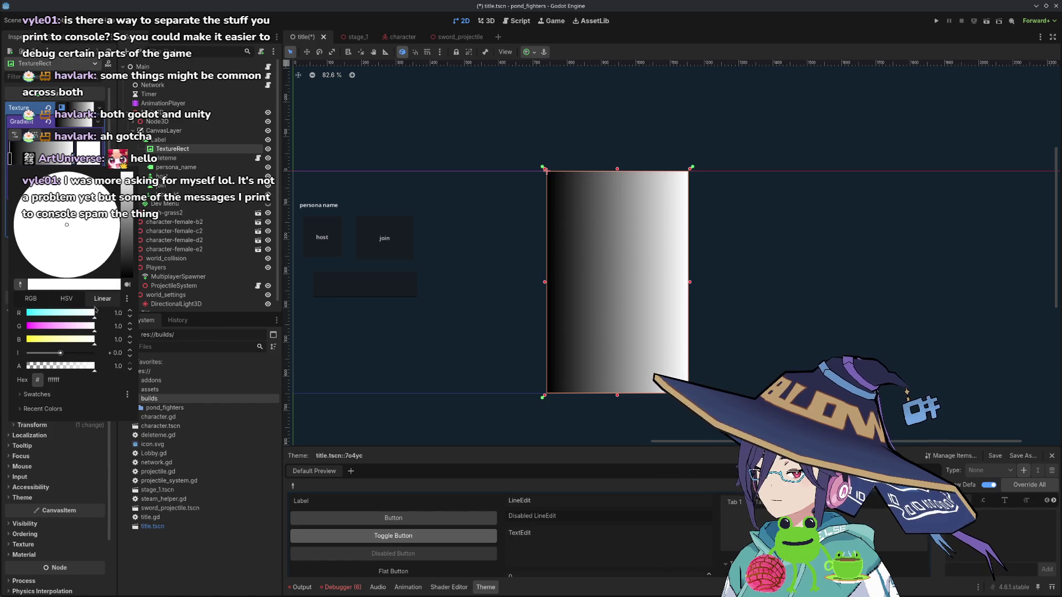
pyautogui.click(125, 263)
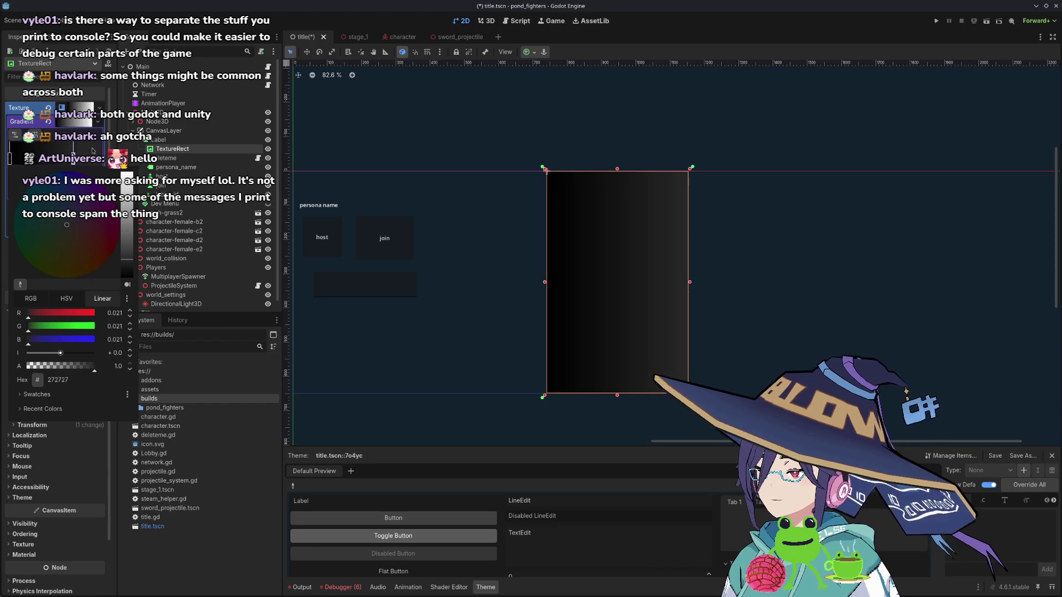
pyautogui.click(227, 477)
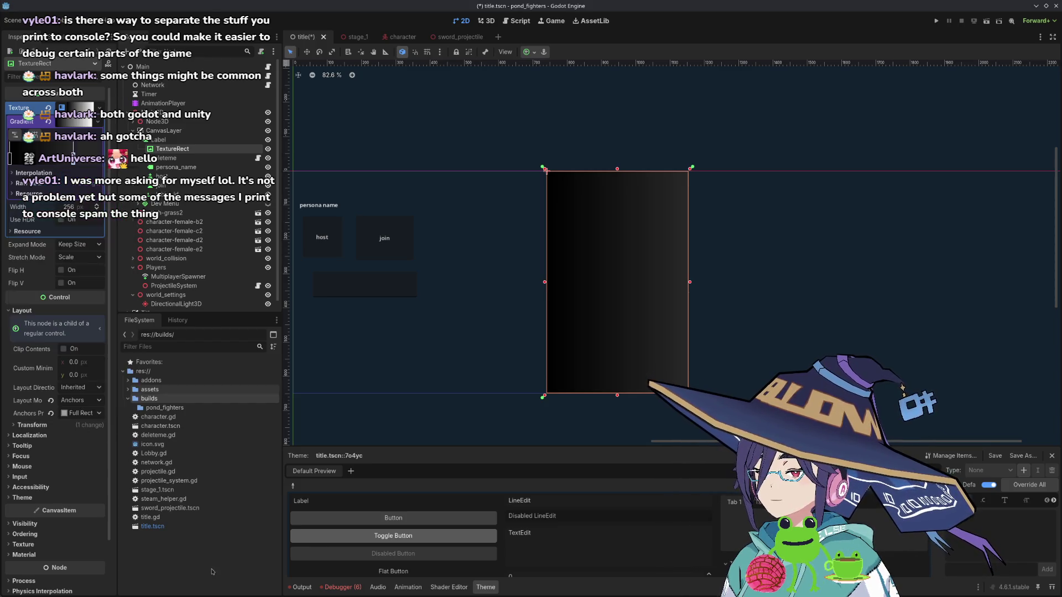
pyautogui.click(265, 397)
pyautogui.hotkey('ctrl', 's')
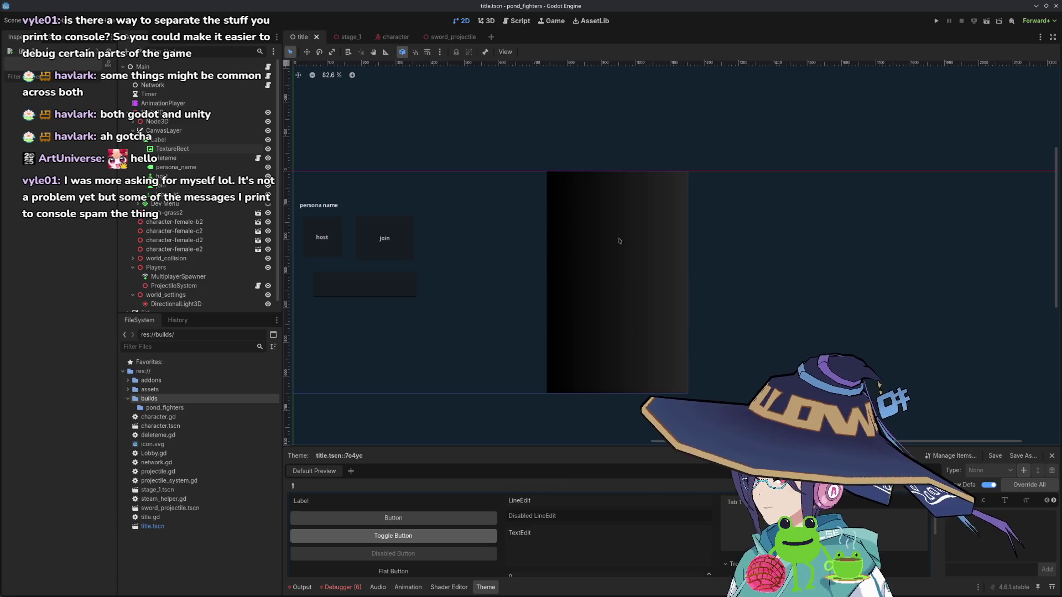
# - Rename the Label node to Log
pyautogui.click(160, 139)
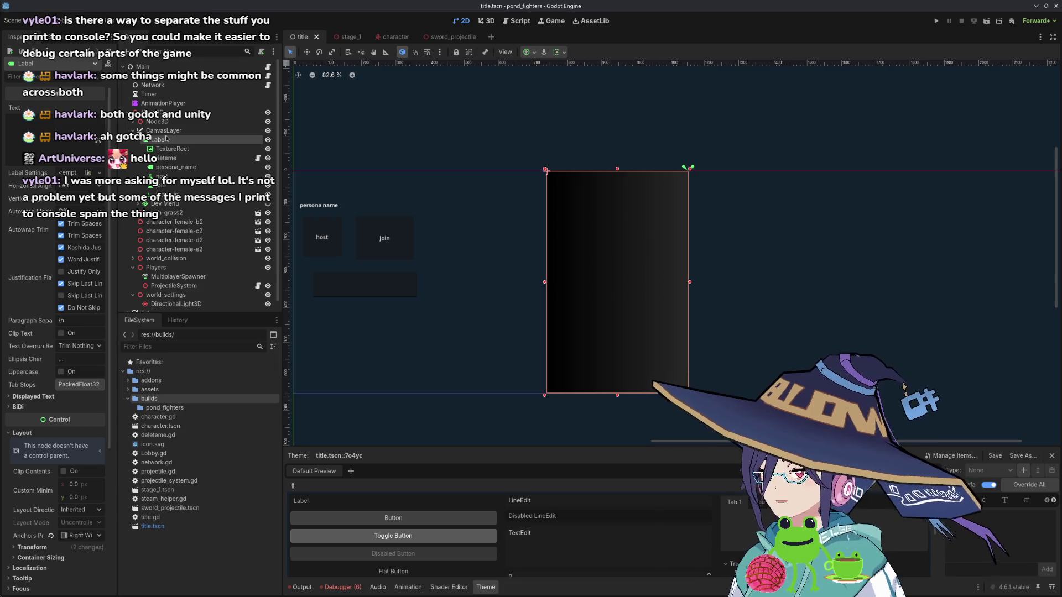
pyautogui.doubleClick(160, 140)
pyautogui.write('Log')
pyautogui.press('Return')
# - Open network.gd in the script editor
pyautogui.click(522, 23)
pyautogui.moveTo(160, 139)
pyautogui.mouseDown()
pyautogui.moveTo(553, 175)
pyautogui.moveTo(189, 145)
pyautogui.moveTo(553, 113)
pyautogui.moveTo(539, 132)
pyautogui.moveTo(518, 99)
pyautogui.mouseUp()
pyautogui.scroll(-2, 556, 100)
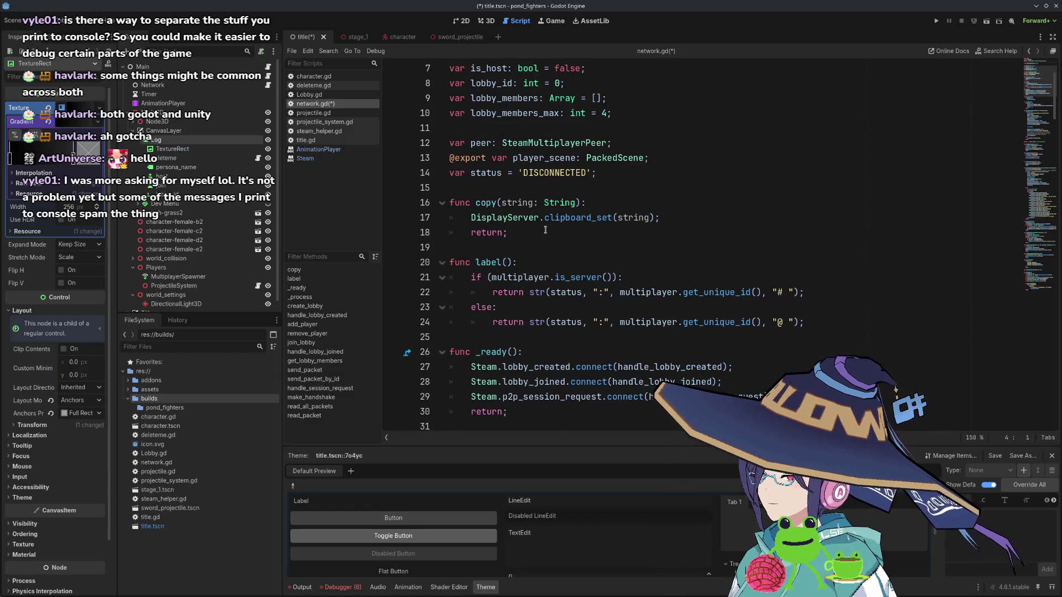
# - Below the status variable, type the header 'func log(str)' on line 16
pyautogui.scroll(-1, 503, 215)
pyautogui.scroll(-6, 534, 232)
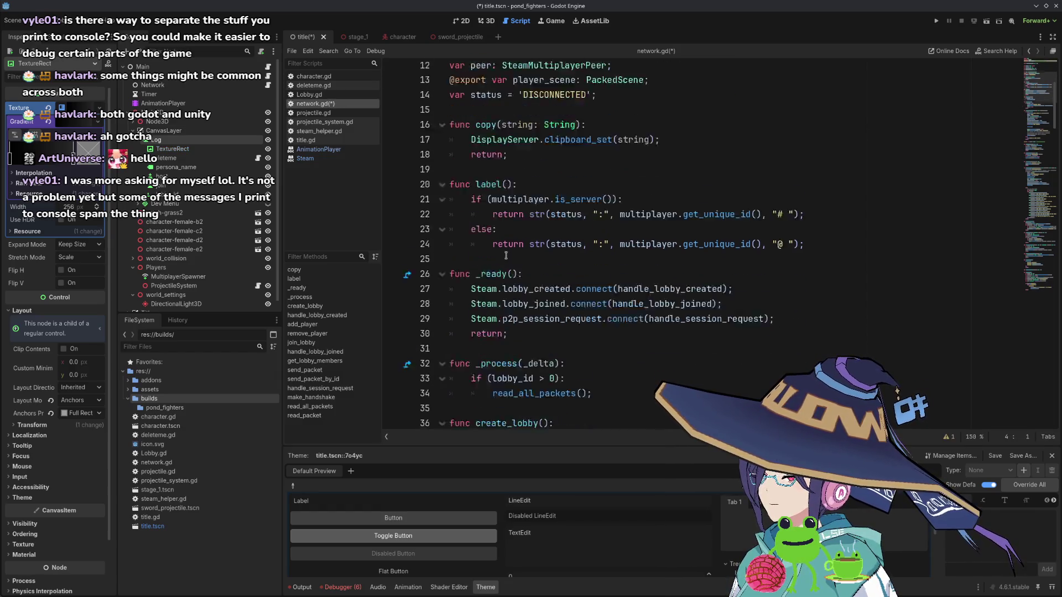
pyautogui.click(507, 128)
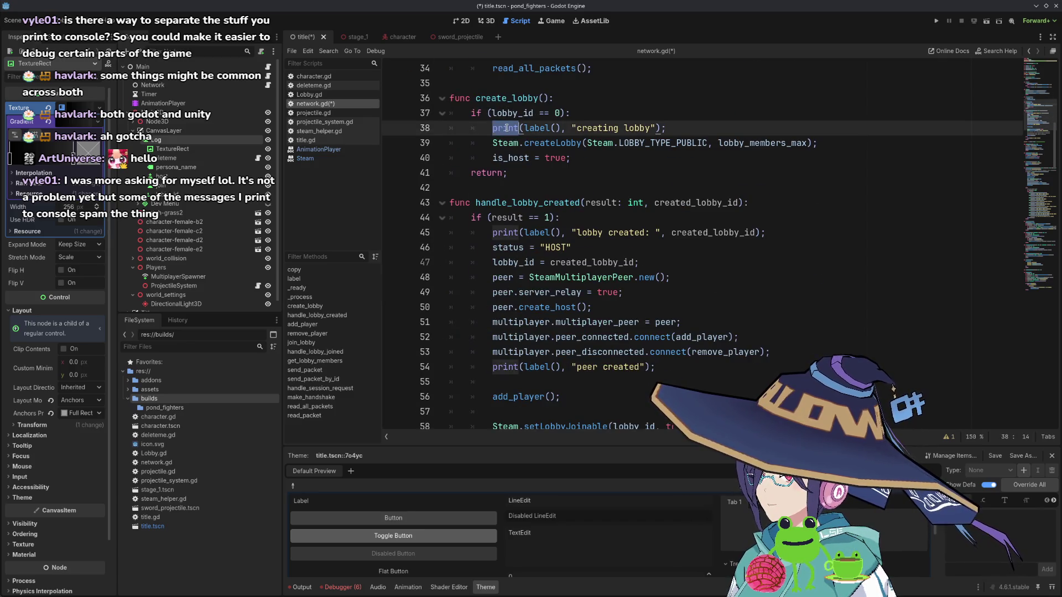
pyautogui.scroll(8, 559, 207)
pyautogui.scroll(-2, 560, 207)
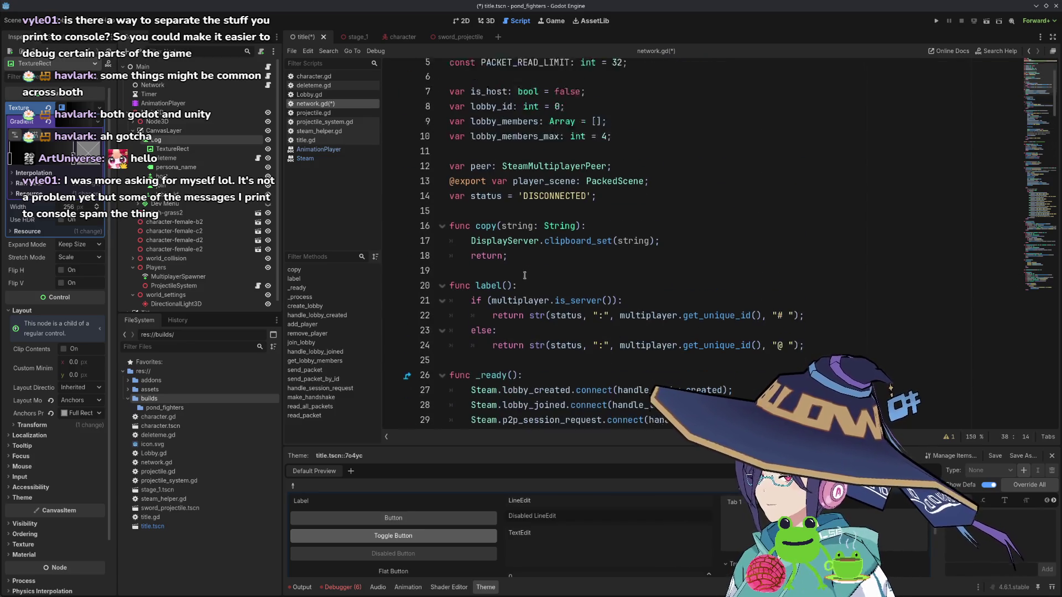
pyautogui.click(614, 173)
pyautogui.press('Return')
pyautogui.press('Return')
pyautogui.write('fu')
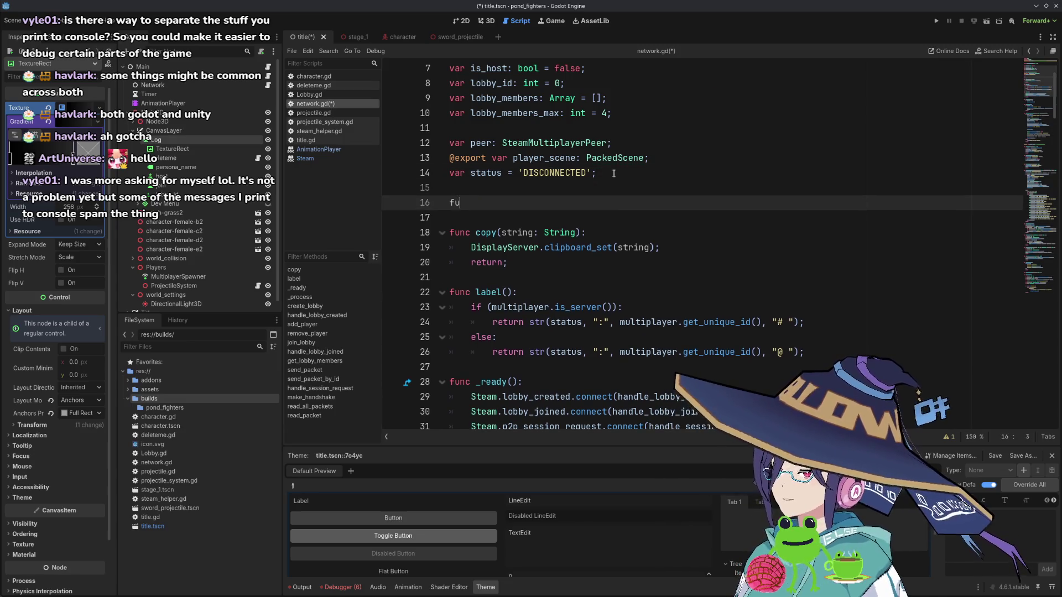
pyautogui.write('nc')
pyautogui.press('BackSpace')
pyautogui.press('BackSpace')
pyautogui.press('BackSpace')
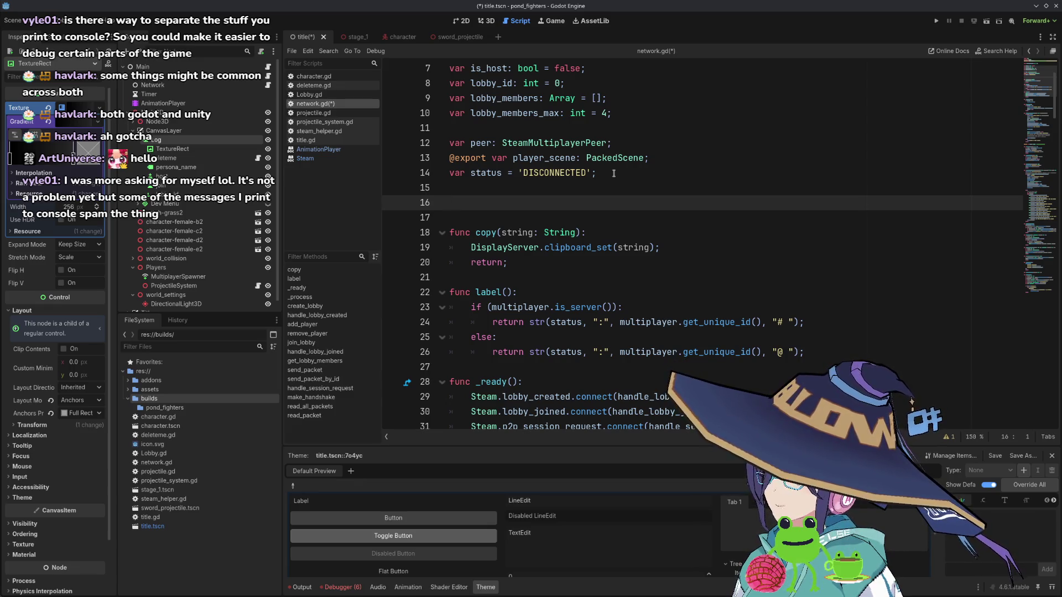
pyautogui.write('func llo')
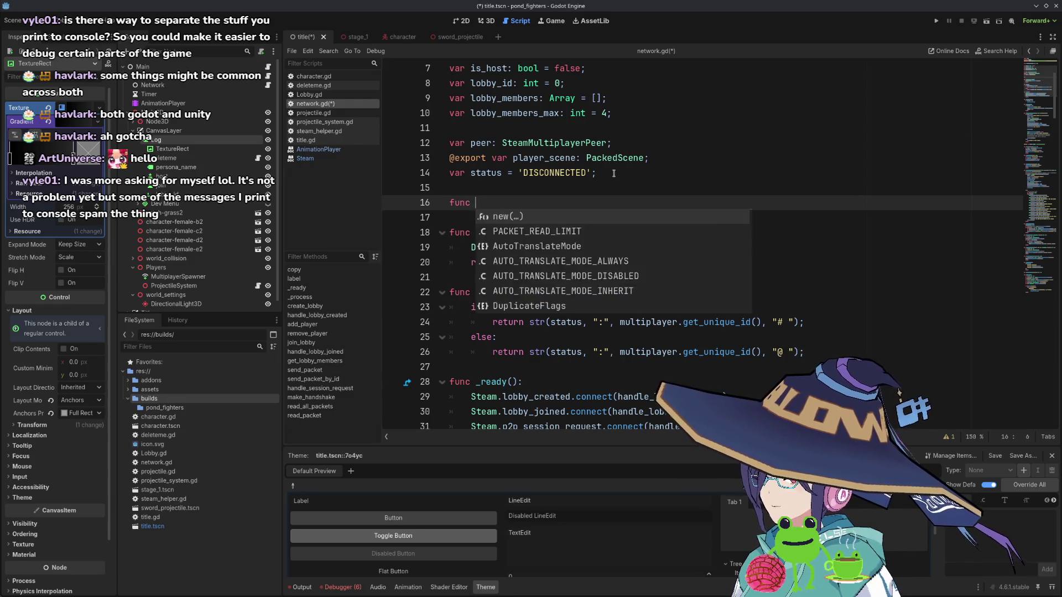
pyautogui.press('BackSpace')
pyautogui.press('BackSpace')
pyautogui.write('og(str')
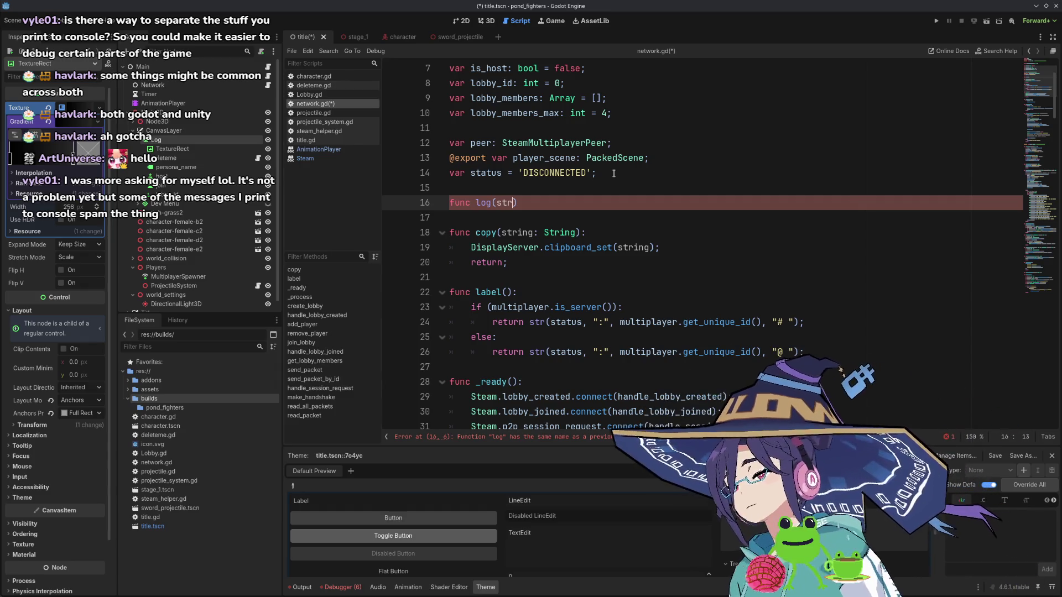
# - Change the header to 'func log(string: String):' and add a 'return;' body line
pyautogui.write(')')
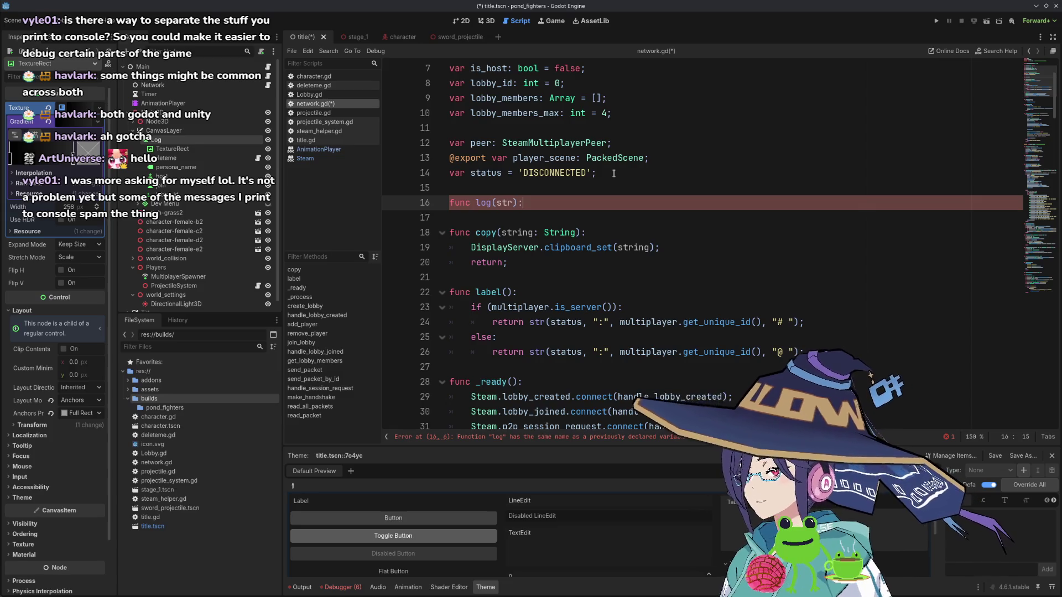
pyautogui.press('Left')
pyautogui.press('Left')
pyautogui.write('ing: String')
pyautogui.press('End')
pyautogui.press('Return')
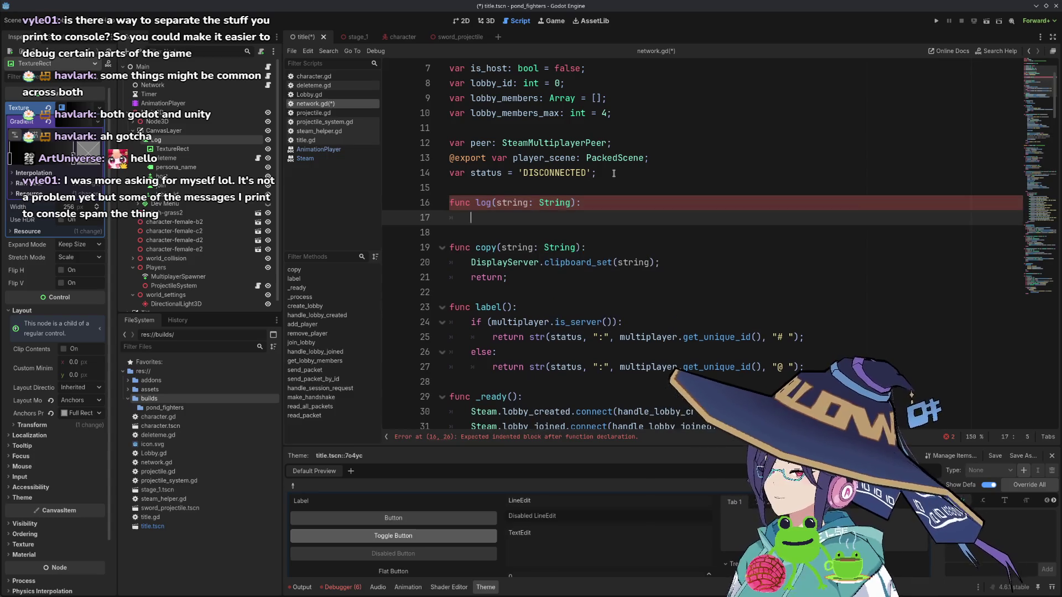
pyautogui.write('return;')
pyautogui.press('Up')
pyautogui.press('End')
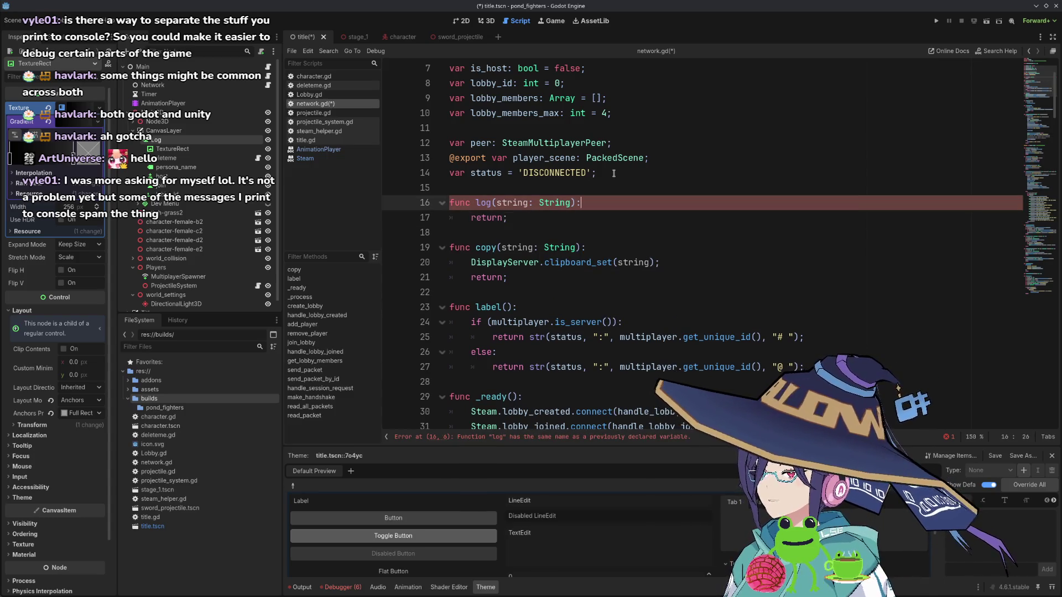
pyautogui.press('Return')
# - Start a Log.text line and rename the onready label variable log to Log
pyautogui.write('Lo')
pyautogui.press('Return')
pyautogui.press('BackSpace')
pyautogui.press('BackSpace')
pyautogui.press('BackSpace')
pyautogui.write('g.text')
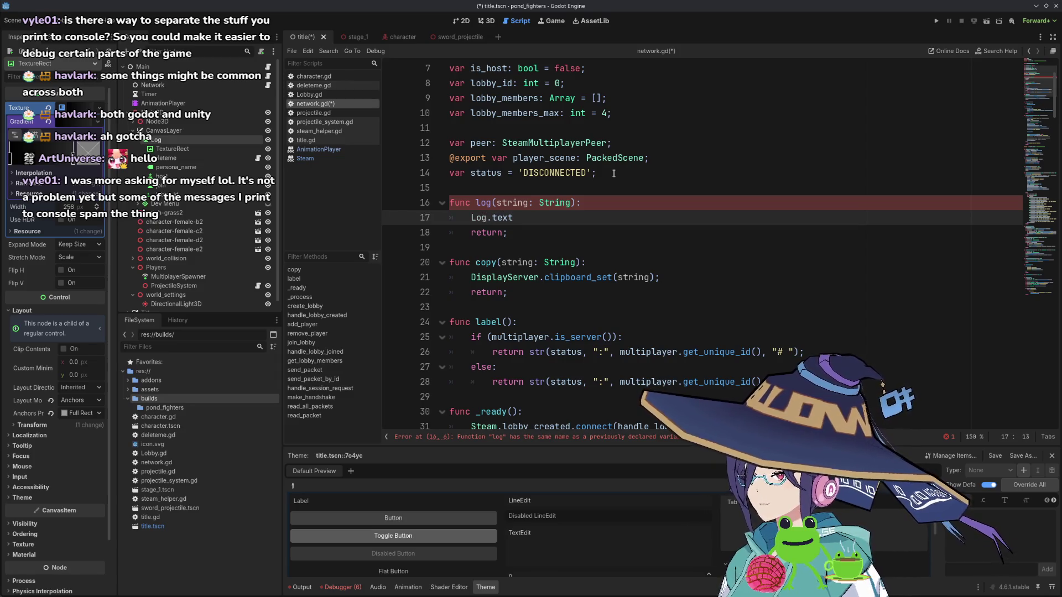
pyautogui.scroll(2, 649, 209)
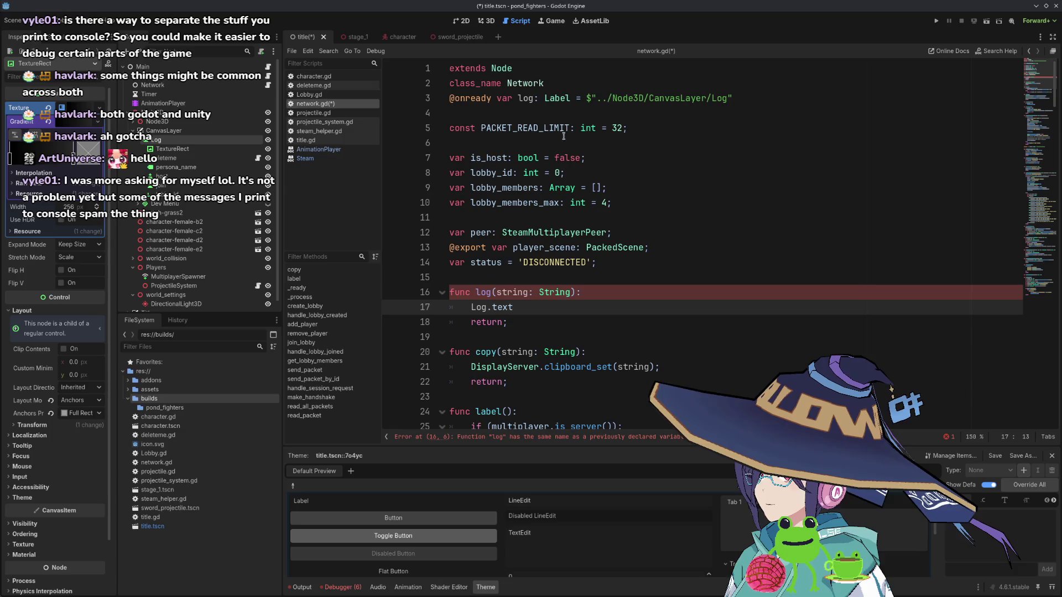
pyautogui.doubleClick(522, 99)
pyautogui.hotkey('shift', 'F6')
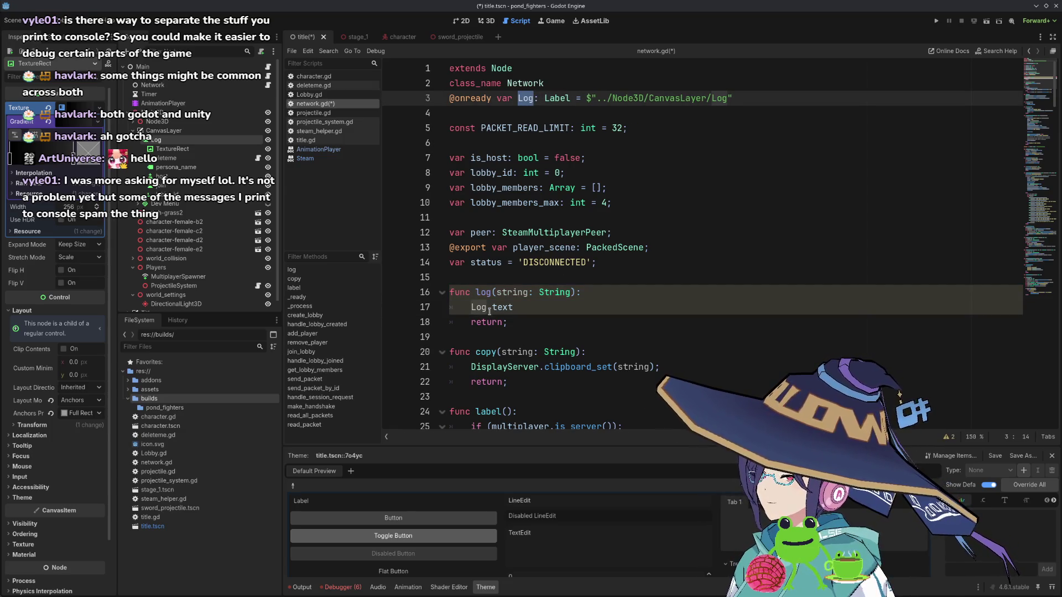
# - Rewrite the line as the assignment 'Log.text = Log.text'
pyautogui.click(514, 308)
pyautogui.press('BackSpace')
pyautogui.press('BackSpace')
pyautogui.press('BackSpace')
pyautogui.press('BackSpace')
pyautogui.press('BackSpace')
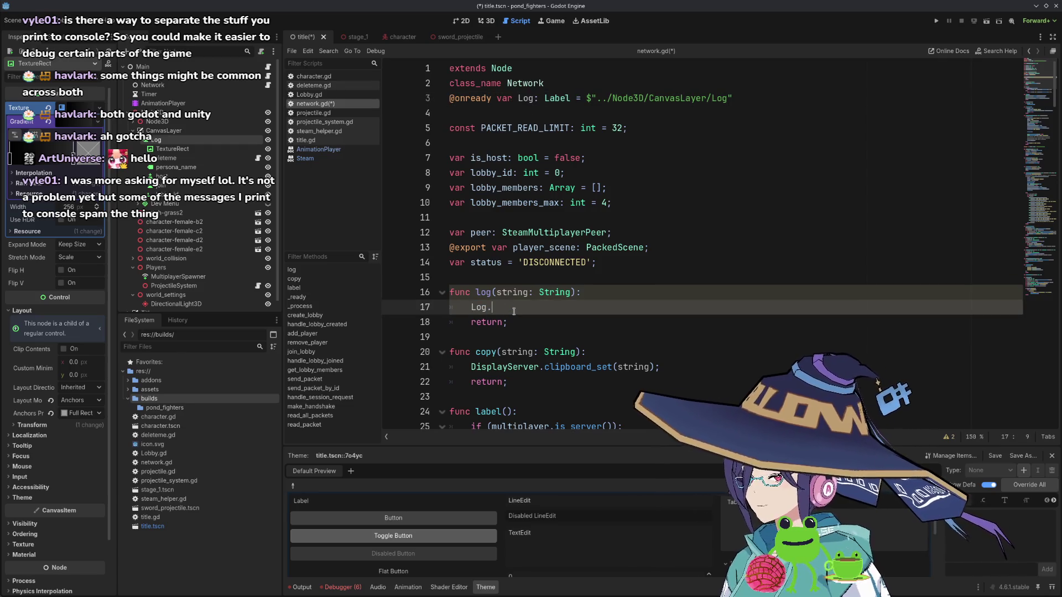
pyautogui.write('.text')
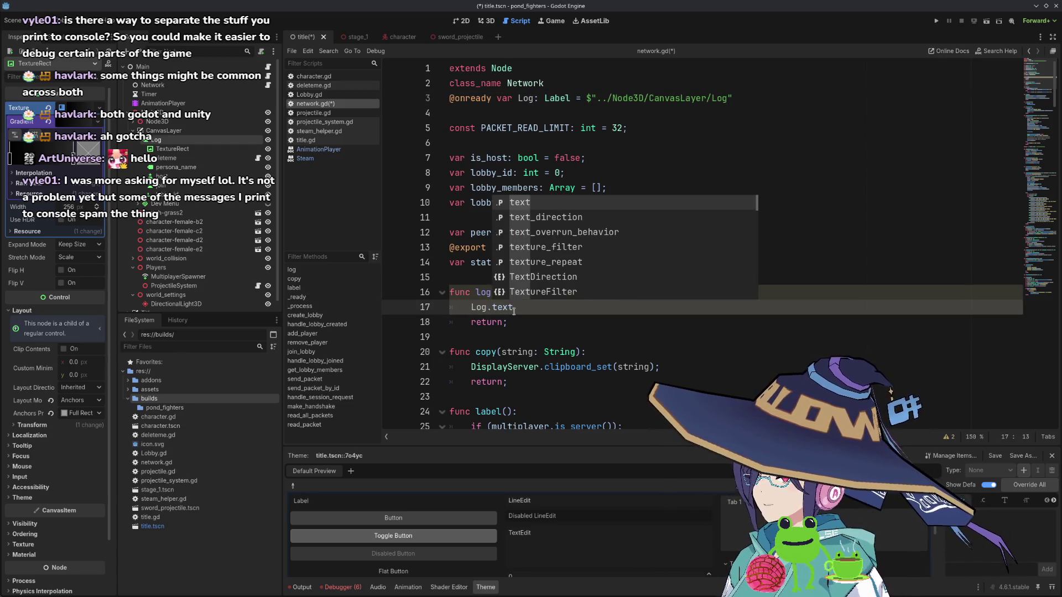
pyautogui.write(' +=')
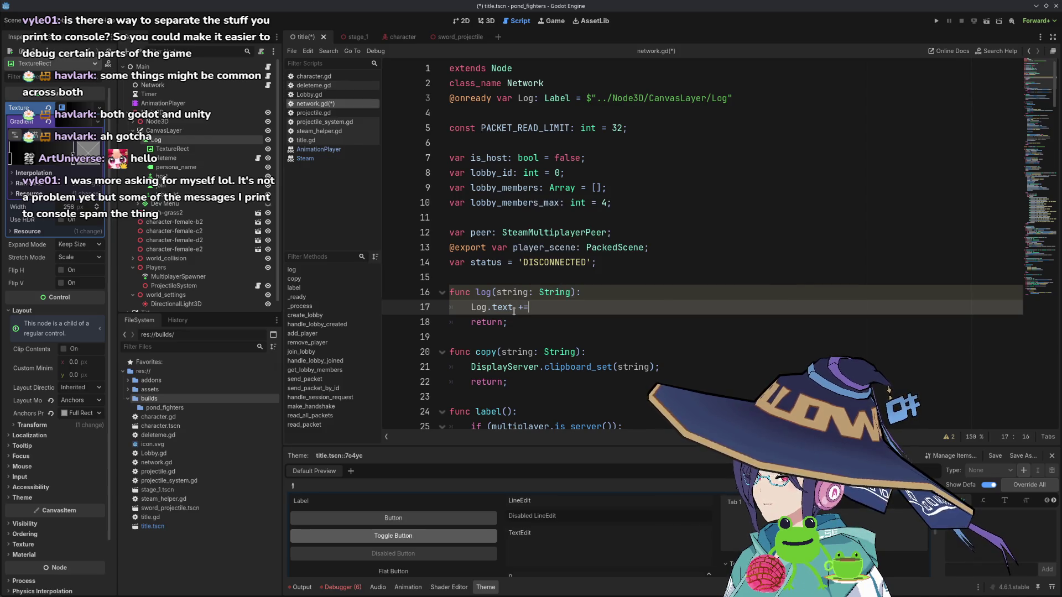
pyautogui.press('BackSpace')
pyautogui.press('BackSpace')
pyautogui.press('BackSpace')
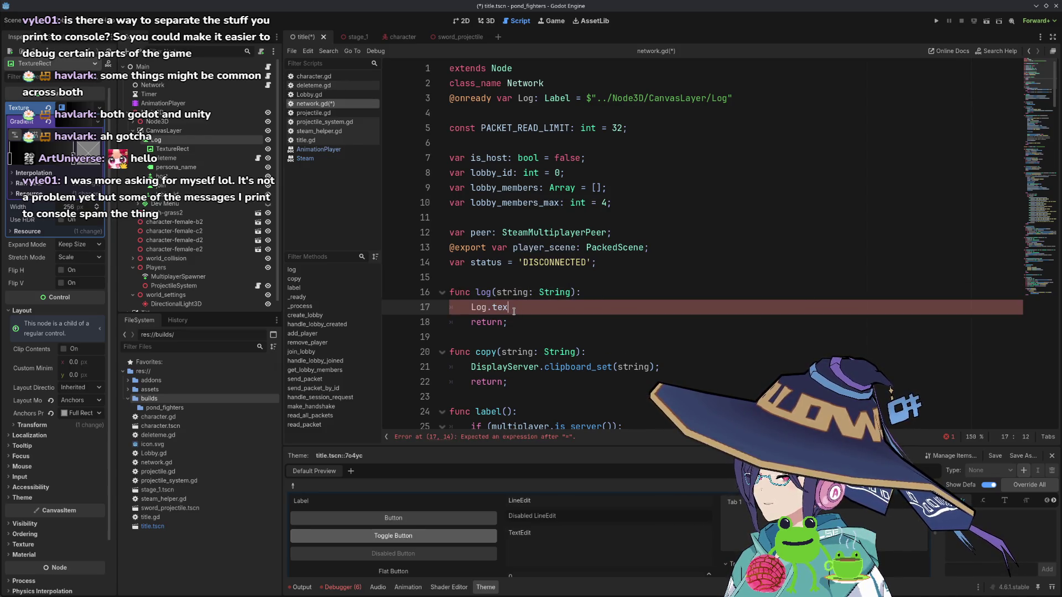
pyautogui.hotkey('ctrl', 'space')
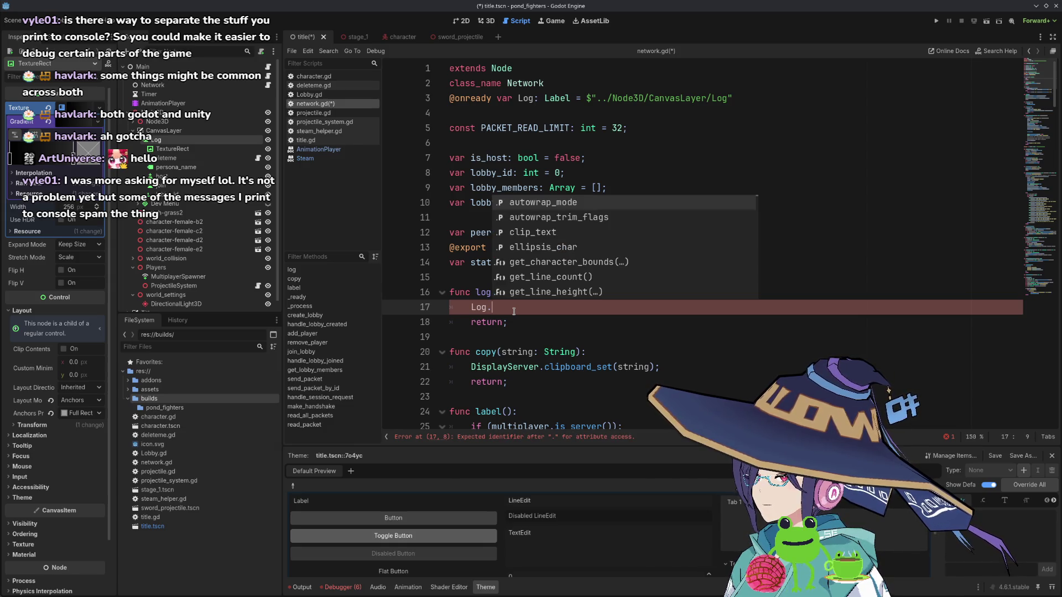
pyautogui.write('te')
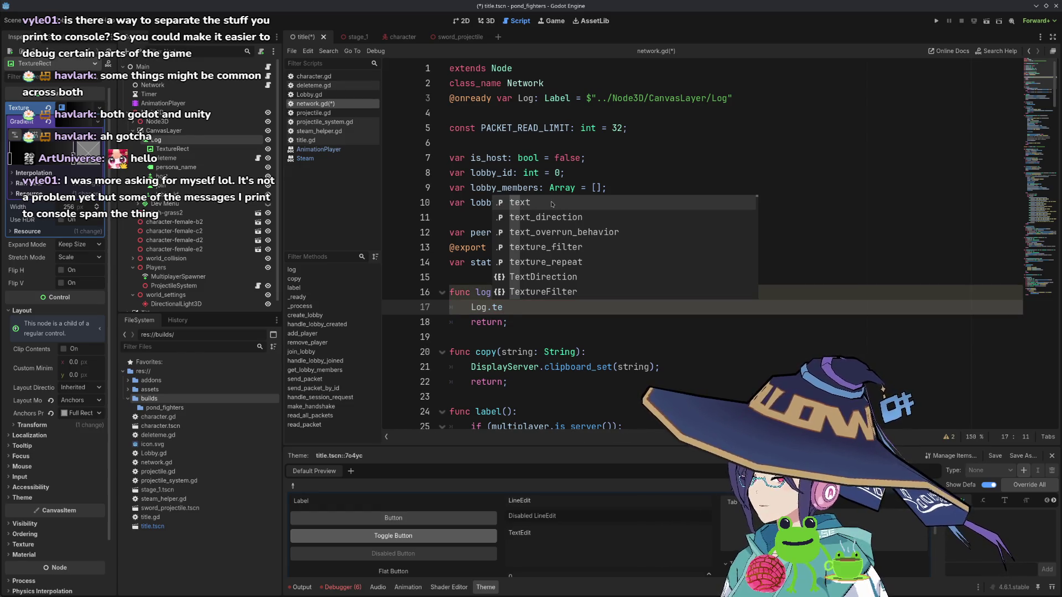
pyautogui.click(552, 205)
pyautogui.write('+')
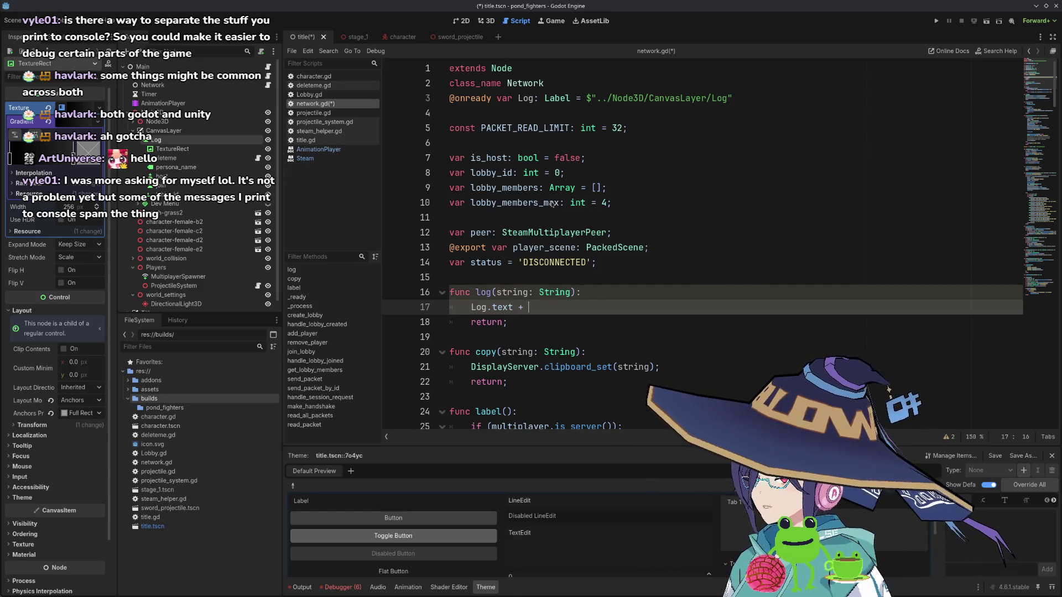
pyautogui.press('BackSpace')
pyautogui.press('BackSpace')
pyautogui.write('= Log.text')
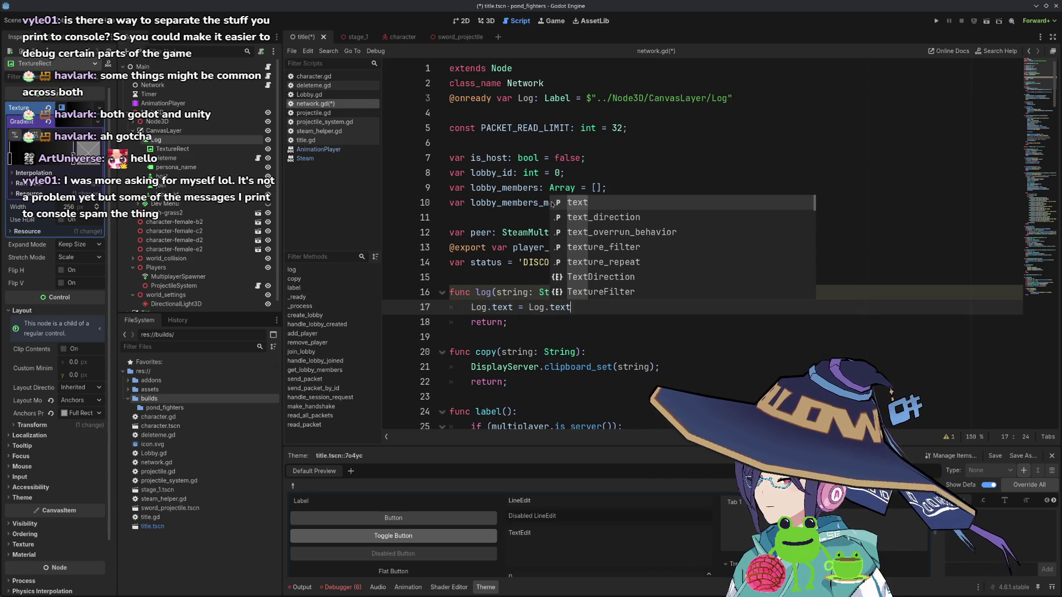
# - Make it 'Log.text = str(Log.text, "\n", string);' to append each string
pyautogui.press('Left')
pyautogui.press('Left')
pyautogui.press('Left')
pyautogui.write('string(')
pyautogui.press('Left')
pyautogui.press('BackSpace')
pyautogui.press('BackSpace')
pyautogui.press('BackSpace')
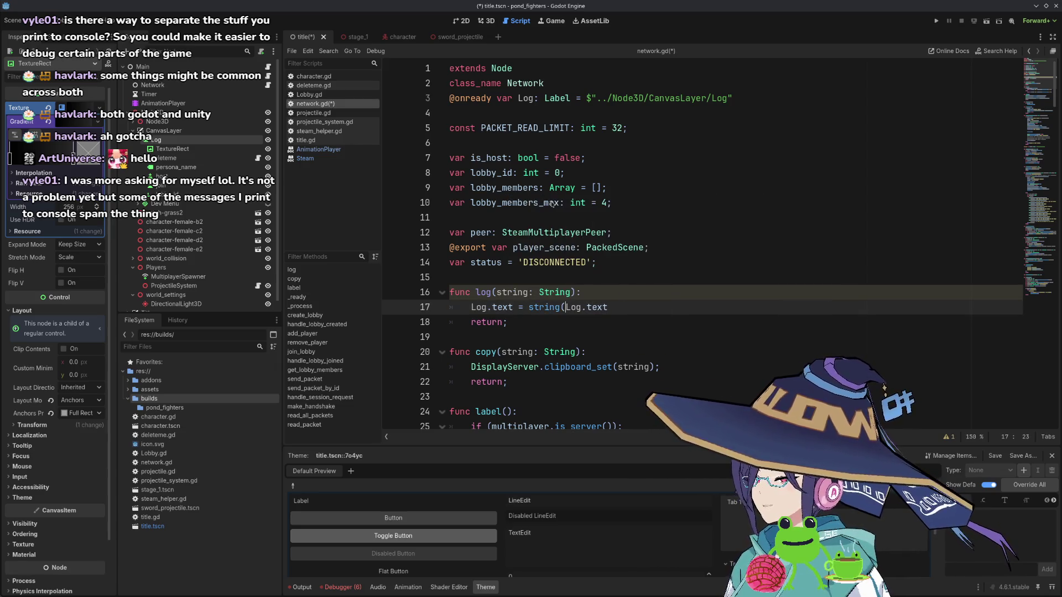
pyautogui.press('End')
pyautogui.write(', "\\n", ')
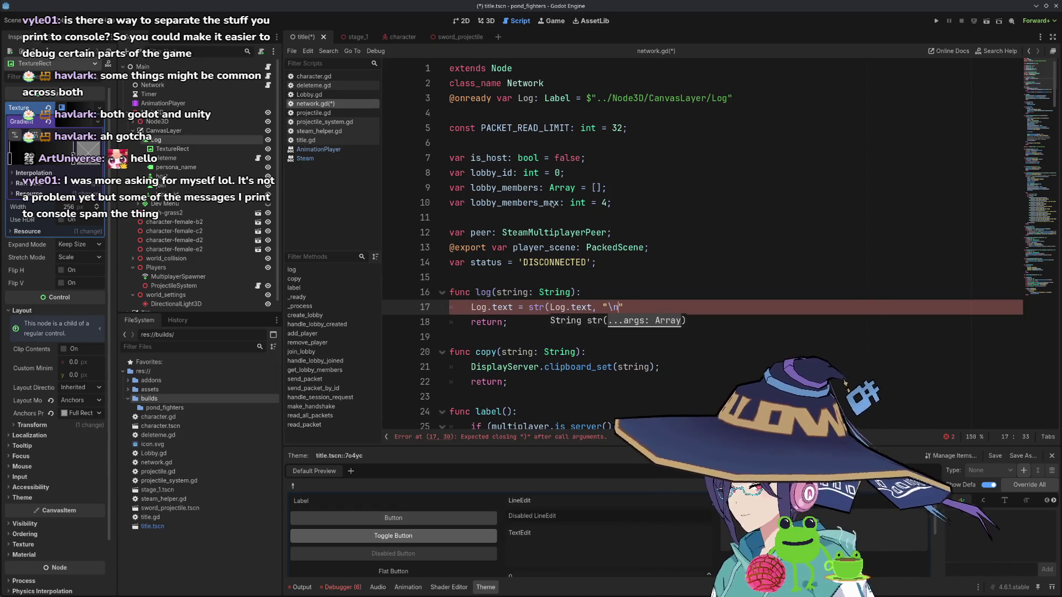
pyautogui.write('string);')
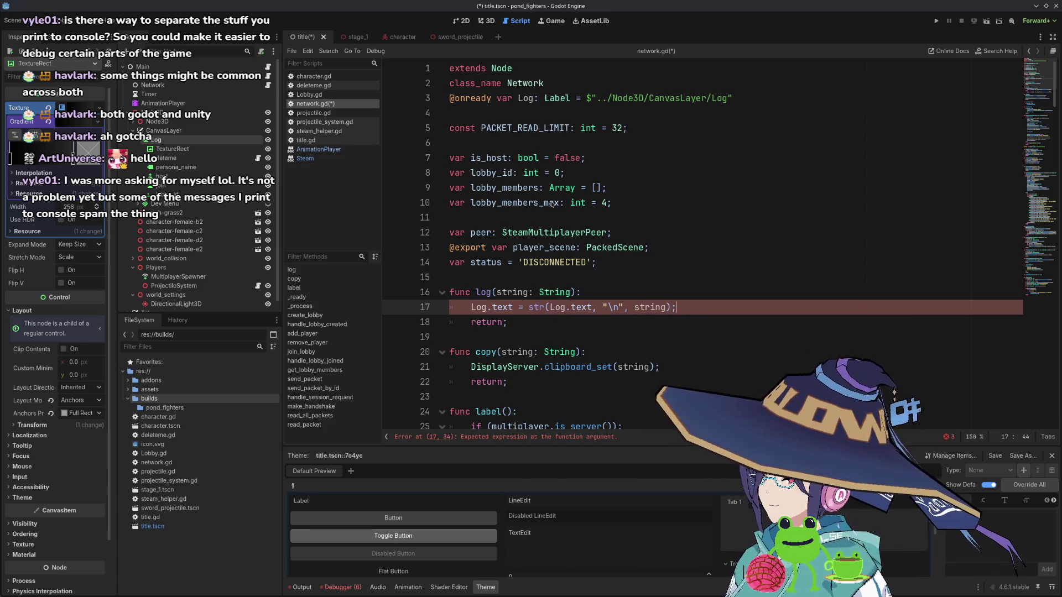
pyautogui.press('Home')
pyautogui.scroll(-5, 603, 175)
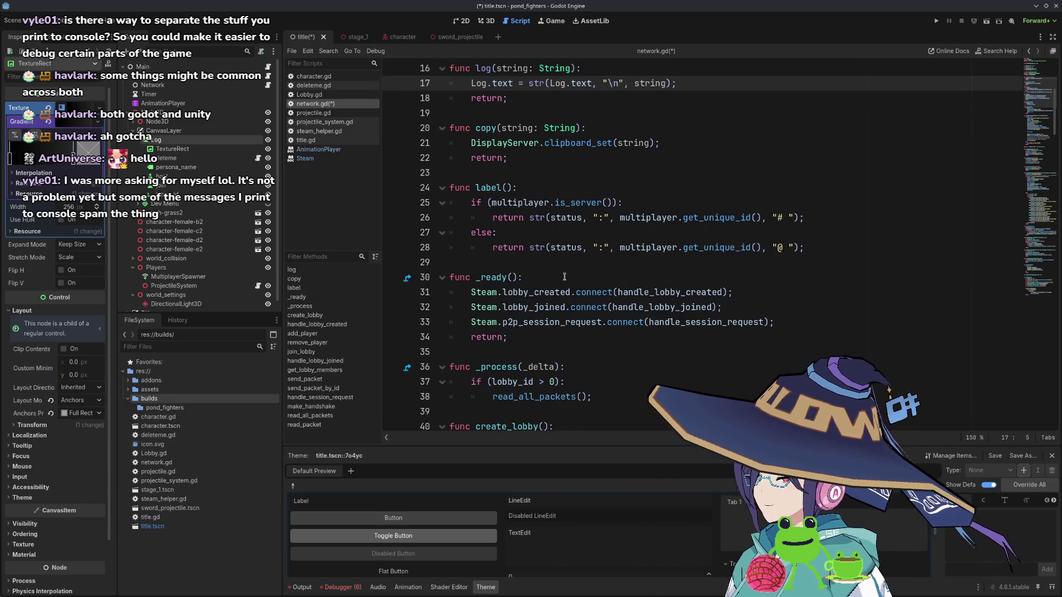
# - Add a log() line below the 'creating lobby' print in create_lobby
pyautogui.click(553, 278)
pyautogui.scroll(-1, 562, 250)
pyautogui.scroll(4, 558, 237)
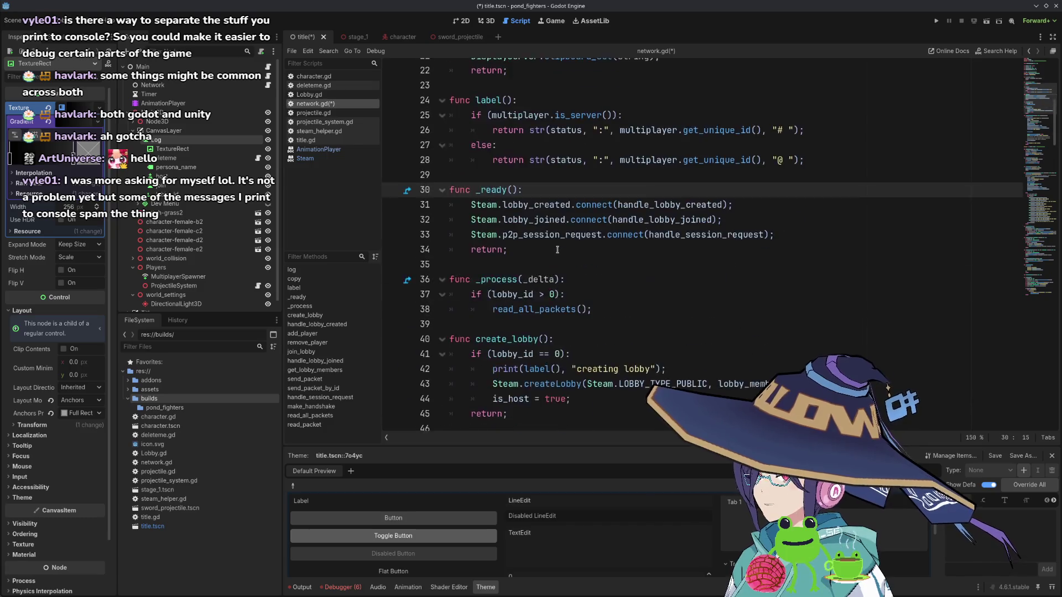
pyautogui.scroll(-8, 514, 158)
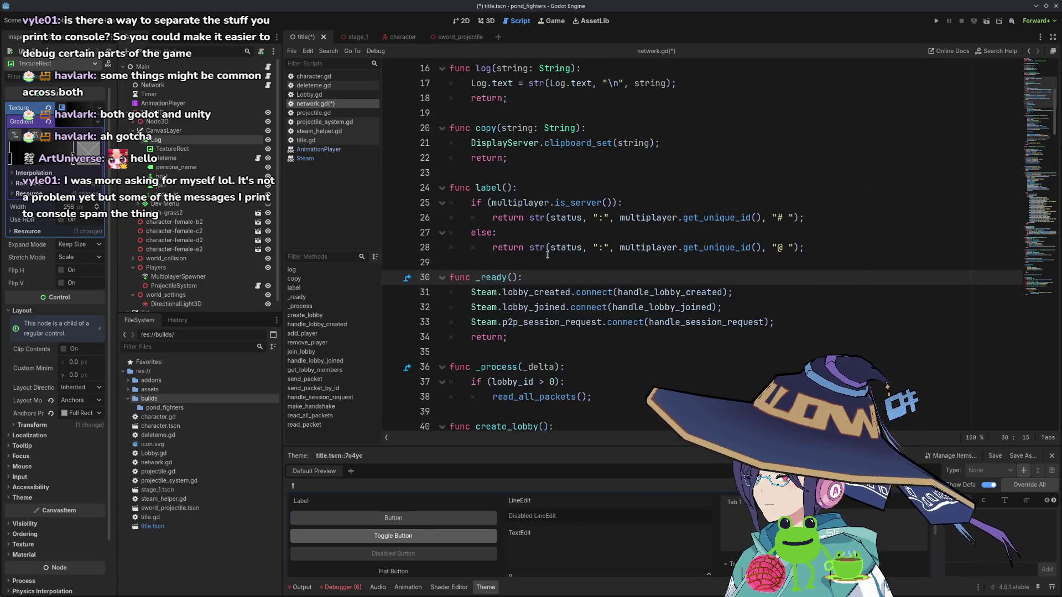
pyautogui.scroll(-1, 578, 224)
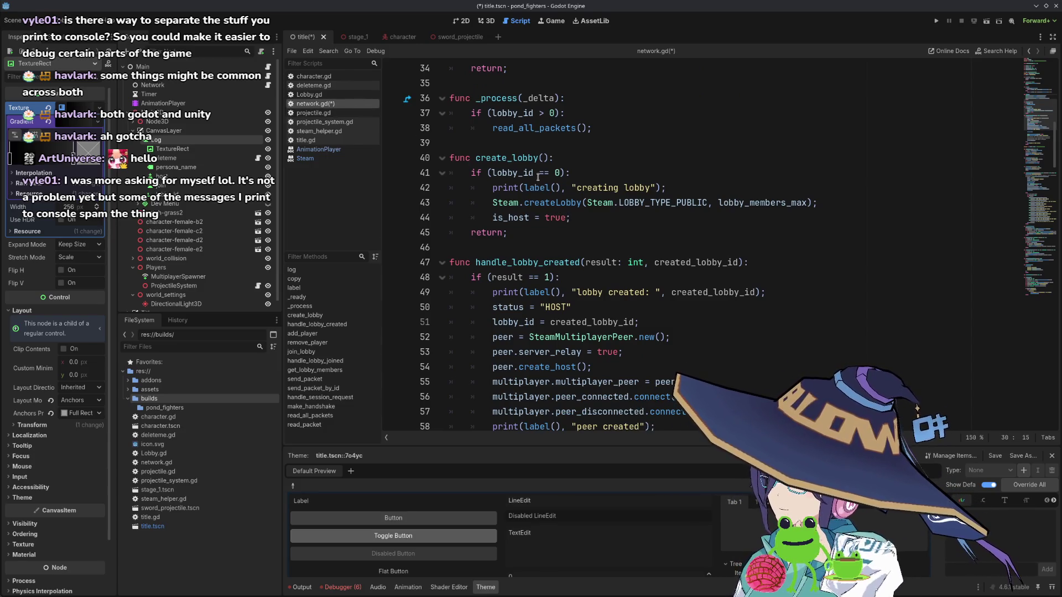
pyautogui.scroll(-2, 548, 183)
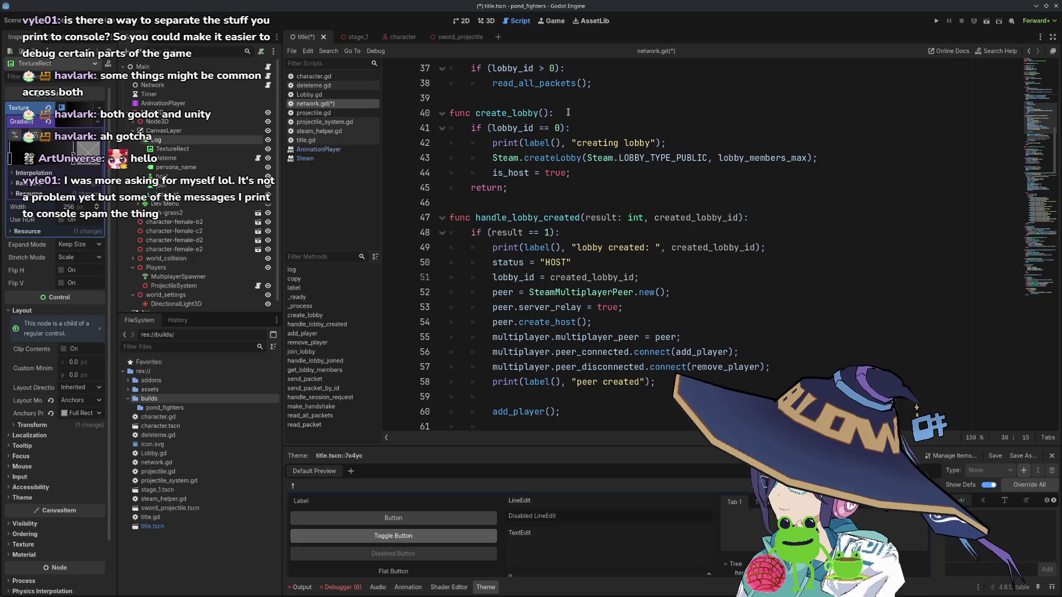
pyautogui.scroll(2, 570, 170)
pyautogui.click(673, 188)
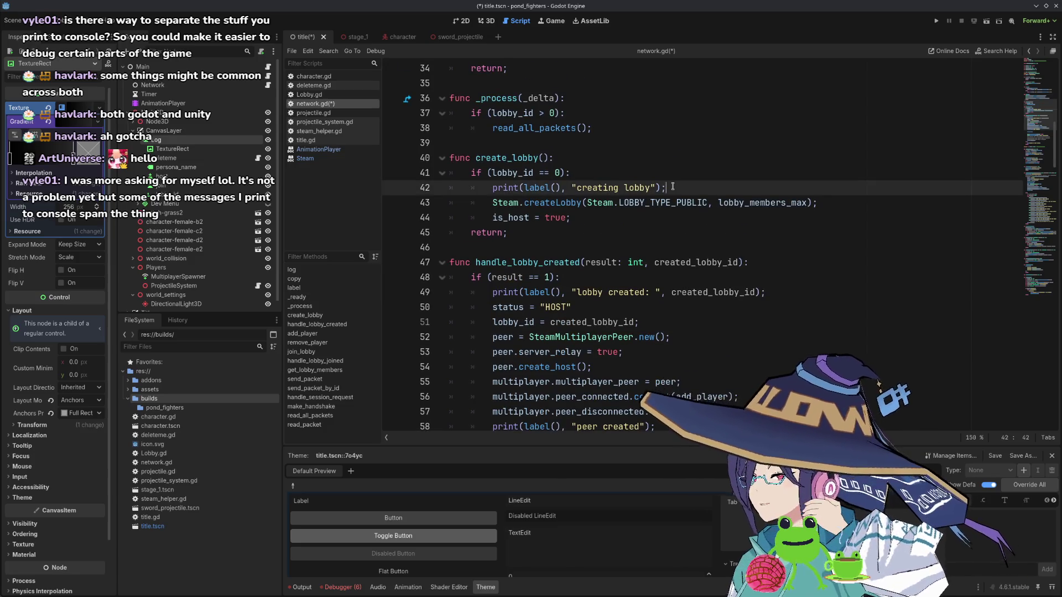
pyautogui.press('Return')
pyautogui.write('log')
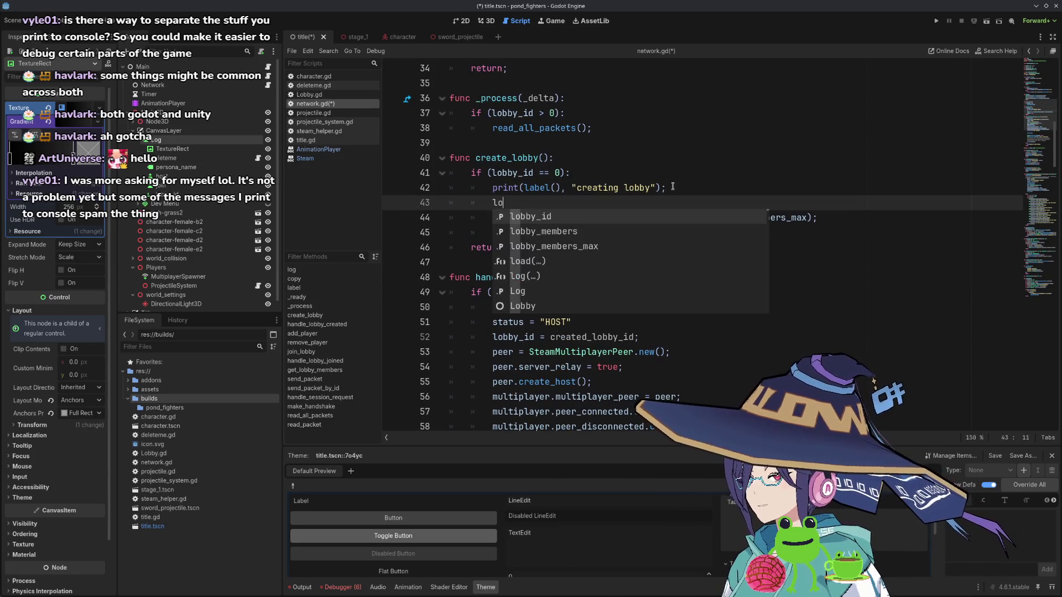
pyautogui.press('Return')
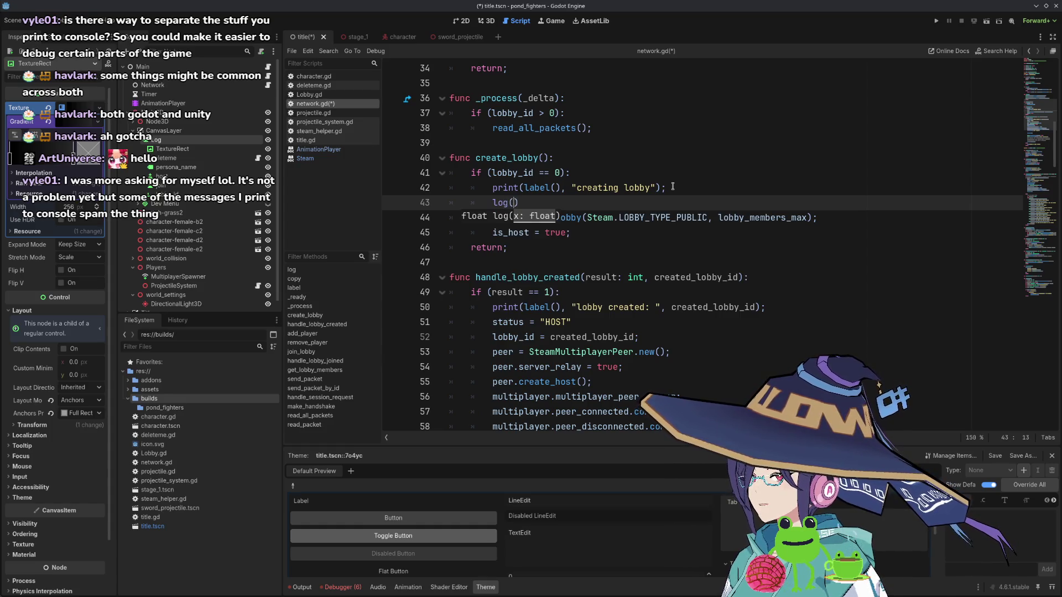
# - Change line 42's print to log and delete the leftover log() line
pyautogui.press('Up')
pyautogui.hotkey('ctrl', 'shift', 'Left')
pyautogui.write('log')
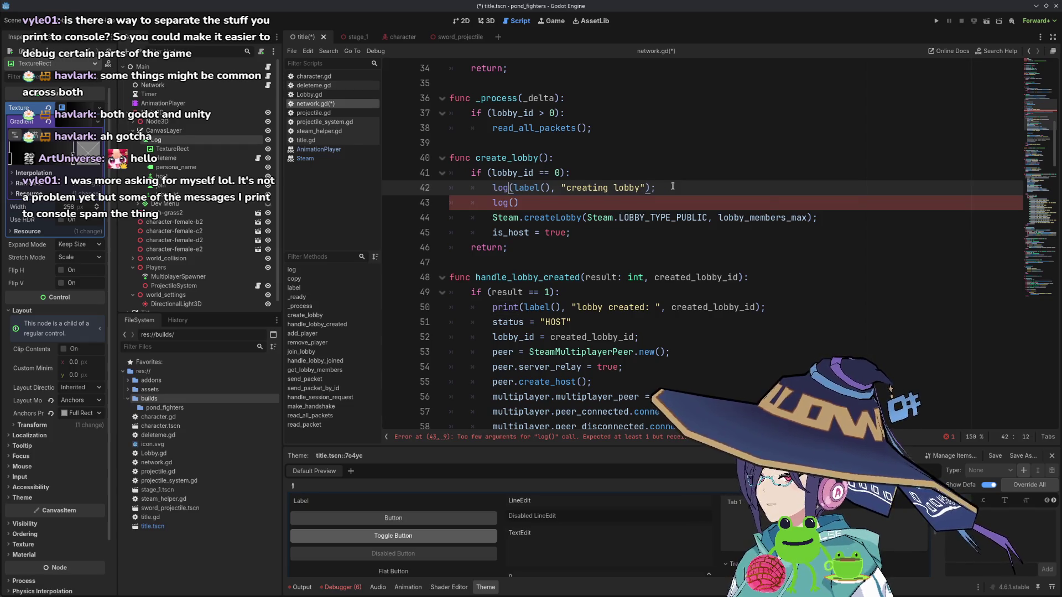
pyautogui.press('Escape')
pyautogui.press('Down')
pyautogui.press('End')
pyautogui.hotkey('shift', 'Home')
pyautogui.hotkey('shift', 'Home')
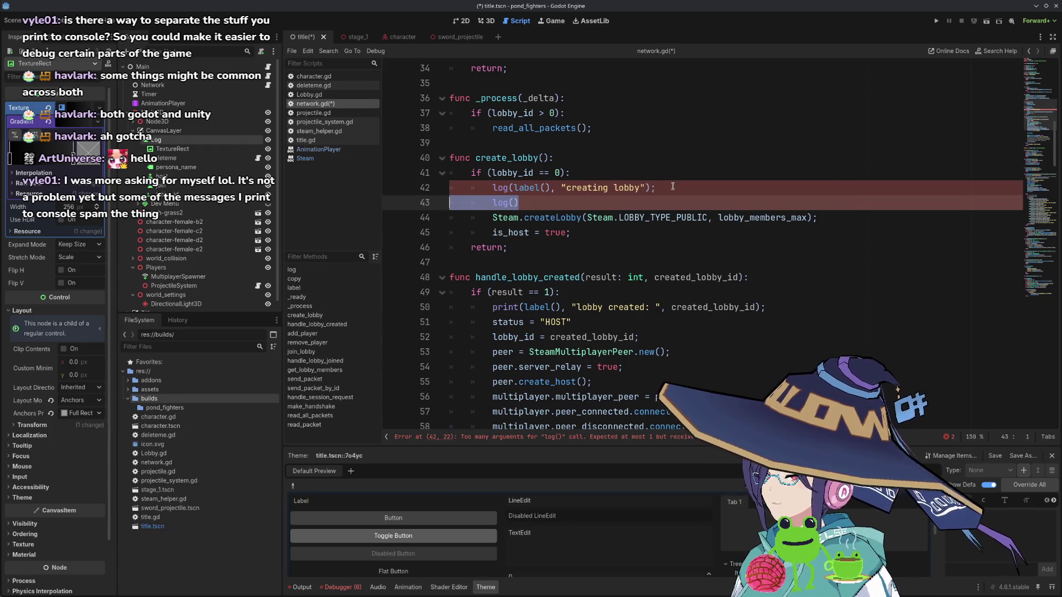
pyautogui.press('BackSpace')
pyautogui.press('BackSpace')
# - Try adding a comma to log's parameter list, then remove it
pyautogui.scroll(10, 570, 113)
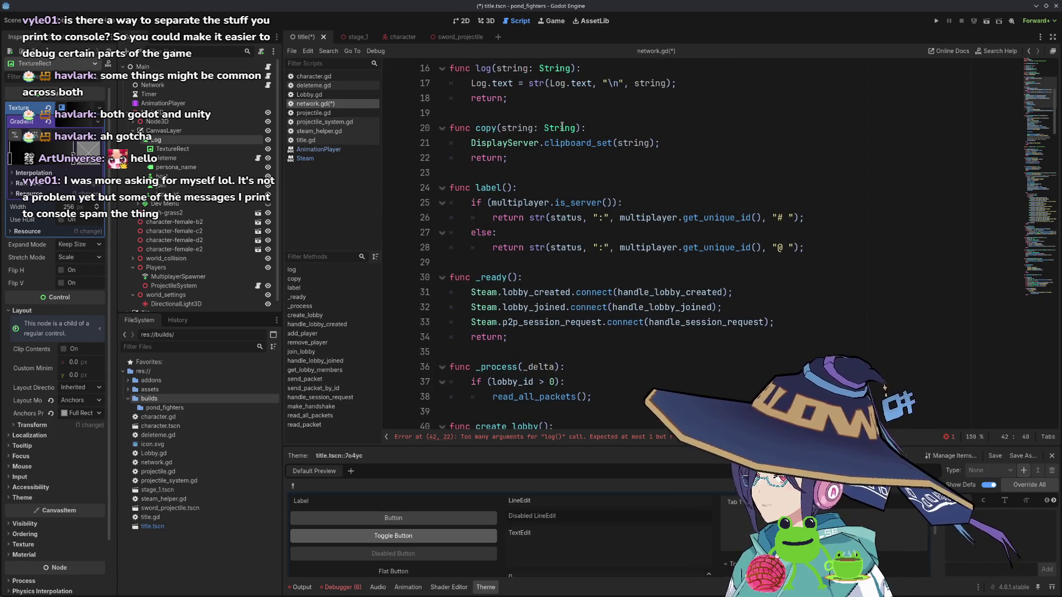
pyautogui.click(572, 292)
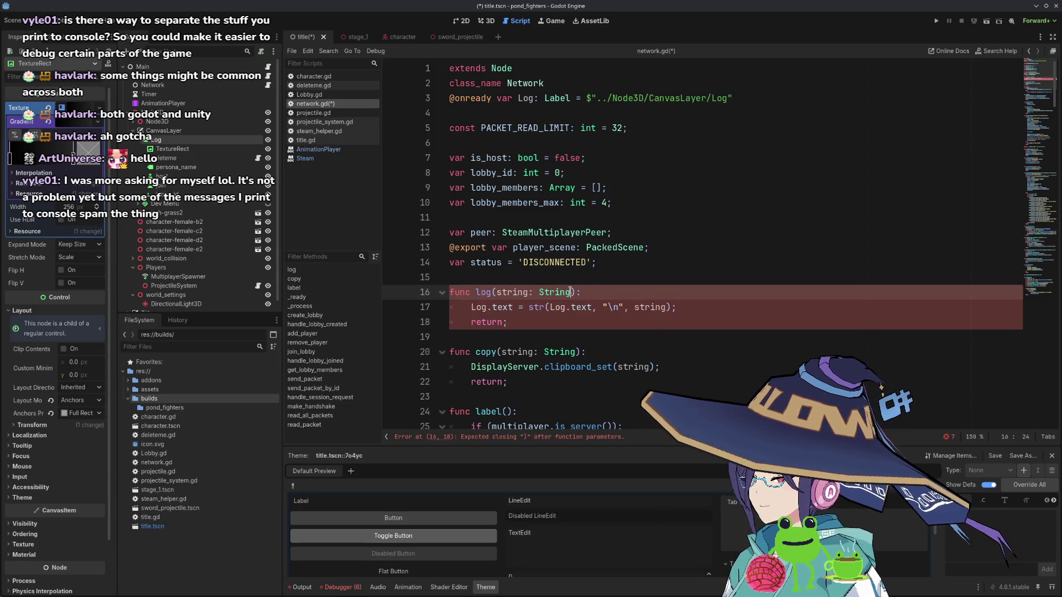
pyautogui.write(',')
pyautogui.press('BackSpace')
pyautogui.press('BackSpace')
pyautogui.scroll(-9, 553, 191)
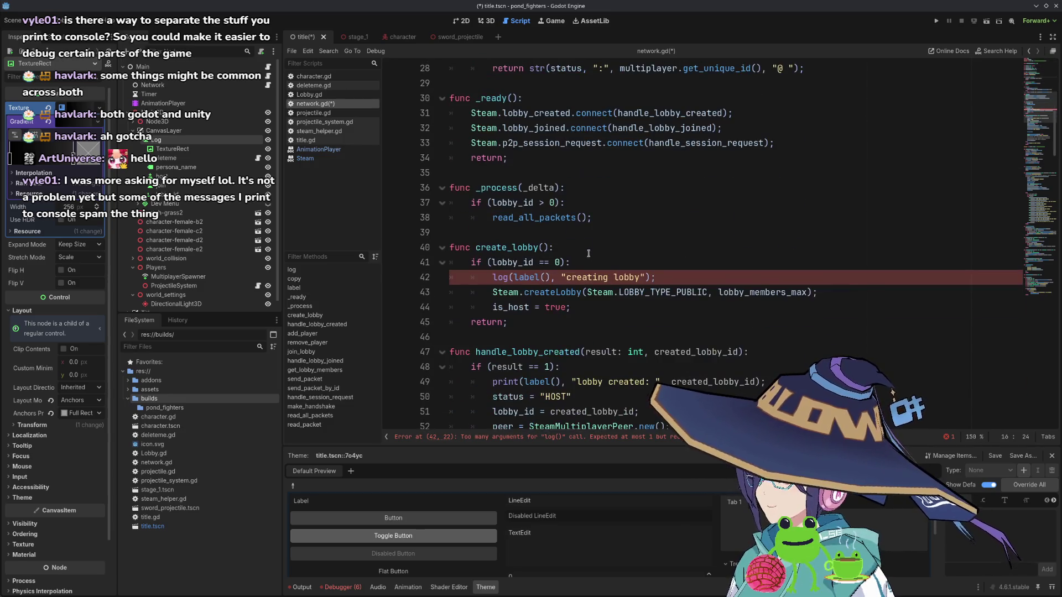
# - Wrap line 42's arguments in str() inside a log() call
pyautogui.doubleClick(506, 278)
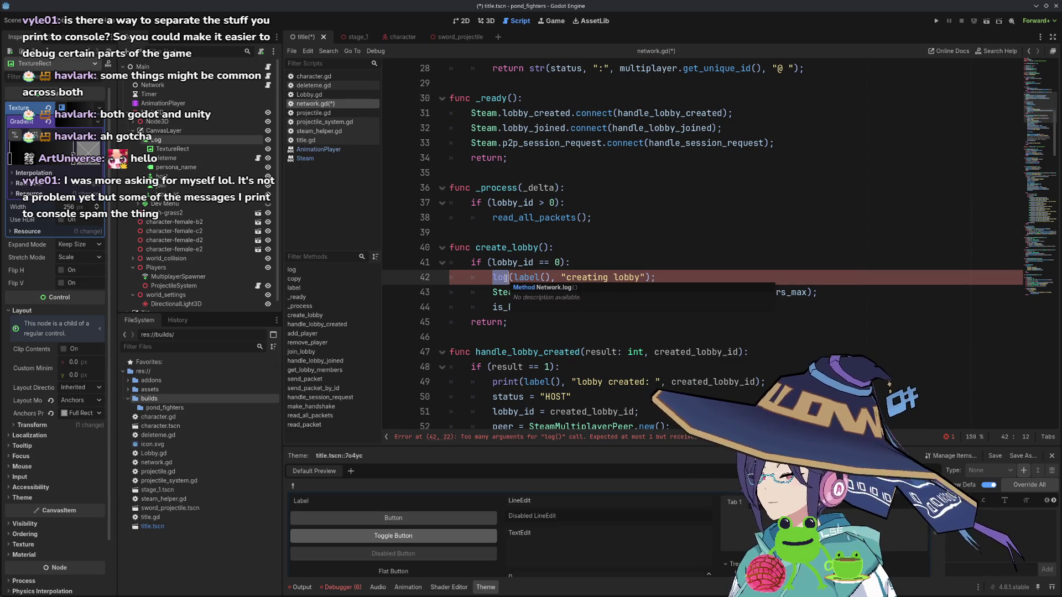
pyautogui.write('str')
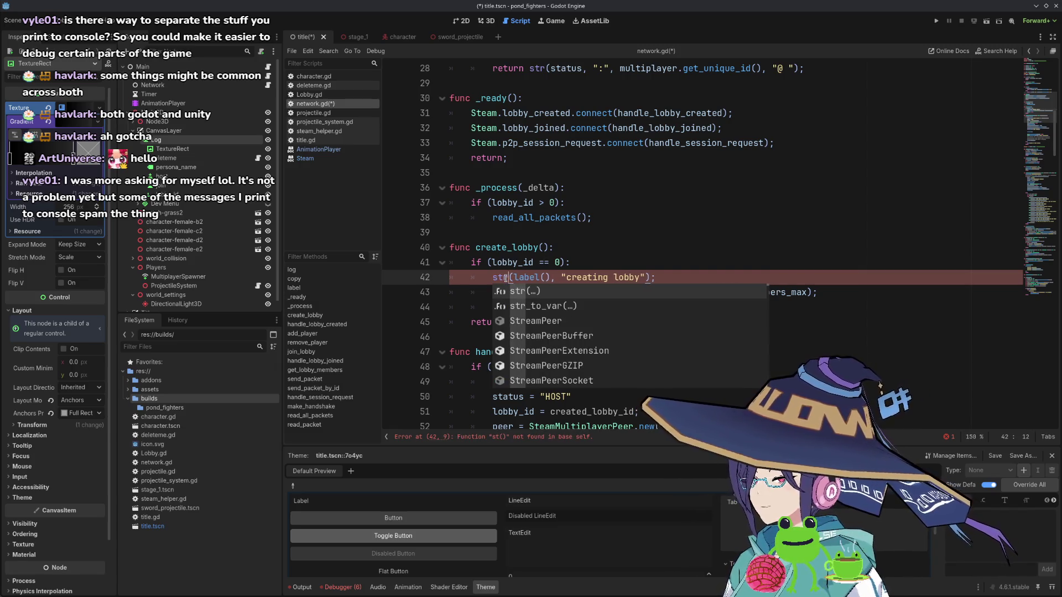
pyautogui.press('Home')
pyautogui.write('log(')
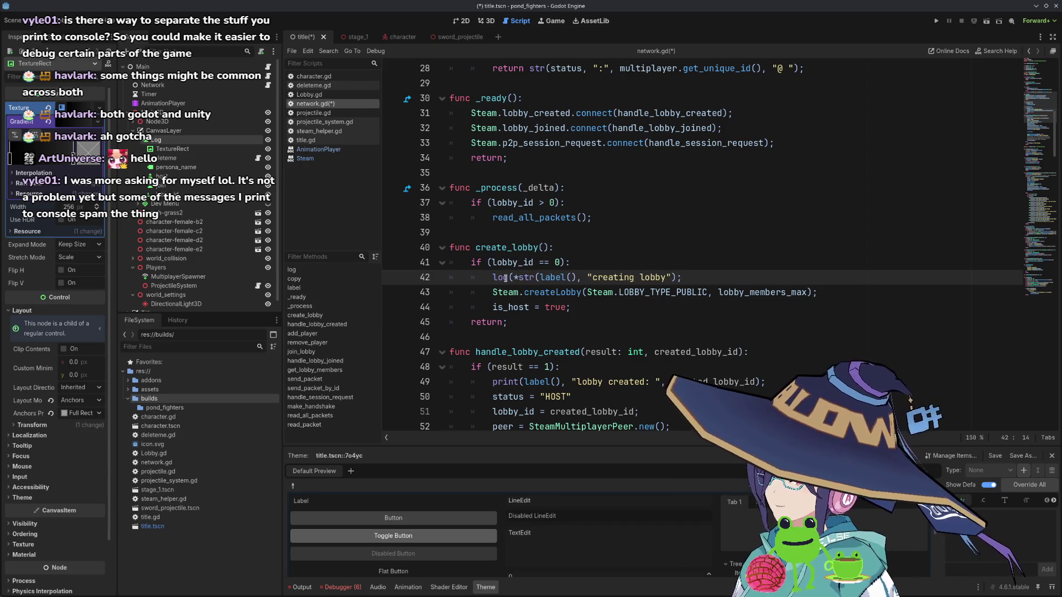
pyautogui.press('Left')
pyautogui.write(')')
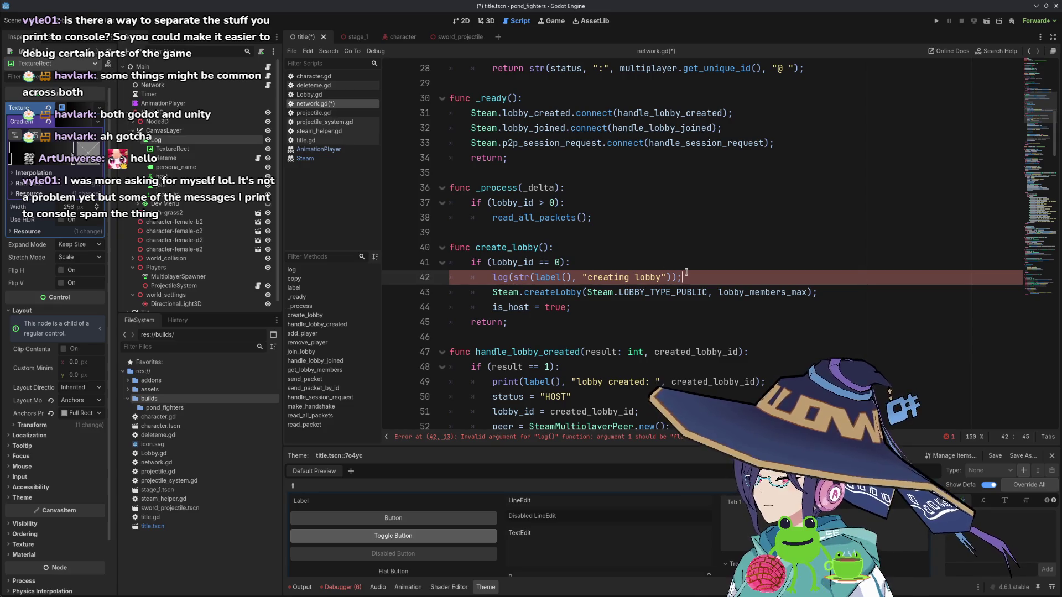
# - Undo the str wrapping so line 42 reads log(label(), "creating lobby")
pyautogui.press('Home')
pyautogui.press('Right')
pyautogui.press('Right')
pyautogui.press('Right')
pyautogui.press('Delete')
pyautogui.press('Delete')
pyautogui.press('Delete')
pyautogui.press('End')
pyautogui.press('Left')
pyautogui.press('BackSpace')
pyautogui.press('Home')
pyautogui.press('Right')
pyautogui.press('Right')
pyautogui.press('Right')
# - Try adding '...' to func log's parameter, then remove it
pyautogui.scroll(-1, 671, 272)
pyautogui.scroll(-2, 672, 272)
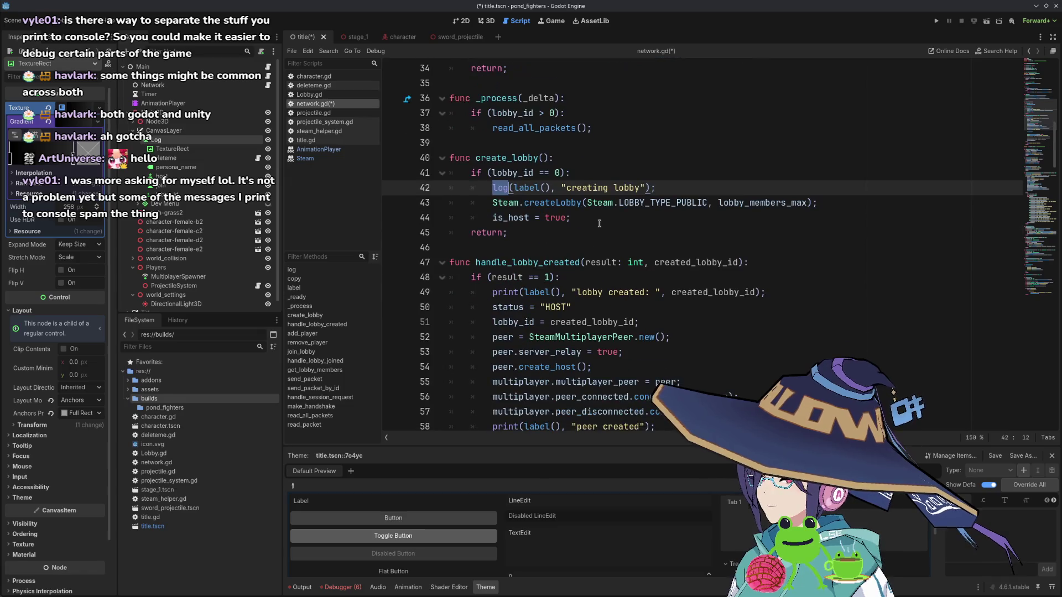
pyautogui.moveTo(512, 294)
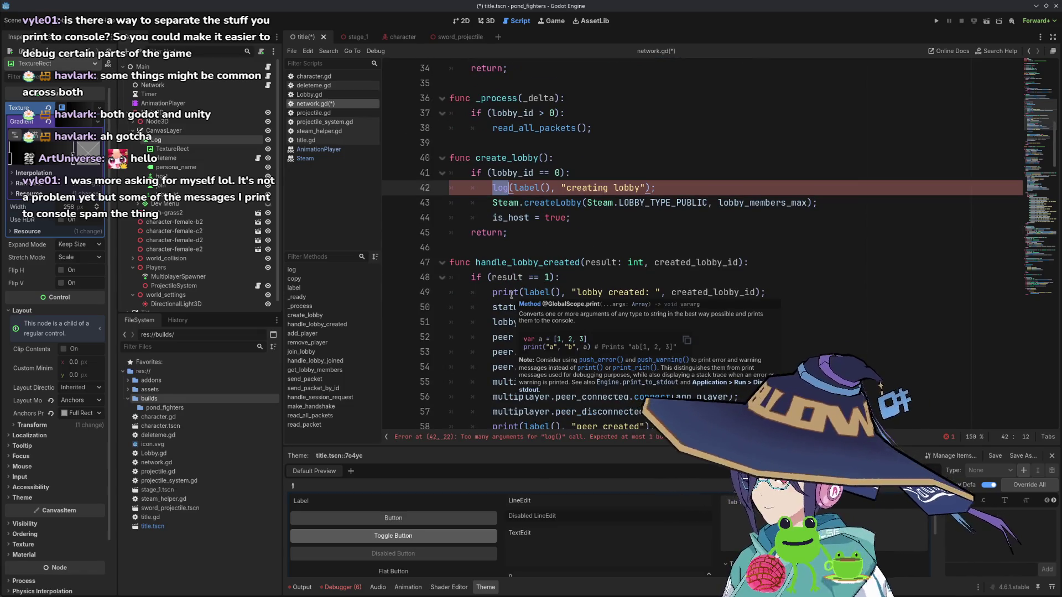
pyautogui.scroll(10, 511, 294)
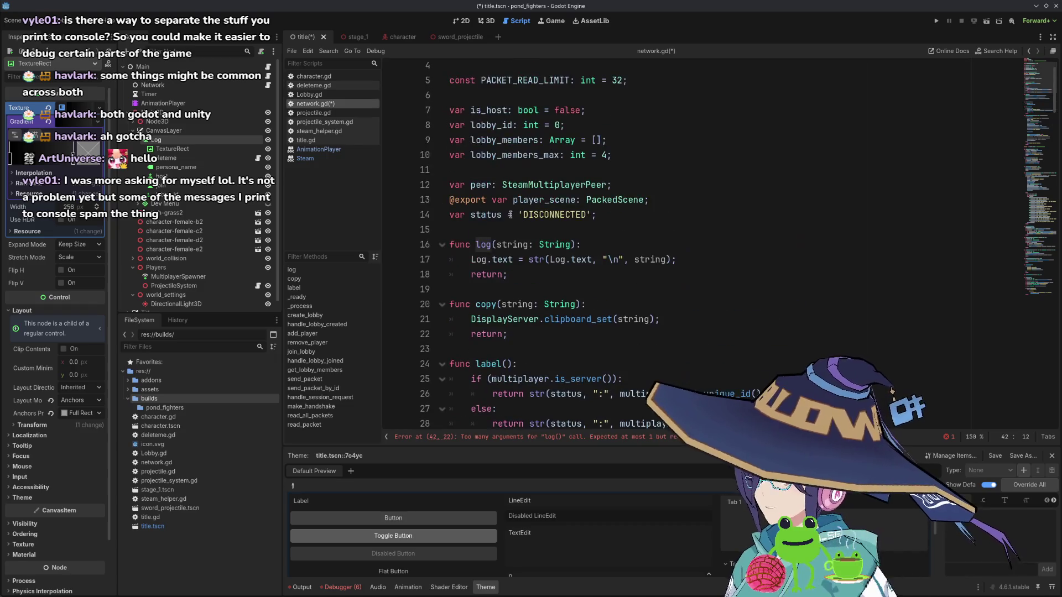
pyautogui.click(496, 248)
pyautogui.write('...')
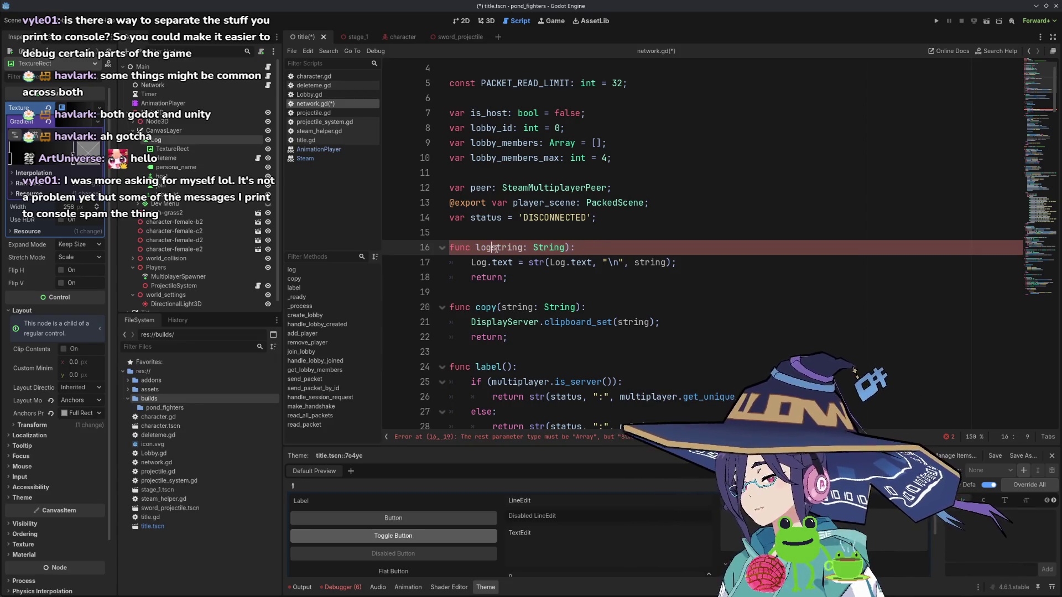
pyautogui.press('BackSpace')
pyautogui.press('BackSpace')
pyautogui.press('BackSpace')
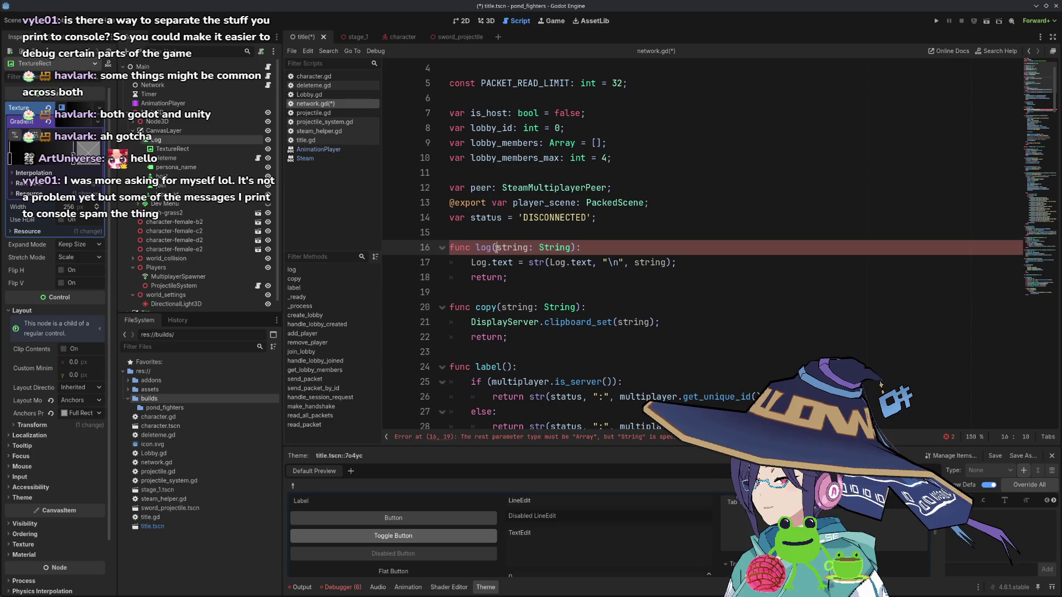
pyautogui.scroll(-7, 496, 247)
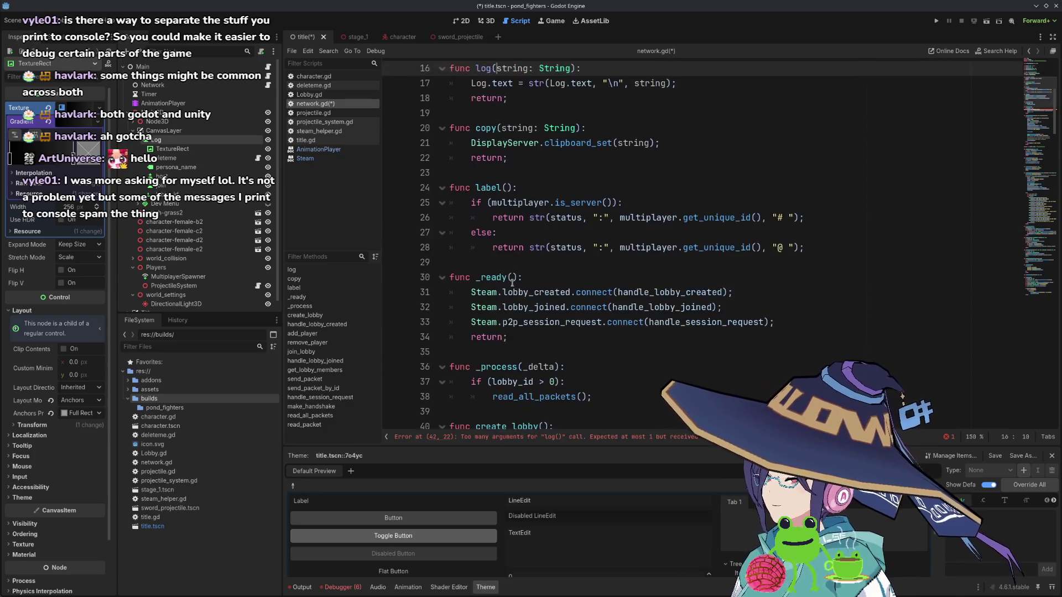
# - Revert line 42 to its print call and add log("creating lobby"); on line 43
pyautogui.click(658, 322)
pyautogui.scroll(5, 667, 321)
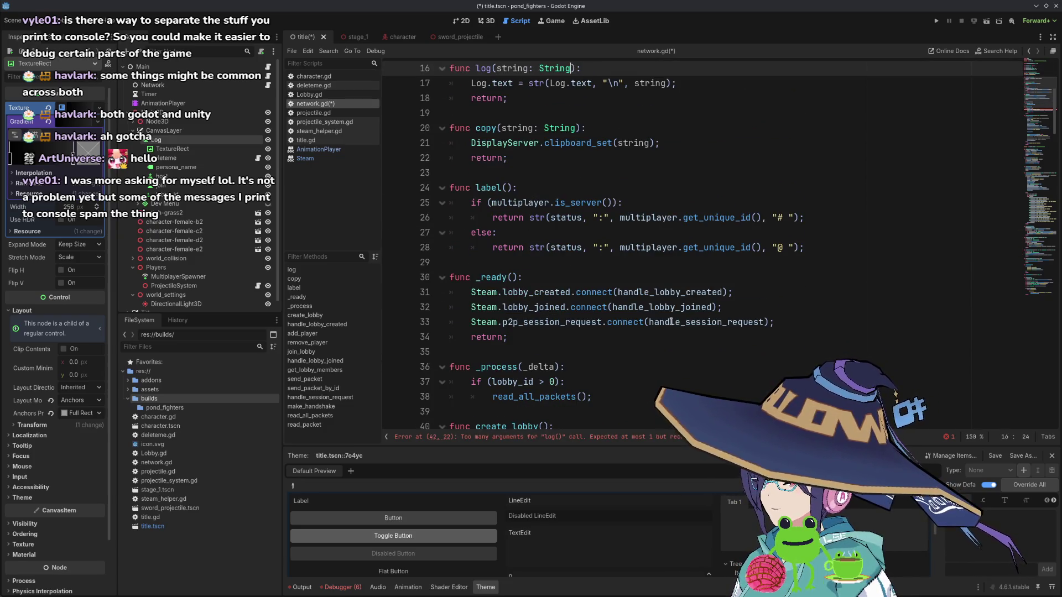
pyautogui.write('...')
pyautogui.press('Return')
pyautogui.write('log(')
pyautogui.hotkey('ctrl', 'z')
pyautogui.hotkey('ctrl', 'z')
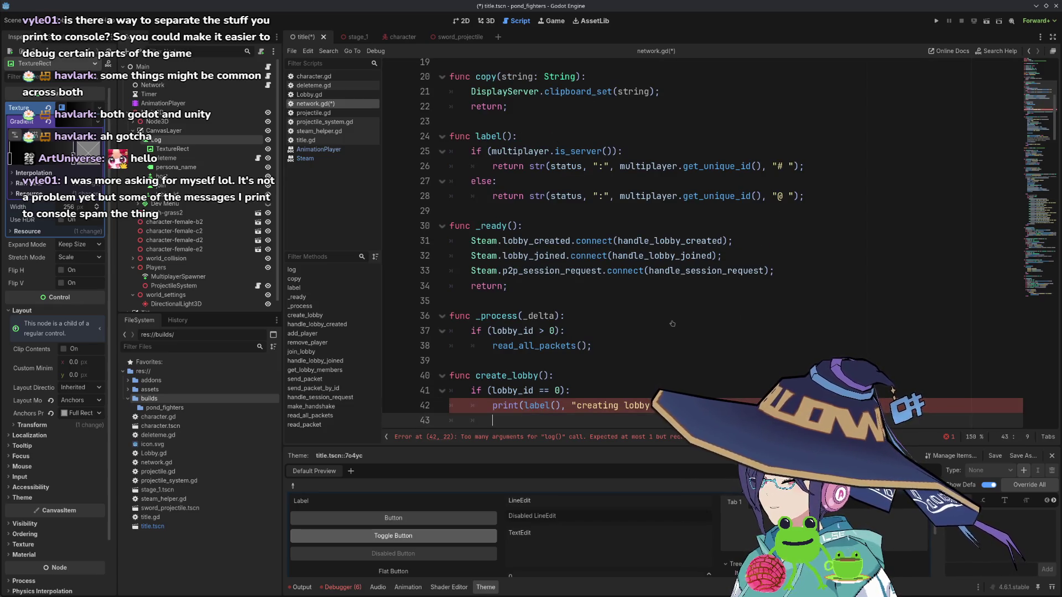
pyautogui.write('log("c')
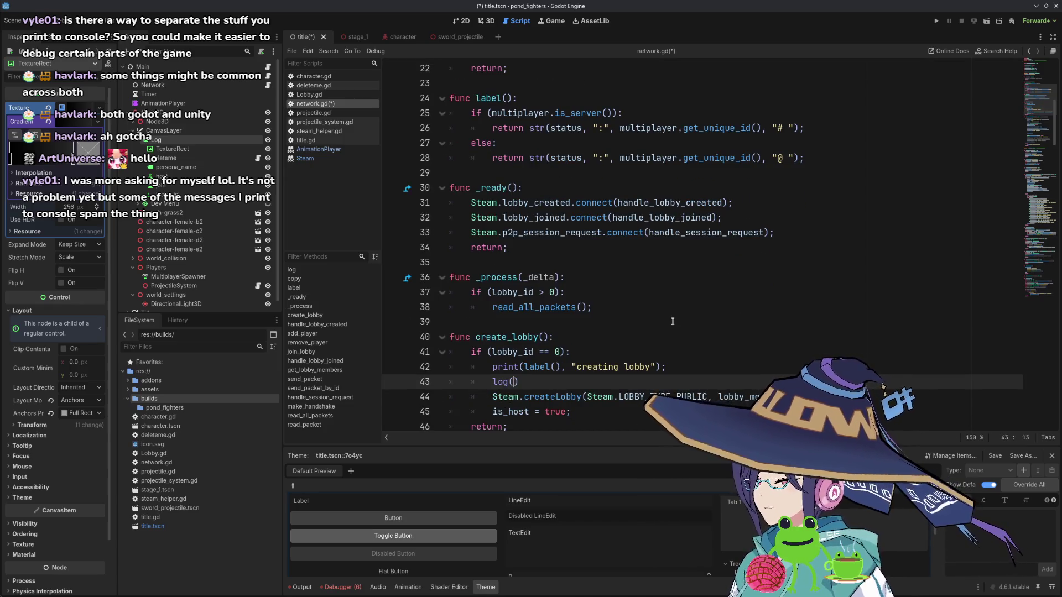
pyautogui.write('reating lobby"')
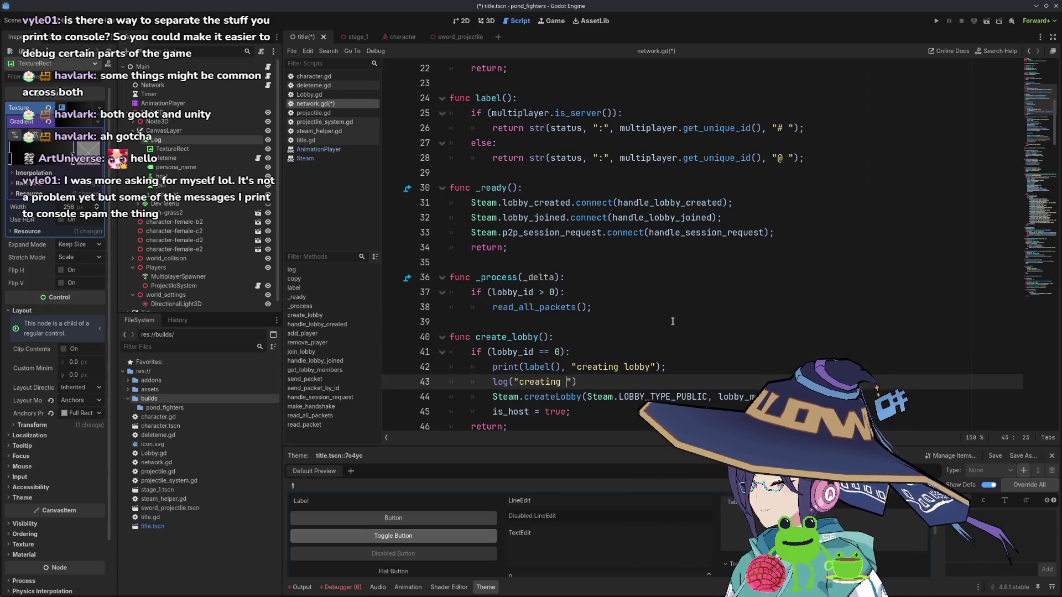
pyautogui.write(');')
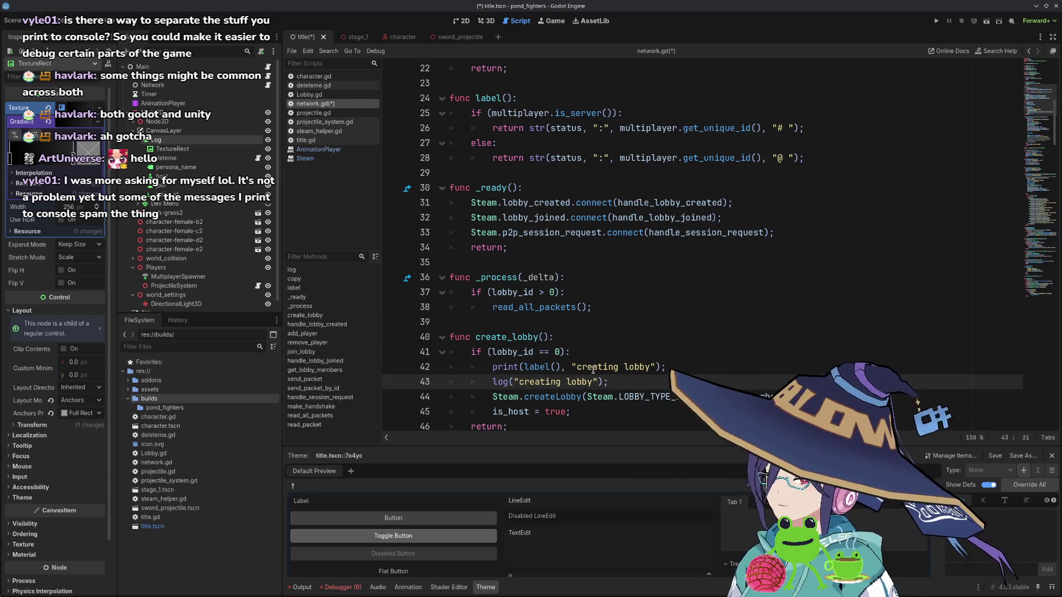
pyautogui.scroll(-5, 593, 302)
pyautogui.scroll(-1, 572, 198)
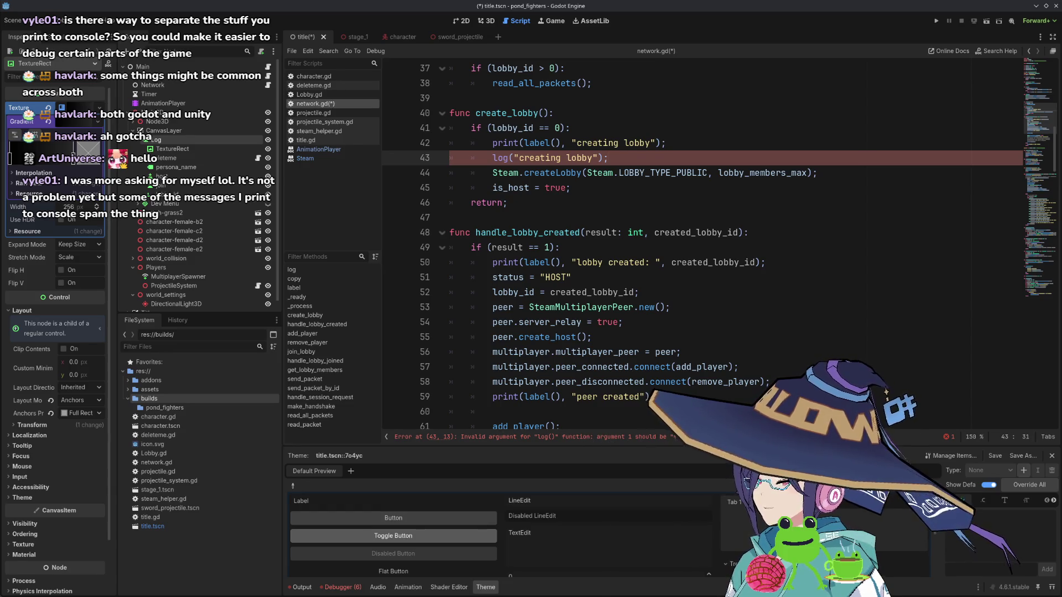
# - Rename the log function on line 16 to print2
pyautogui.keyDown('ctrl'); pyautogui.click(500, 159); pyautogui.keyUp('ctrl')
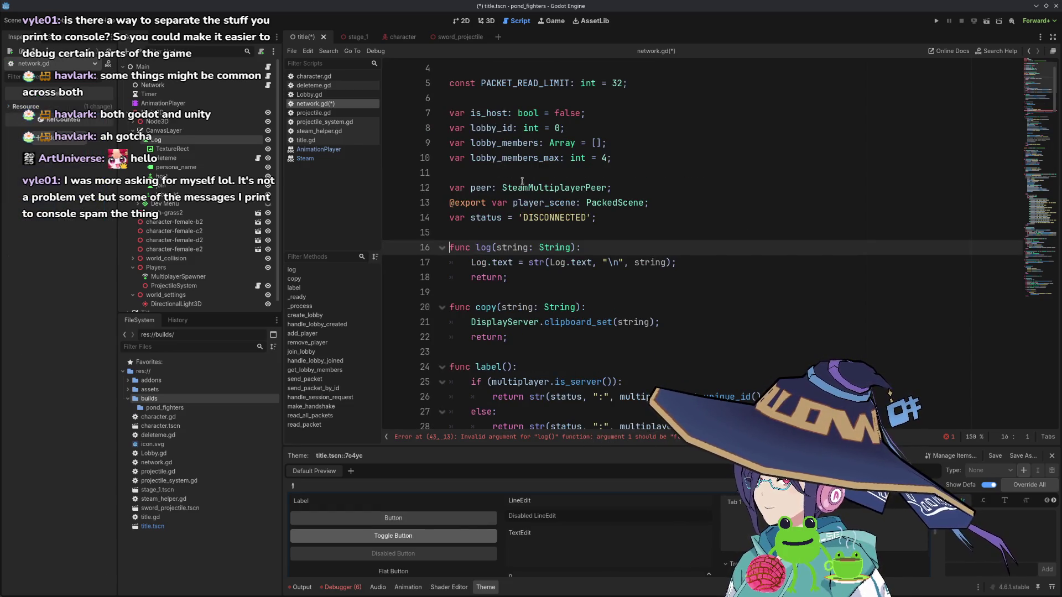
pyautogui.click(485, 249)
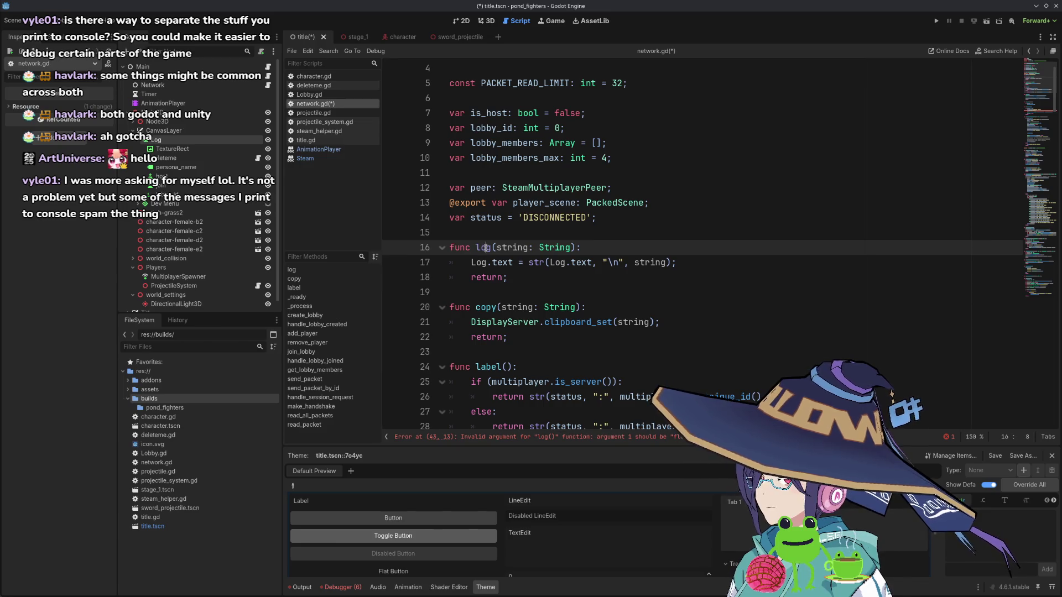
pyautogui.doubleClick(482, 248)
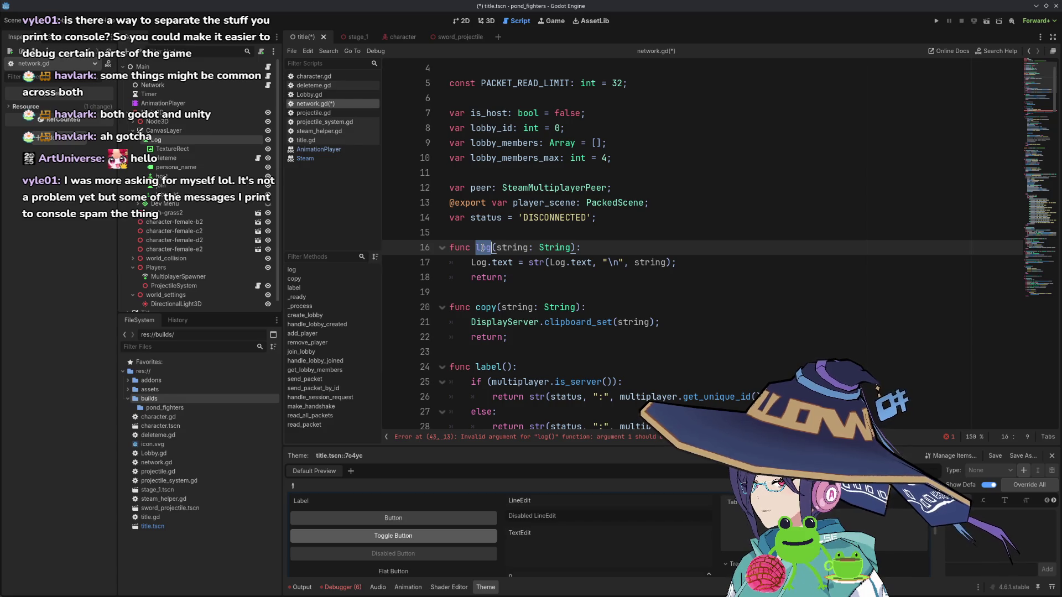
pyautogui.write('print2')
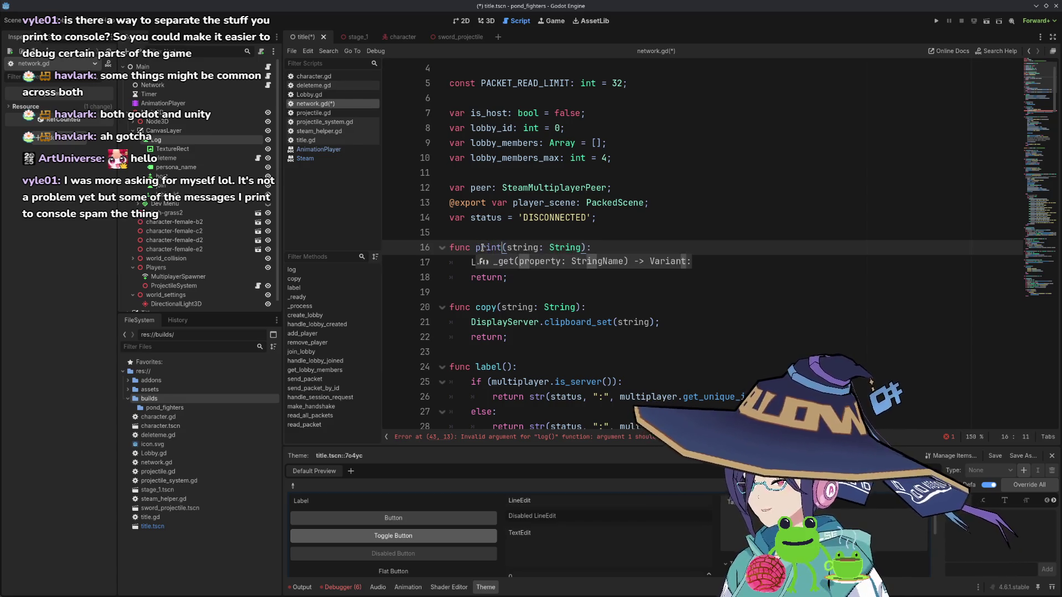
pyautogui.hotkey('ctrl', 'shift', 'Left')
# - Change the log call on line 43 to print2("creating lobby")
pyautogui.scroll(-6, 497, 189)
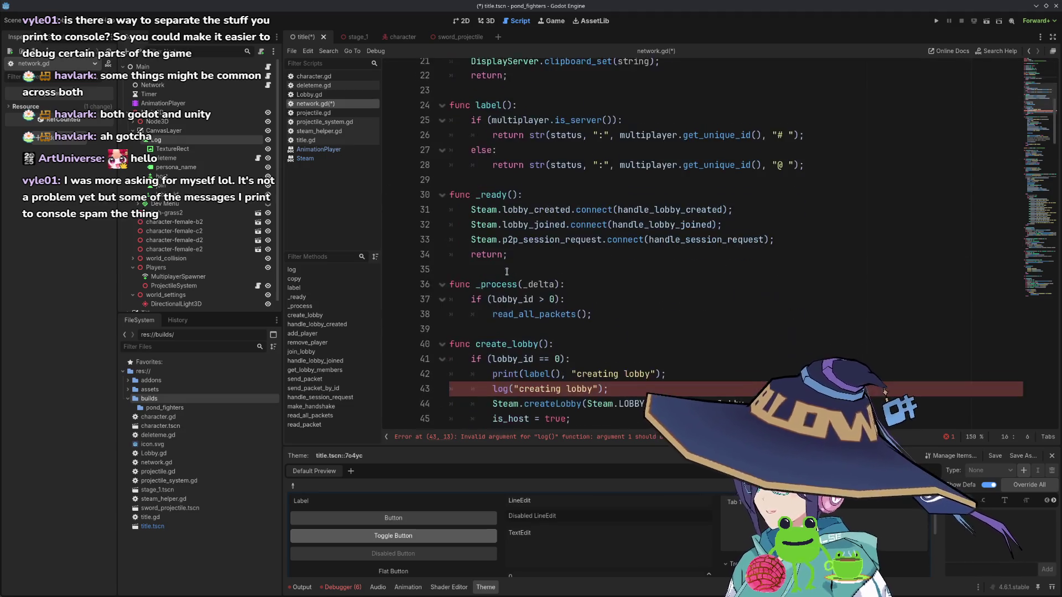
pyautogui.doubleClick(502, 381)
pyautogui.write('print2')
pyautogui.scroll(-3, 540, 347)
pyautogui.scroll(-2, 540, 347)
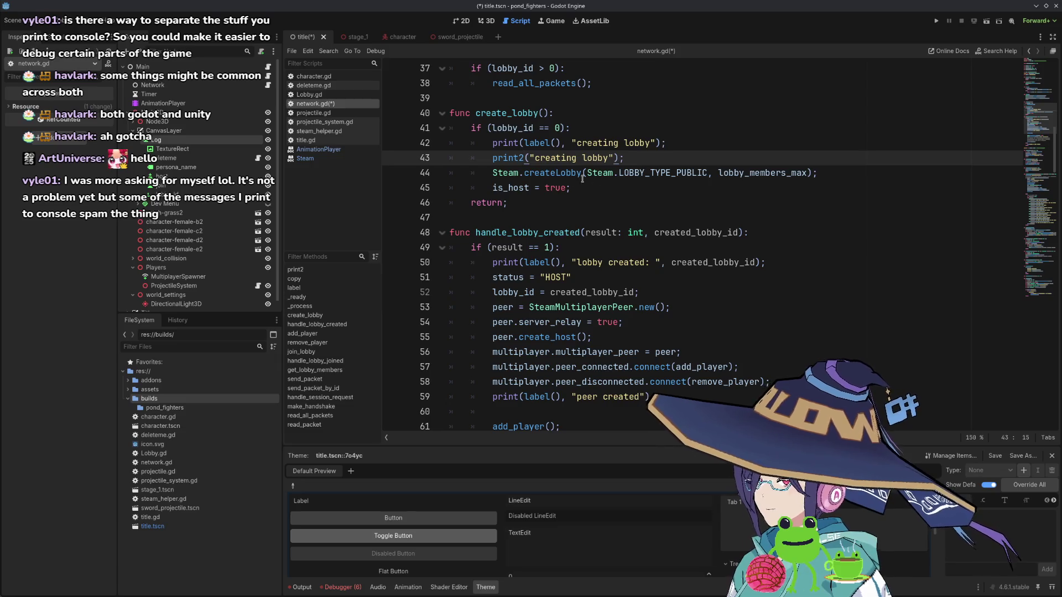
# - Add print2("lobby created"); on a new line 51 in handle_lobby_created
pyautogui.scroll(-1, 586, 179)
pyautogui.click(515, 218)
pyautogui.press('End')
pyautogui.press('Return')
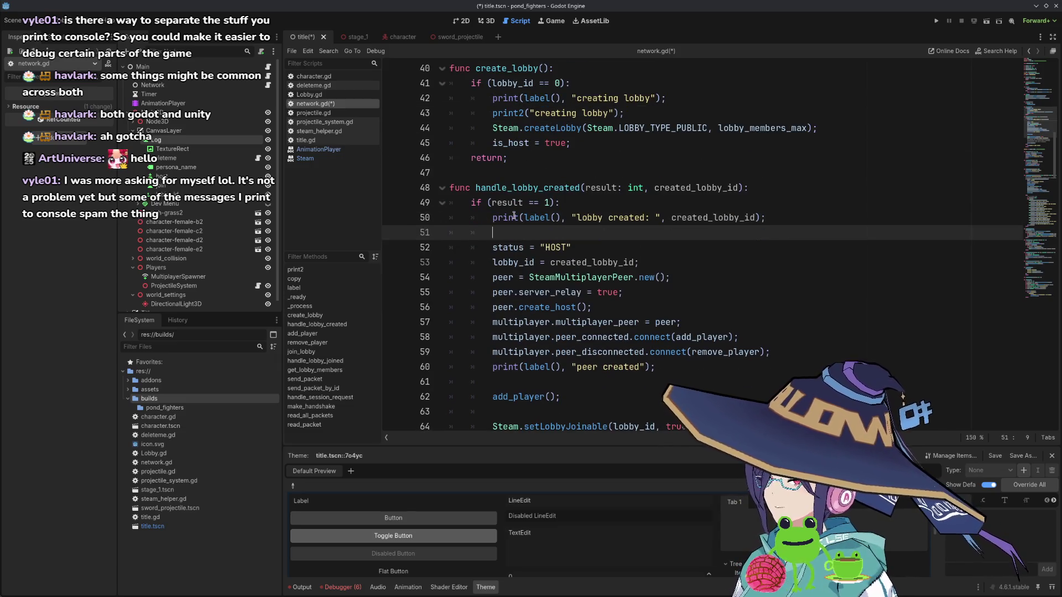
pyautogui.write('print2')
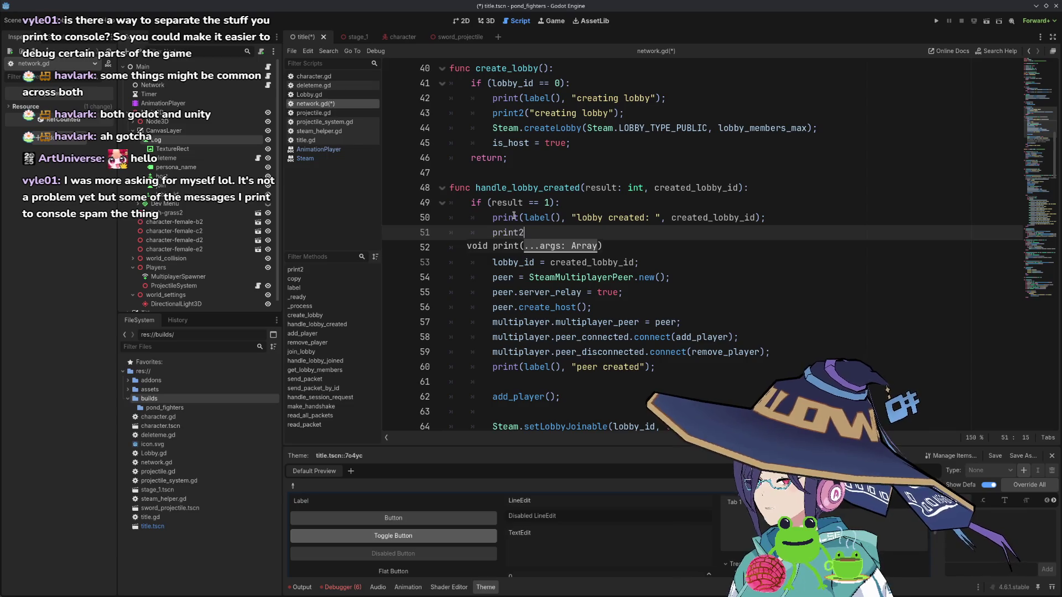
pyautogui.write('(lobby')
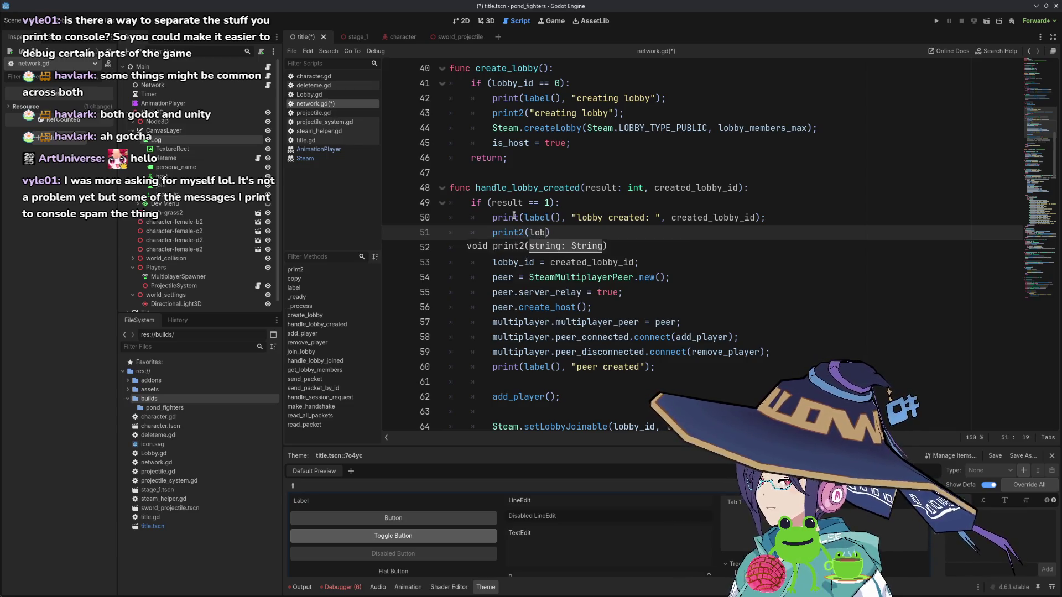
pyautogui.press('BackSpace')
pyautogui.press('BackSpace')
pyautogui.press('BackSpace')
pyautogui.write('"lobby')
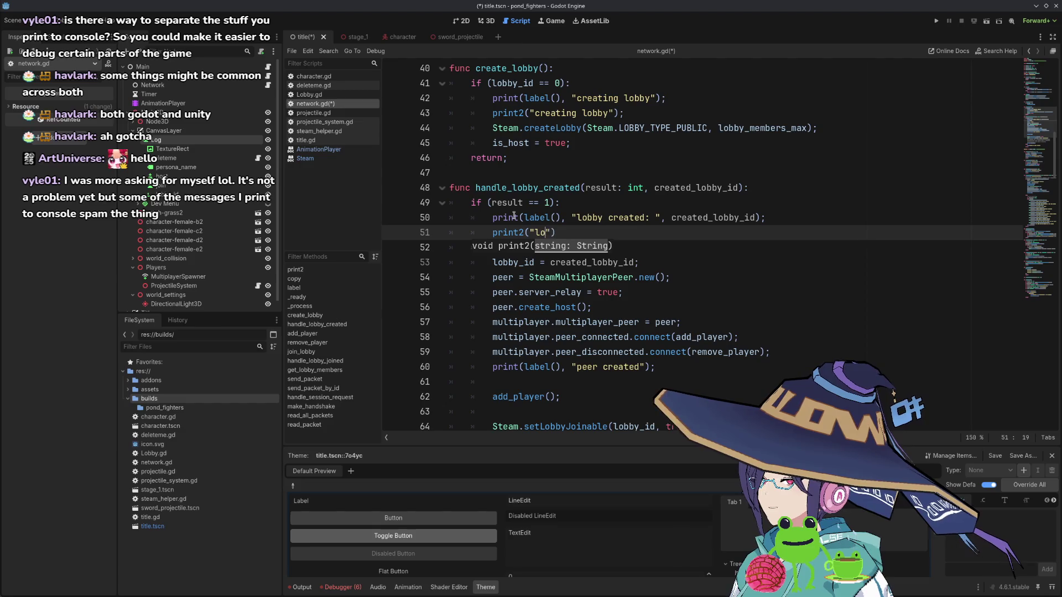
pyautogui.write(' created");')
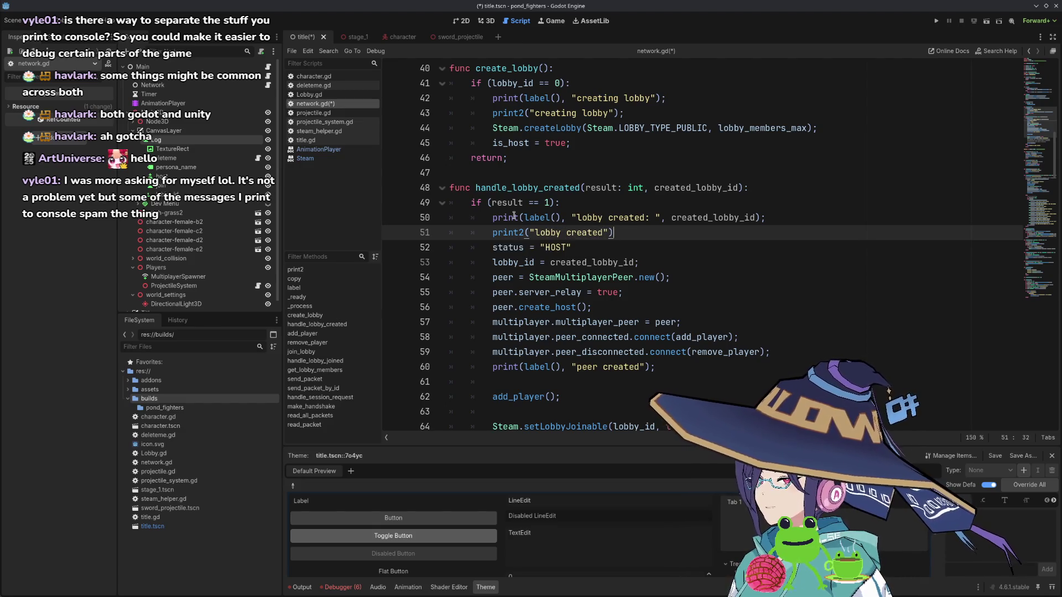
pyautogui.scroll(-3, 514, 216)
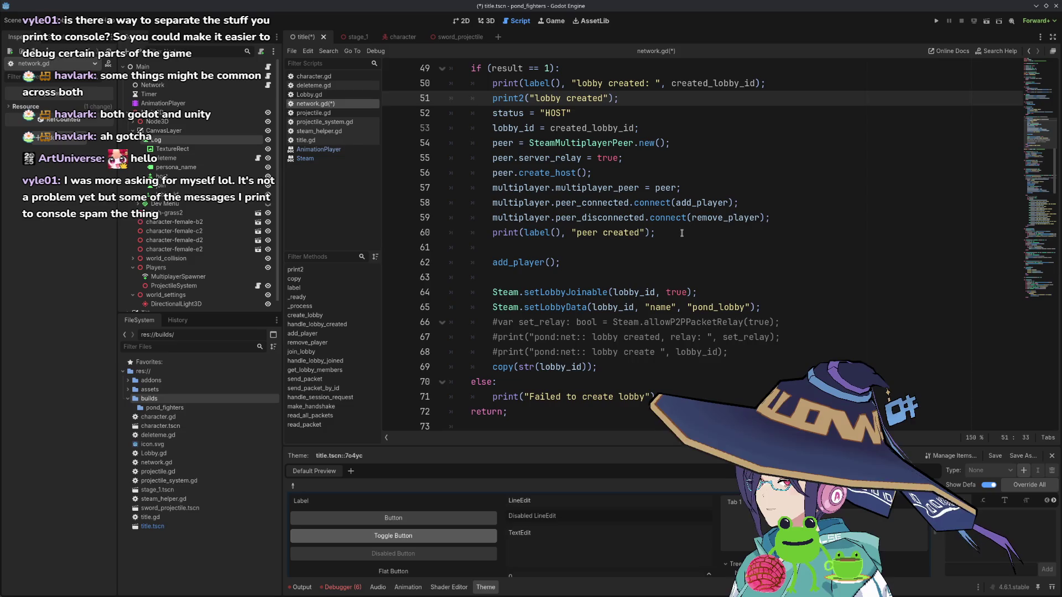
# - Add print2("peer created"); after the peer-created print
pyautogui.click(684, 237)
pyautogui.press('Return')
pyautogui.write('print2(')
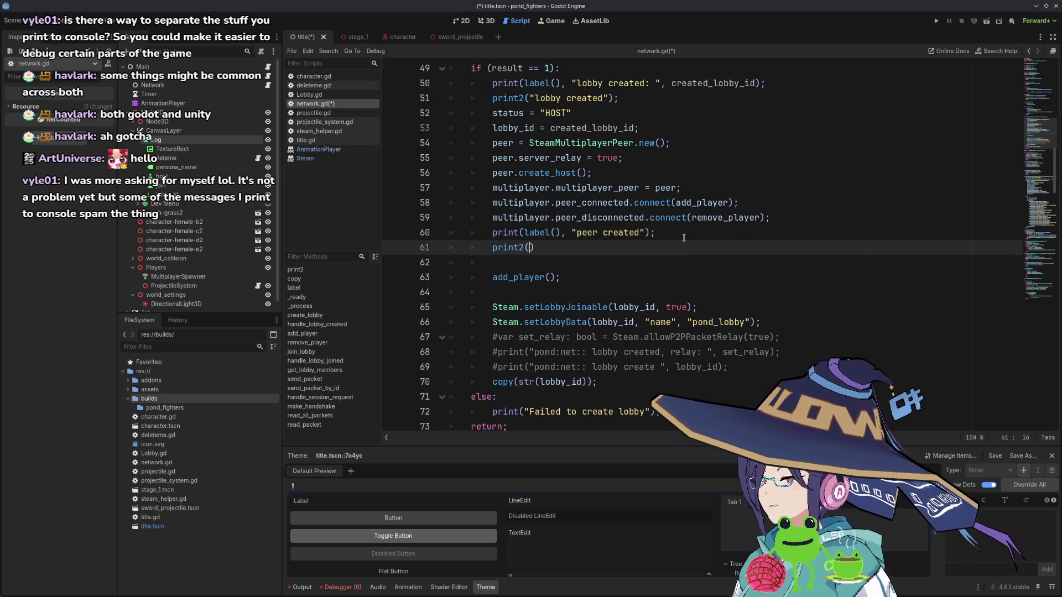
pyautogui.write('"peer created')
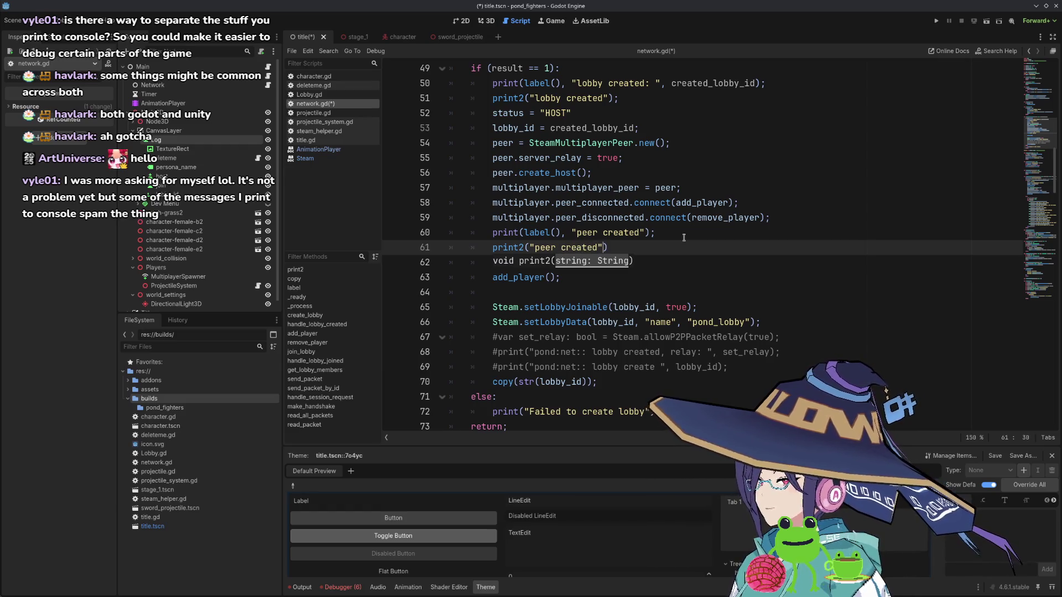
pyautogui.write('");')
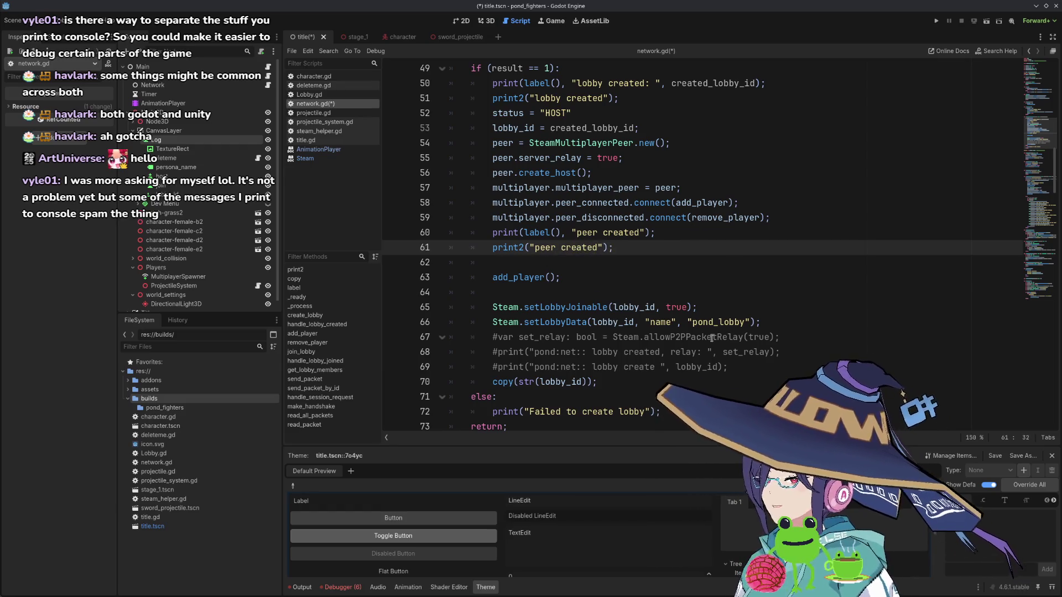
pyautogui.scroll(-2, 684, 238)
pyautogui.scroll(-1, 575, 282)
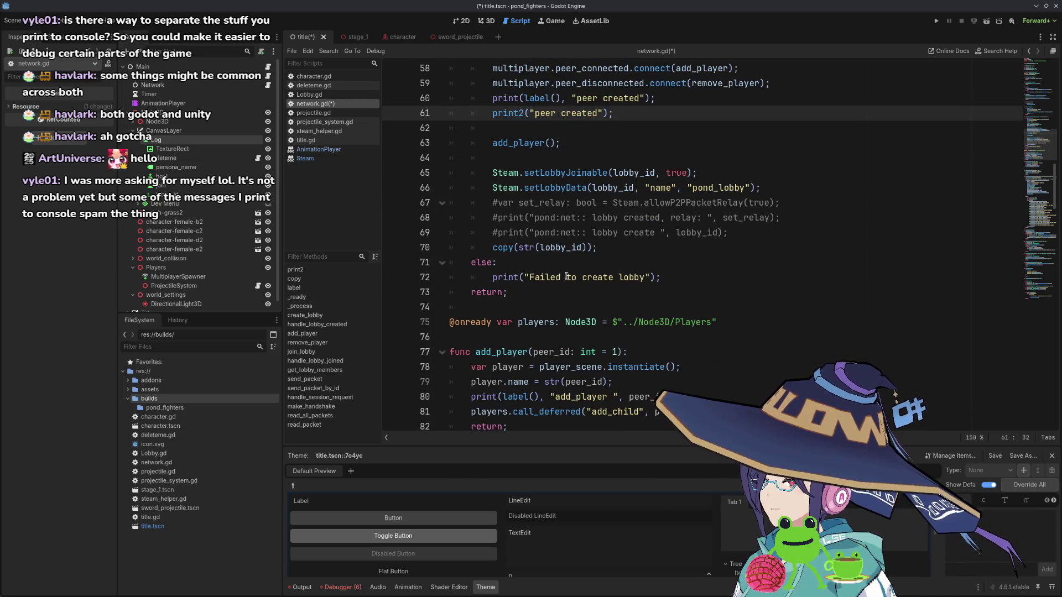
# - Insert print2("failed to create lobby") above the failure print in the else branch
pyautogui.click(691, 277)
pyautogui.hotkey('ctrl', 'shift', 'Return')
pyautogui.write('print2')
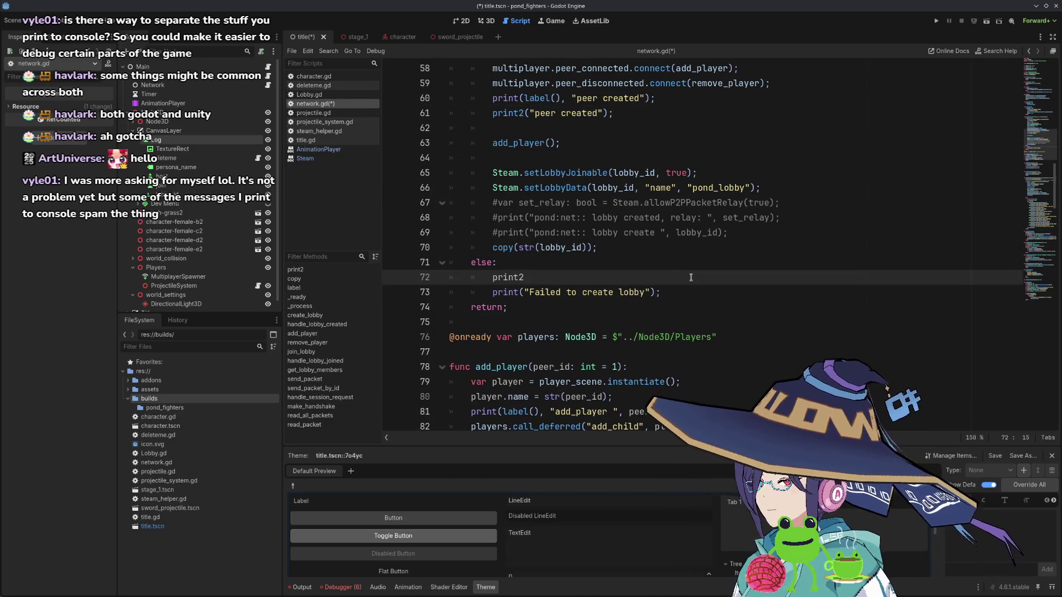
pyautogui.write('("failed to create lobby")')
pyautogui.hotkey('ctrl', 's')
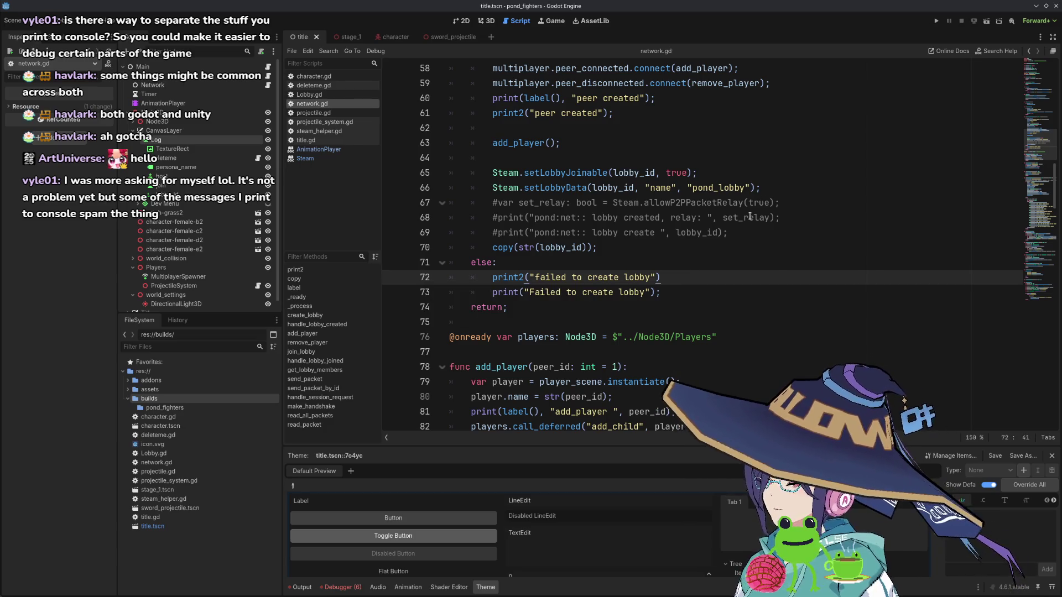
# - End the failed-lobby print2 line with a semicolon and save network.gd
pyautogui.write(';')
pyautogui.scroll(-5, 703, 199)
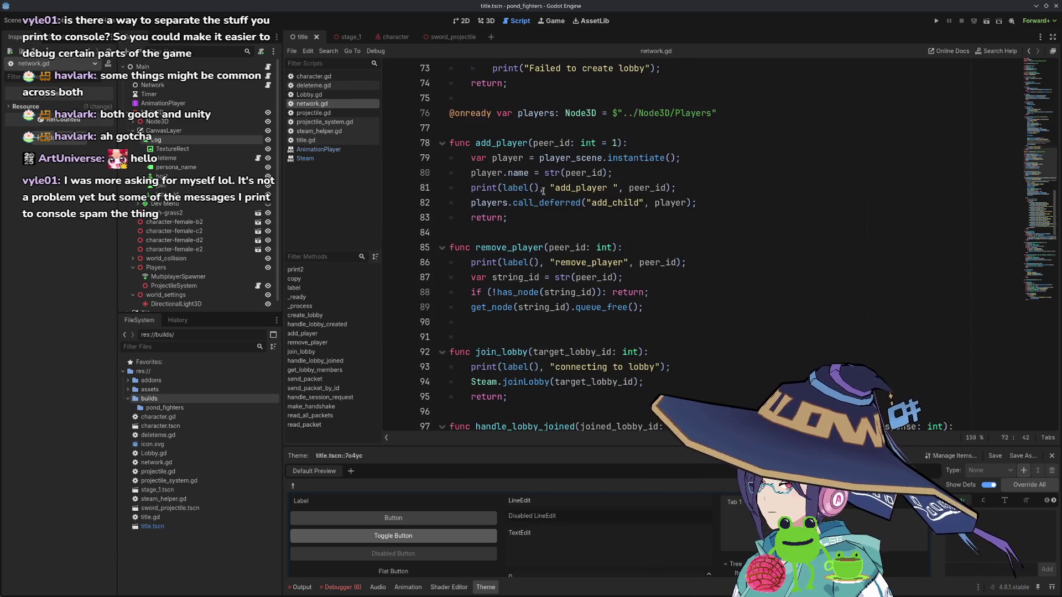
pyautogui.scroll(-4, 703, 199)
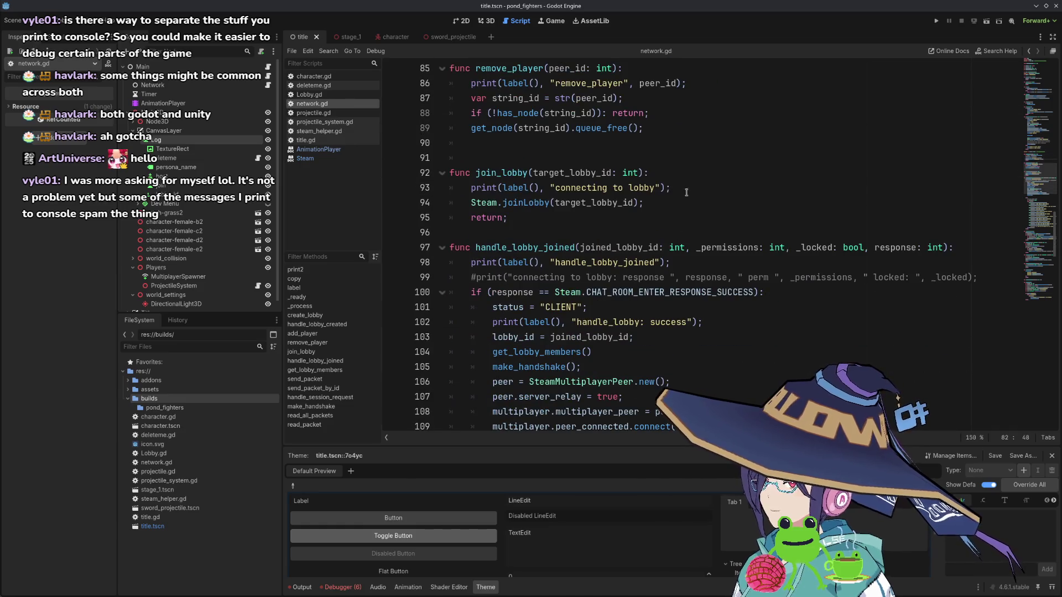
pyautogui.click(688, 189)
pyautogui.hotkey('ctrl', 's')
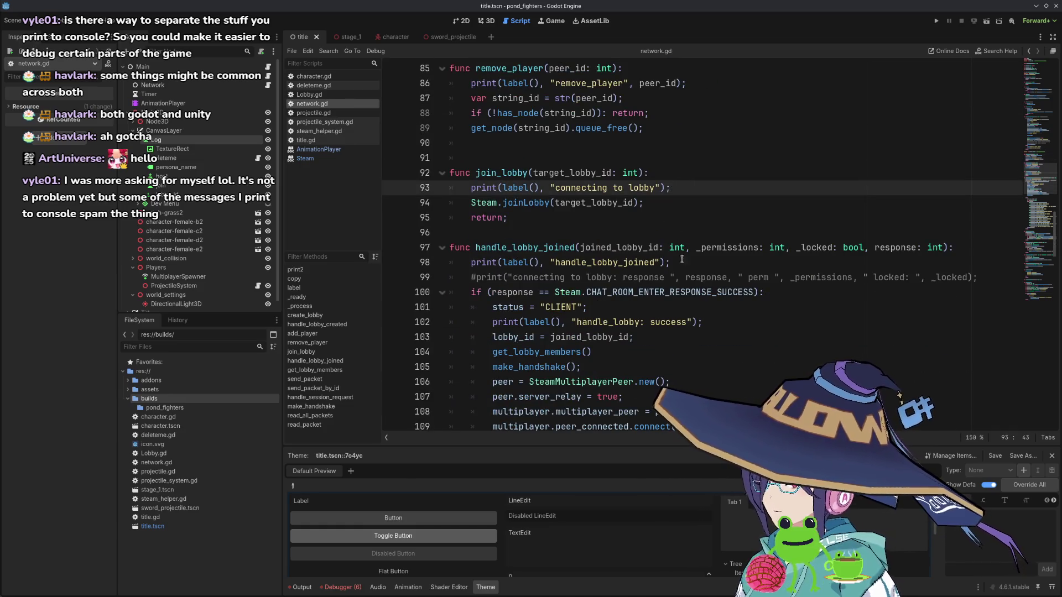
# - Add print2("lobby joined"); after handle_lobby_joined's first print and save
pyautogui.click(695, 256)
pyautogui.press('Return')
pyautogui.write('print2')
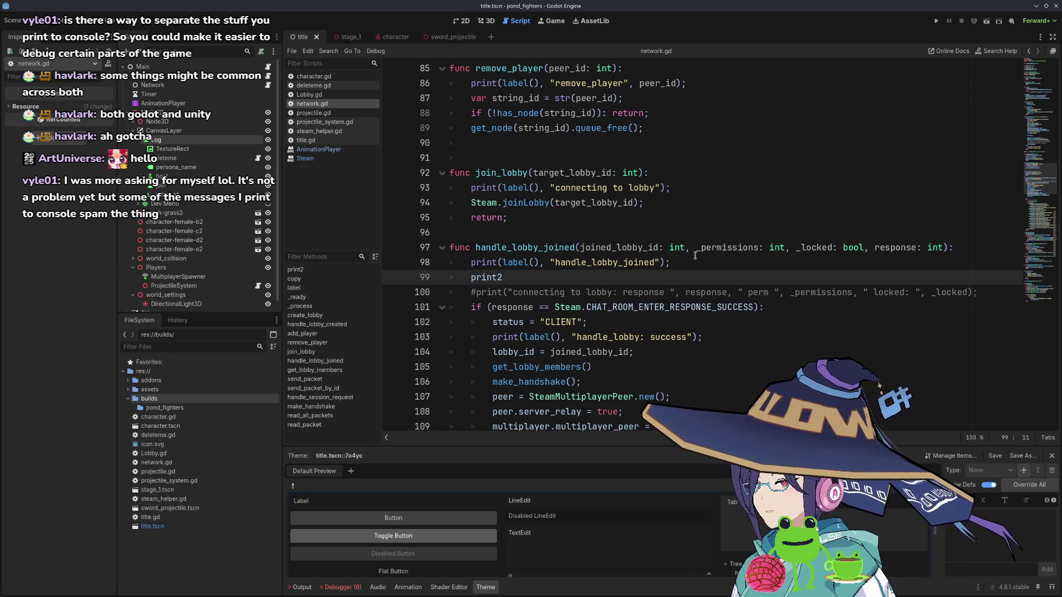
pyautogui.write('(')
pyautogui.write('"lob')
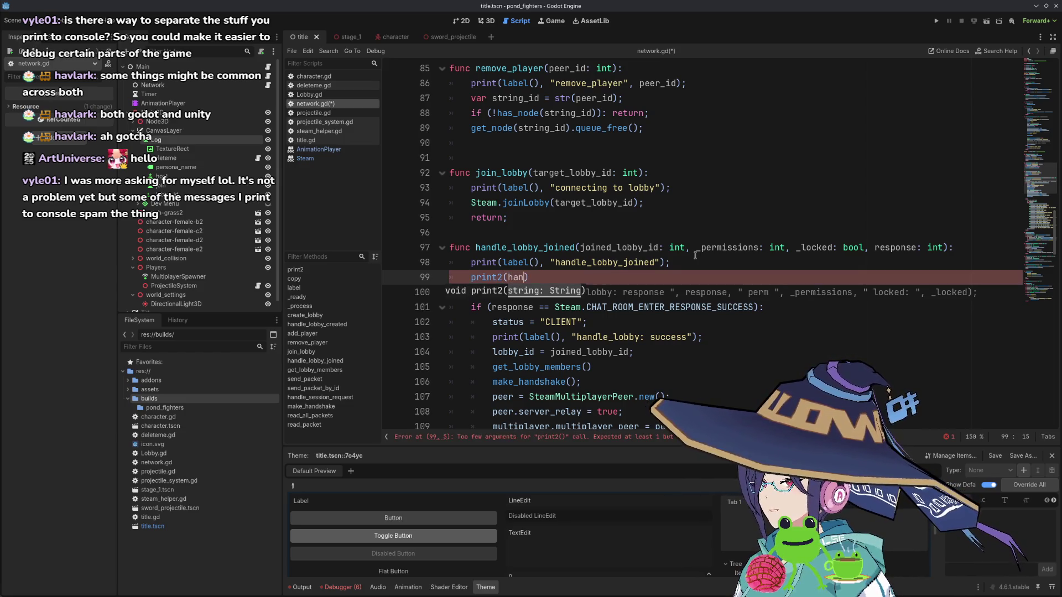
pyautogui.write('by join')
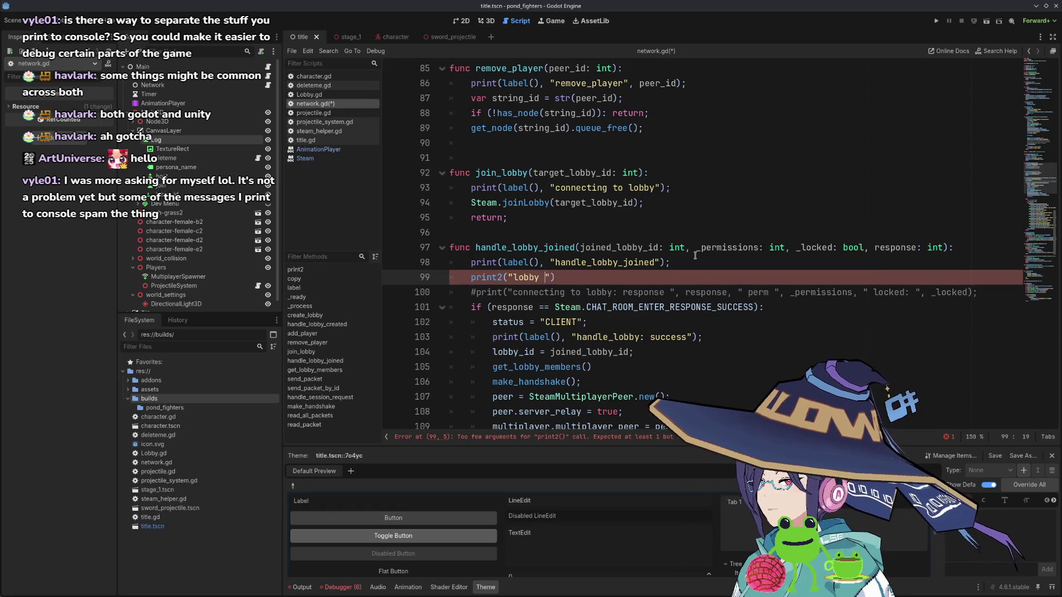
pyautogui.write('ed");')
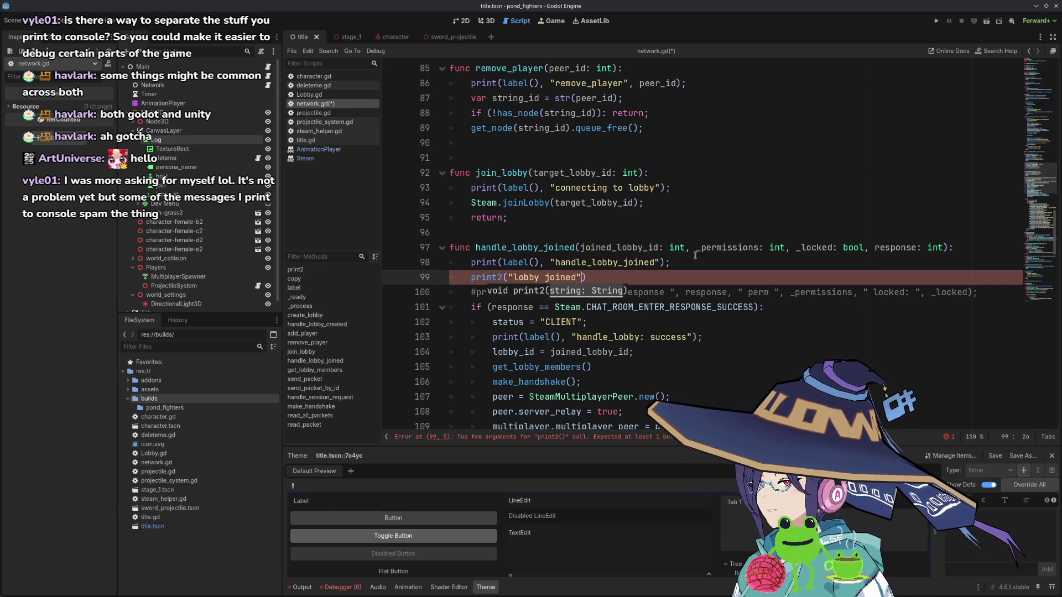
pyautogui.hotkey('ctrl', 's')
# - Add print2("handle lobby success, creating new peer"); after the success print and save
pyautogui.scroll(-2, 668, 242)
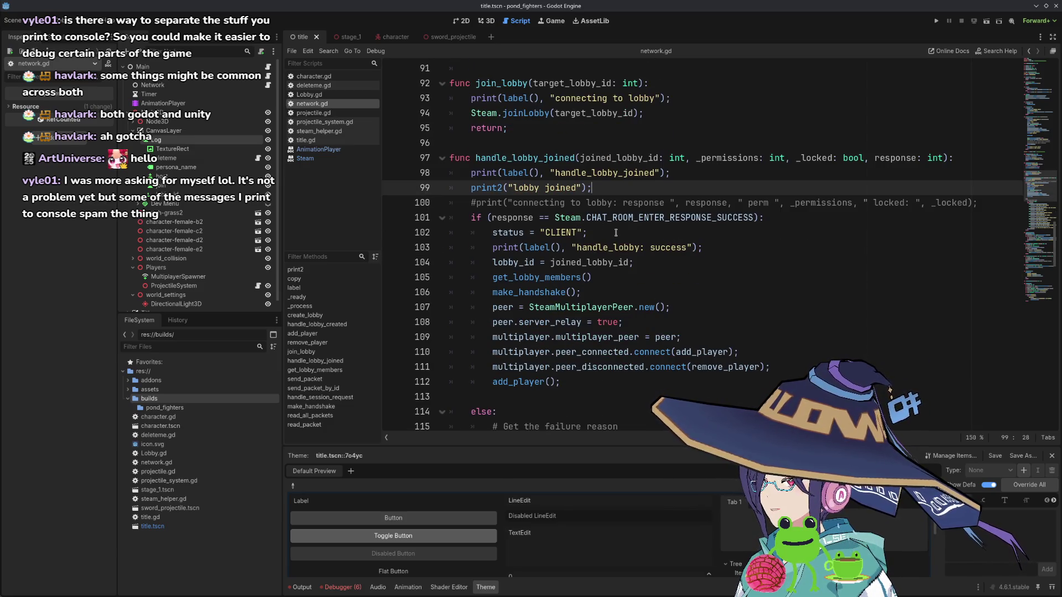
pyautogui.click(620, 235)
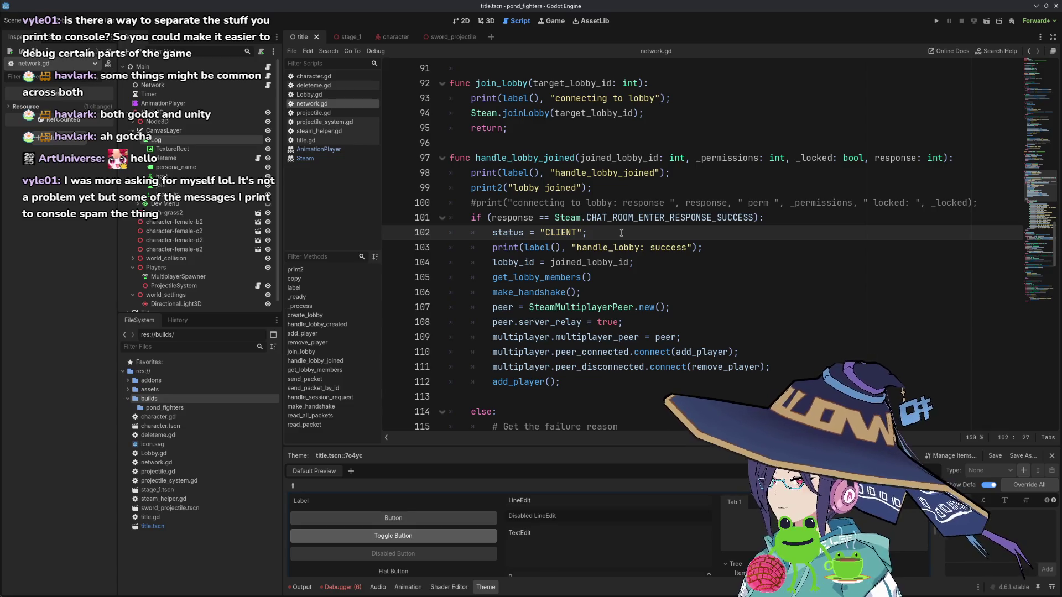
pyautogui.press('Down')
pyautogui.press('End')
pyautogui.press('Return')
pyautogui.write('print2("')
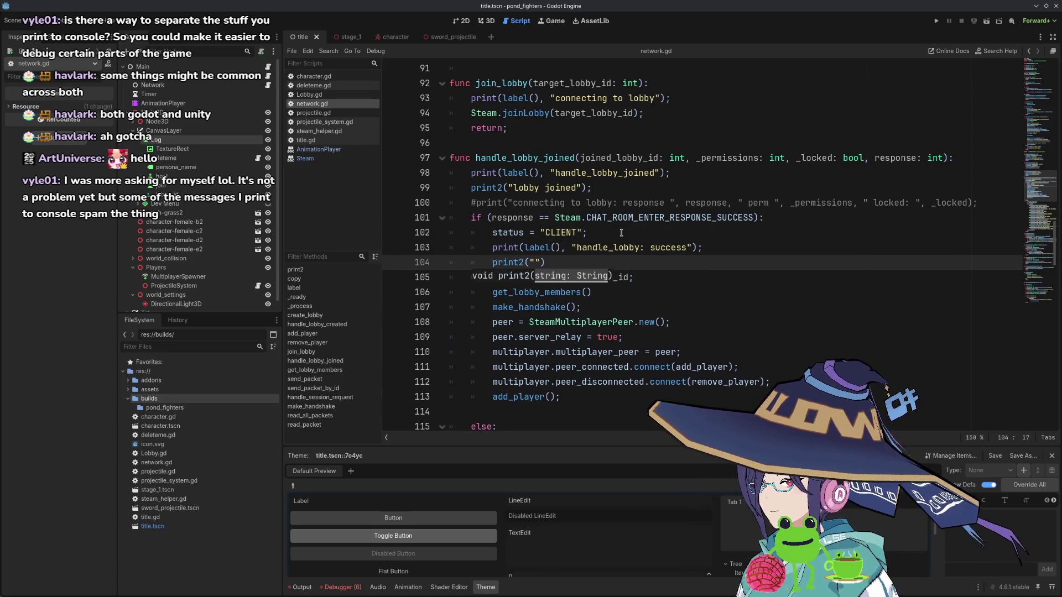
pyautogui.write('handle lob')
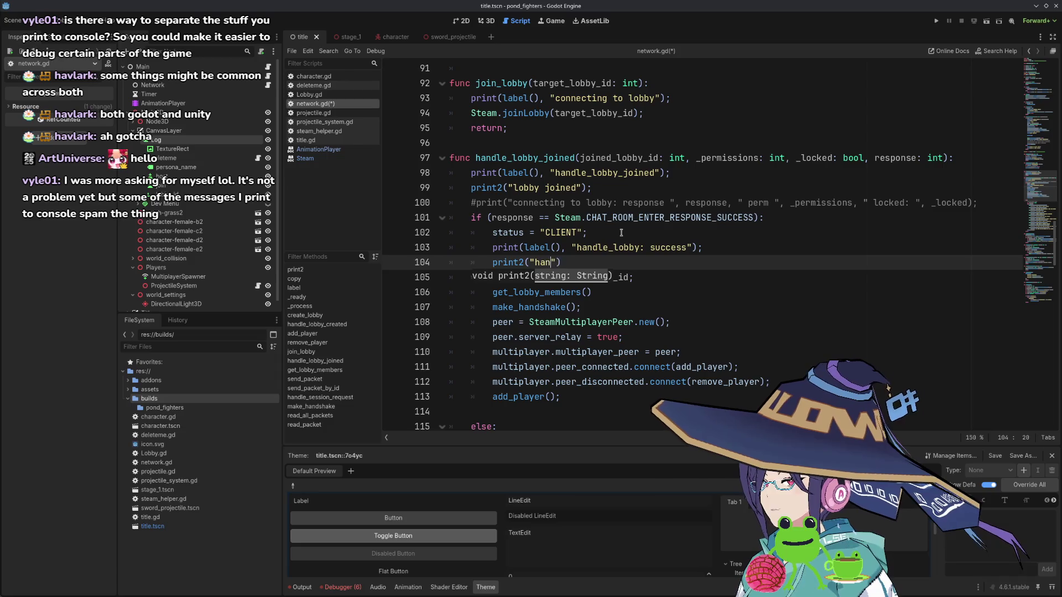
pyautogui.write('by success')
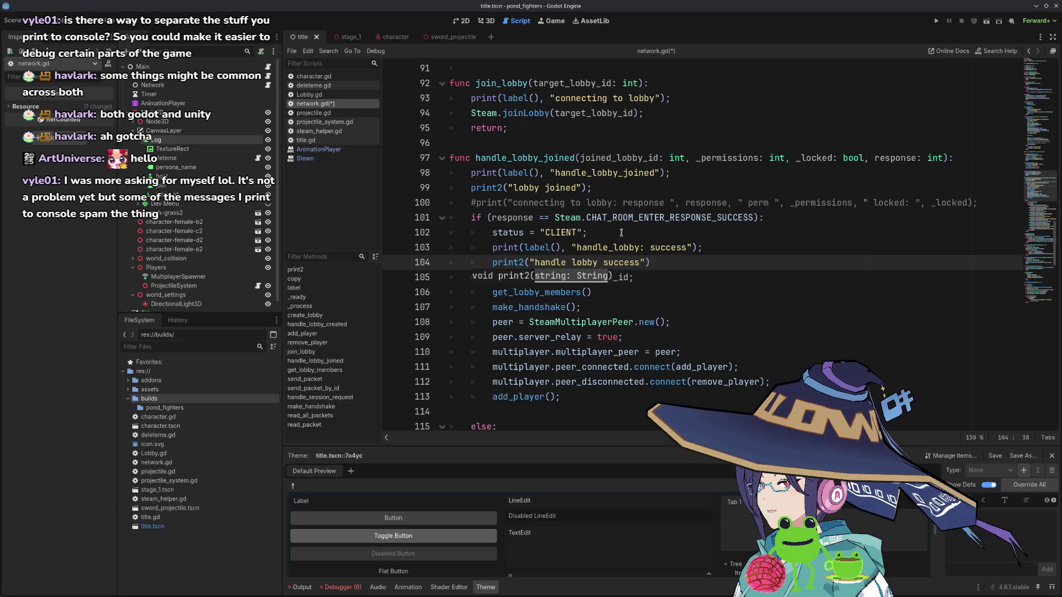
pyautogui.write(', ')
pyautogui.write('creating new p')
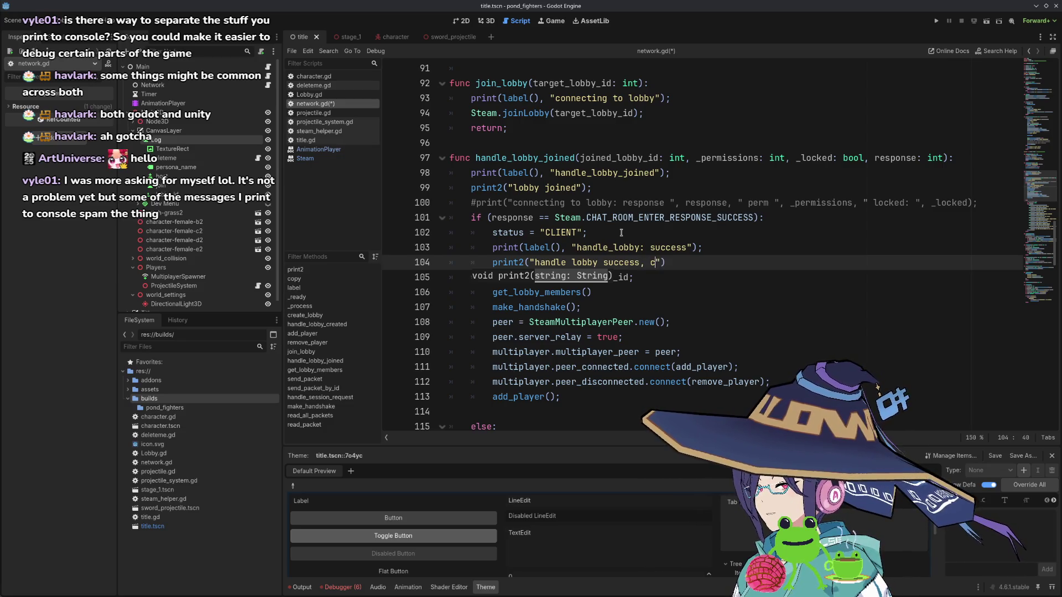
pyautogui.write('eer')
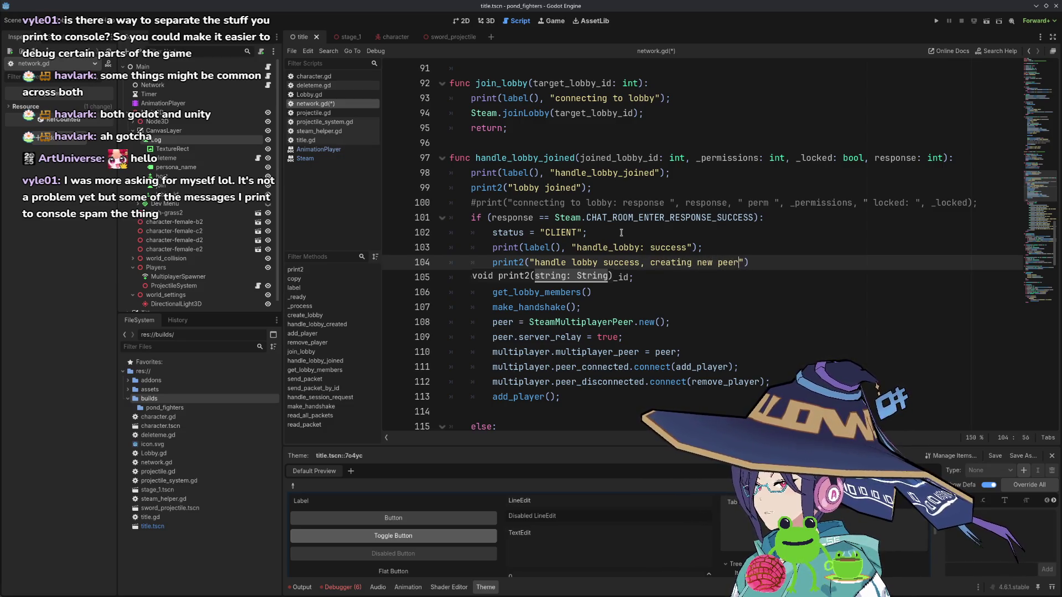
pyautogui.press('End')
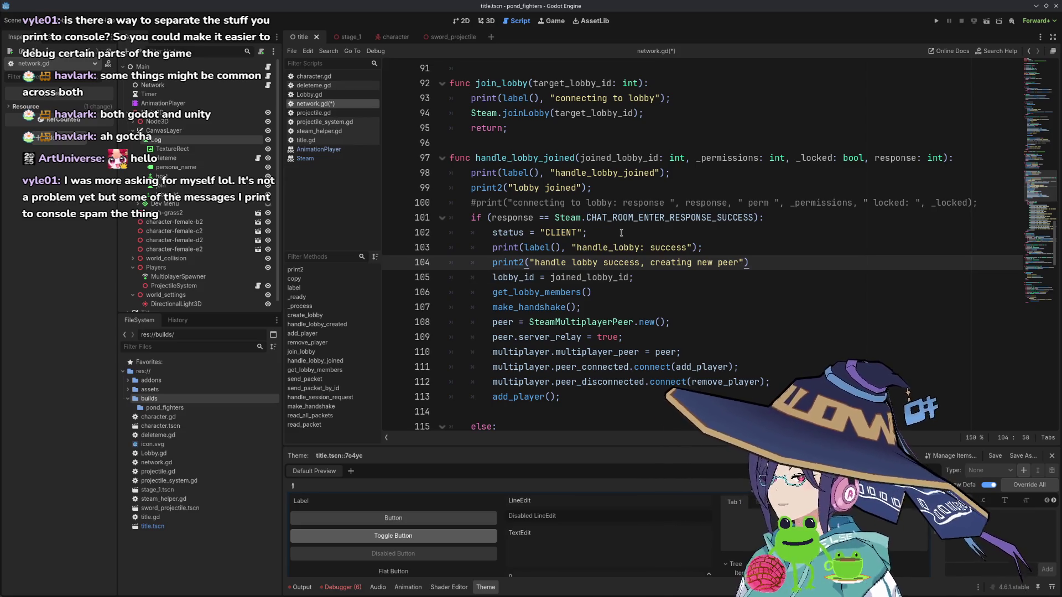
pyautogui.write(';')
pyautogui.hotkey('ctrl', 's')
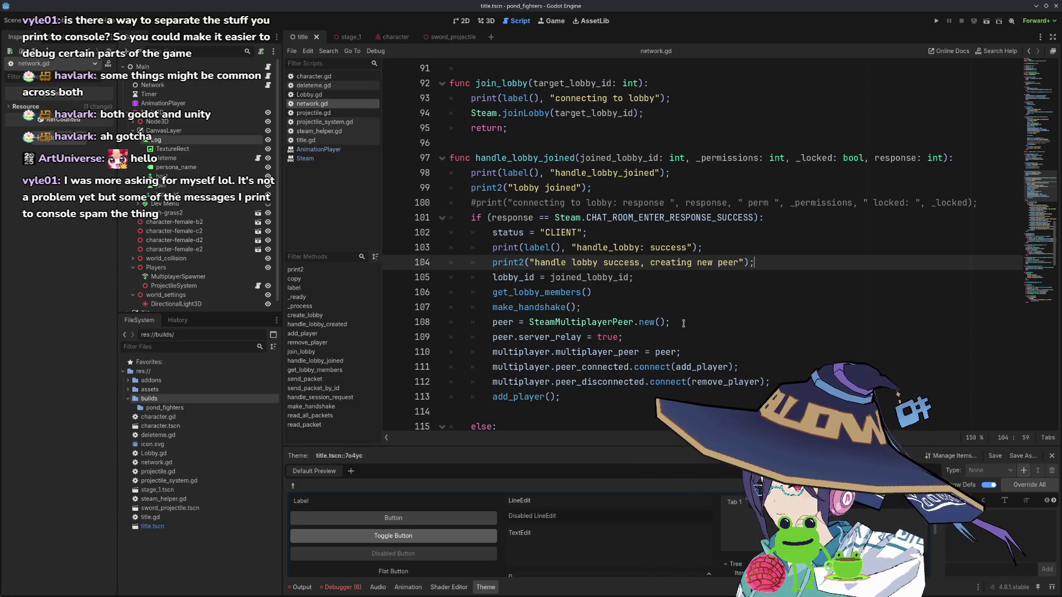
pyautogui.click(737, 316)
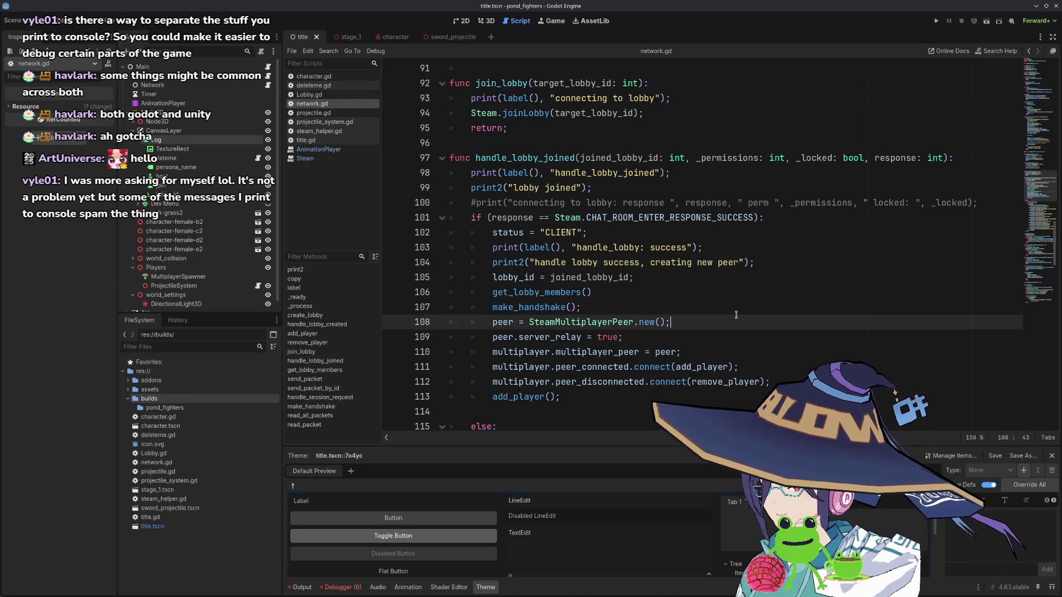
# - Highlight every use of peer and inspect the host-side create_host call
pyautogui.scroll(-1, 623, 352)
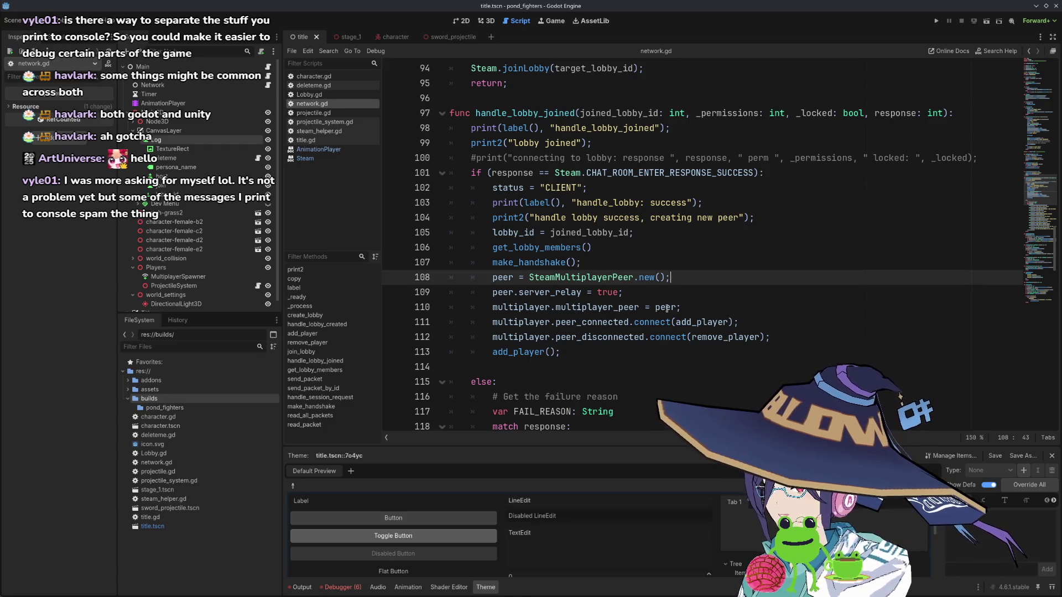
pyautogui.doubleClick(670, 307)
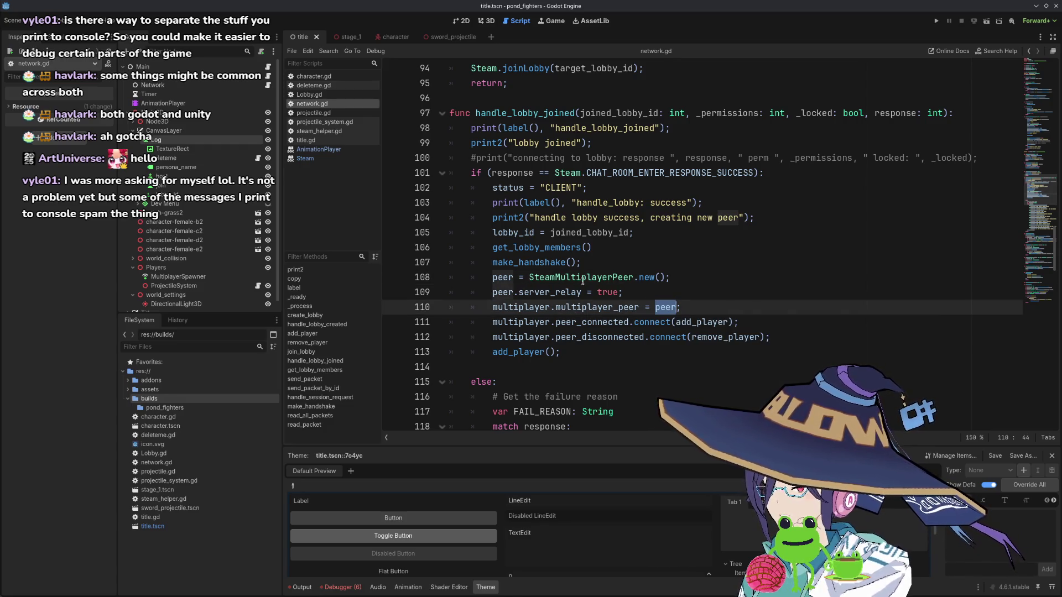
pyautogui.scroll(15, 613, 285)
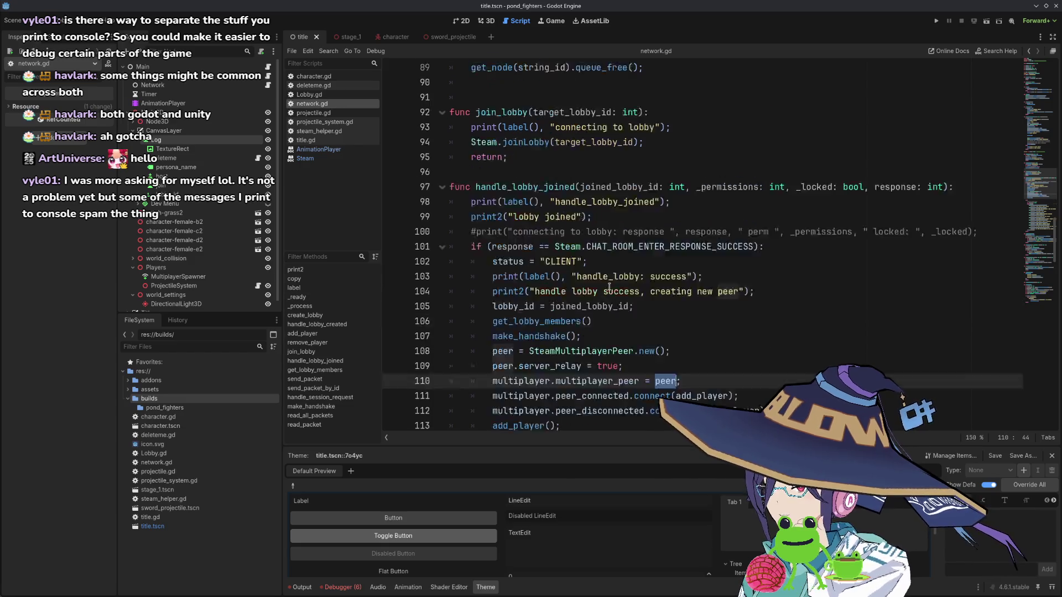
pyautogui.scroll(2, 607, 287)
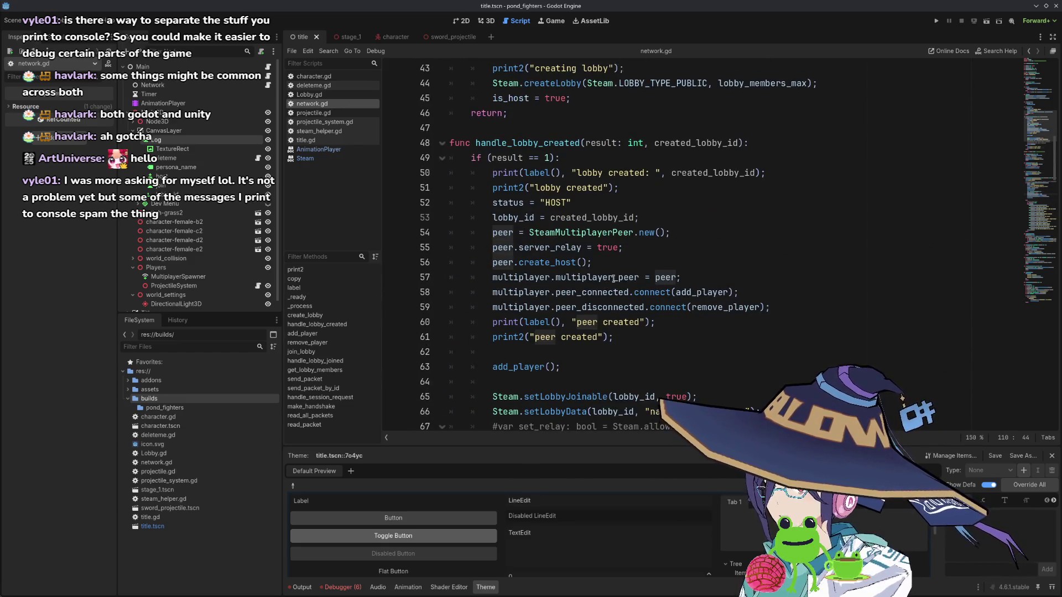
pyautogui.doubleClick(561, 265)
pyautogui.scroll(-13, 570, 277)
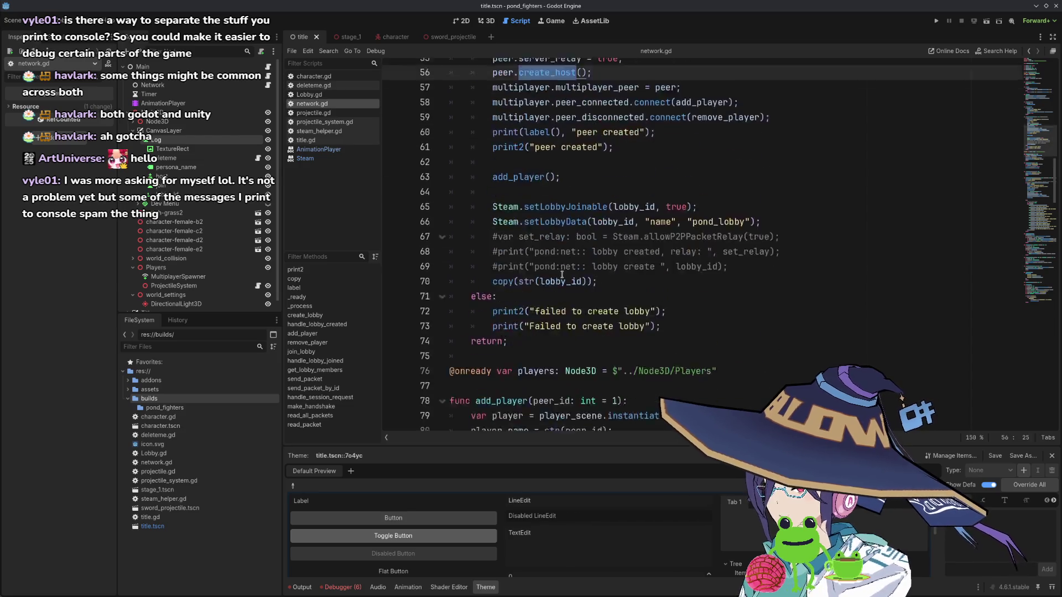
pyautogui.scroll(-5, 589, 287)
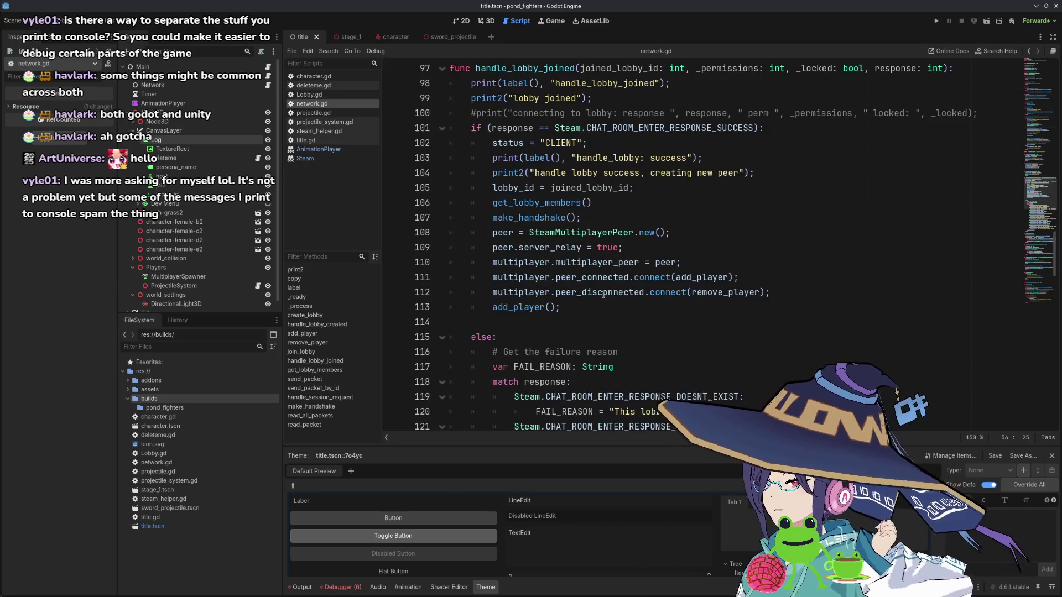
pyautogui.scroll(-1, 628, 284)
# - Add a peer.create_client() call after the server relay setting
pyautogui.click(681, 205)
pyautogui.write('print2')
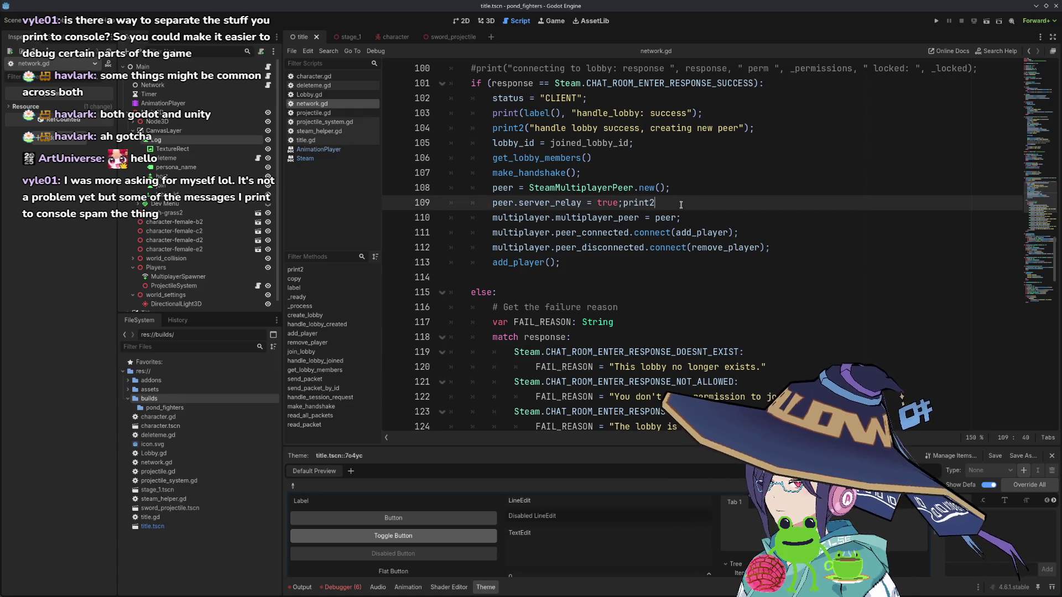
pyautogui.press('BackSpace')
pyautogui.press('BackSpace')
pyautogui.press('BackSpace')
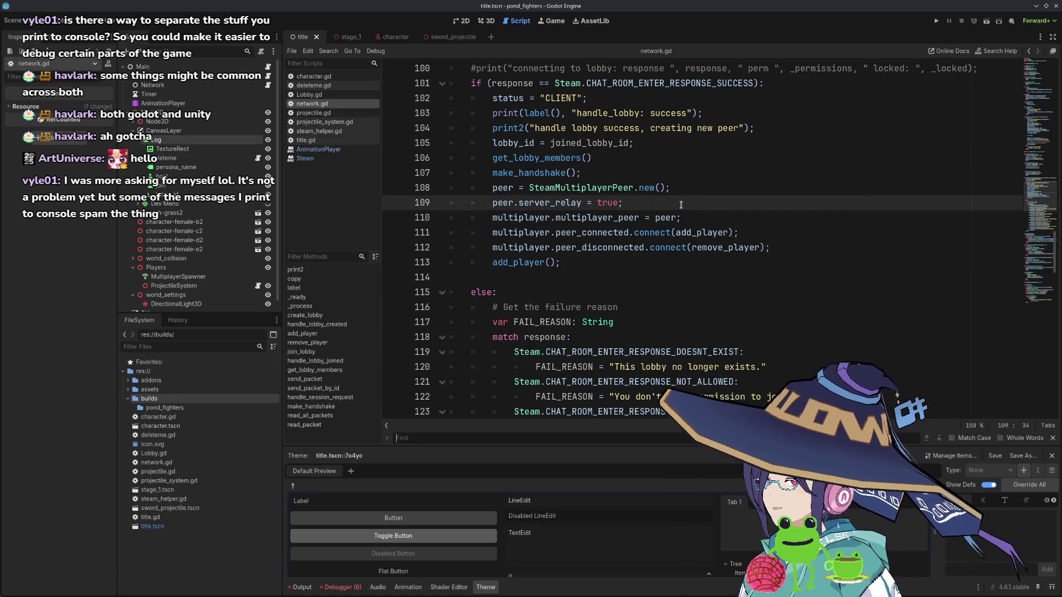
pyautogui.press('Return')
pyautogui.write('peer.create')
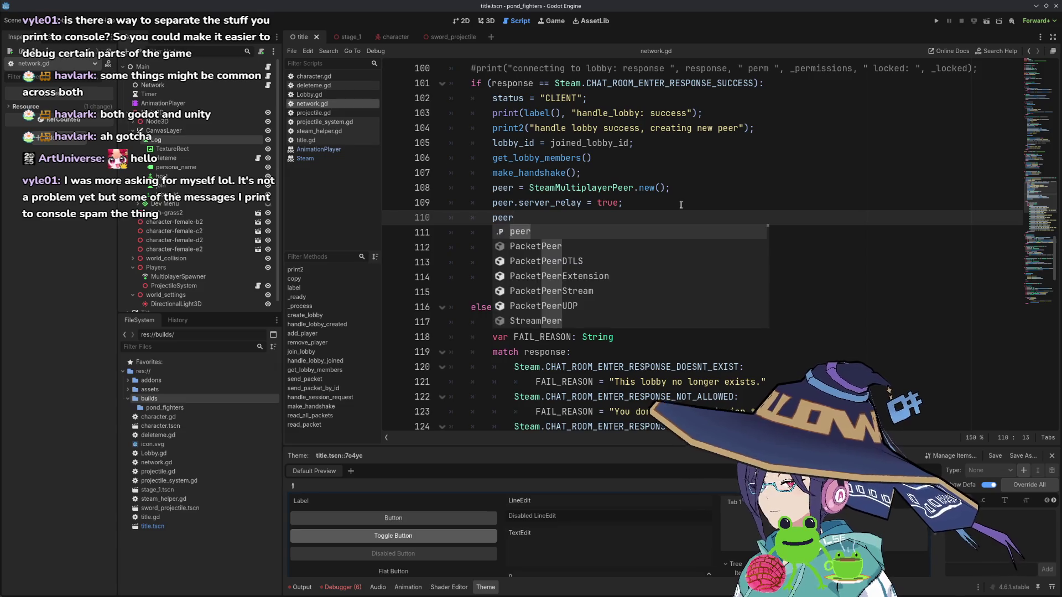
pyautogui.press('Return')
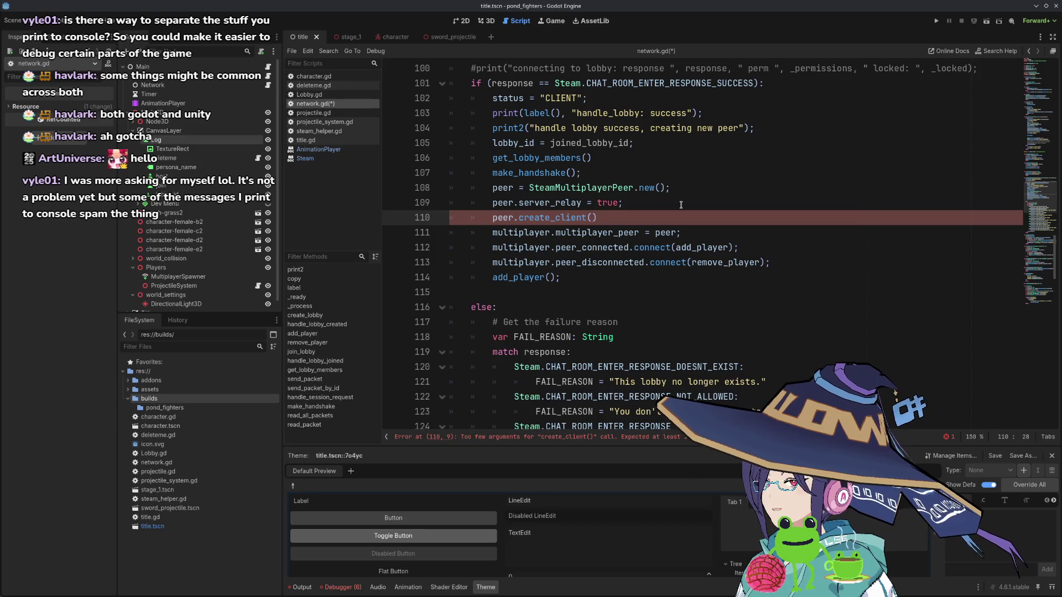
# - View the get_lobby_members and make_handshake definitions, returning to handle_lobby_joined each time
pyautogui.keyDown('ctrl'); pyautogui.click(553, 159); pyautogui.keyUp('ctrl')
pyautogui.hotkey('alt', 'Left')
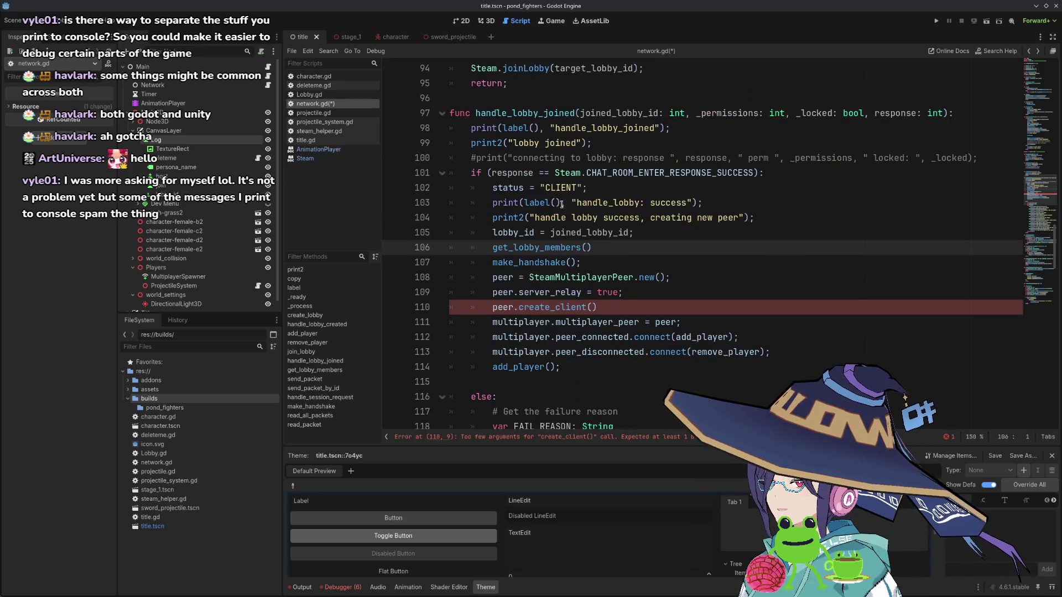
pyautogui.keyDown('ctrl'); pyautogui.click(553, 263); pyautogui.keyUp('ctrl')
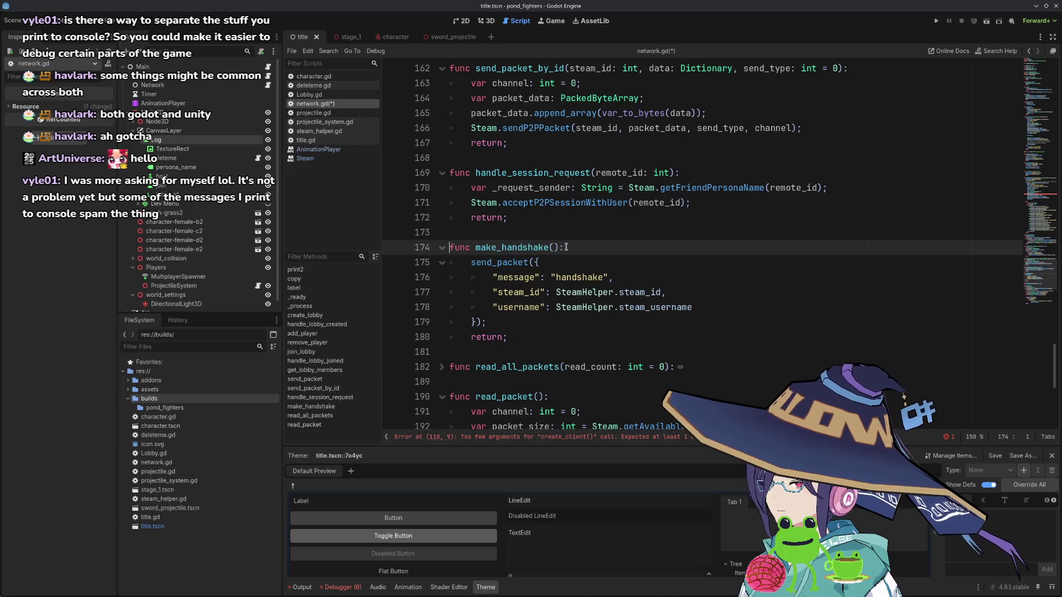
pyautogui.hotkey('alt', 'Left')
# - Select create_client on line 110 and search the script for it
pyautogui.click(601, 289)
pyautogui.doubleClick(570, 292)
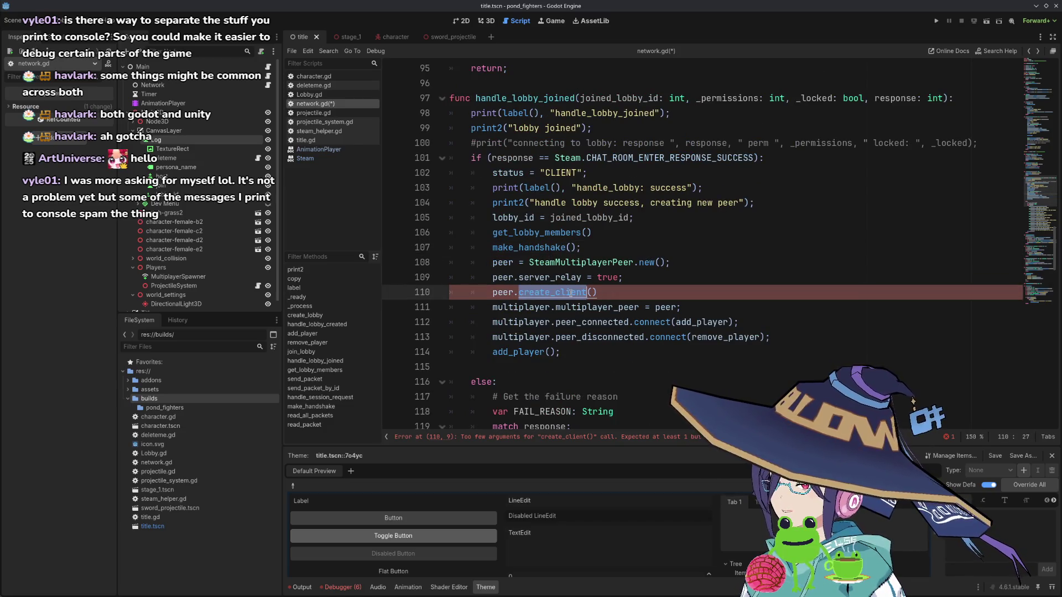
pyautogui.hotkey('ctrl', 'f')
pyautogui.press('Return')
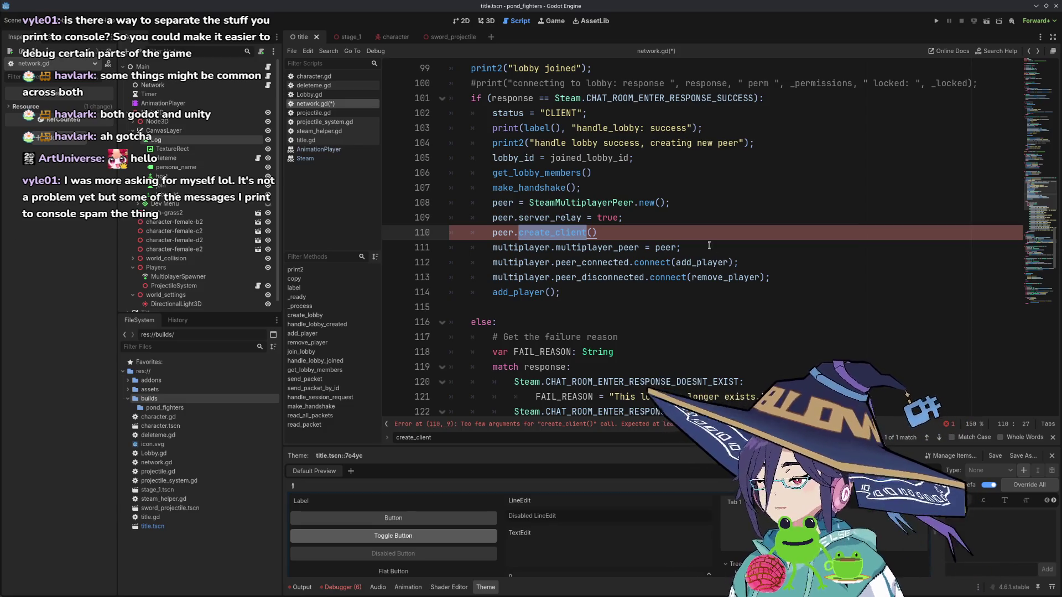
# - Check create_client in the SteamMultiplayerPeer docs, then select the erroring create_client line
pyautogui.keyDown('ctrl'); pyautogui.click(557, 234); pyautogui.keyUp('ctrl')
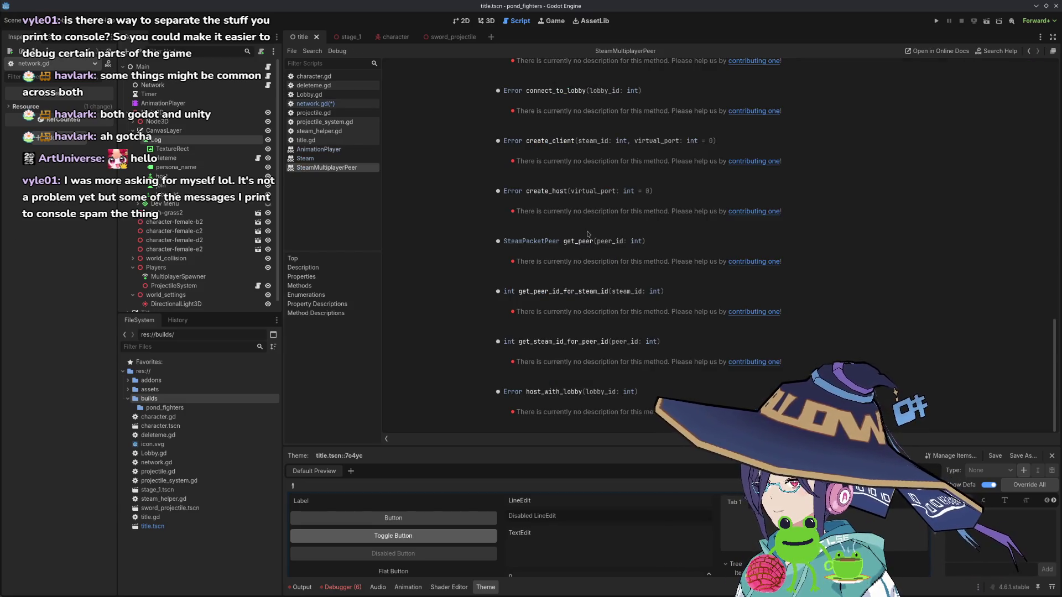
pyautogui.scroll(5, 581, 225)
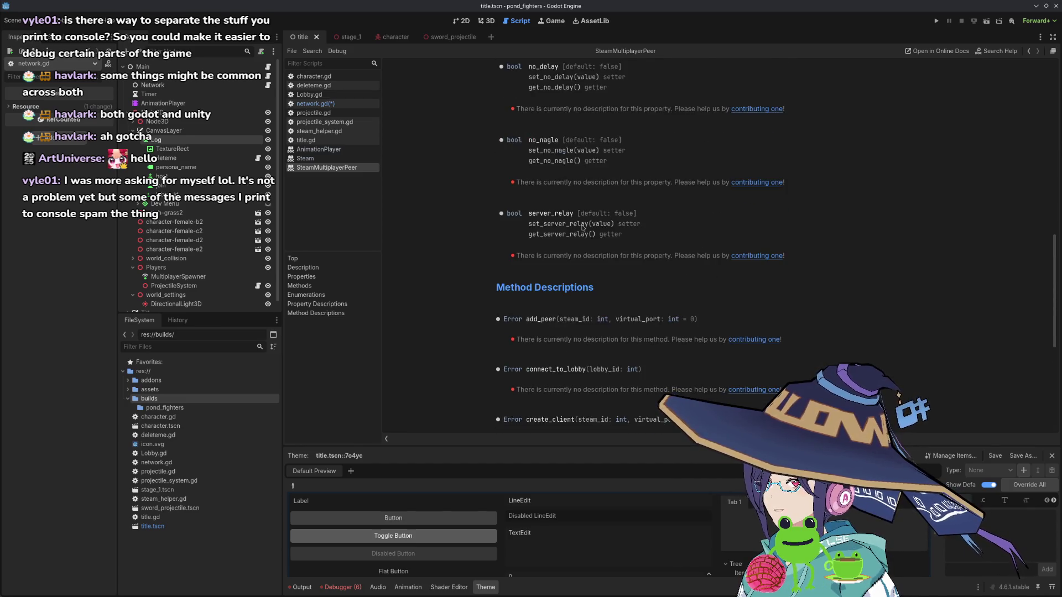
pyautogui.hotkey('alt', 'Left')
pyautogui.keyDown('ctrl'); pyautogui.click(576, 234); pyautogui.keyUp('ctrl')
pyautogui.hotkey('alt', 'Left')
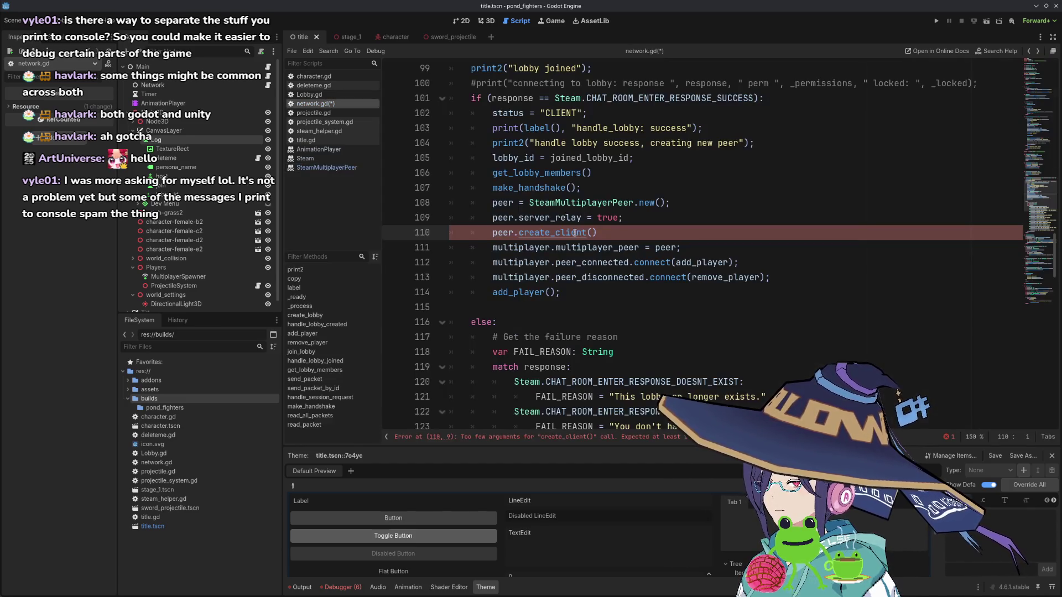
pyautogui.moveTo(575, 233)
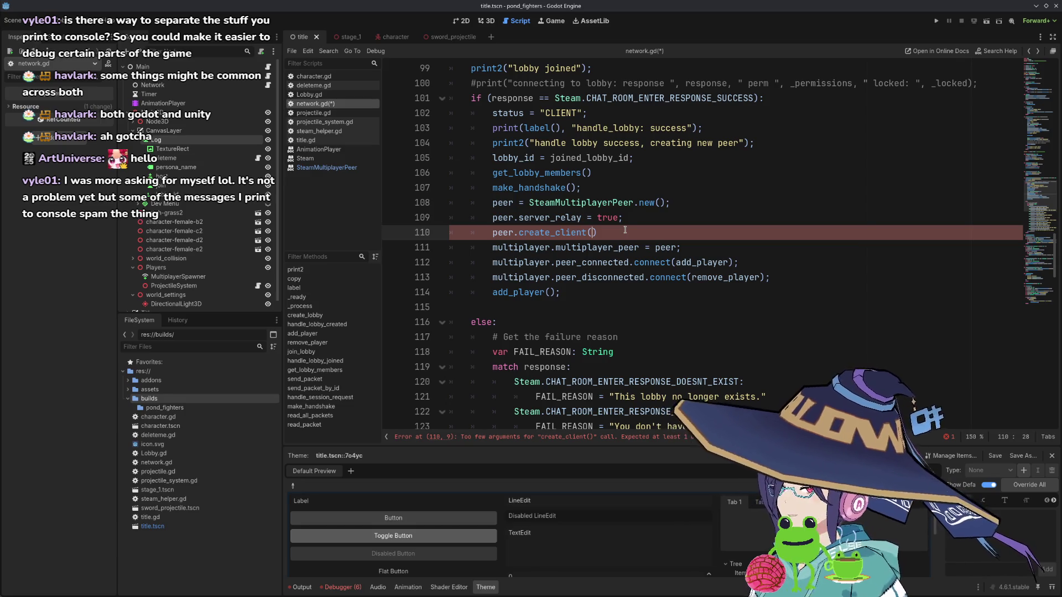
pyautogui.hotkey('shift', 'Home')
pyautogui.hotkey('shift', 'Home')
pyautogui.press('BackSpace')
pyautogui.press('BackSpace')
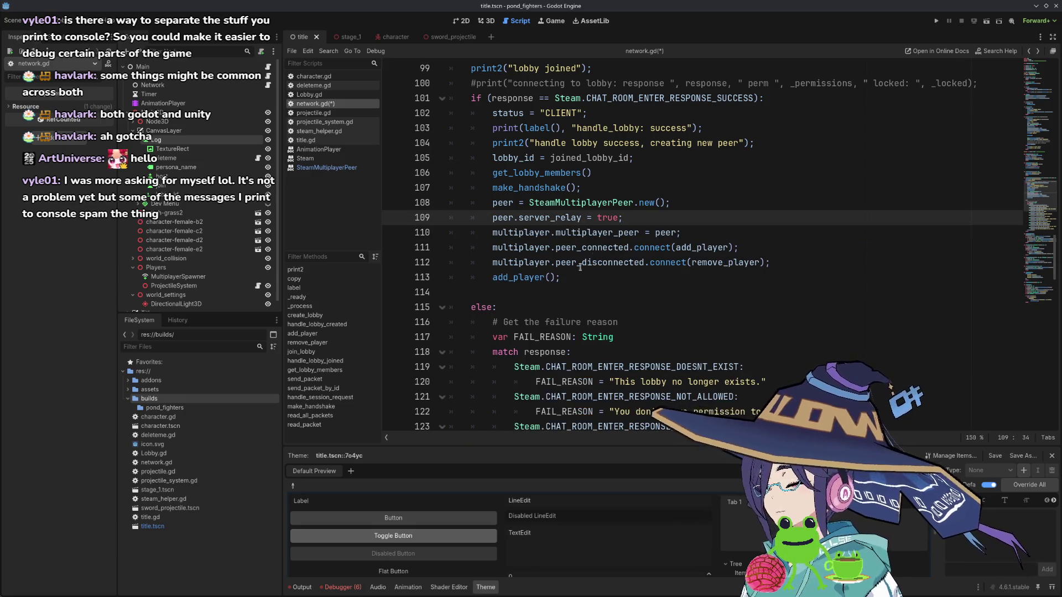
pyautogui.scroll(4, 622, 282)
pyautogui.scroll(4, 623, 282)
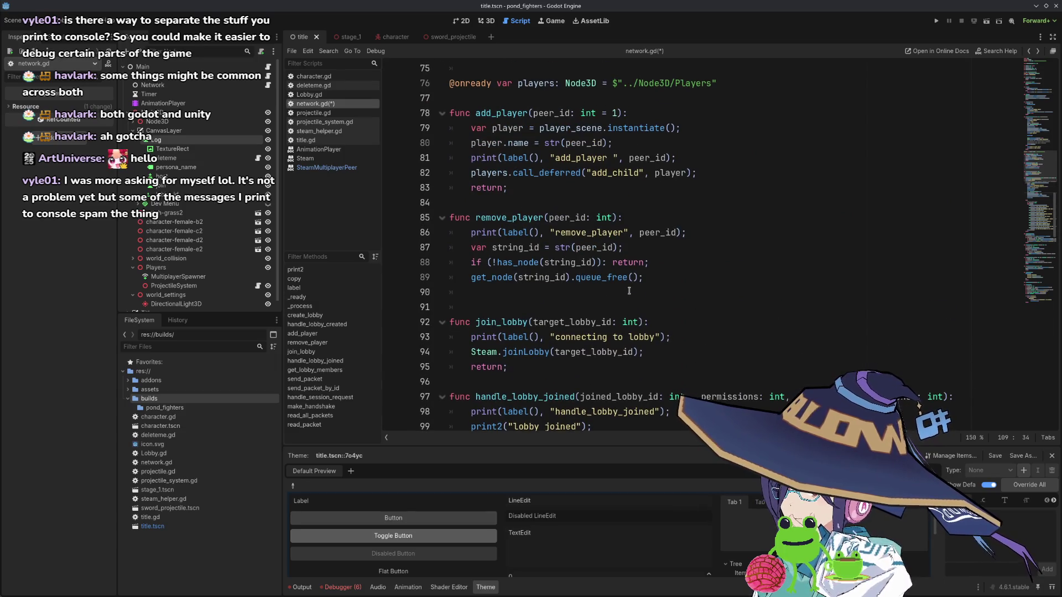
pyautogui.scroll(-5, 630, 293)
pyautogui.scroll(-14, 630, 293)
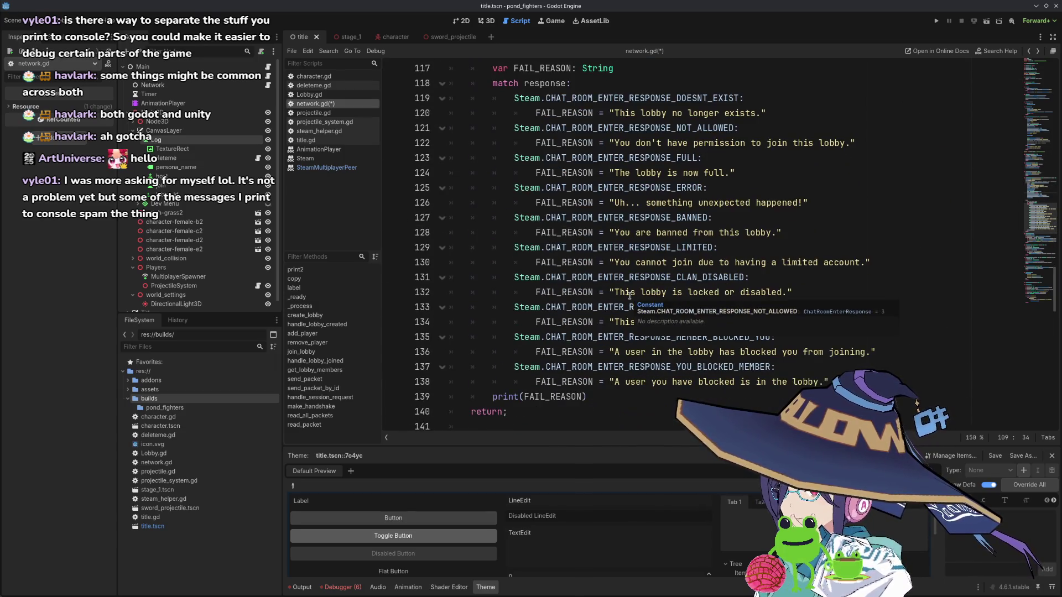
pyautogui.scroll(-8, 630, 296)
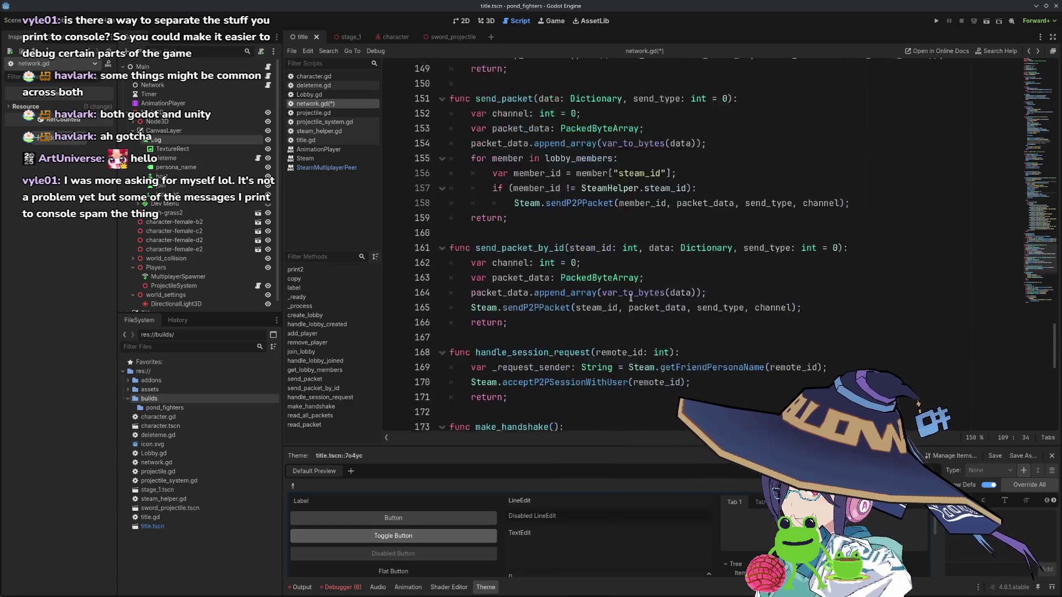
pyautogui.scroll(-8, 632, 299)
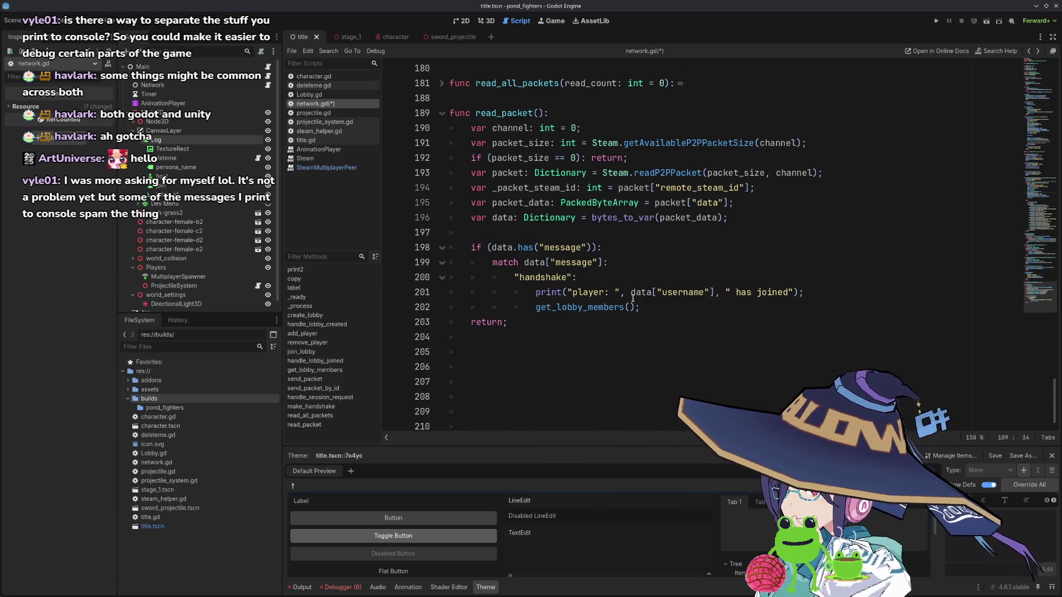
pyautogui.scroll(20, 633, 298)
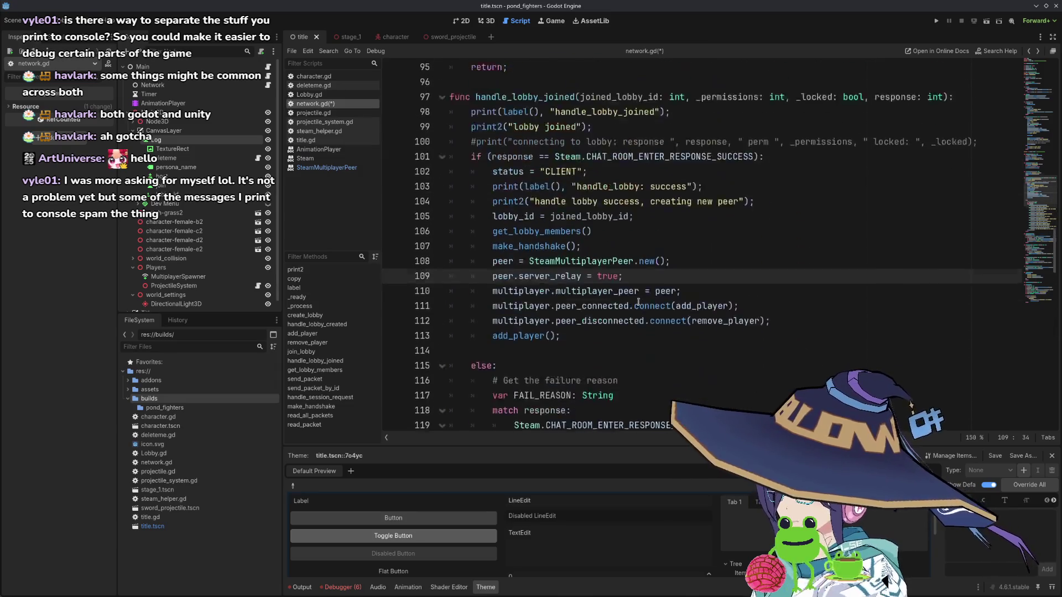
pyautogui.scroll(1, 639, 301)
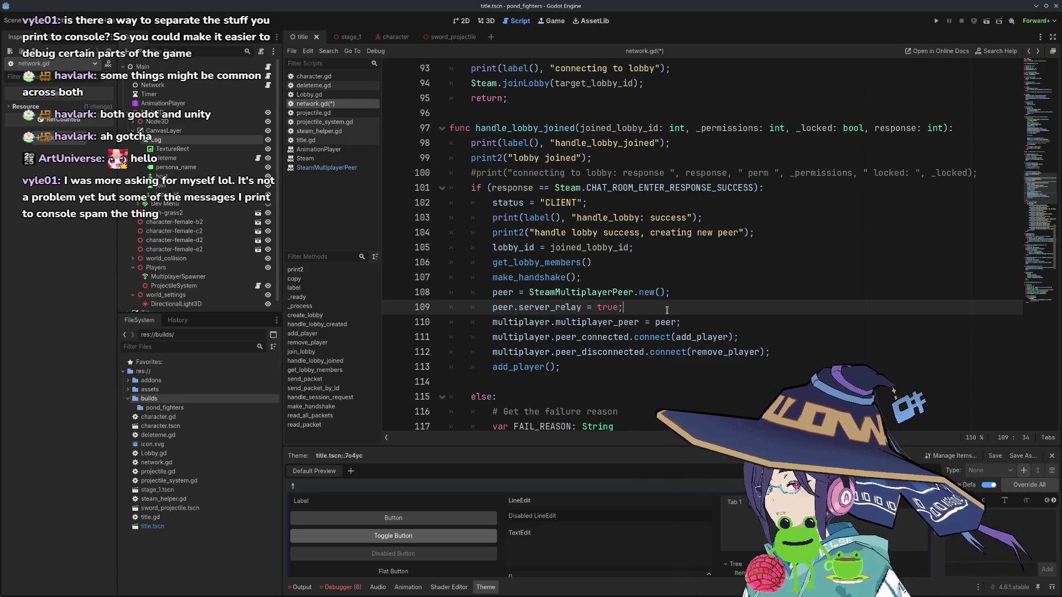
pyautogui.press('Up')
pyautogui.scroll(15, 667, 310)
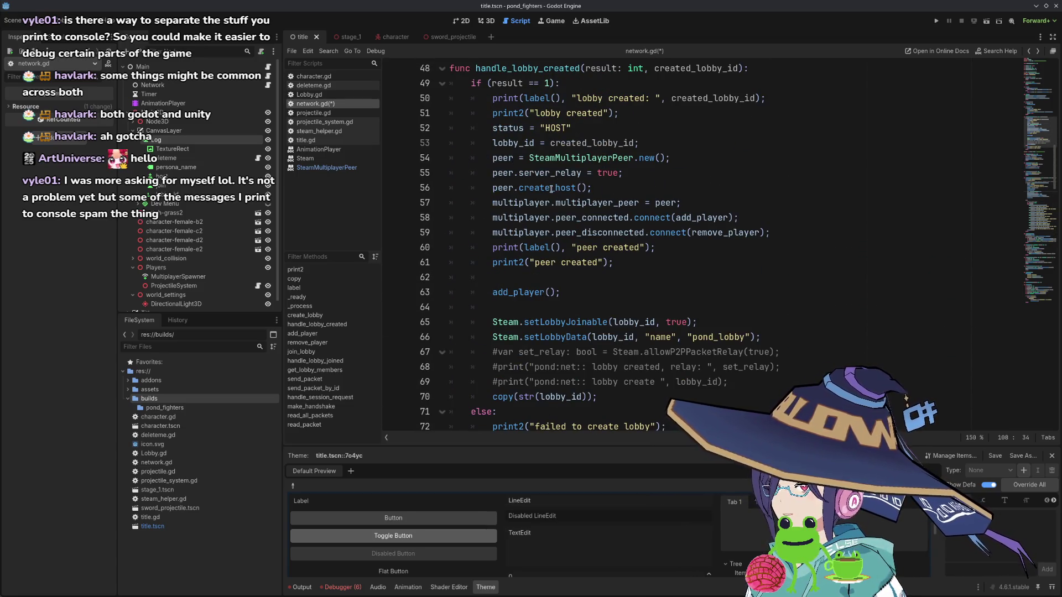
pyautogui.scroll(-14, 554, 221)
pyautogui.scroll(-5, 576, 224)
pyautogui.press('Down')
pyautogui.scroll(3, 662, 173)
pyautogui.press('Return')
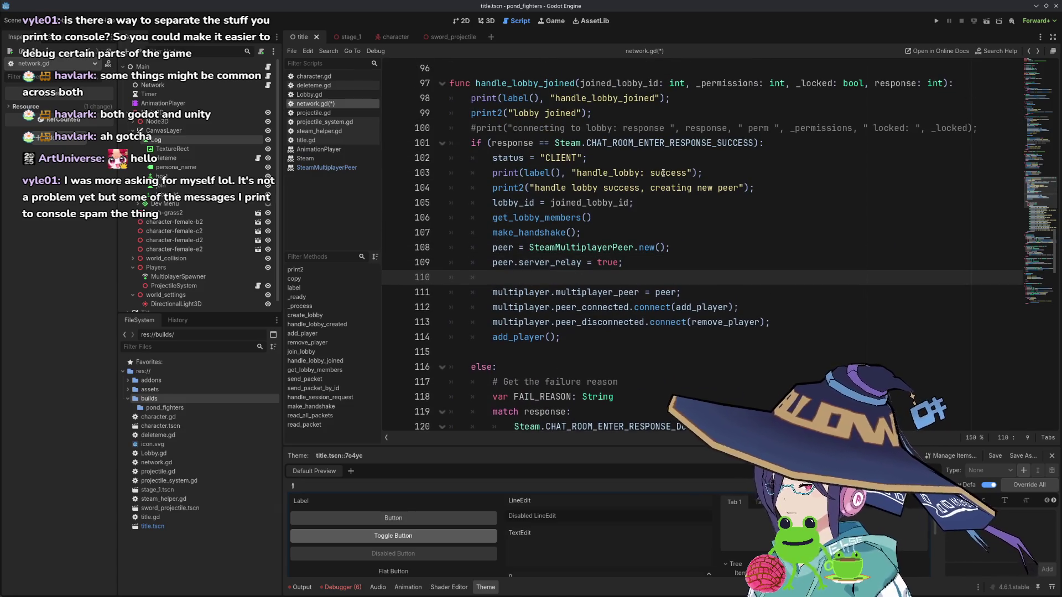
pyautogui.write('peer.createL')
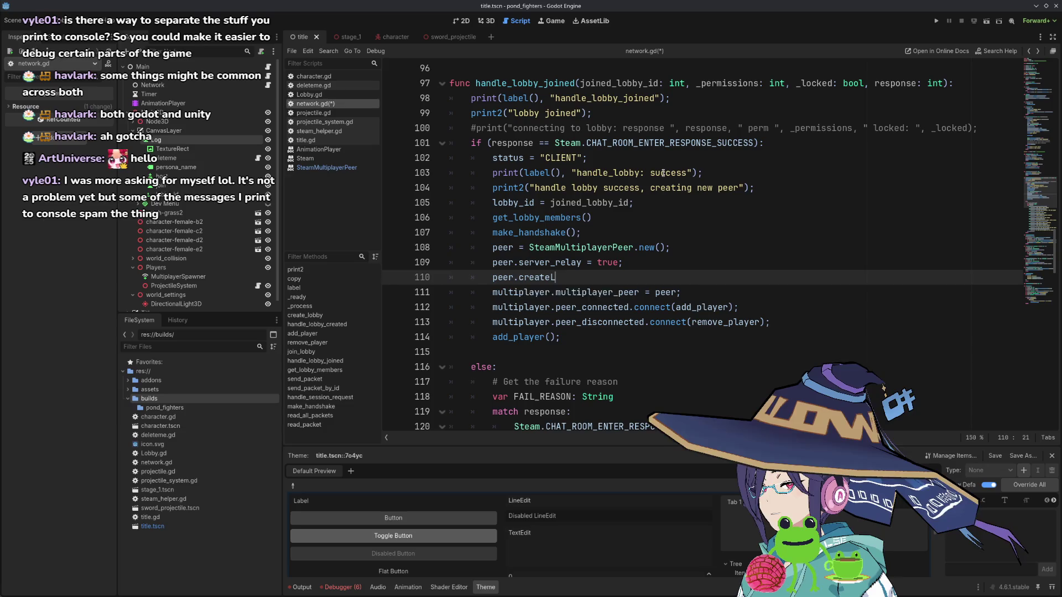
pyautogui.press('Return')
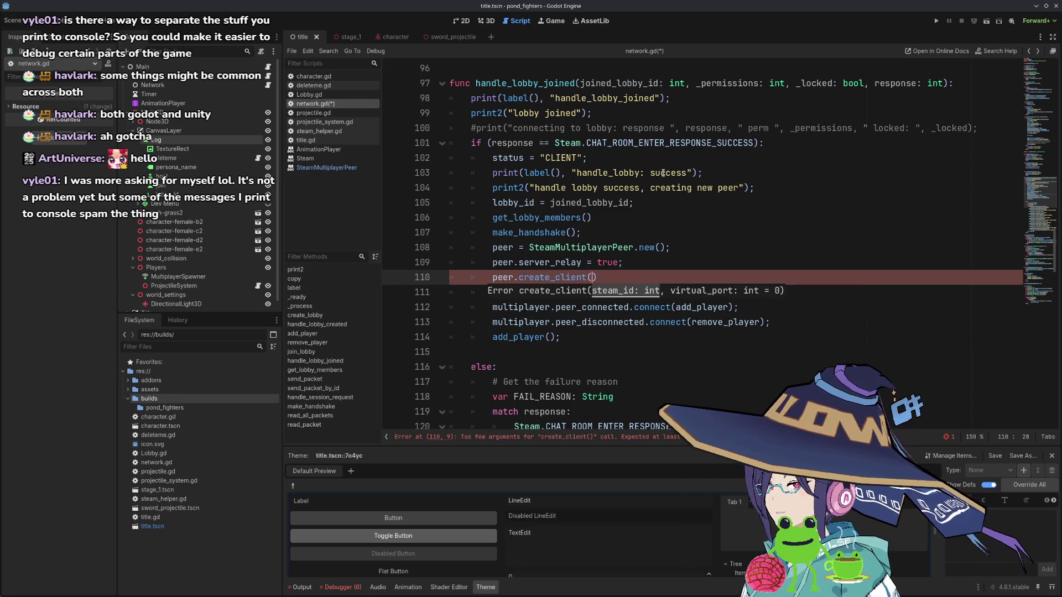
pyautogui.scroll(8, 663, 173)
pyautogui.scroll(7, 658, 219)
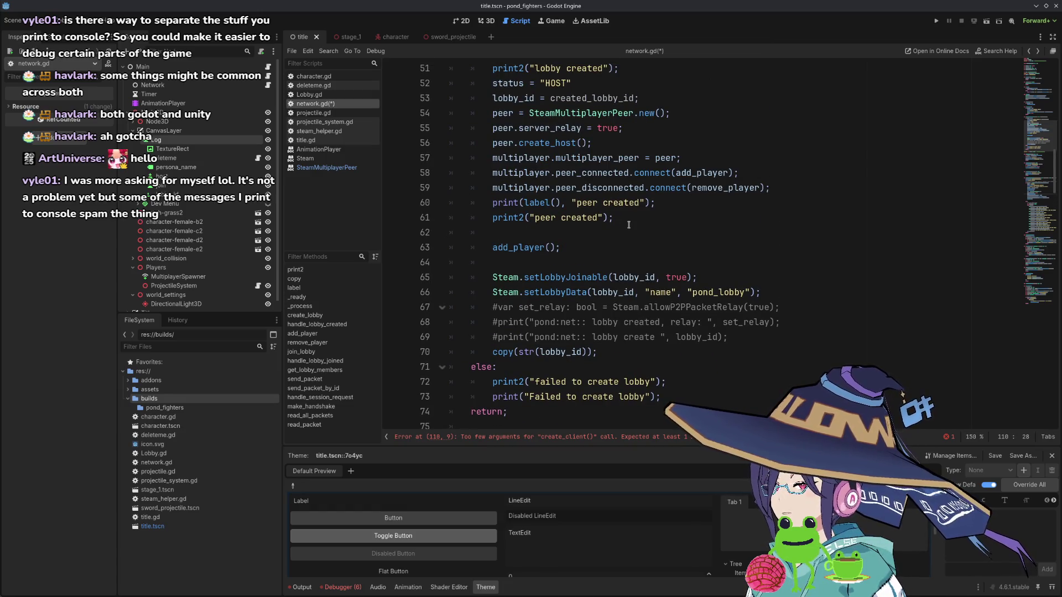
pyautogui.scroll(-8, 628, 225)
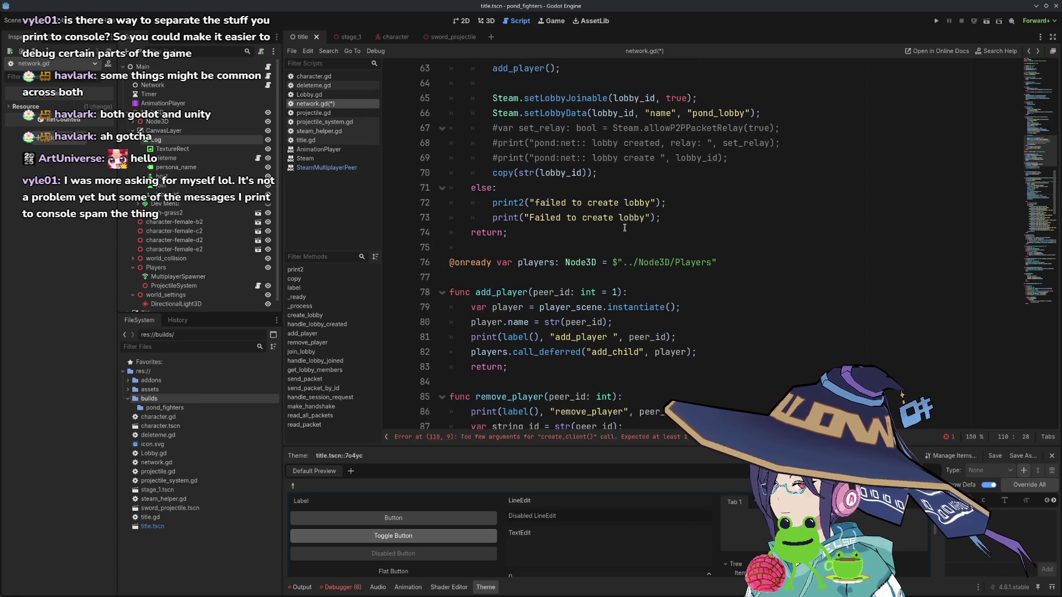
pyautogui.scroll(4, 625, 228)
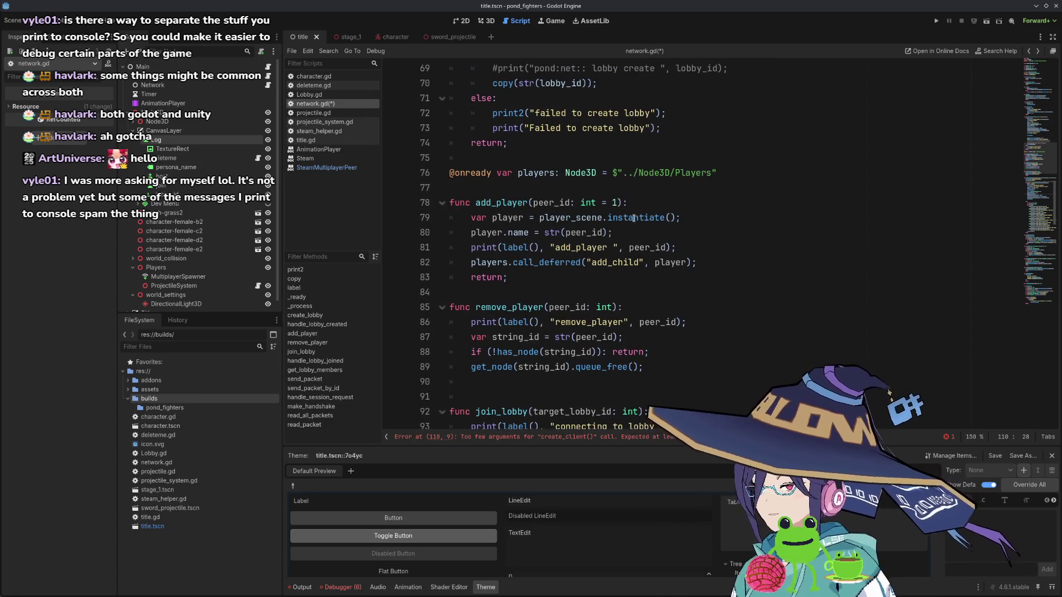
pyautogui.scroll(-2, 625, 228)
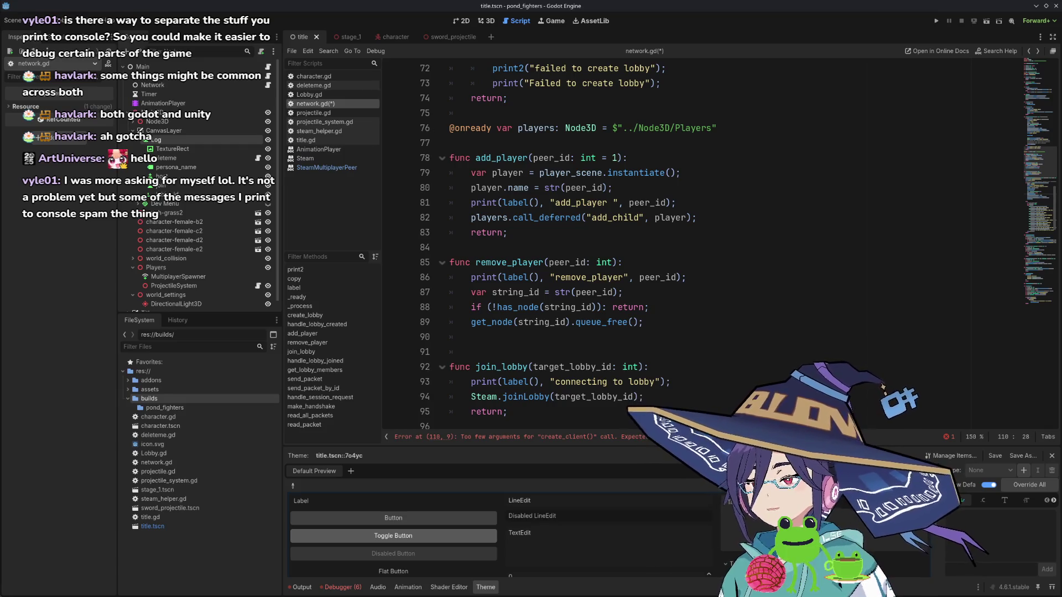
pyautogui.scroll(-1, 613, 224)
# - Write Steam.getLobbyOwner(lobby_id) on a new line above the create_client call
pyautogui.click(630, 221)
pyautogui.scroll(-2, 631, 228)
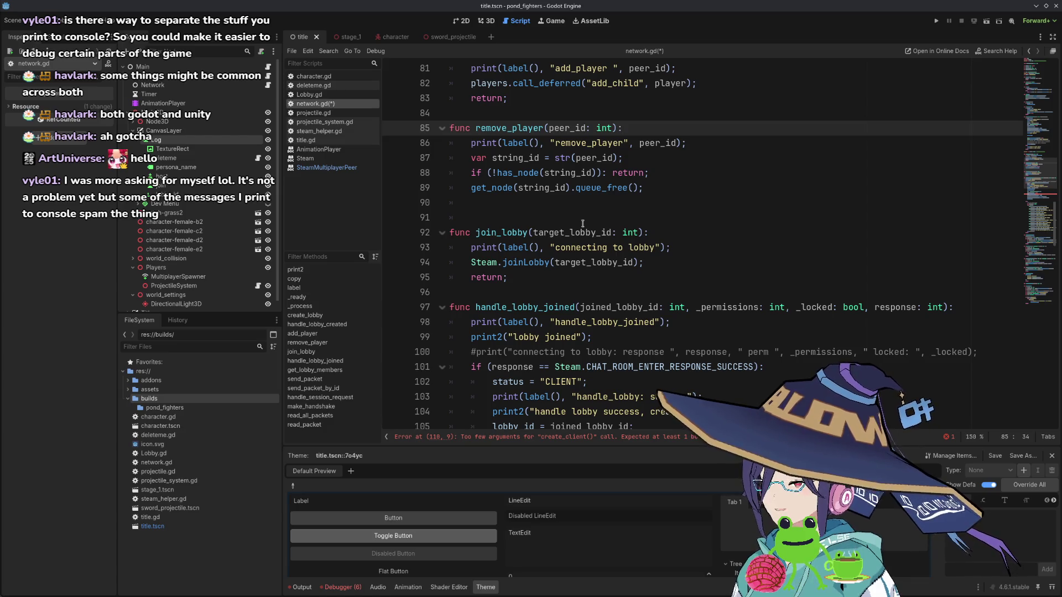
pyautogui.scroll(-3, 572, 227)
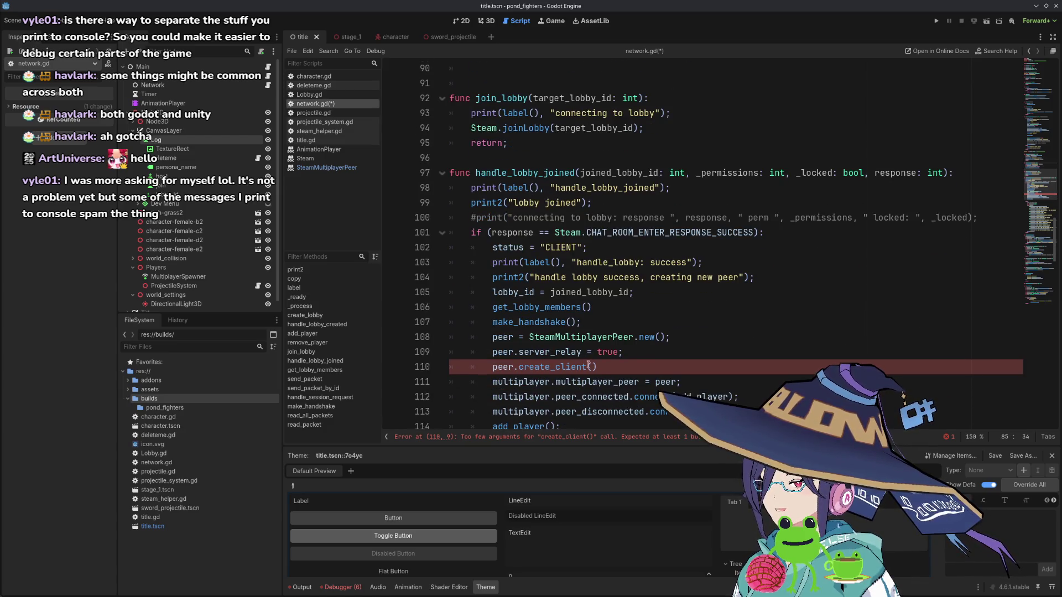
pyautogui.moveTo(577, 366)
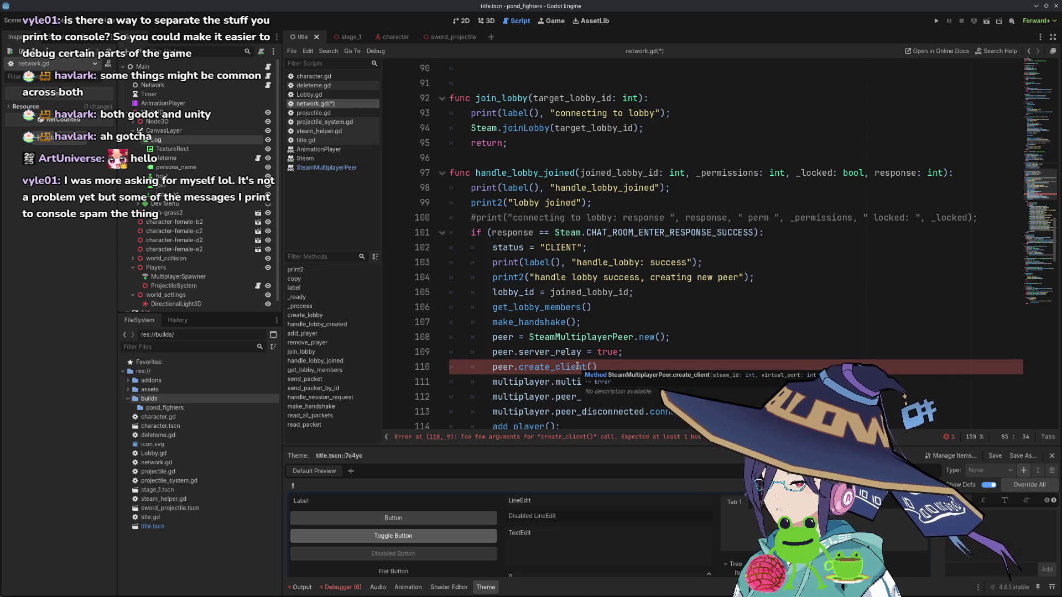
pyautogui.click(593, 366)
pyautogui.click(630, 356)
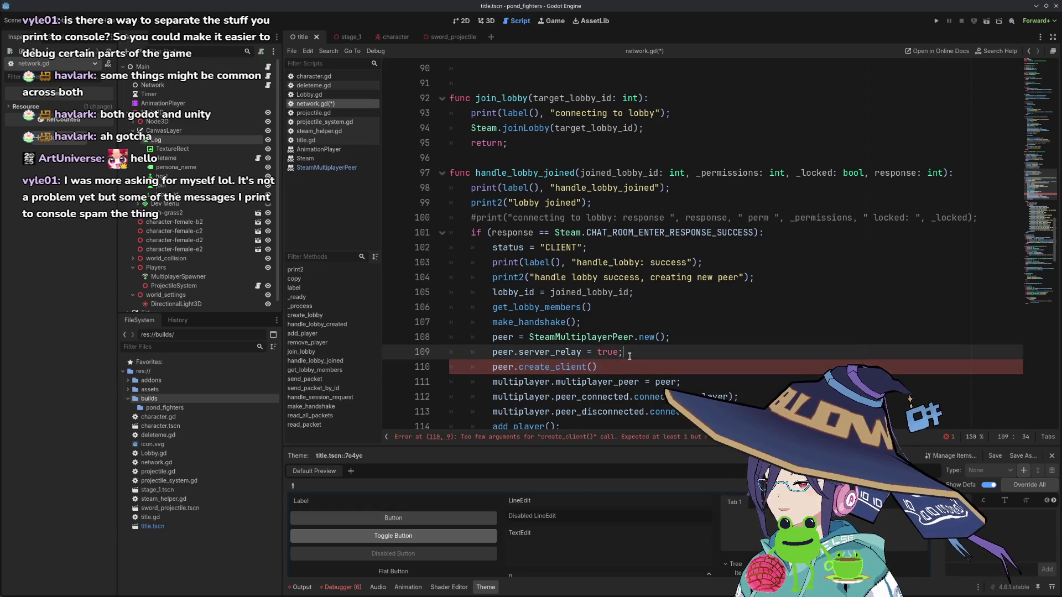
pyautogui.press('Return')
pyautogui.write('Steam')
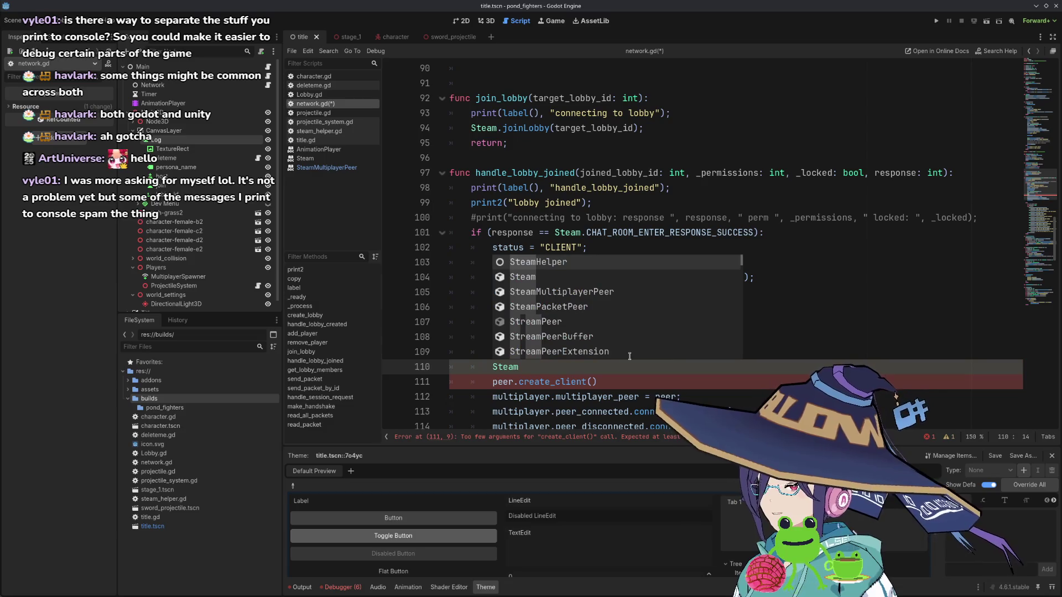
pyautogui.write('.')
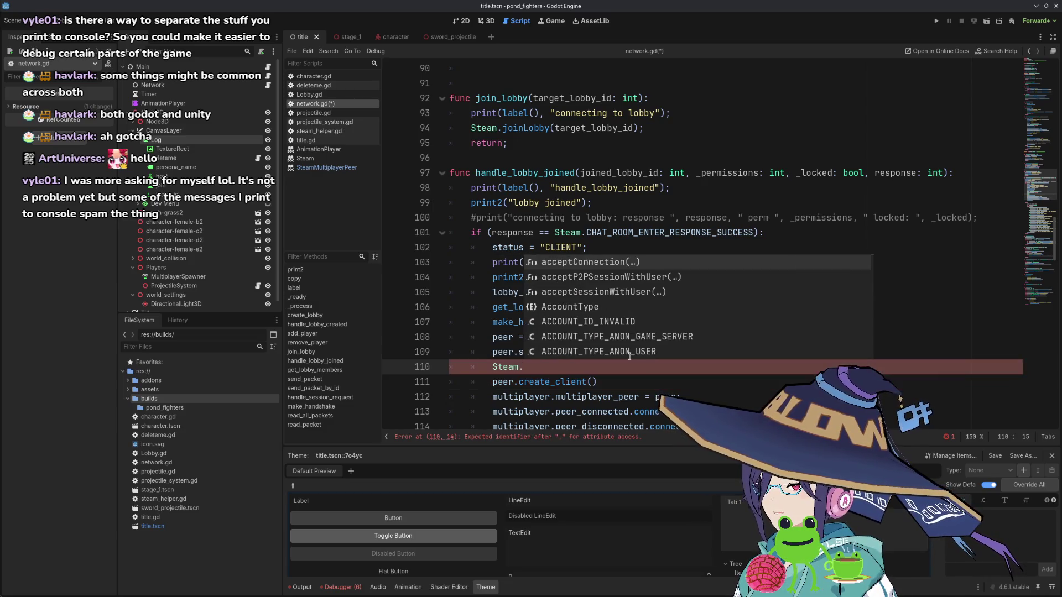
pyautogui.write('g')
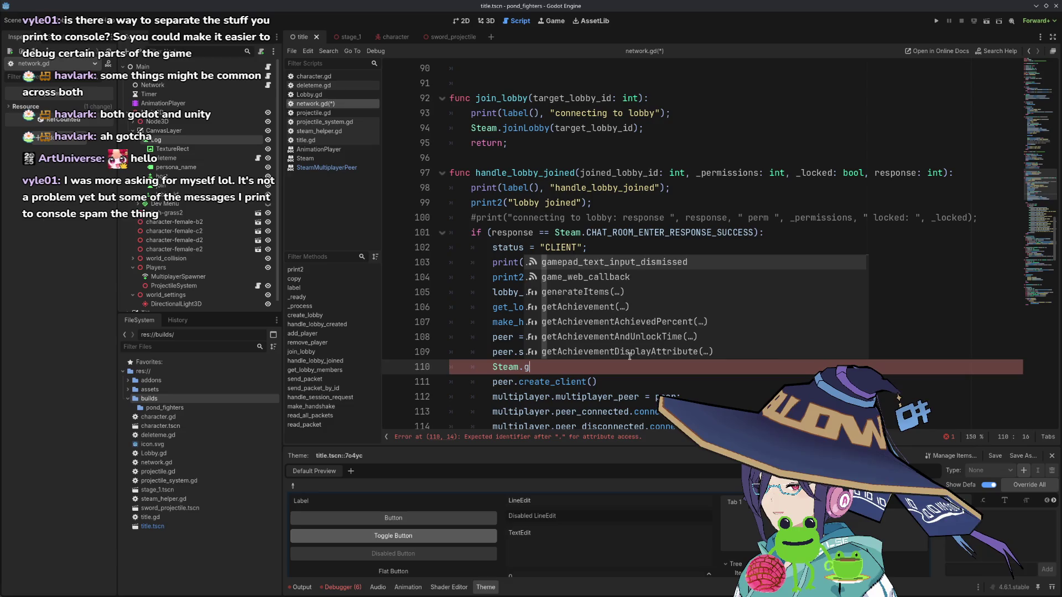
pyautogui.write('etLobbyu')
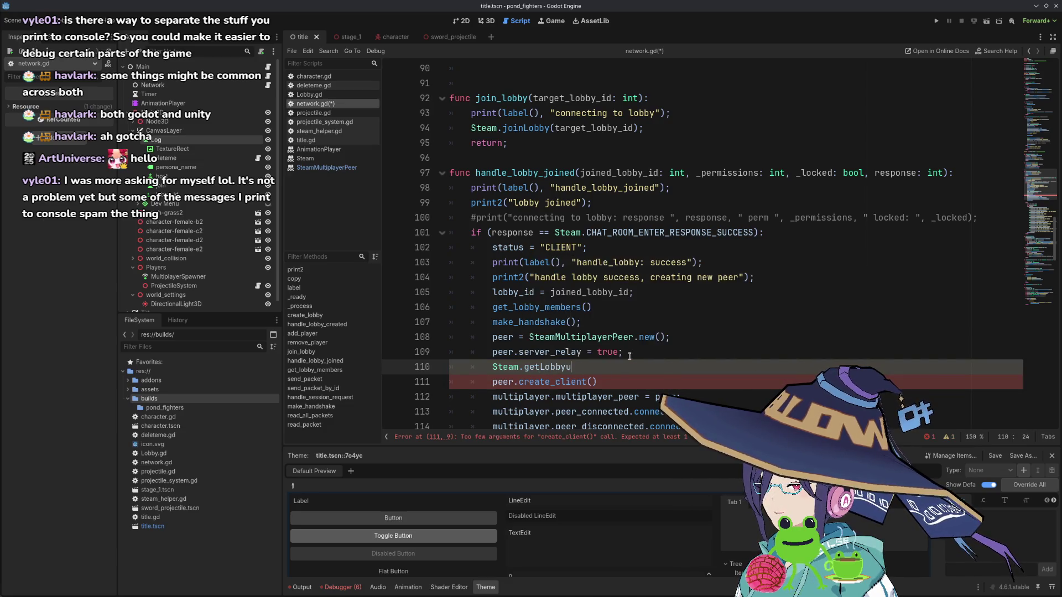
pyautogui.press('BackSpace')
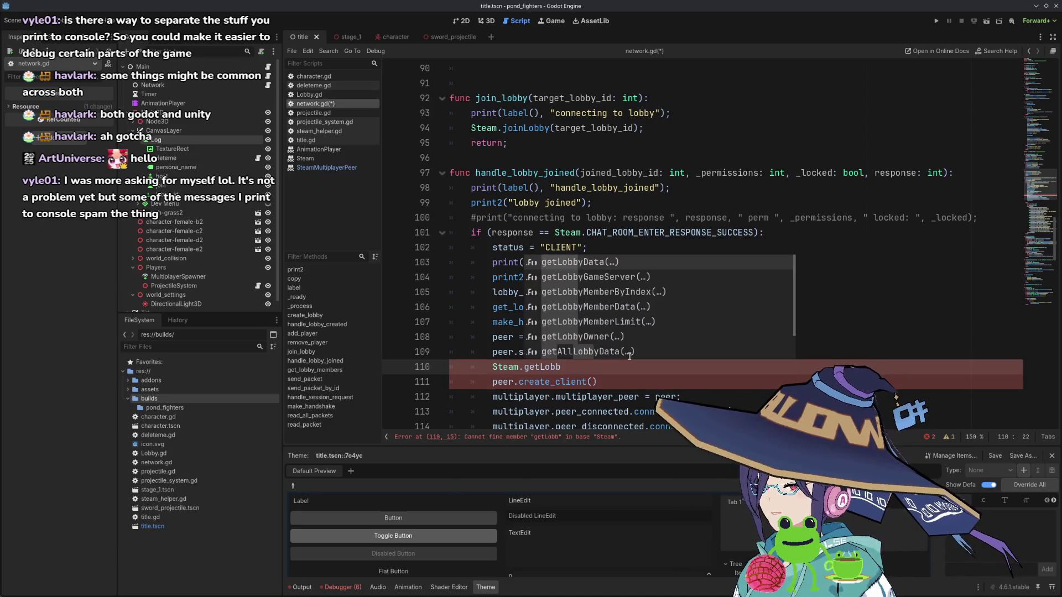
pyautogui.press('Down')
pyautogui.press('Down')
pyautogui.press('Down')
pyautogui.press('Return')
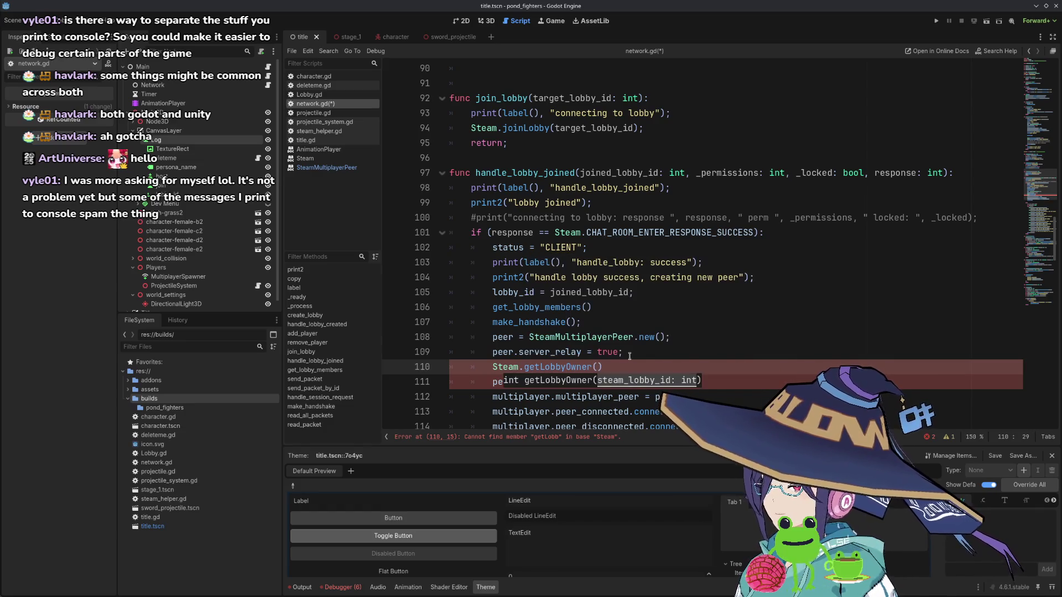
pyautogui.write('lobby_')
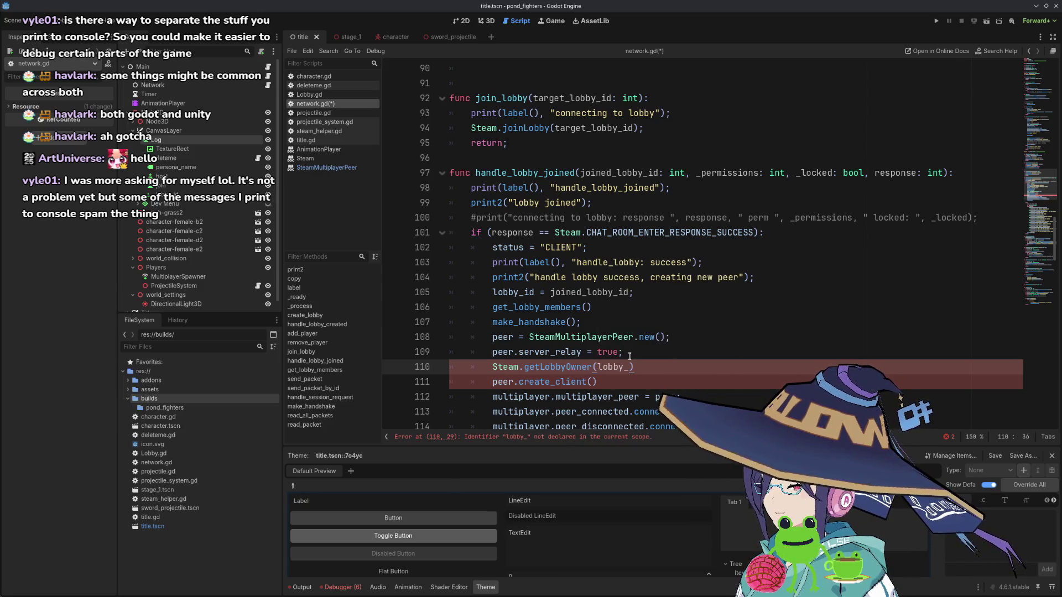
pyautogui.write('id')
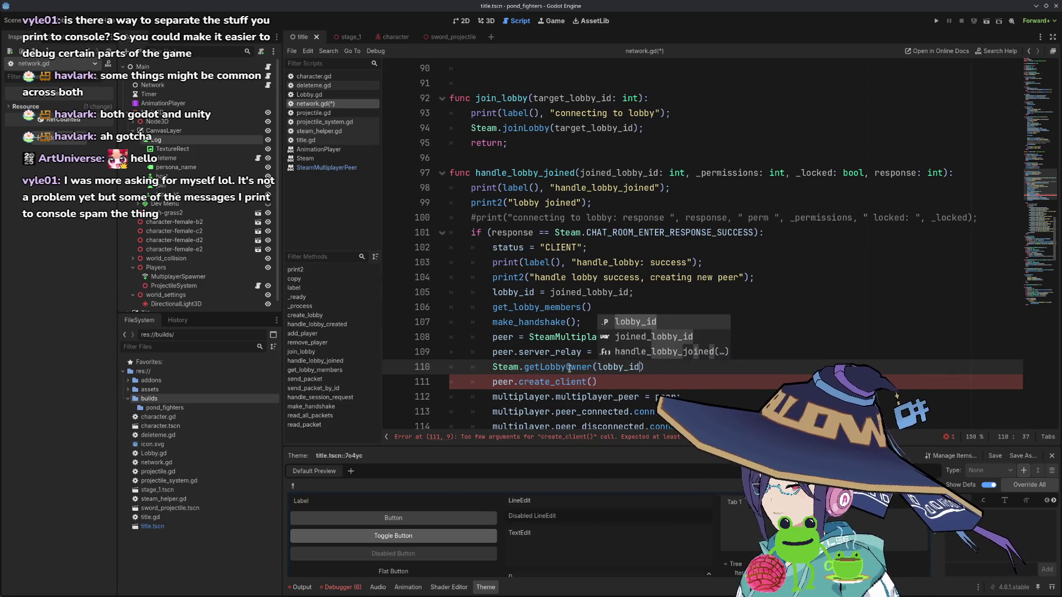
# - Move the getLobbyOwner(lobby_id) call into create_client(), delete the empty line, and save network.gd
pyautogui.moveTo(568, 367)
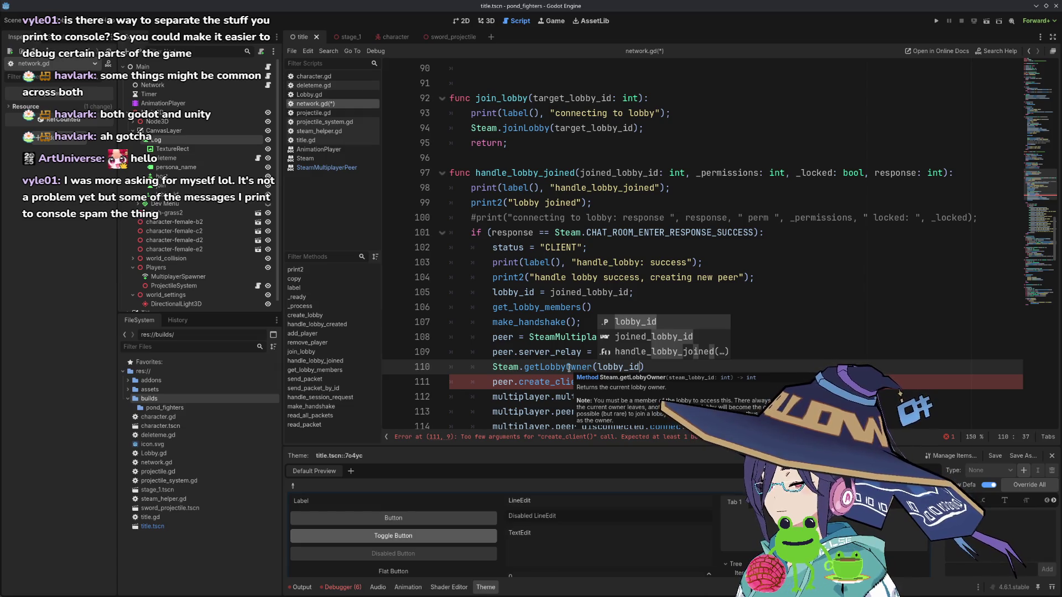
pyautogui.click(570, 367)
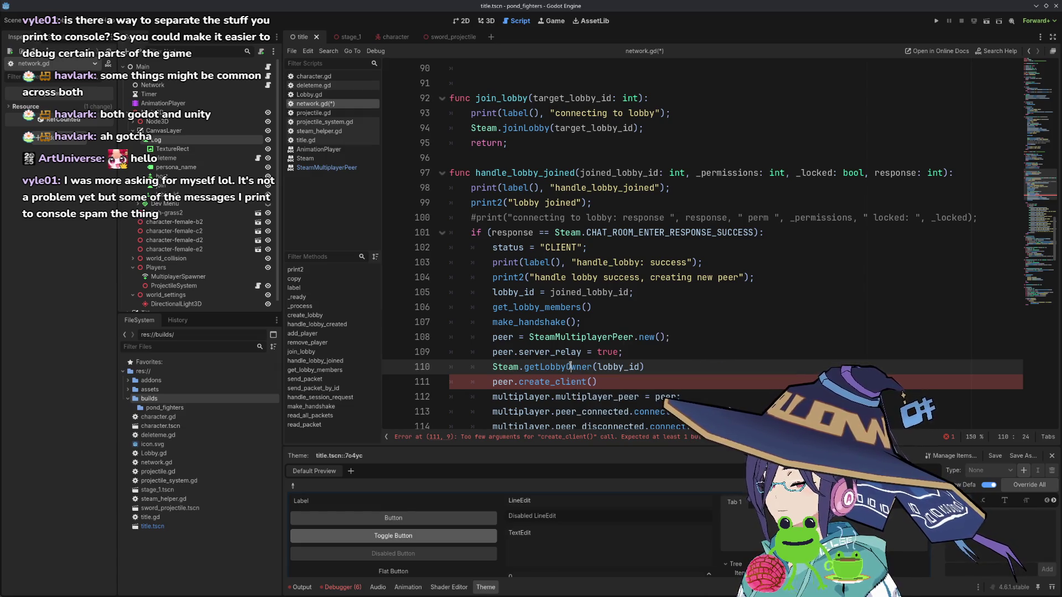
pyautogui.moveTo(569, 367)
pyautogui.press('End')
pyautogui.hotkey('shift', 'Home')
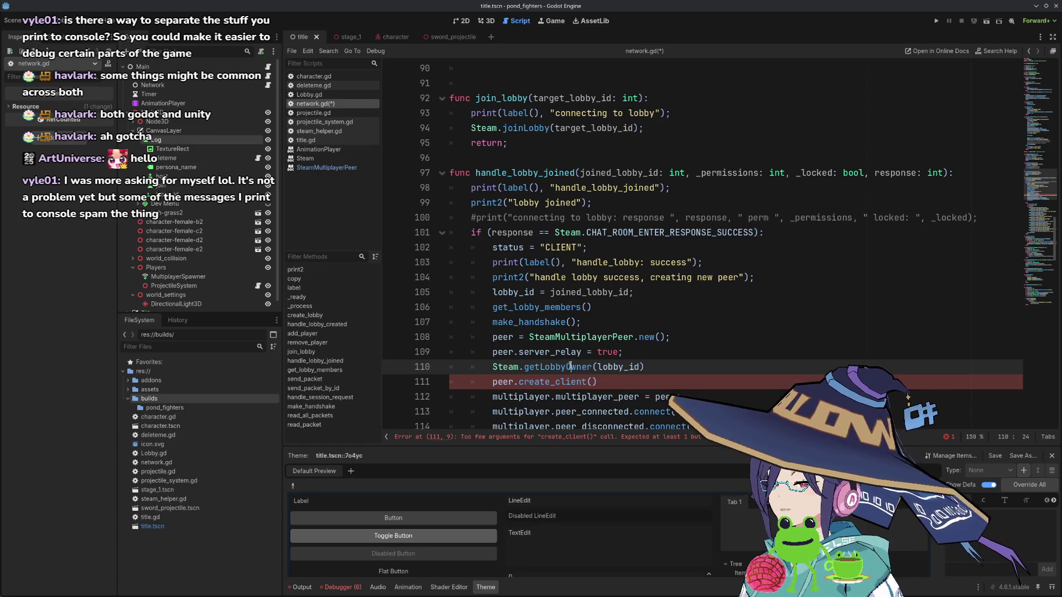
pyautogui.hotkey('ctrl', 'x')
pyautogui.press('Down')
pyautogui.press('End')
pyautogui.press('Left')
pyautogui.hotkey('ctrl', 'v')
pyautogui.press('Up')
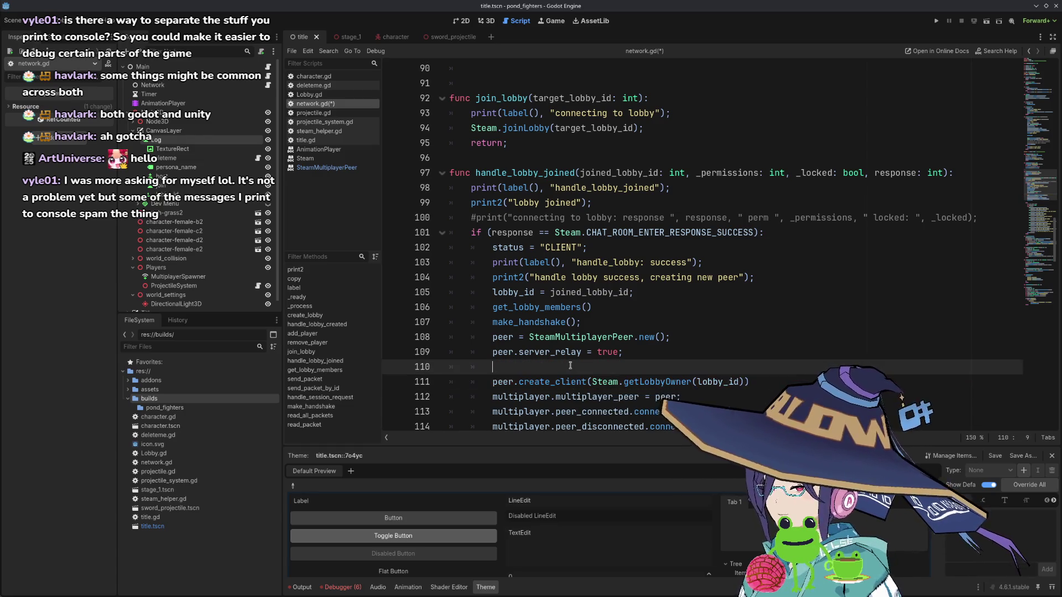
pyautogui.hotkey('shift', 'Home')
pyautogui.press('BackSpace')
pyautogui.press('BackSpace')
pyautogui.hotkey('ctrl', 's')
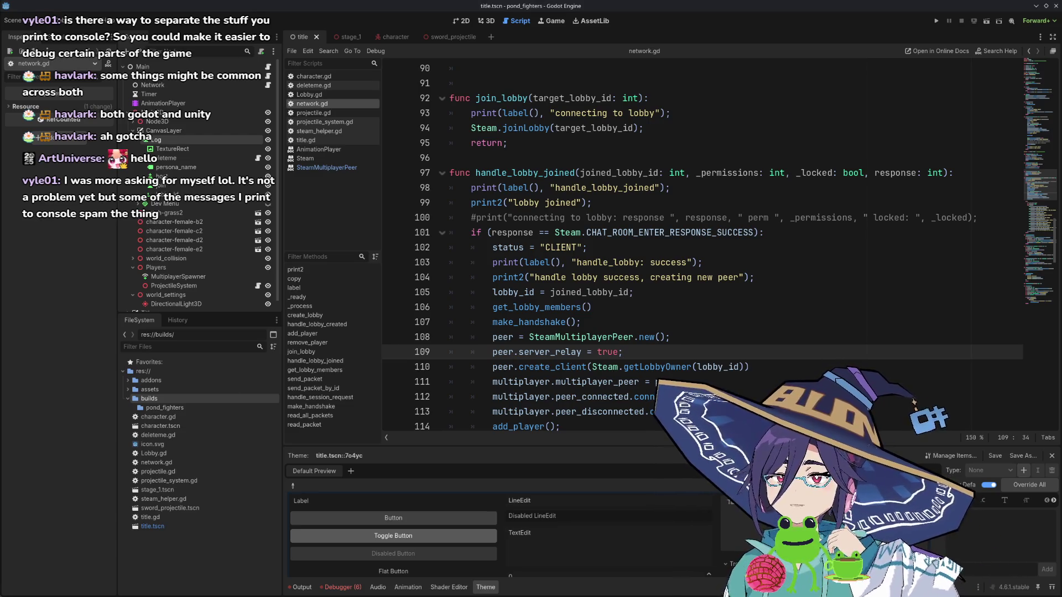
# - Run the game in two instances, host a lobby from one window, then stop
pyautogui.press('F5')
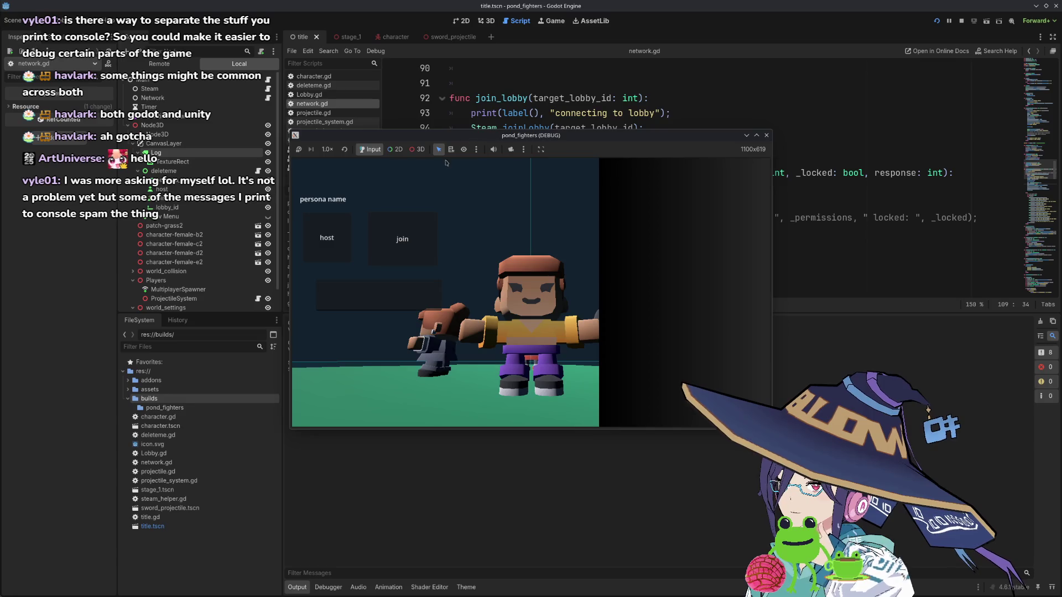
pyautogui.press('F8')
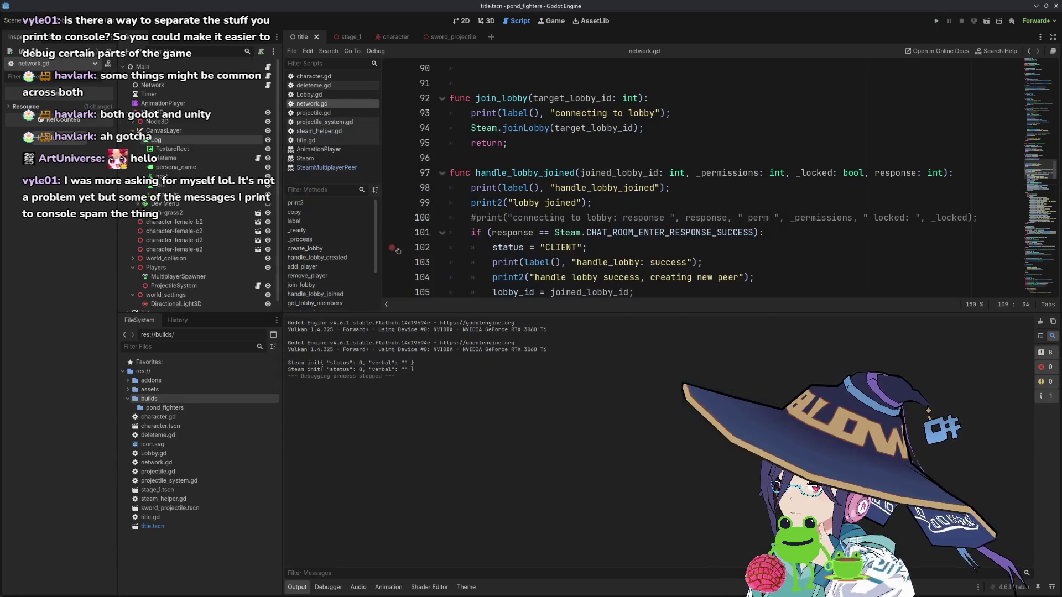
pyautogui.click(934, 22)
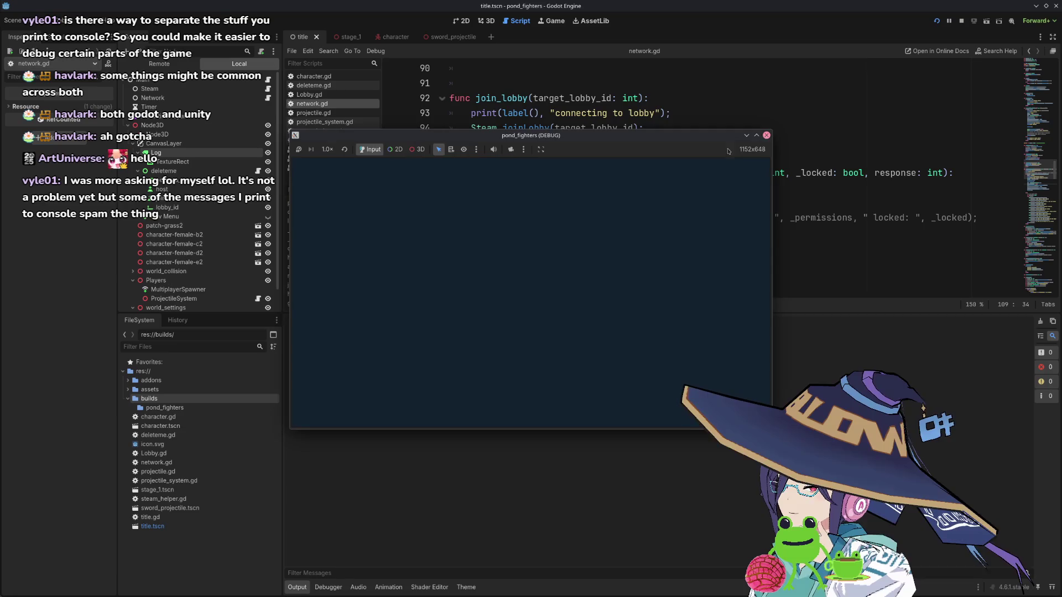
pyautogui.click(545, 334)
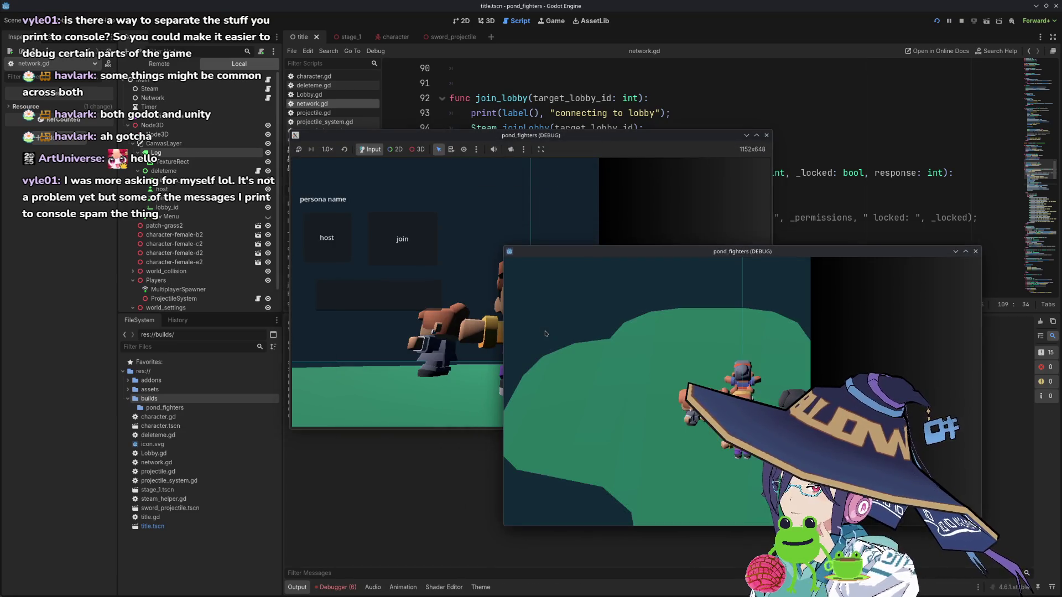
pyautogui.click(389, 291)
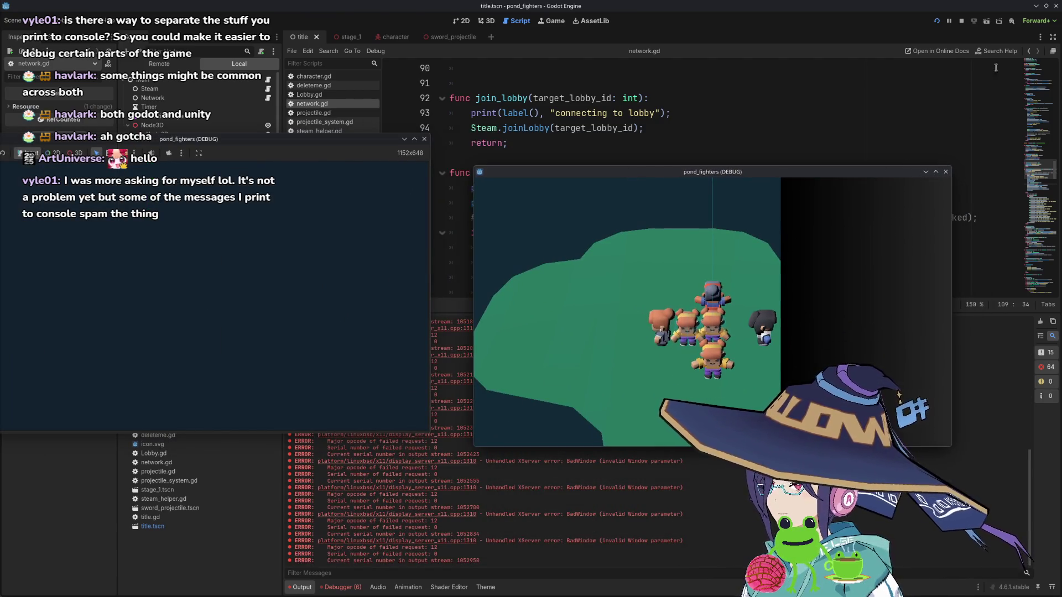
pyautogui.click(964, 21)
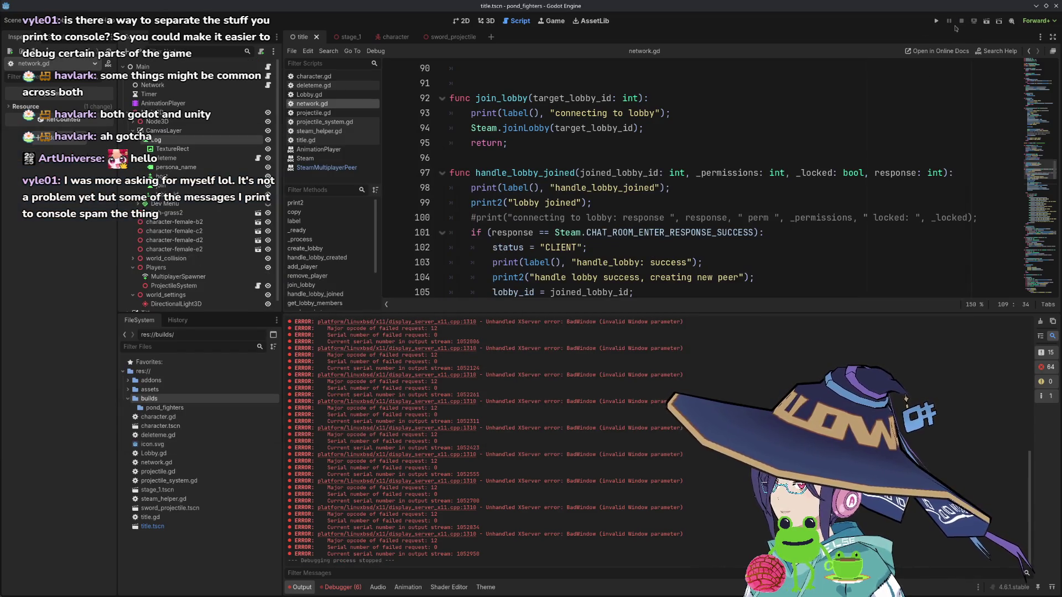
# - Relaunch both instances, host a lobby again, stop, and switch to the 2D workspace
pyautogui.scroll(3, 664, 177)
pyautogui.scroll(3, 442, 443)
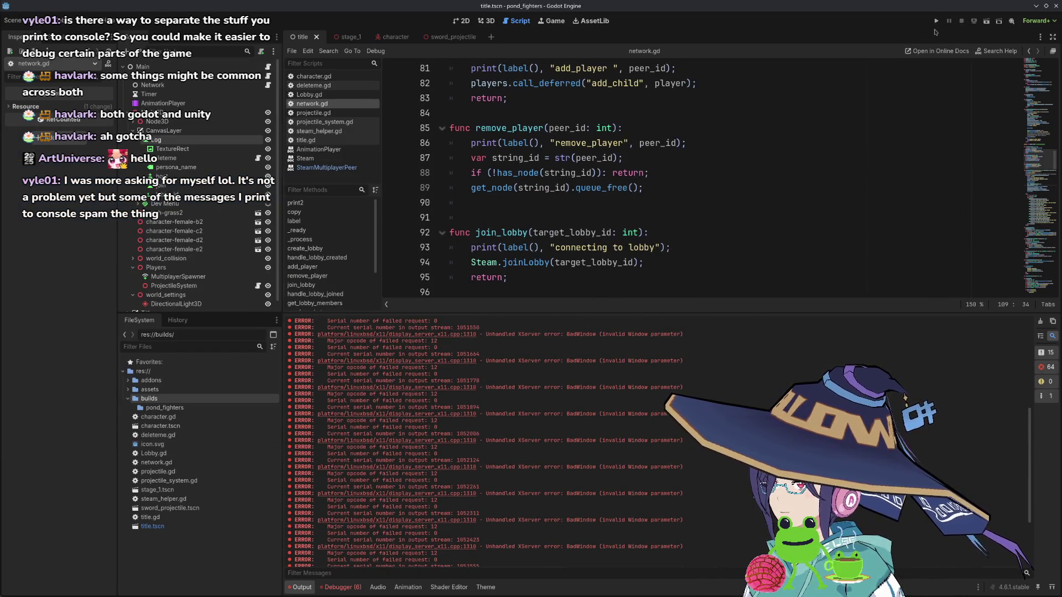
pyautogui.click(936, 21)
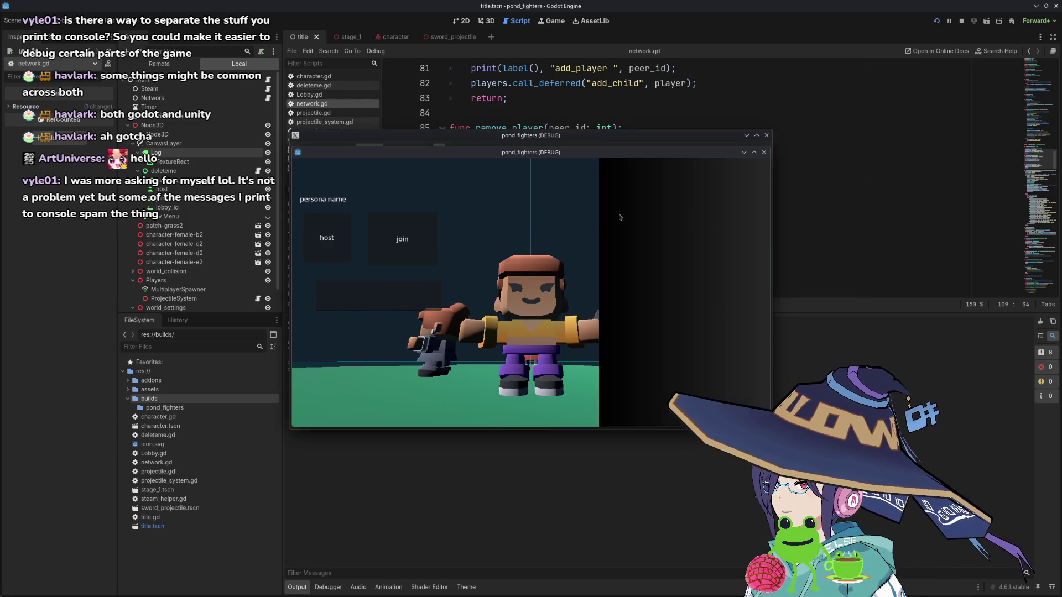
pyautogui.click(327, 238)
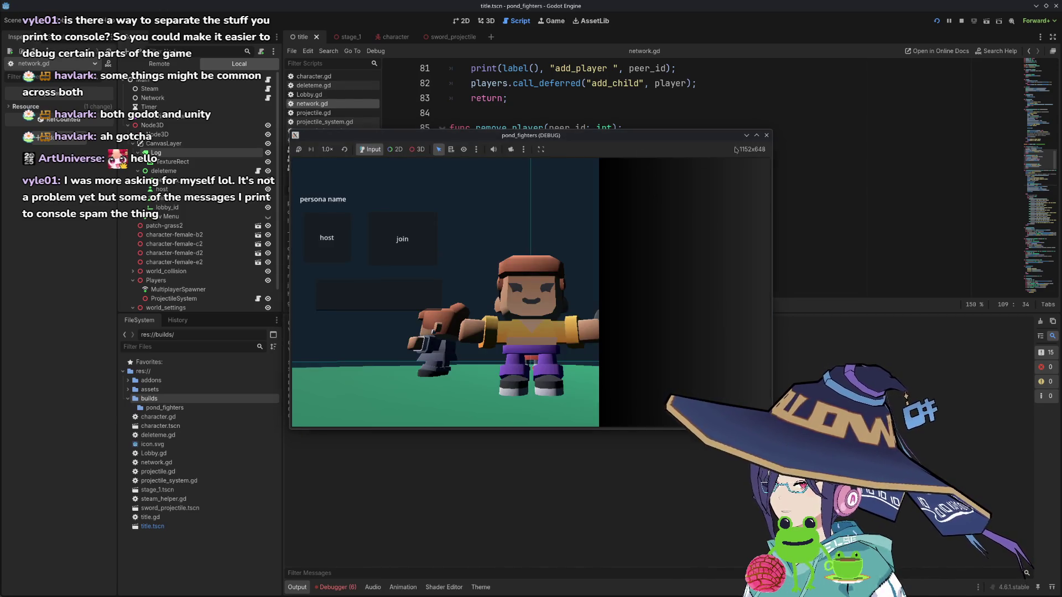
pyautogui.click(767, 135)
pyautogui.scroll(10, 585, 212)
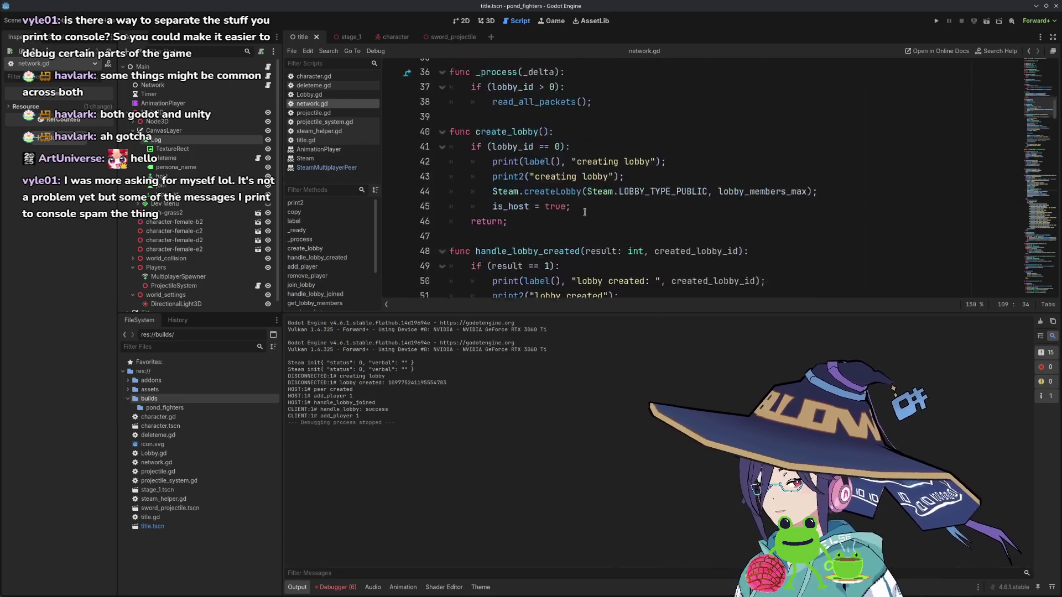
pyautogui.scroll(5, 585, 213)
pyautogui.scroll(-3, 593, 224)
pyautogui.click(462, 21)
pyautogui.scroll(3, 561, 208)
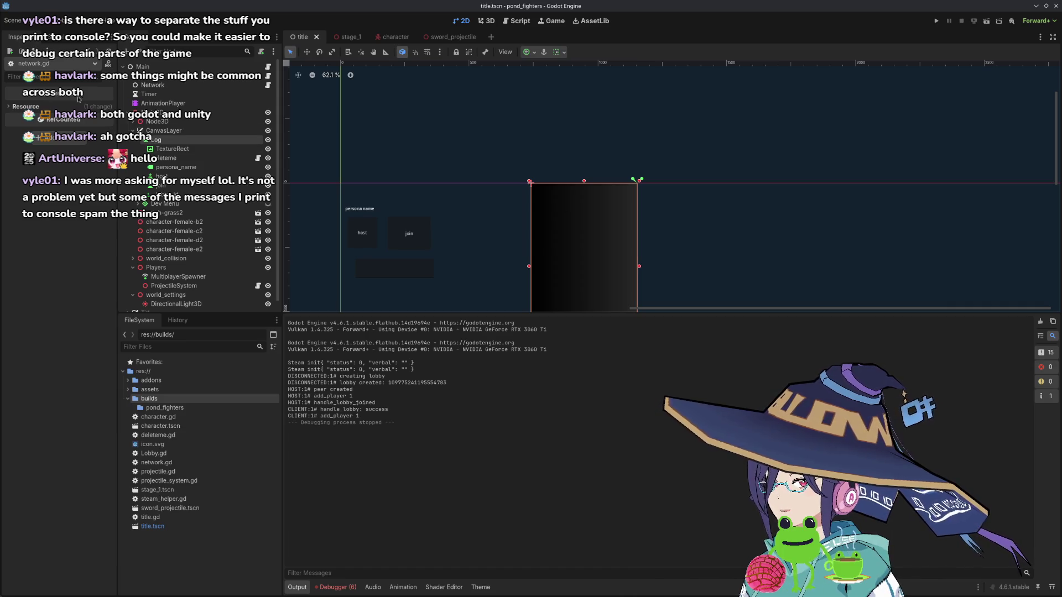
# - Set the Log label's text to 'test'
pyautogui.click(160, 140)
pyautogui.write('test')
pyautogui.scroll(3, 586, 219)
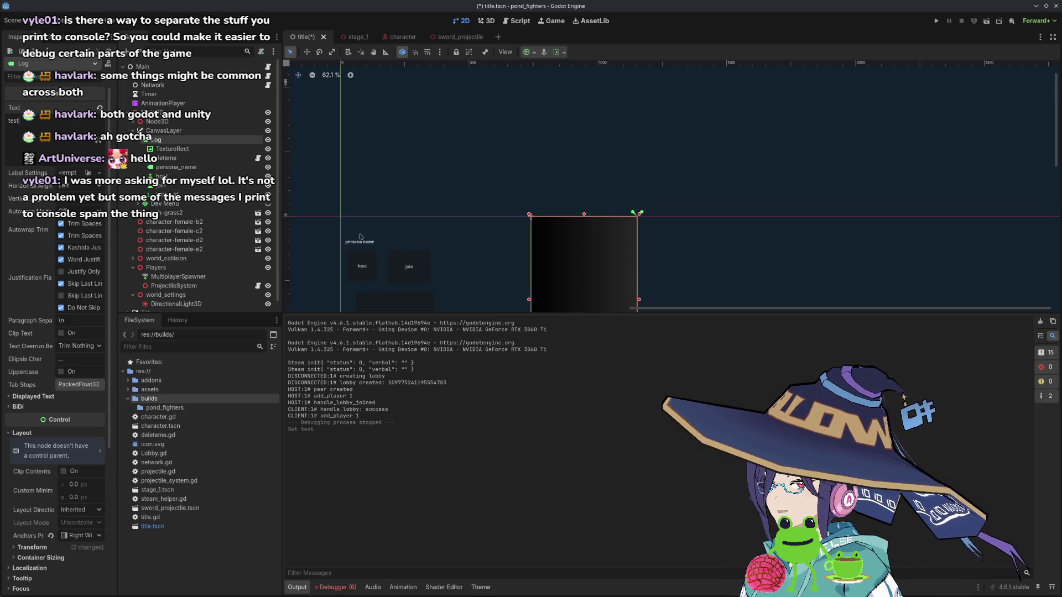
pyautogui.scroll(8, 551, 244)
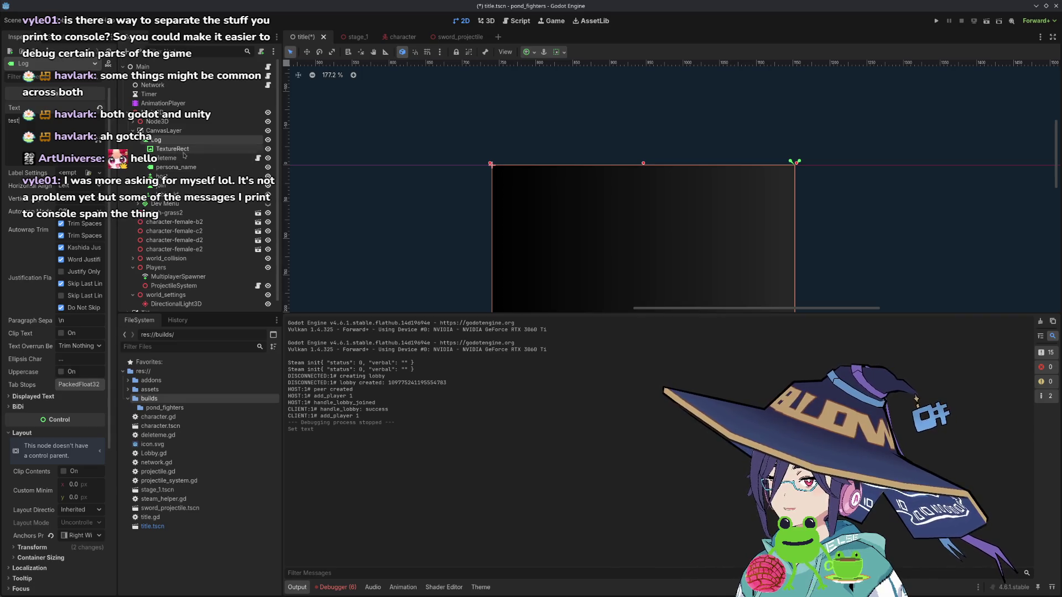
# - Change the TextureRect gradient's dark colour stop to white
pyautogui.click(173, 149)
pyautogui.doubleClick(9, 159)
pyautogui.moveTo(127, 210)
pyautogui.mouseDown()
pyautogui.moveTo(123, 173)
pyautogui.moveTo(127, 194)
pyautogui.mouseUp()
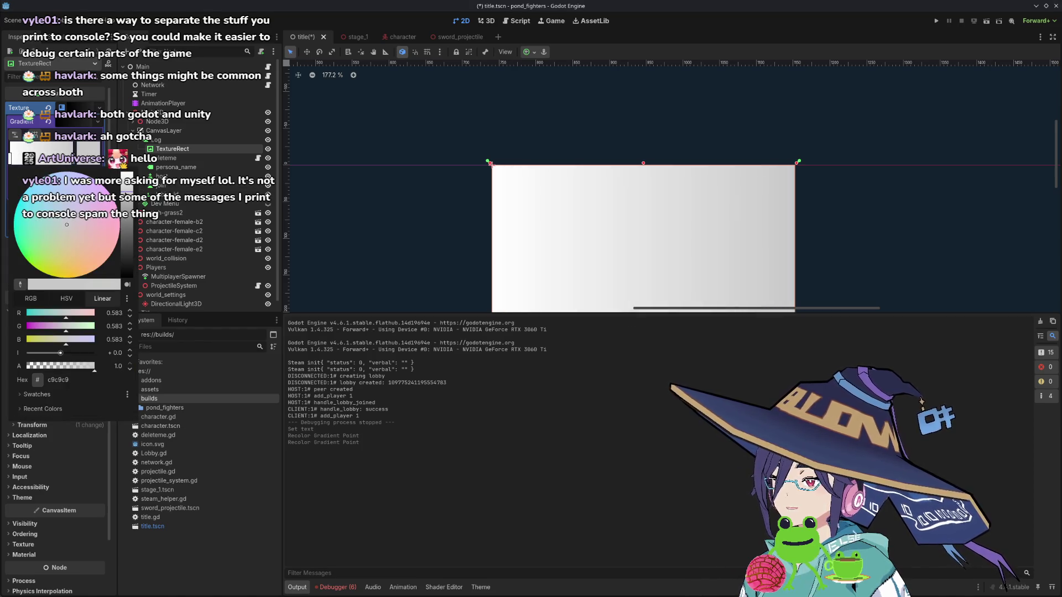
pyautogui.scroll(-1, 569, 212)
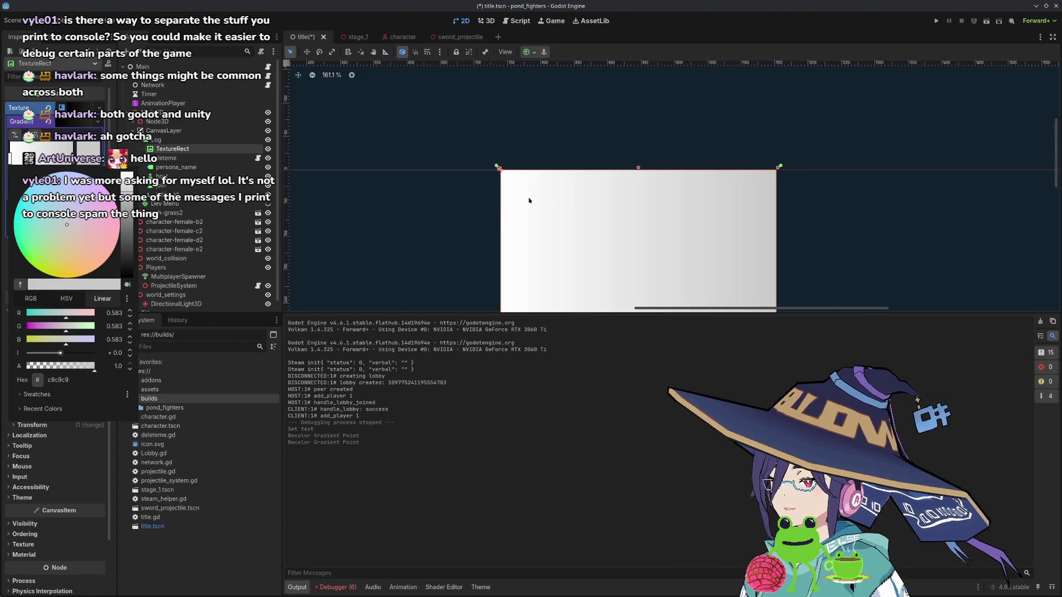
pyautogui.click(449, 162)
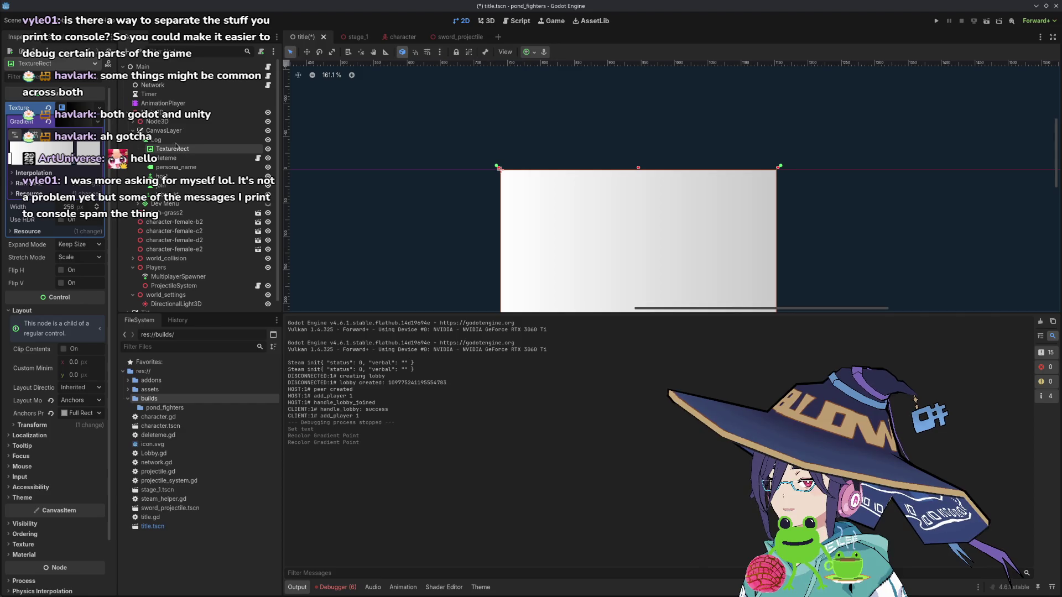
pyautogui.click(156, 139)
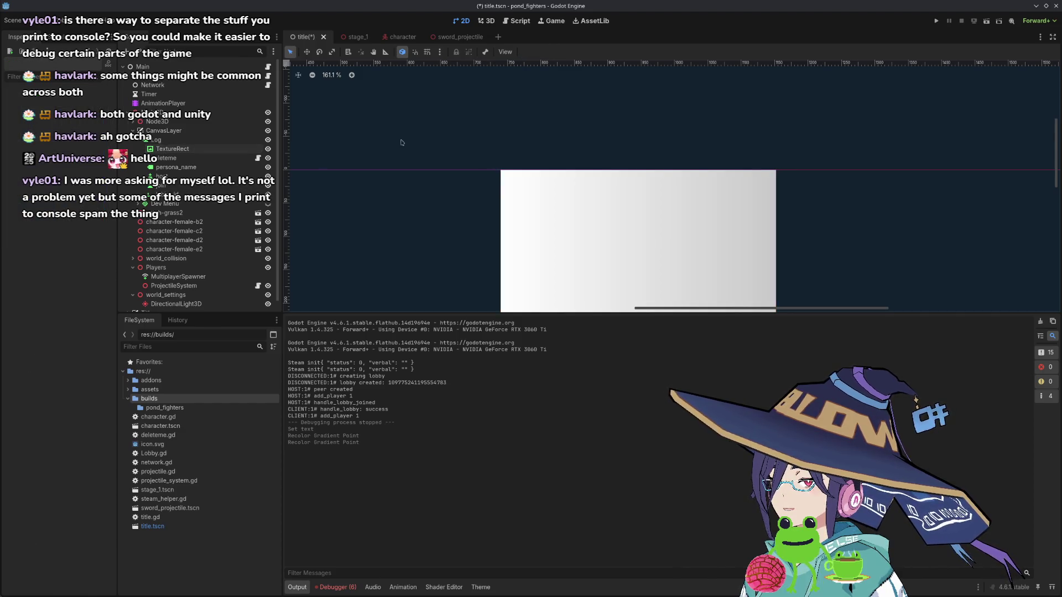
# - Save the title scene and edit the Log label's sample text
pyautogui.hotkey('ctrl', 's')
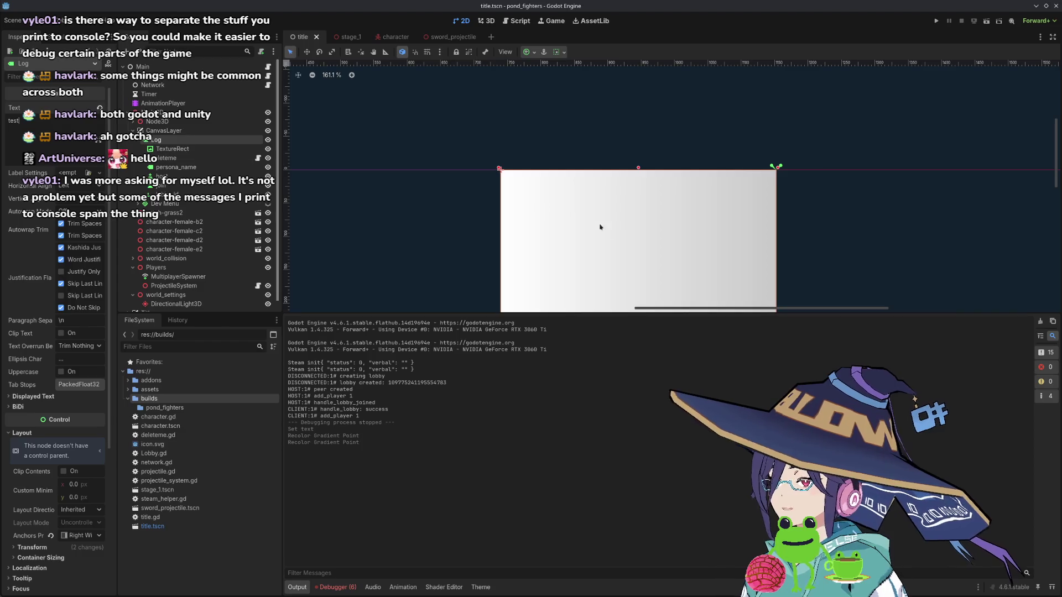
pyautogui.scroll(3, 567, 220)
pyautogui.moveTo(21, 122); pyautogui.dragTo(3, 124)
pyautogui.write('tes')
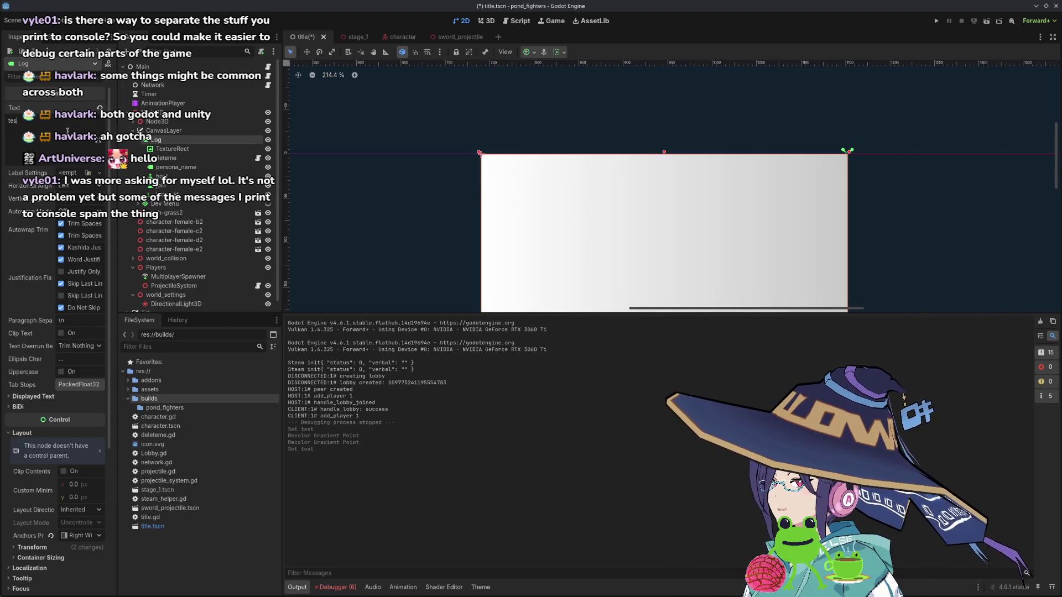
pyautogui.scroll(-7, 553, 223)
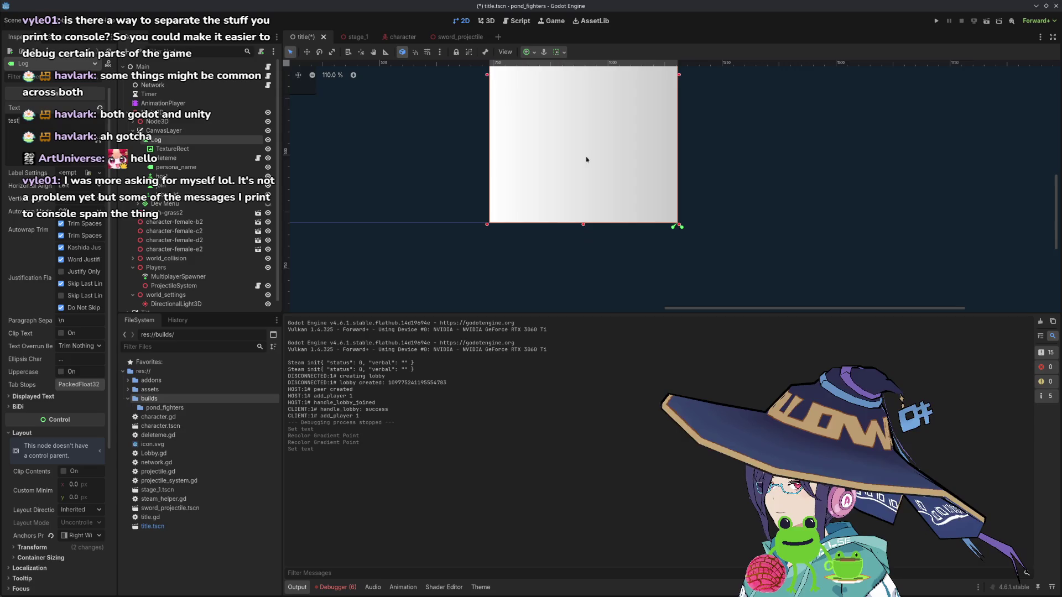
pyautogui.scroll(3, 590, 170)
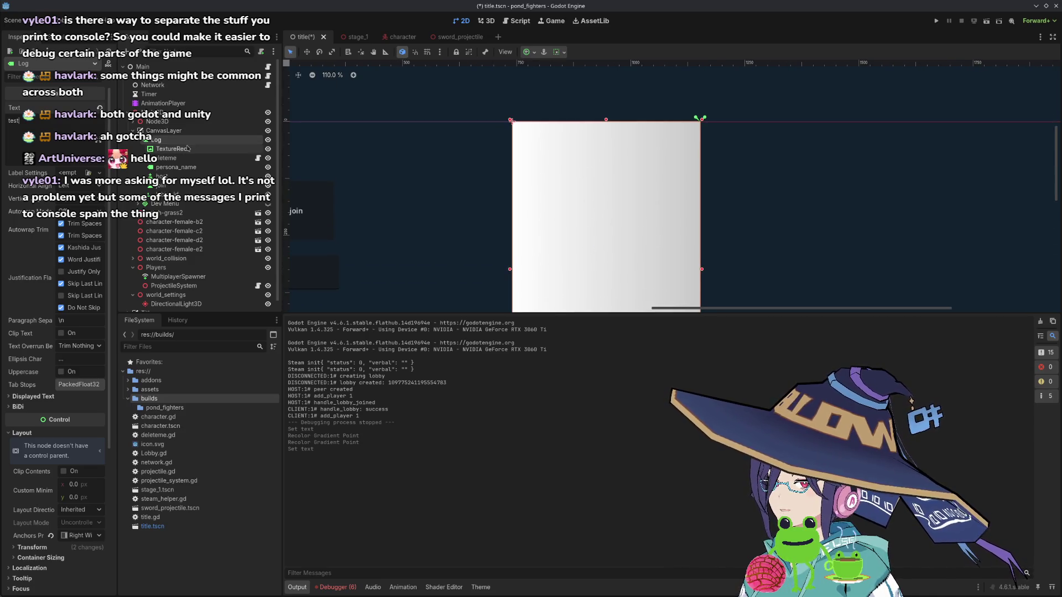
pyautogui.hscroll(-5, 583, 147)
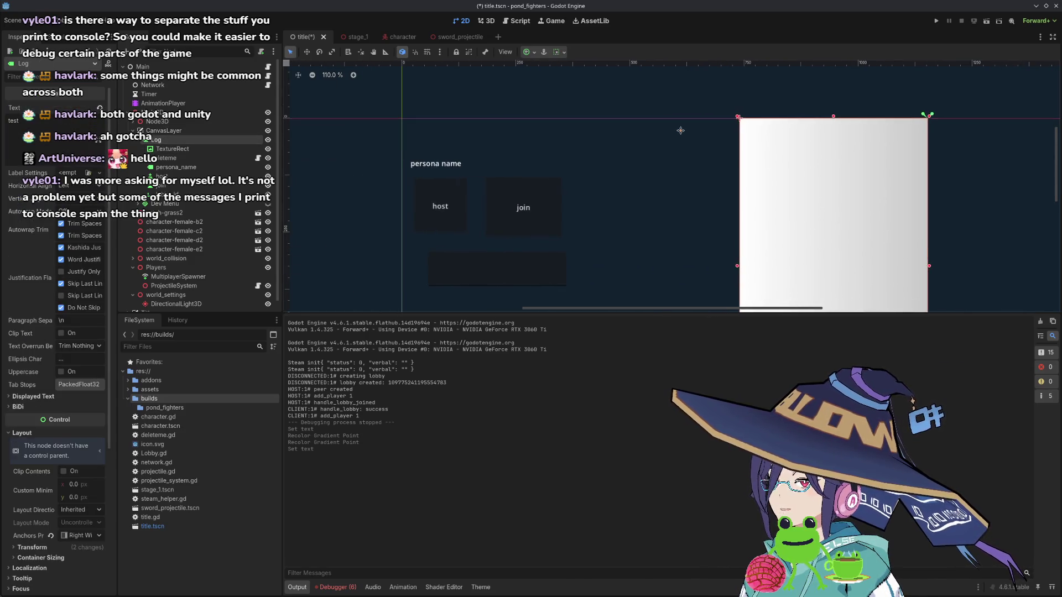
pyautogui.hscroll(3, 583, 146)
# - Add a new LabelSettings to the Log label with a 69 px font size
pyautogui.click(72, 173)
pyautogui.click(78, 191)
pyautogui.click(77, 172)
pyautogui.click(18, 211)
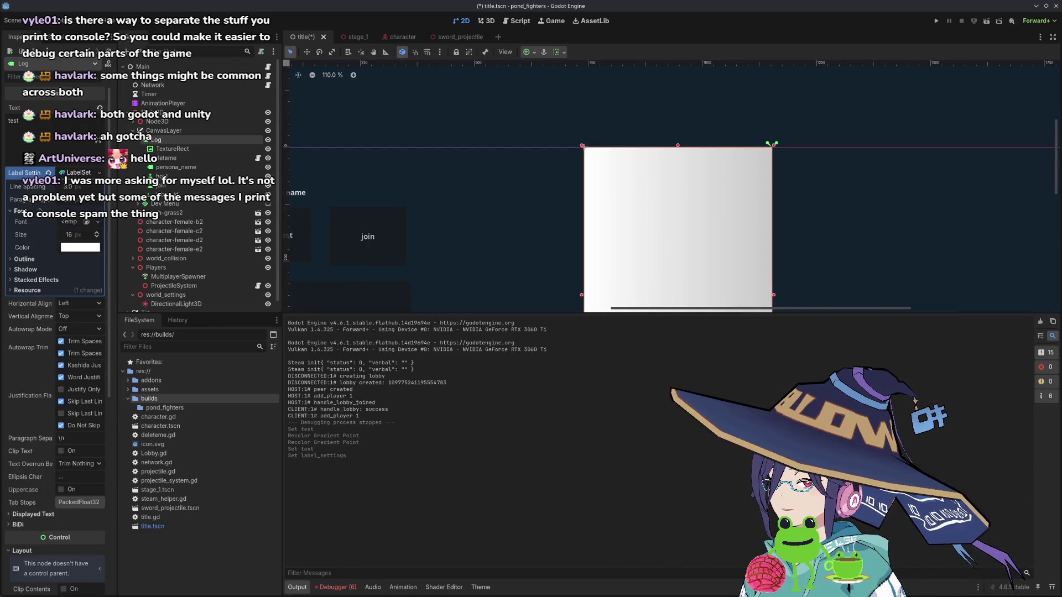
pyautogui.tripleClick(97, 234)
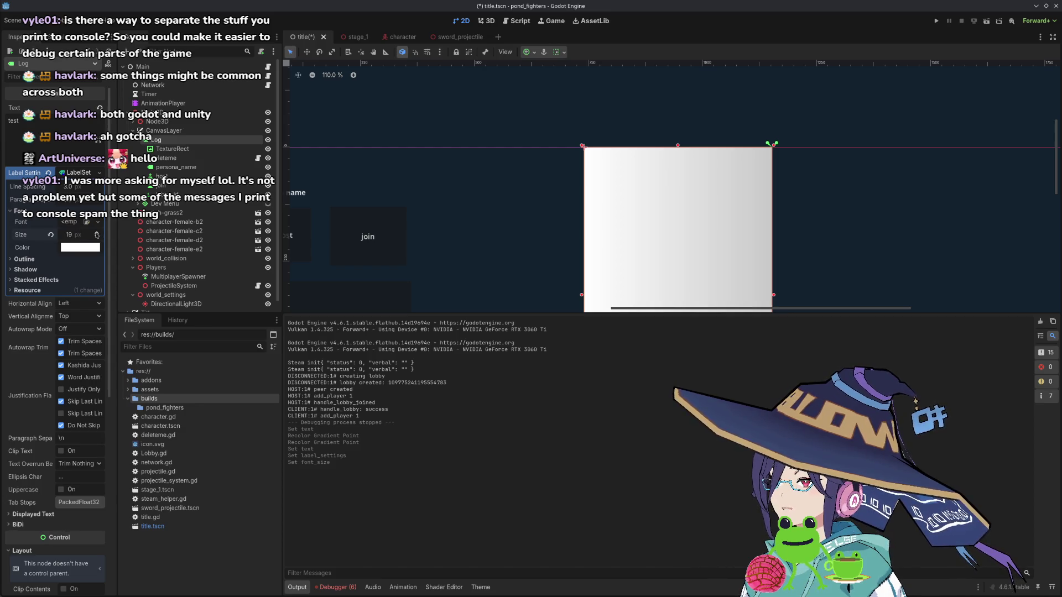
pyautogui.click(69, 235)
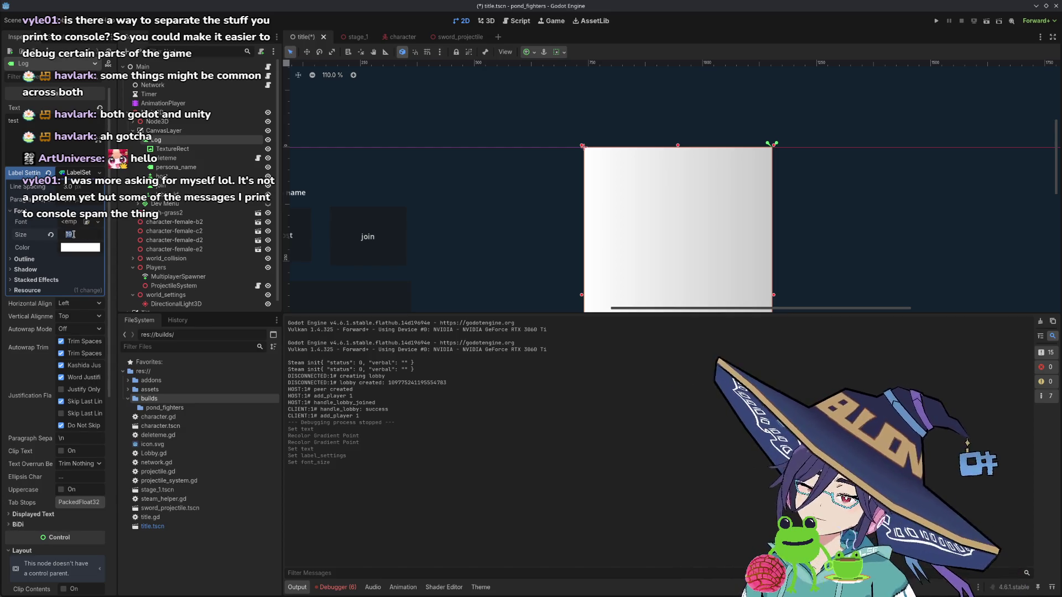
pyautogui.write('60')
pyautogui.press('Return')
# - Replace the label's sample text and make its font colour black
pyautogui.scroll(-3, 716, 246)
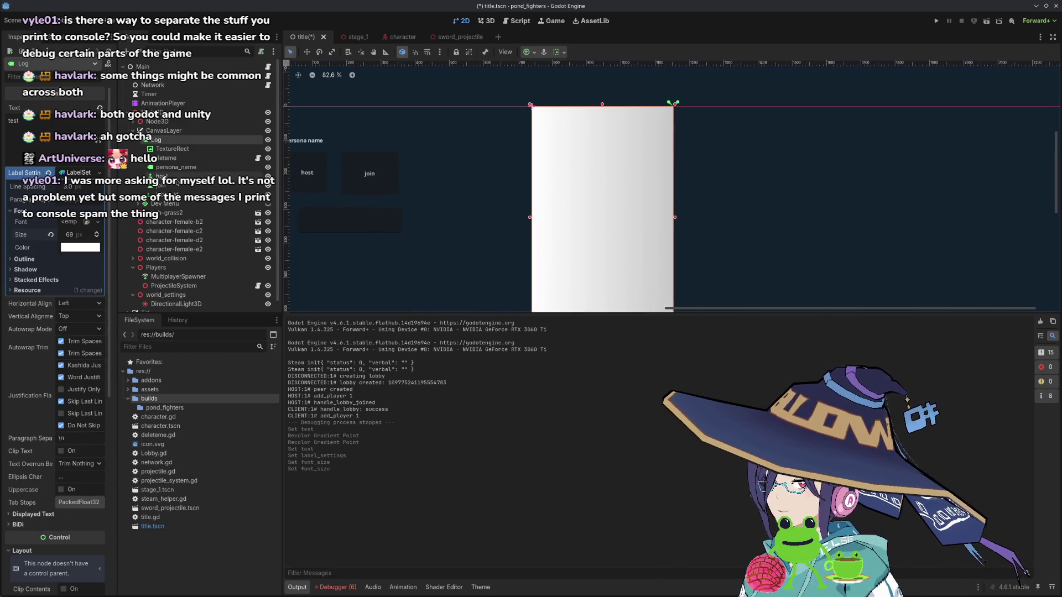
pyautogui.doubleClick(39, 125)
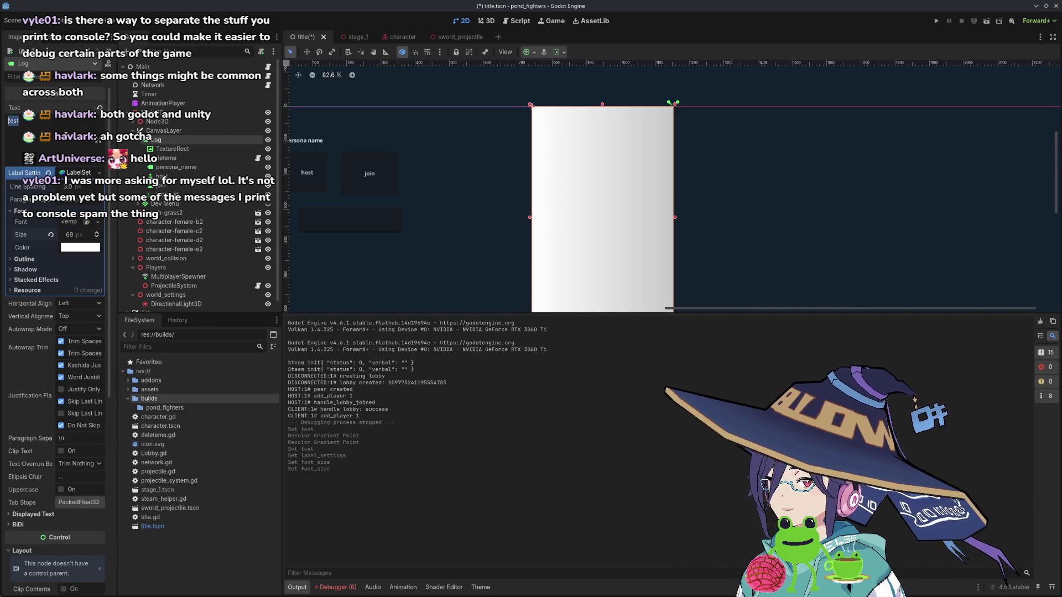
pyautogui.write('rwar')
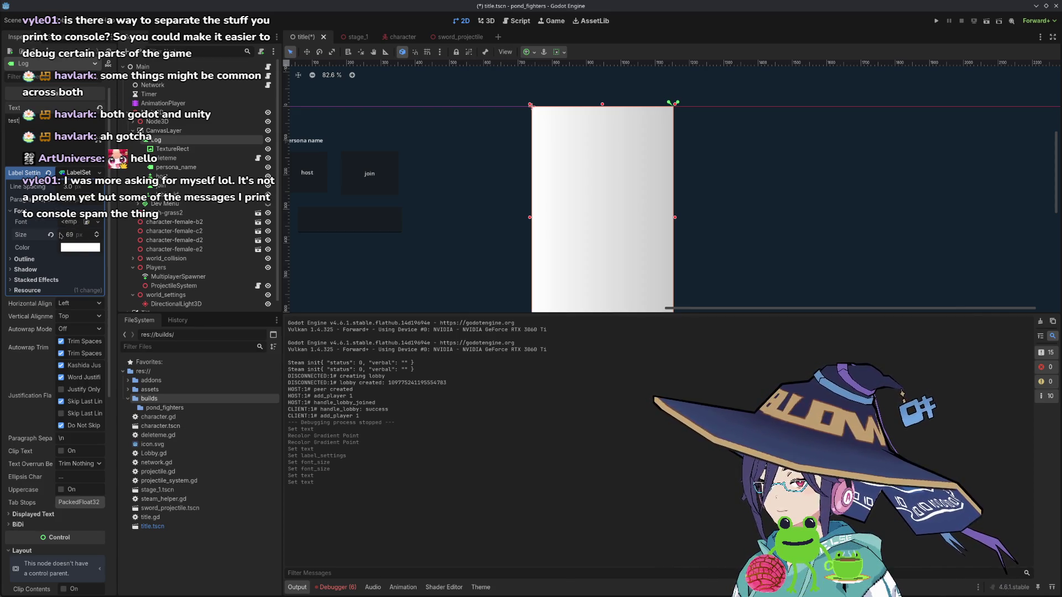
pyautogui.click(77, 249)
pyautogui.moveTo(133, 338); pyautogui.dragTo(133, 387)
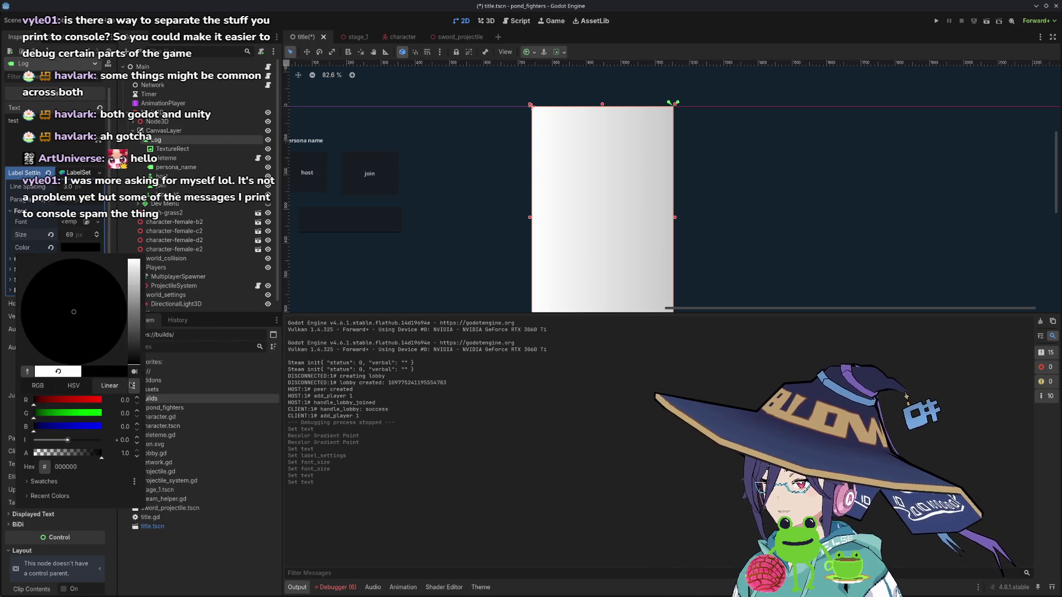
pyautogui.click(201, 533)
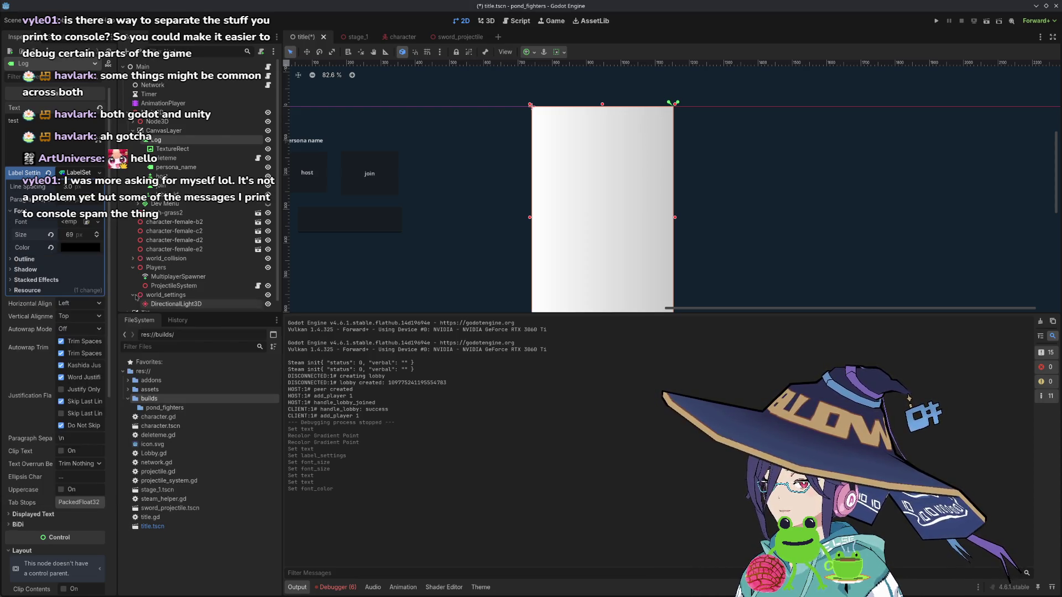
# - Change the Log label's horizontal alignment
pyautogui.scroll(4, 571, 148)
pyautogui.hscroll(3, 571, 147)
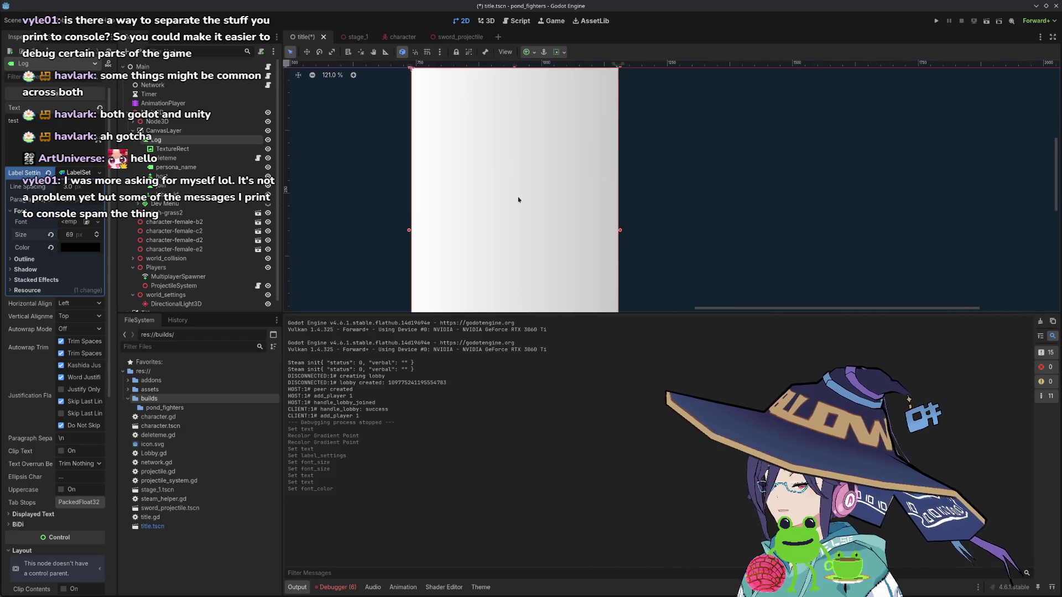
pyautogui.scroll(2, 495, 164)
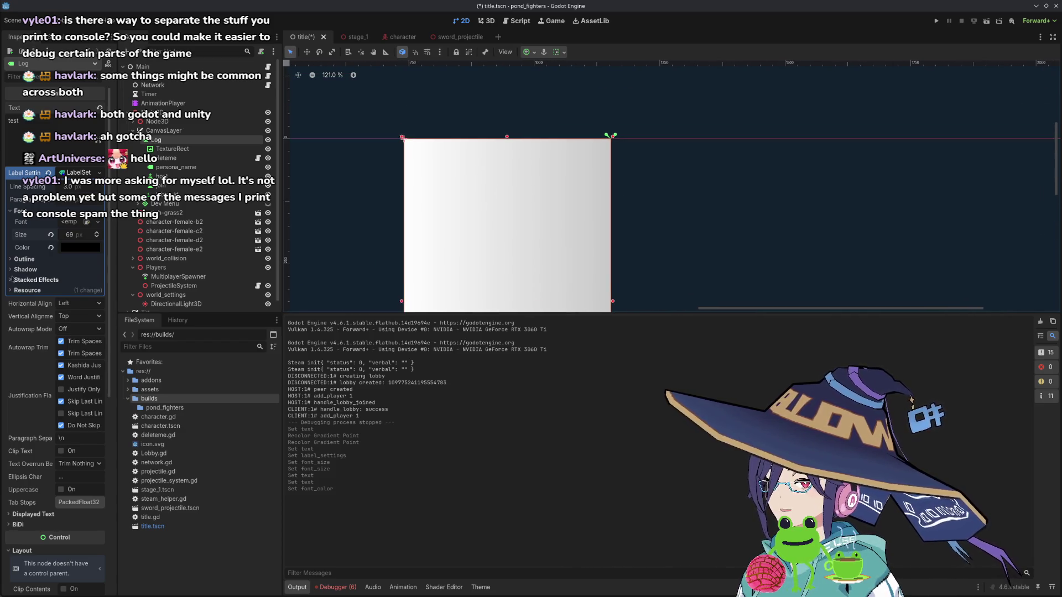
pyautogui.click(84, 304)
pyautogui.click(77, 327)
pyautogui.click(81, 303)
pyautogui.click(77, 317)
pyautogui.hscroll(-3, 417, 185)
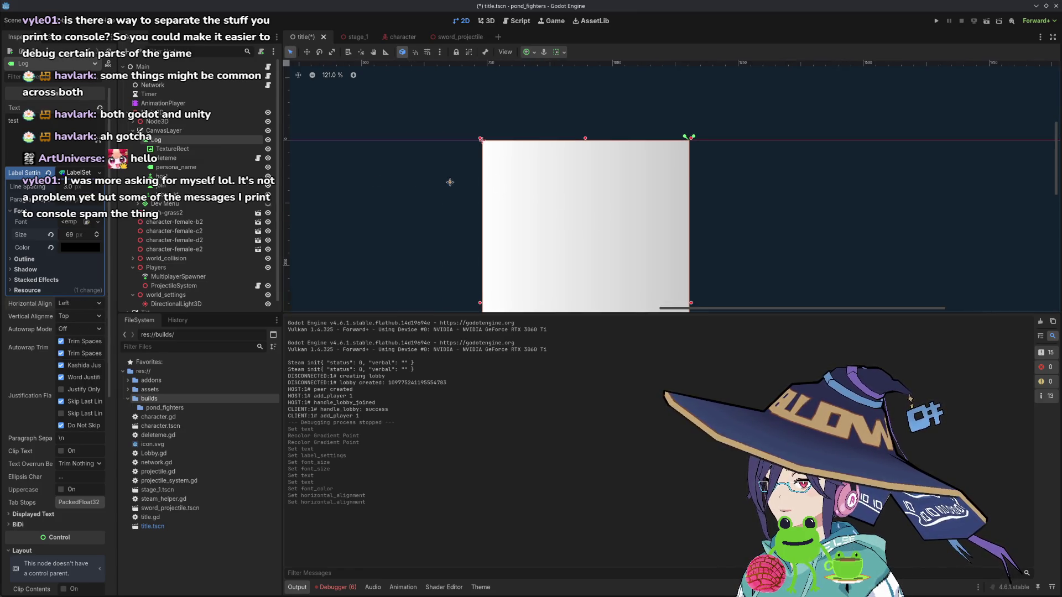
# - Toggle the TextureRect's visibility to check the log text behind it
pyautogui.click(268, 149)
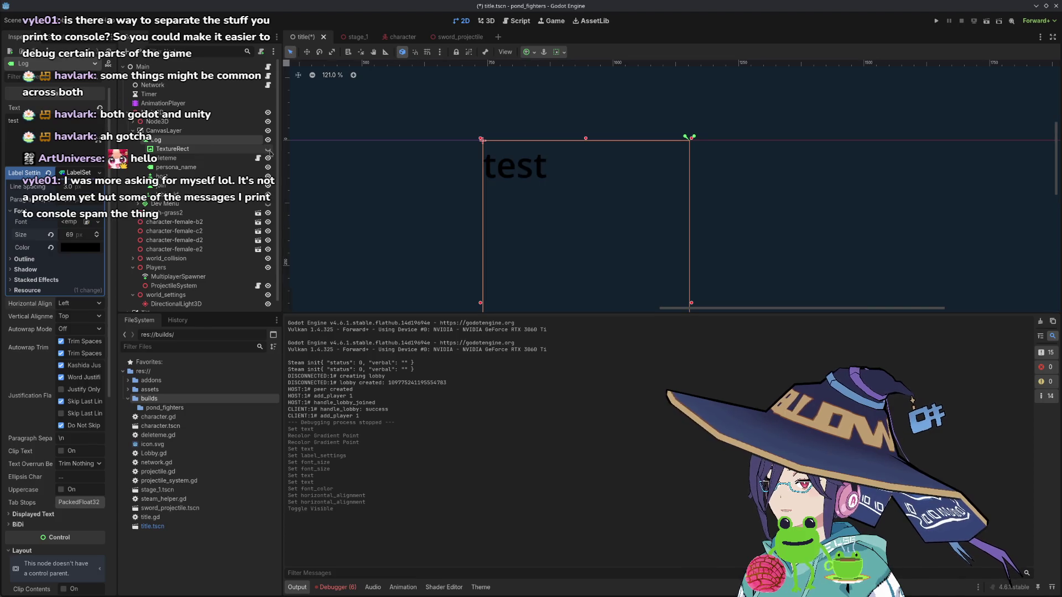
pyautogui.click(268, 149)
pyautogui.click(267, 149)
pyautogui.hscroll(-2, 565, 181)
pyautogui.click(268, 149)
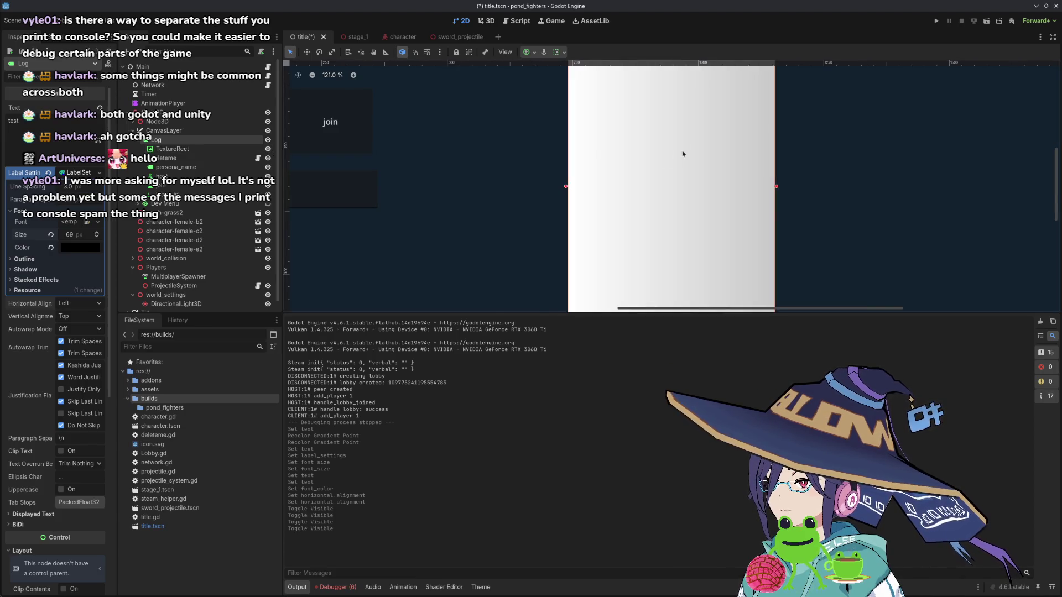
# - Move TextureRect out of Log to sit above it under CanvasLayer
pyautogui.moveTo(166, 149); pyautogui.dragTo(166, 135)
pyautogui.scroll(-5, 612, 185)
pyautogui.scroll(2, 654, 223)
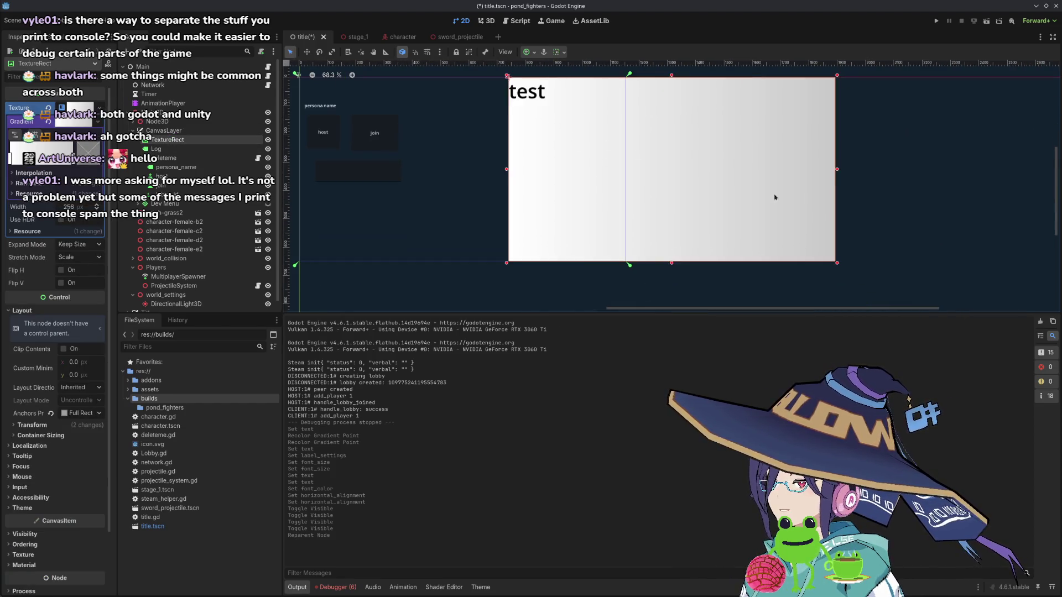
# - Narrow the TextureRect to 413 by 648 in the 2D view
pyautogui.moveTo(838, 171); pyautogui.dragTo(627, 171)
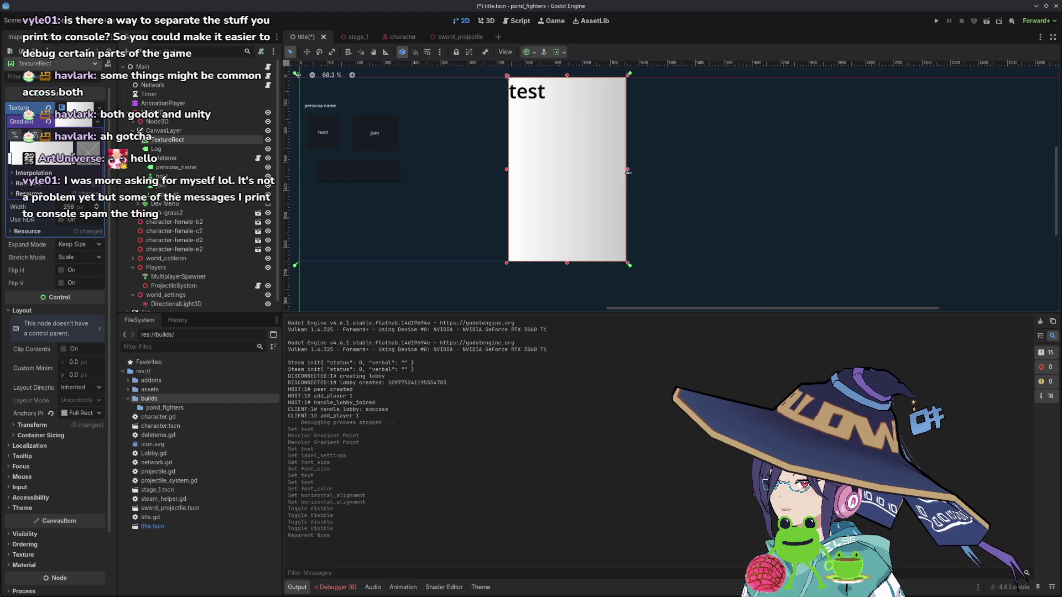
pyautogui.scroll(3, 557, 194)
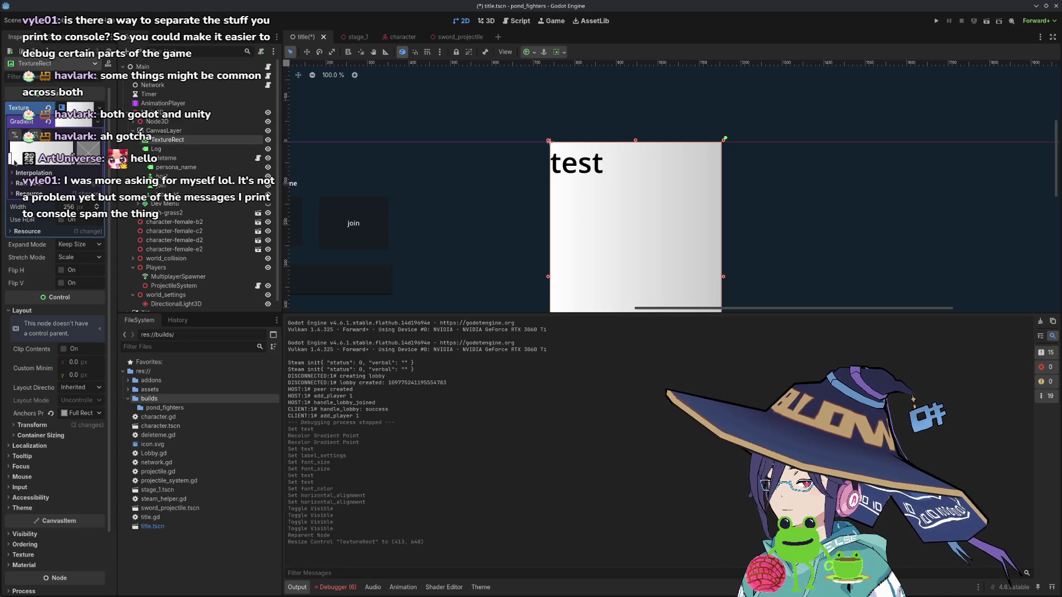
pyautogui.doubleClick(10, 159)
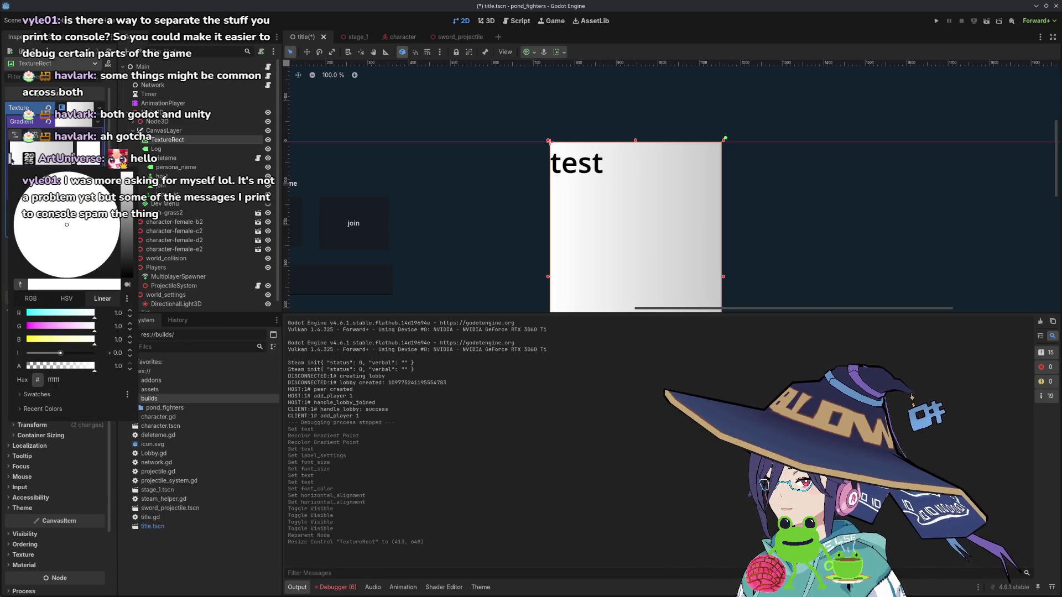
# - Darken both TextureRect gradient points to a dark grey like #242424
pyautogui.click(129, 246)
pyautogui.moveTo(126, 248); pyautogui.dragTo(127, 264)
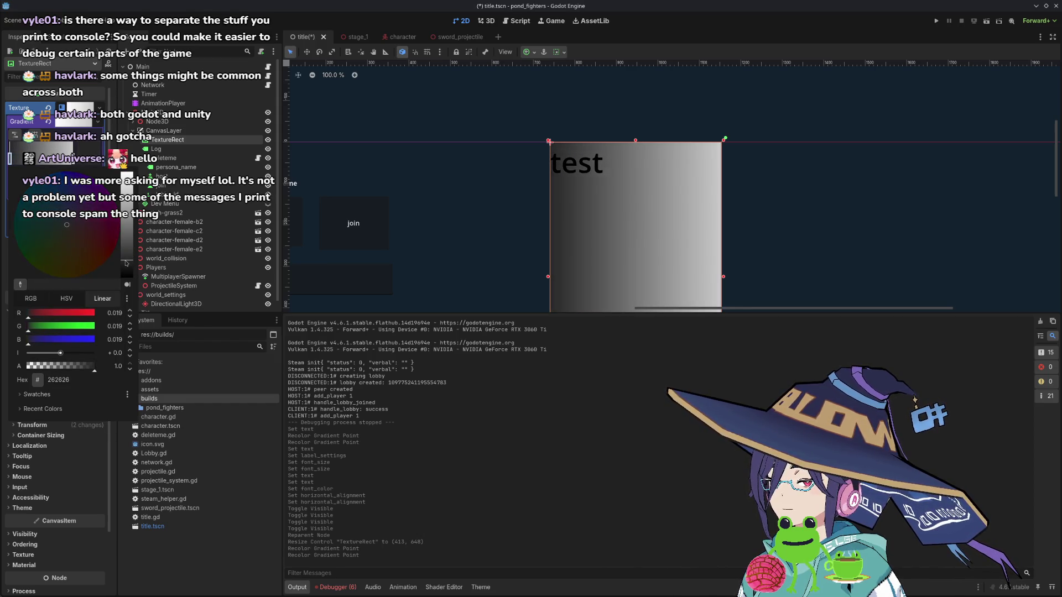
pyautogui.click(75, 148)
pyautogui.click(74, 156)
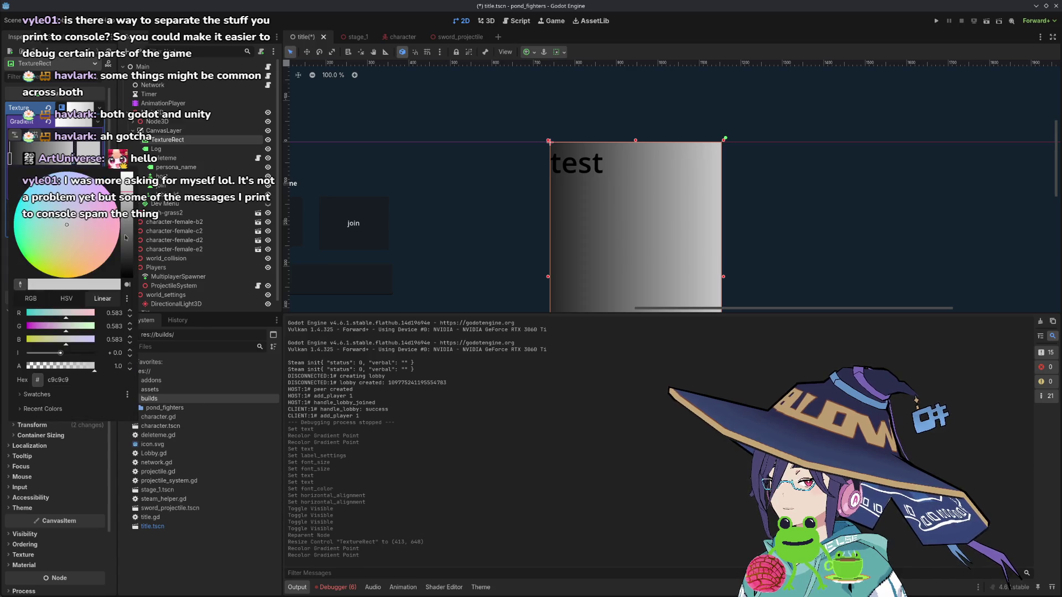
pyautogui.moveTo(127, 174); pyautogui.dragTo(128, 264)
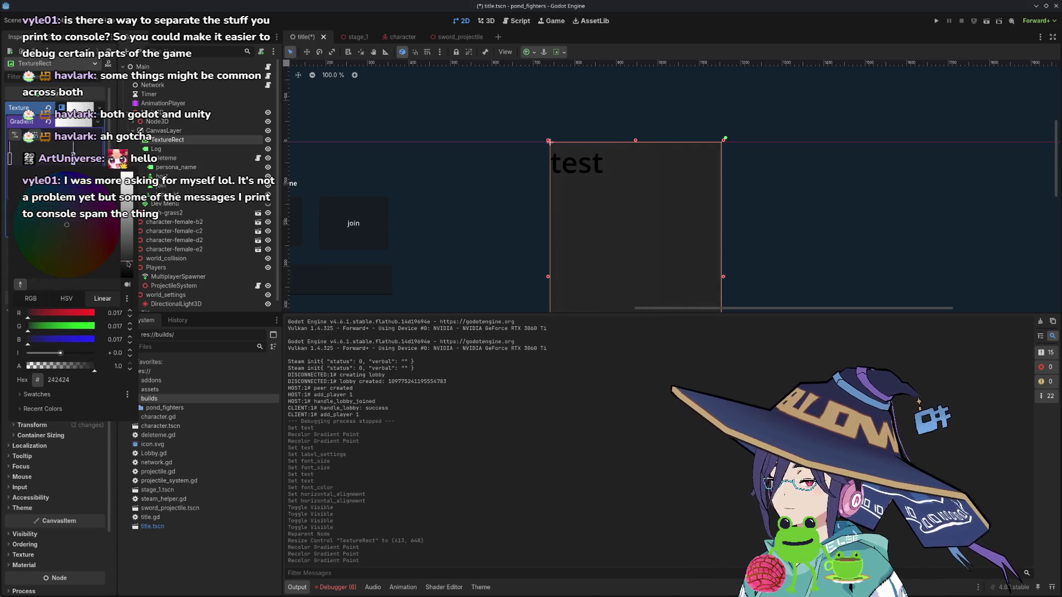
# - Make the Log label's font white at 32 px
pyautogui.click(156, 149)
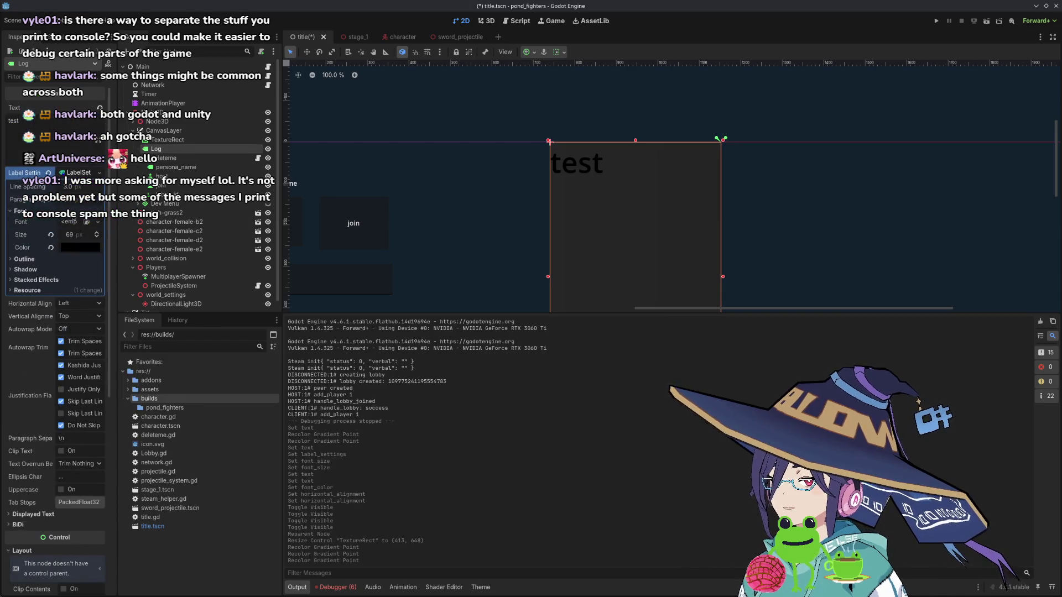
pyautogui.click(80, 247)
pyautogui.click(25, 501)
pyautogui.click(581, 190)
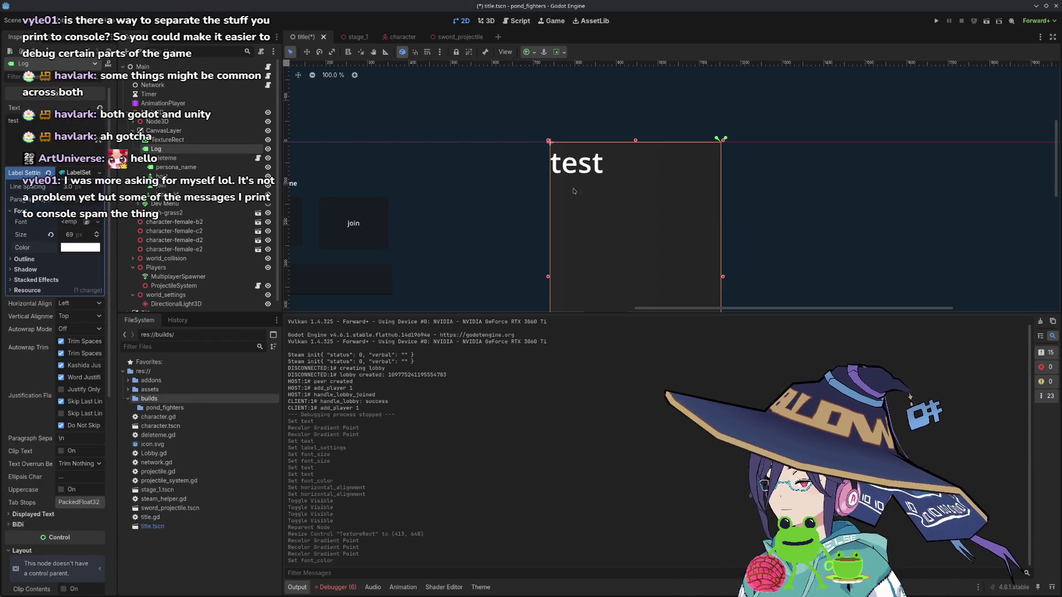
pyautogui.click(50, 234)
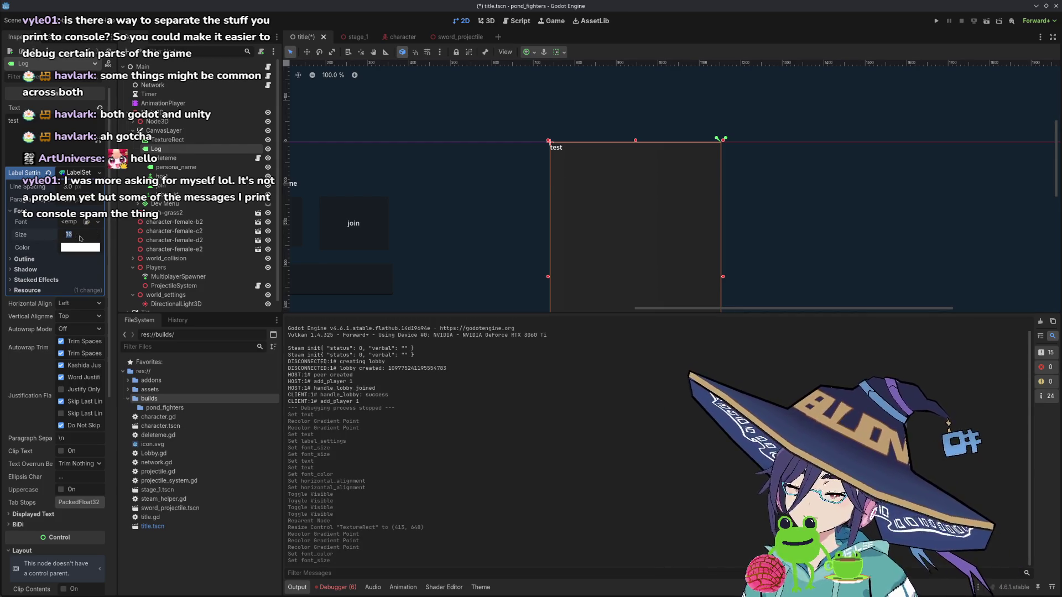
pyautogui.write('32')
pyautogui.press('Return')
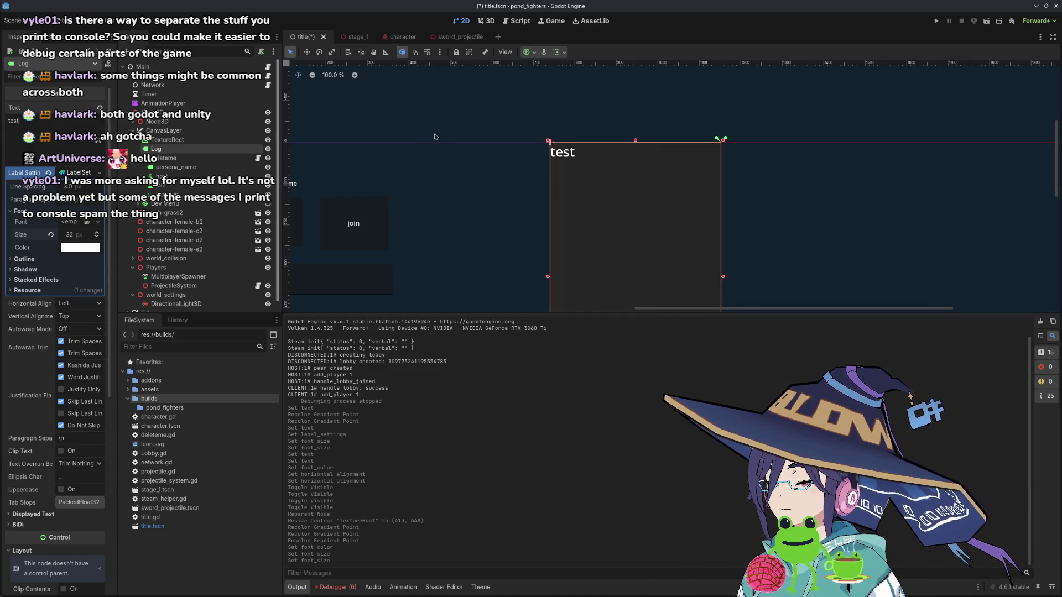
pyautogui.click(969, 23)
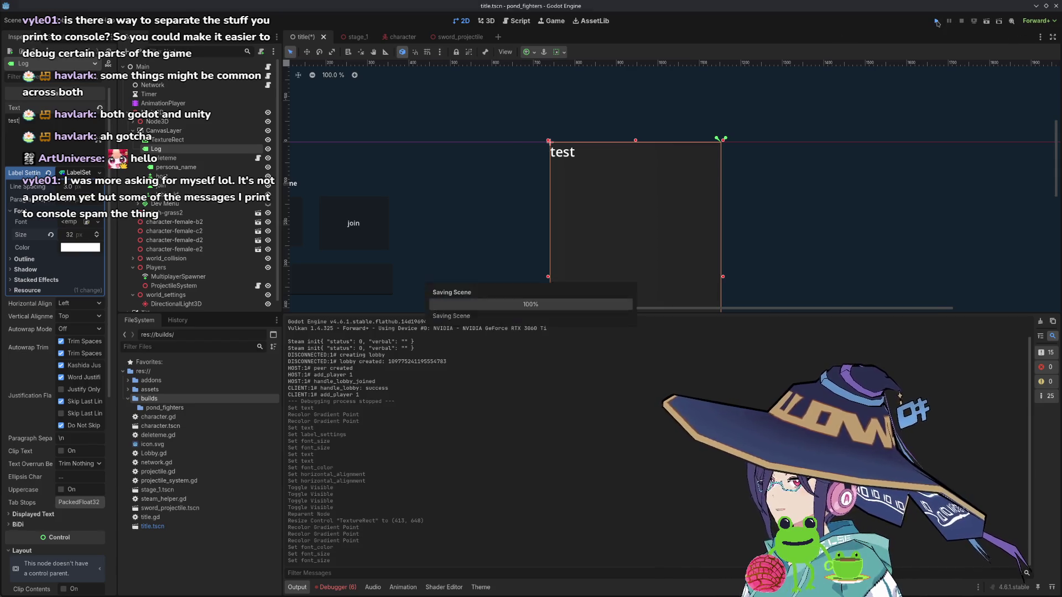
# - Host a lobby in the running game to see the white log, then stop it
pyautogui.click(327, 238)
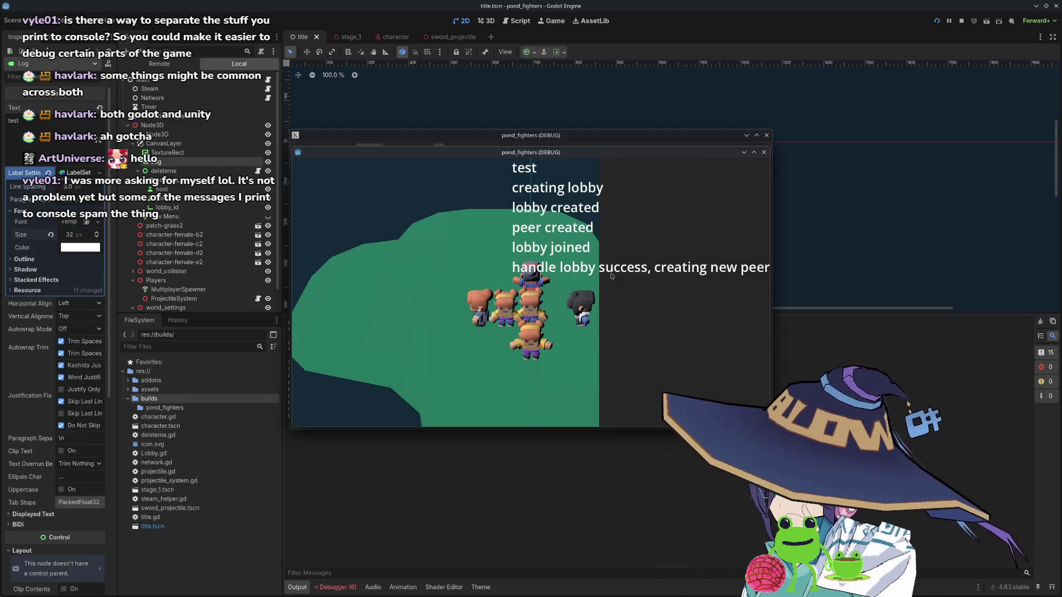
pyautogui.click(767, 136)
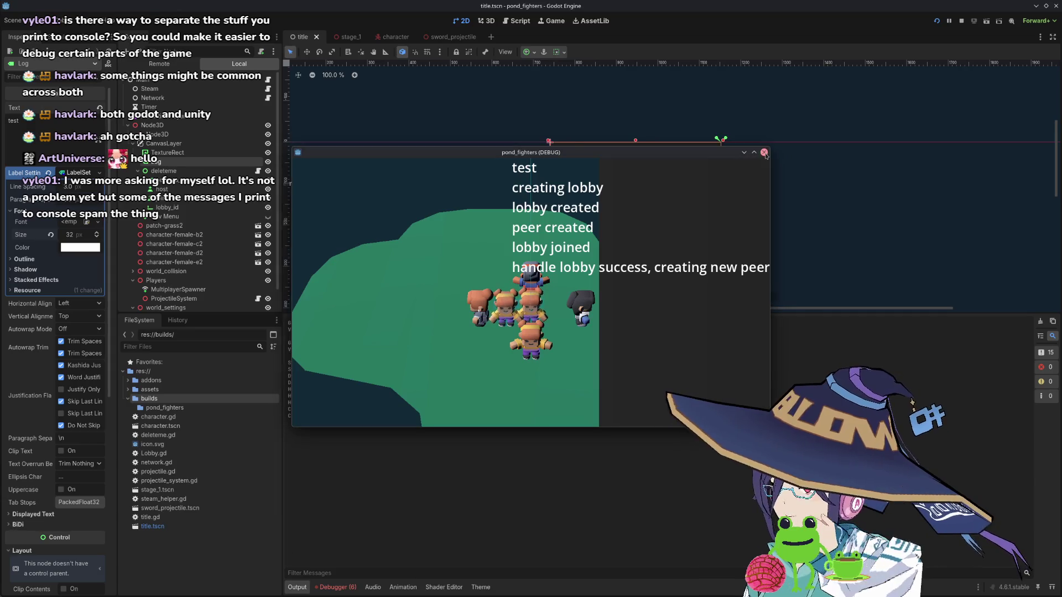
pyautogui.click(516, 21)
# - Scroll network.gd back to its top, then drag the output splitter down to enlarge the script area
pyautogui.scroll(5, 522, 249)
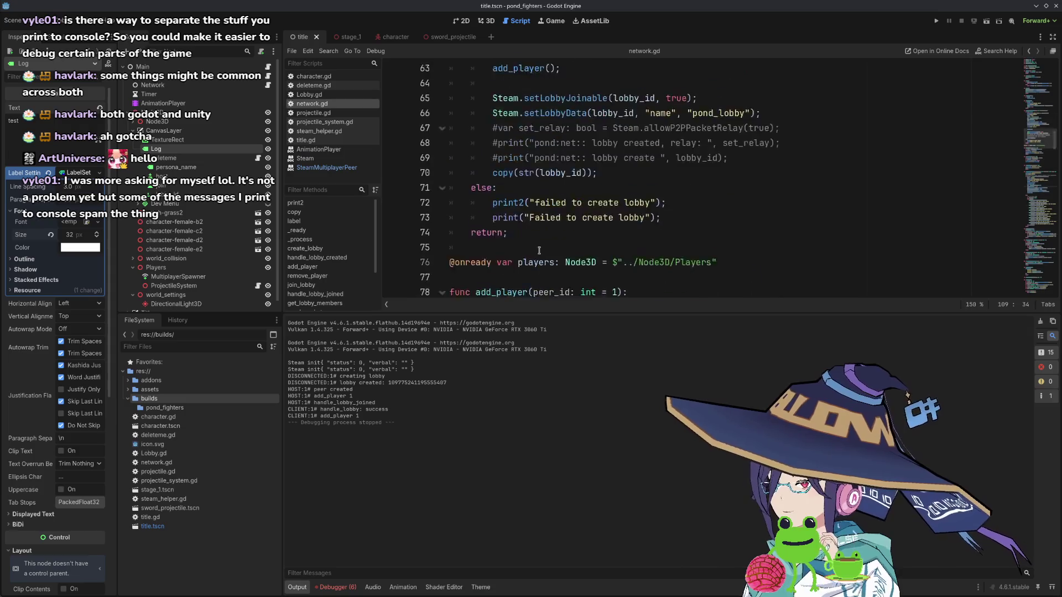
pyautogui.scroll(-3, 522, 183)
pyautogui.doubleClick(525, 115)
pyautogui.scroll(-15, 588, 145)
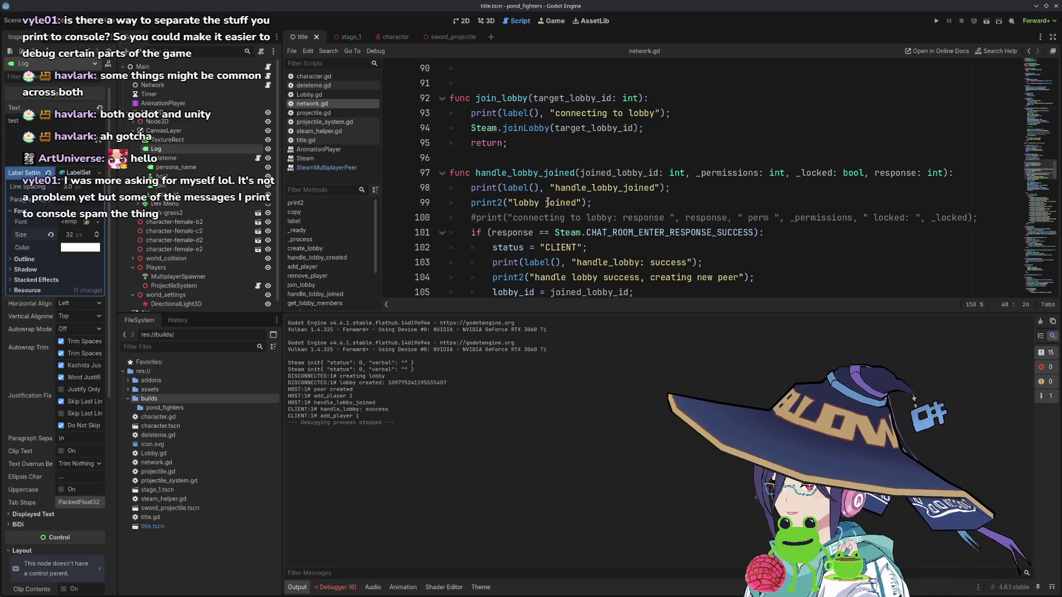
pyautogui.scroll(5, 548, 200)
pyautogui.scroll(-4, 574, 173)
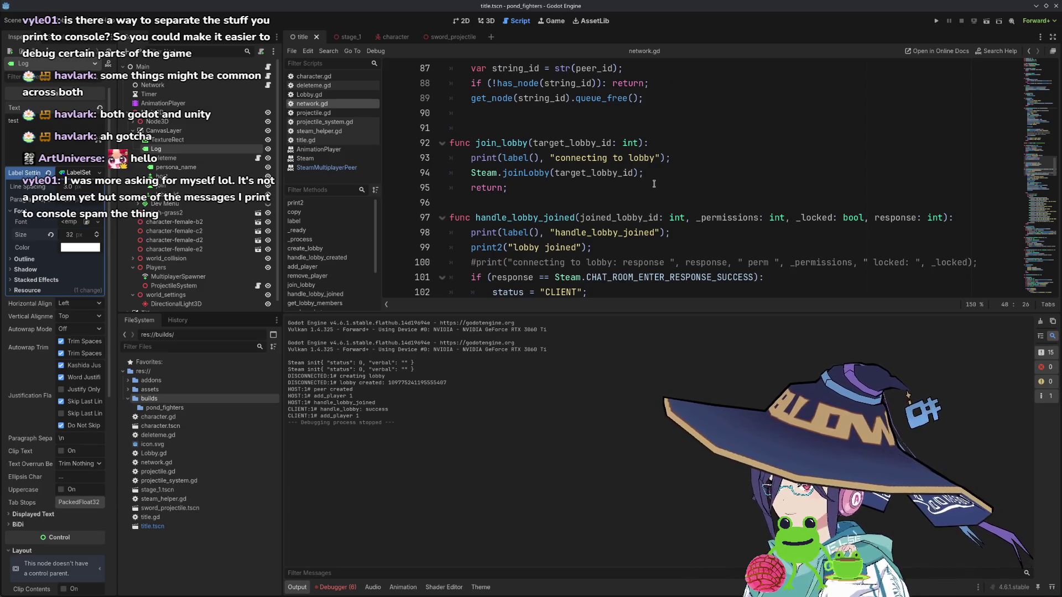
pyautogui.click(676, 178)
pyautogui.scroll(6, 550, 141)
pyautogui.scroll(20, 549, 142)
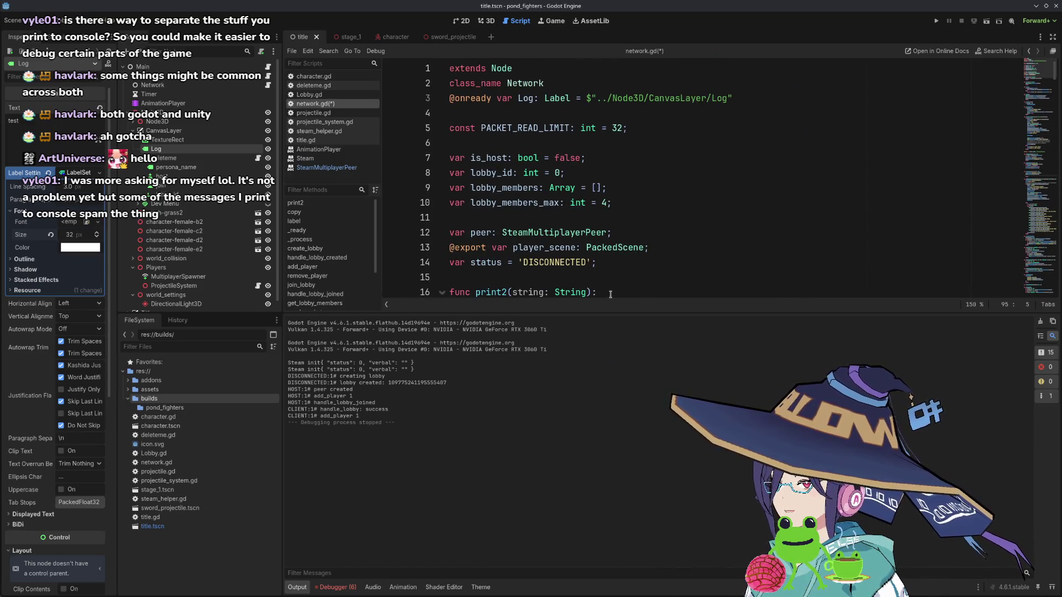
pyautogui.moveTo(613, 315); pyautogui.dragTo(613, 421)
# - Declare 'var is_connecting_to_new_lobby = false;' below is_host
pyautogui.click(607, 158)
pyautogui.press('Return')
pyautogui.write('var ')
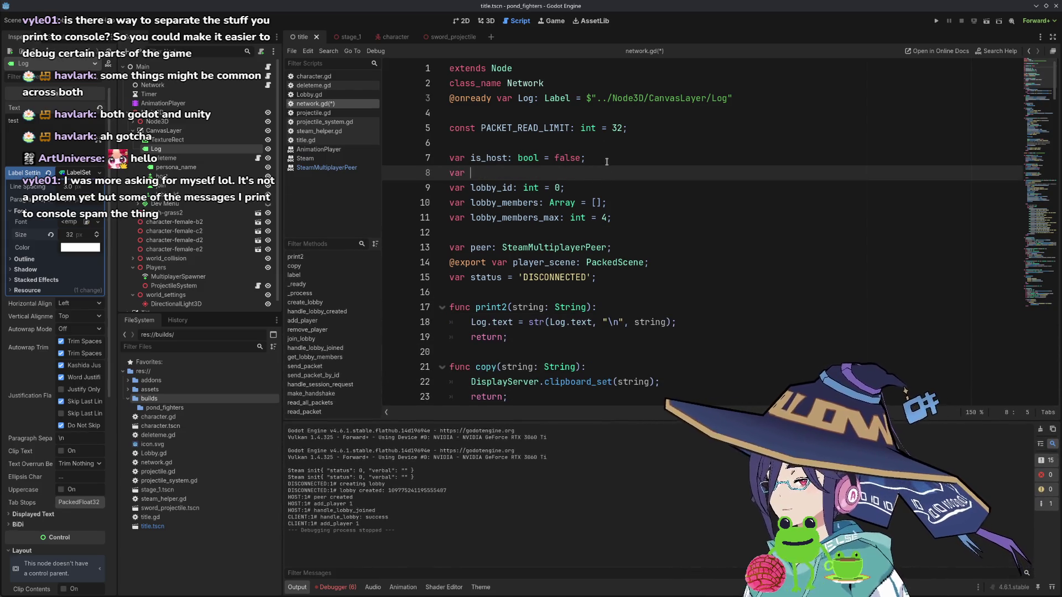
pyautogui.write('is_connecting')
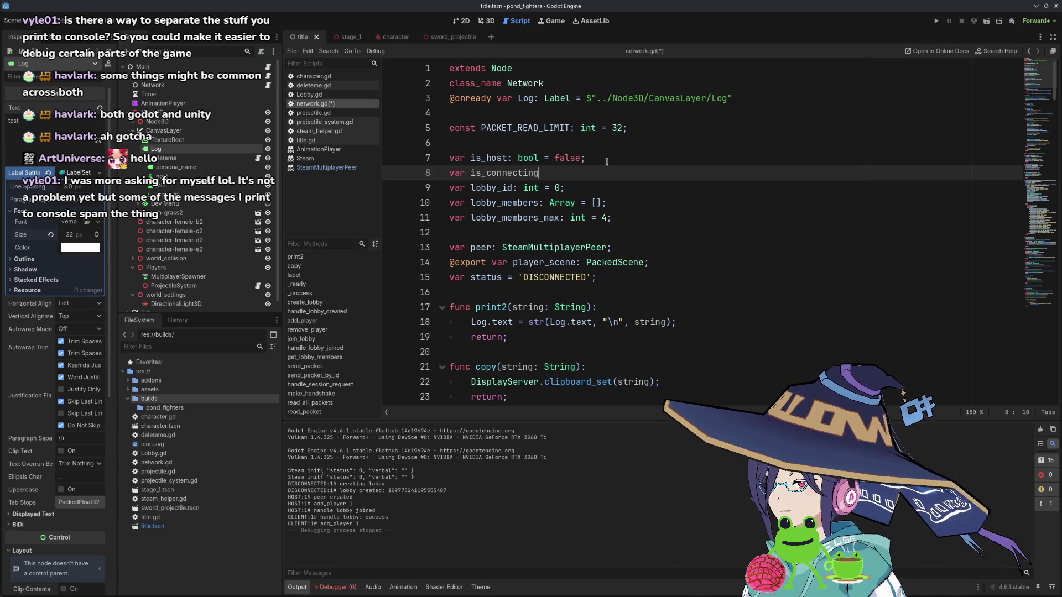
pyautogui.write('_to_new_lobby = false;')
pyautogui.hotkey('ctrl', 'shift', 'Left')
# - Add 'is_connecting_to_new_lobby = true;' after the joinLobby call in join_lobby
pyautogui.scroll(-14, 576, 258)
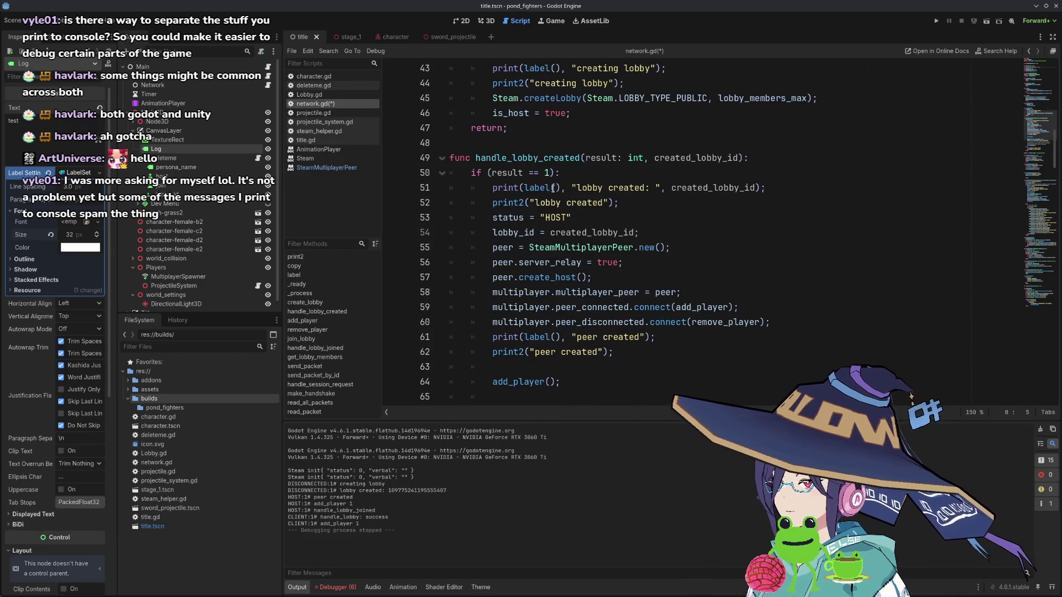
pyautogui.scroll(4, 574, 211)
pyautogui.scroll(-12, 611, 232)
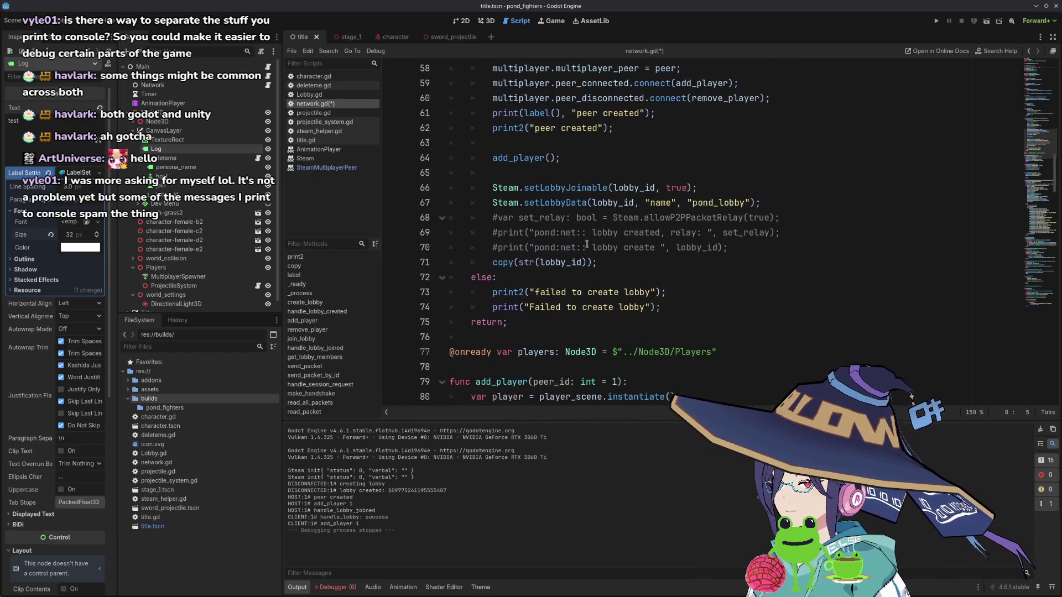
pyautogui.scroll(-7, 665, 245)
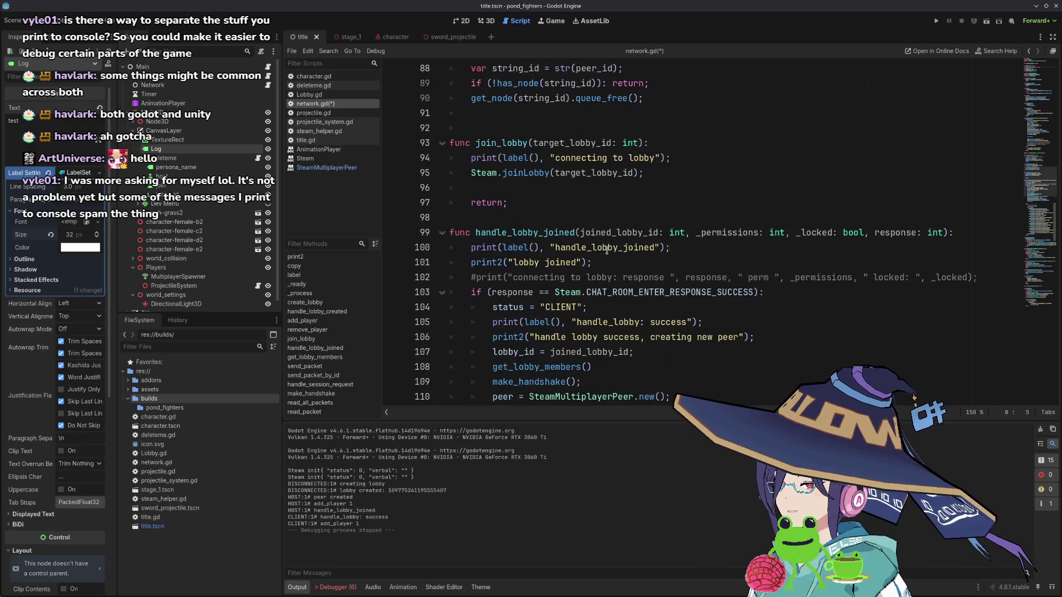
pyautogui.click(689, 188)
pyautogui.write('is_connecting_to_new_lobby = ')
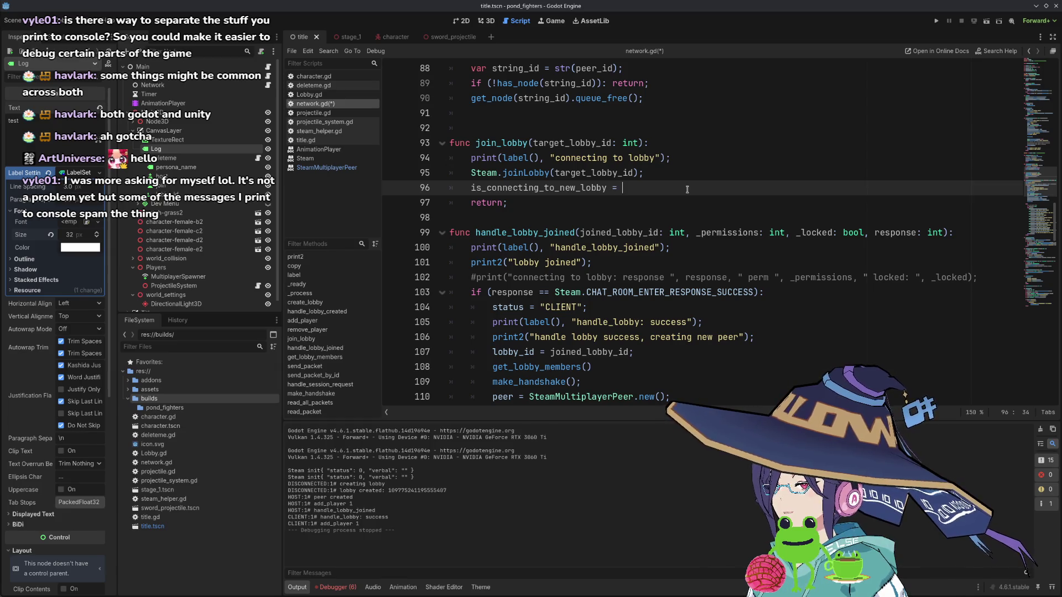
pyautogui.write('true;')
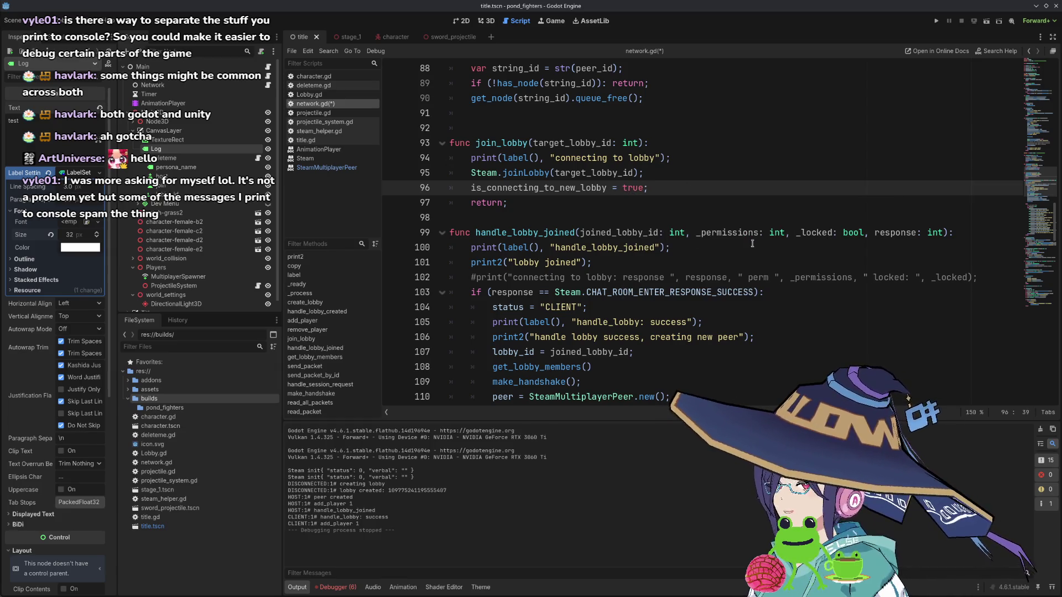
pyautogui.click(789, 264)
pyautogui.press('Return')
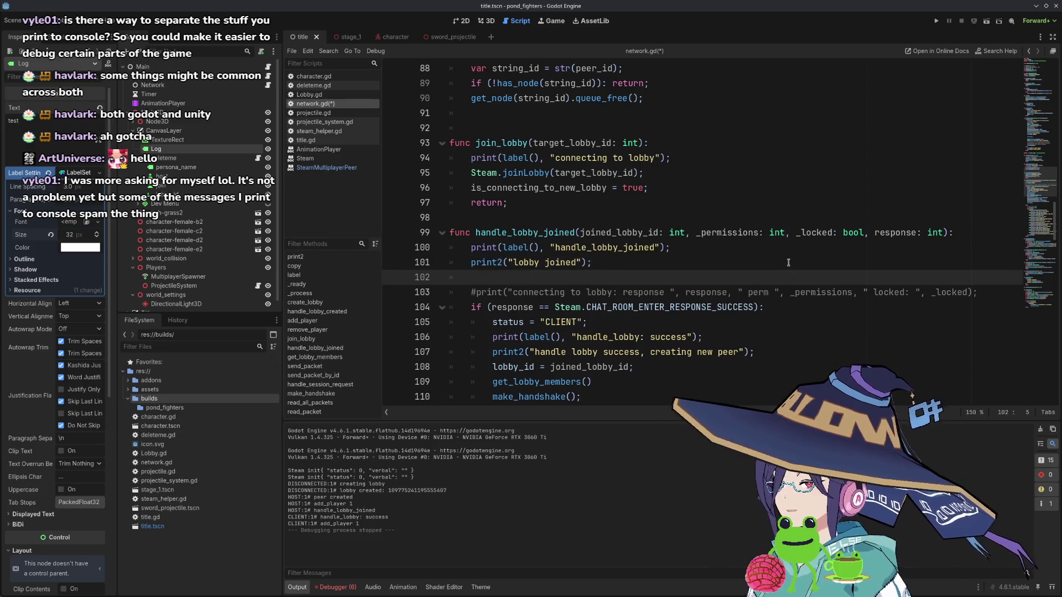
# - Add the guard 'if (!is_connecting_to_new_lobby): return;' at the top of handle_lobby_joined
pyautogui.write('if (')
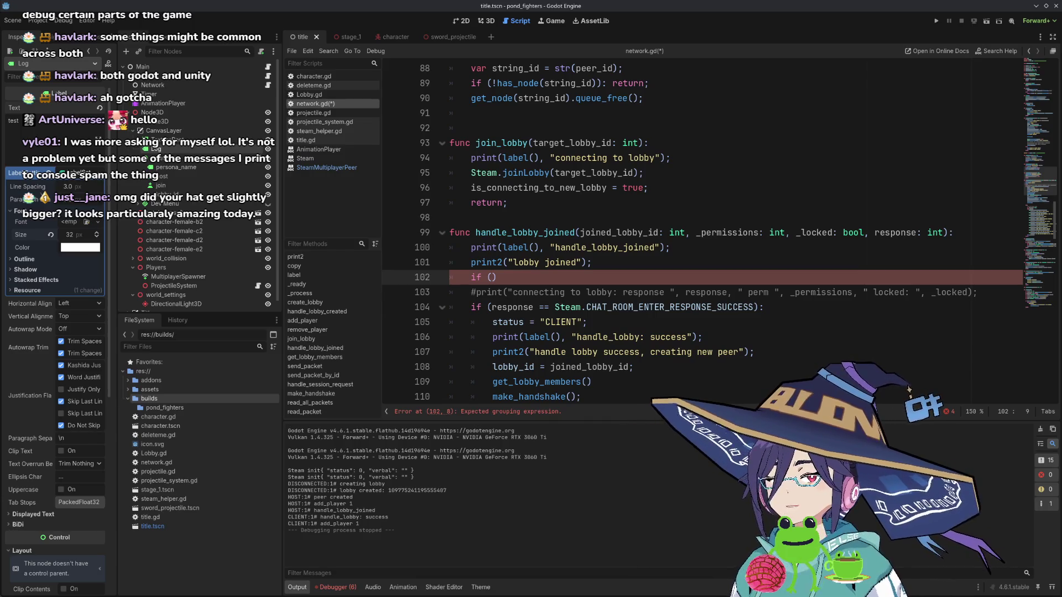
pyautogui.click(624, 269)
pyautogui.press('Down')
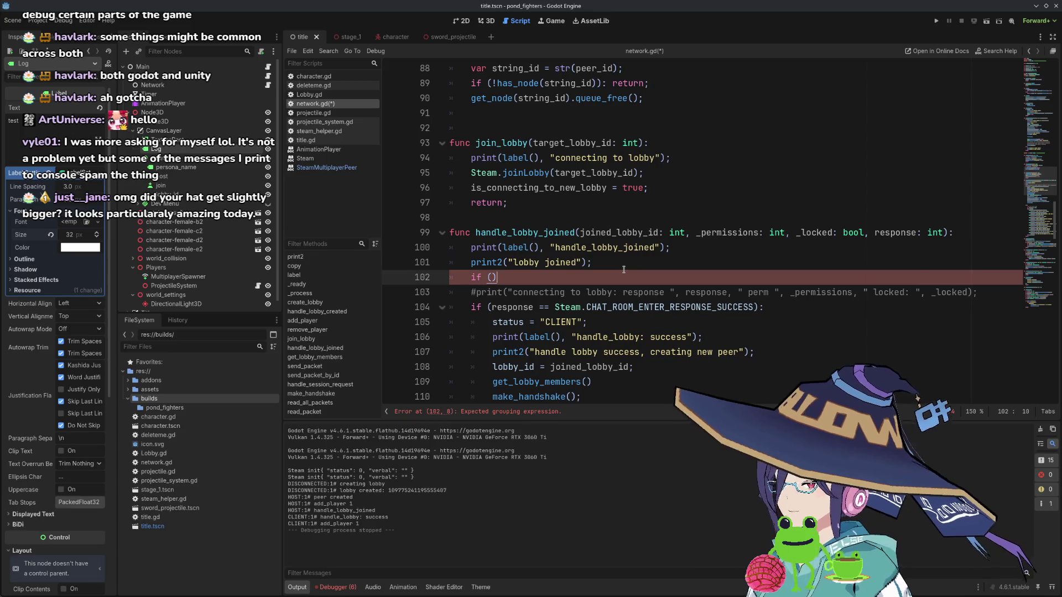
pyautogui.press('Return')
pyautogui.press('Up')
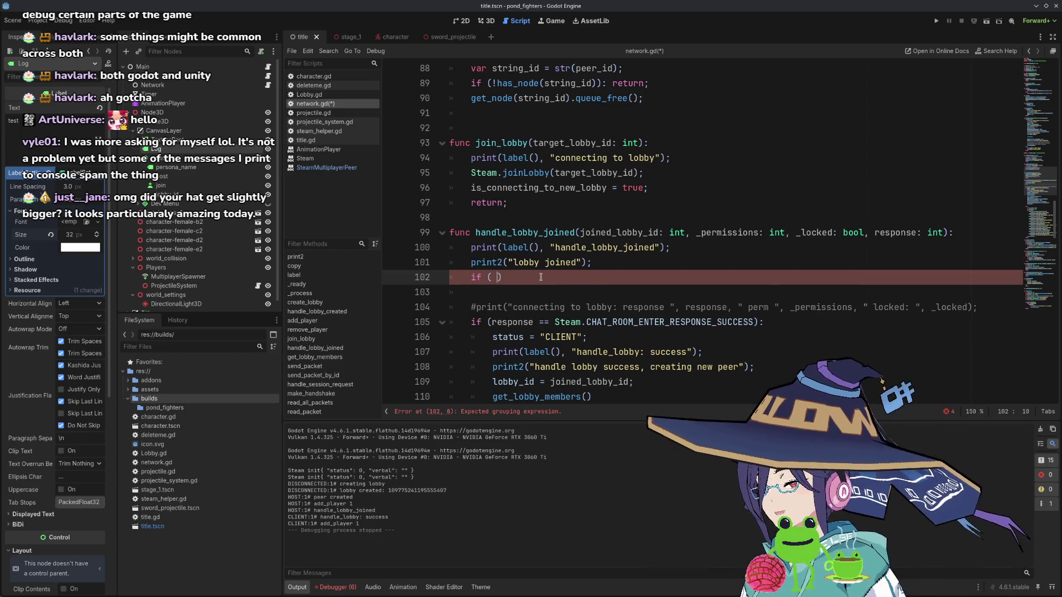
pyautogui.write('is_connecting_to_new_lobby')
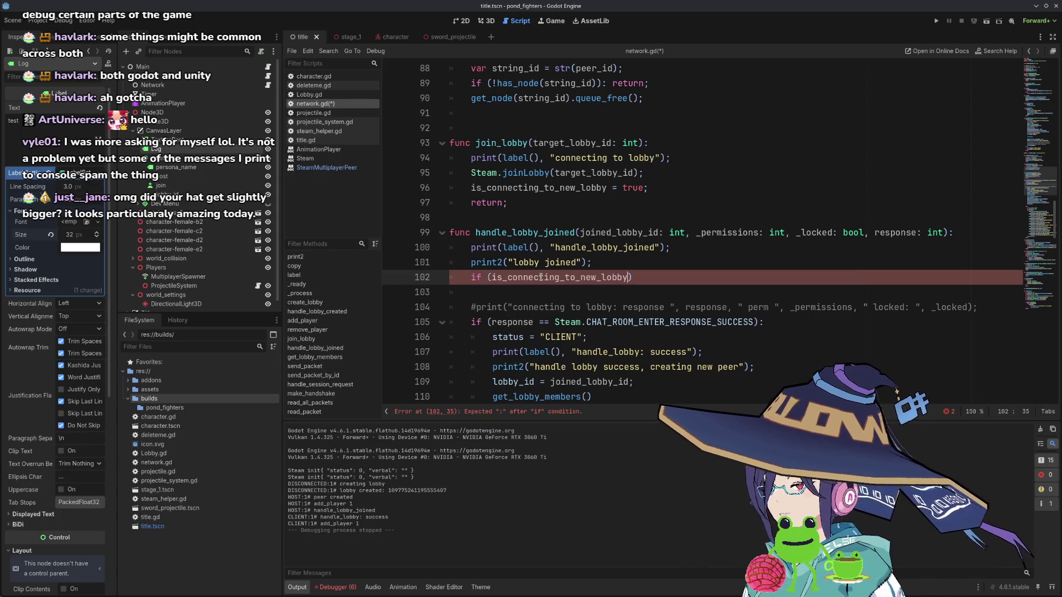
pyautogui.press('Home')
pyautogui.press('Right')
pyautogui.press('Right')
pyautogui.press('Right')
pyautogui.write('!')
pyautogui.press('End')
pyautogui.write('return;')
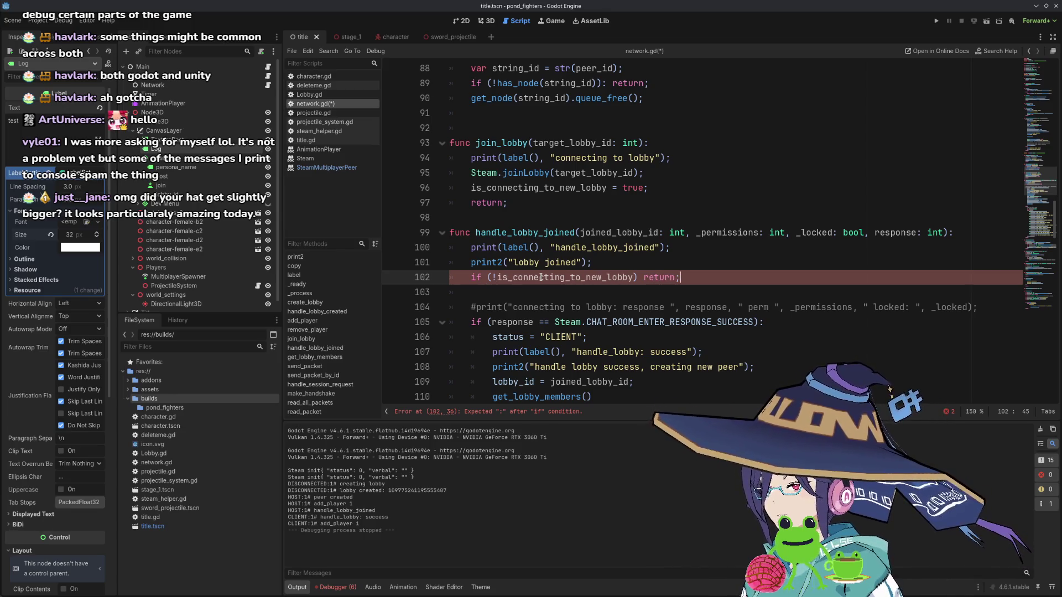
pyautogui.hotkey('alt', 'Up')
pyautogui.hotkey('alt', 'Up')
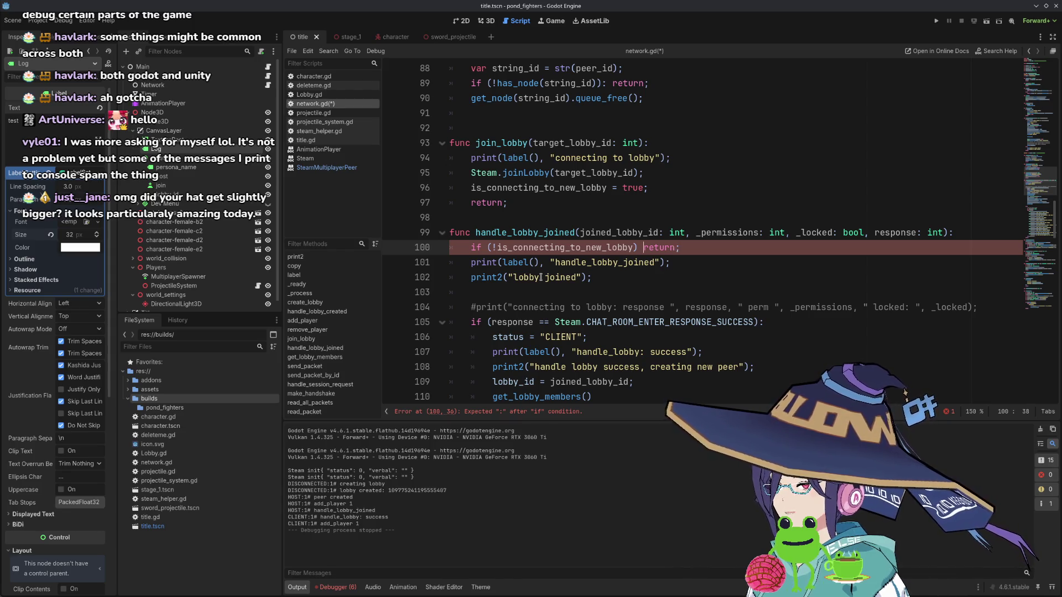
pyautogui.write(':')
# - Add 'is_connecting_to_new_lobby = false;' below the guard, save network.gd, and run the game
pyautogui.press('End')
pyautogui.press('Return')
pyautogui.write('is_connecting_to_new_lobby ')
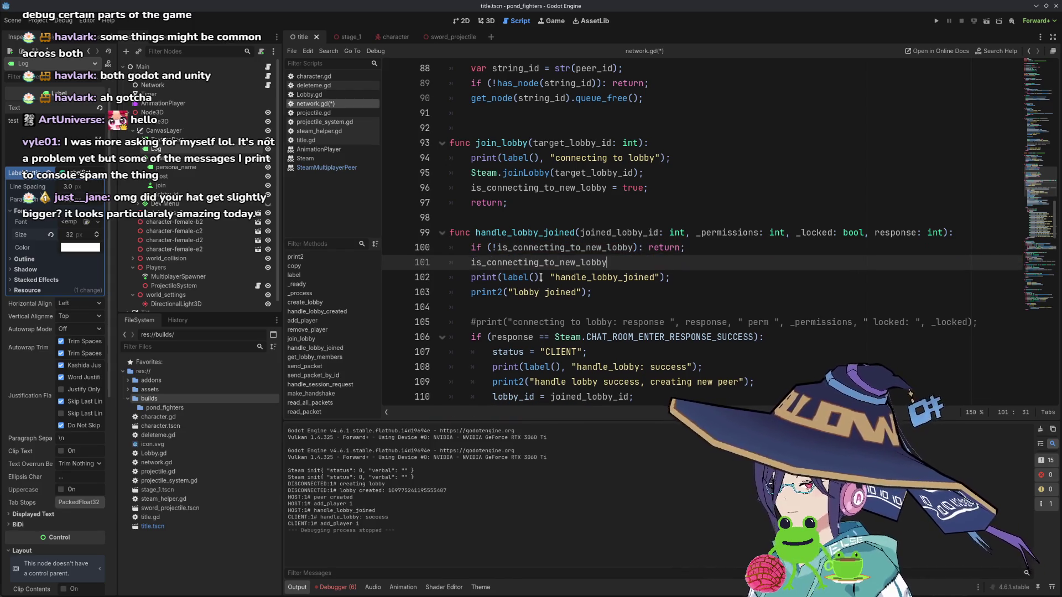
pyautogui.write('= false;')
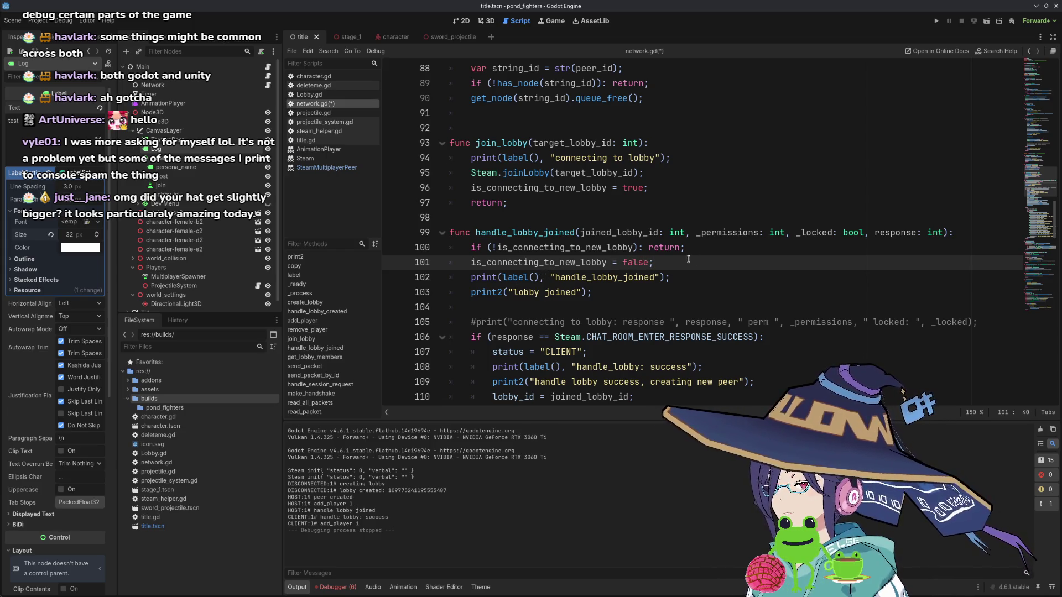
pyautogui.scroll(-2, 689, 259)
pyautogui.scroll(-5, 684, 196)
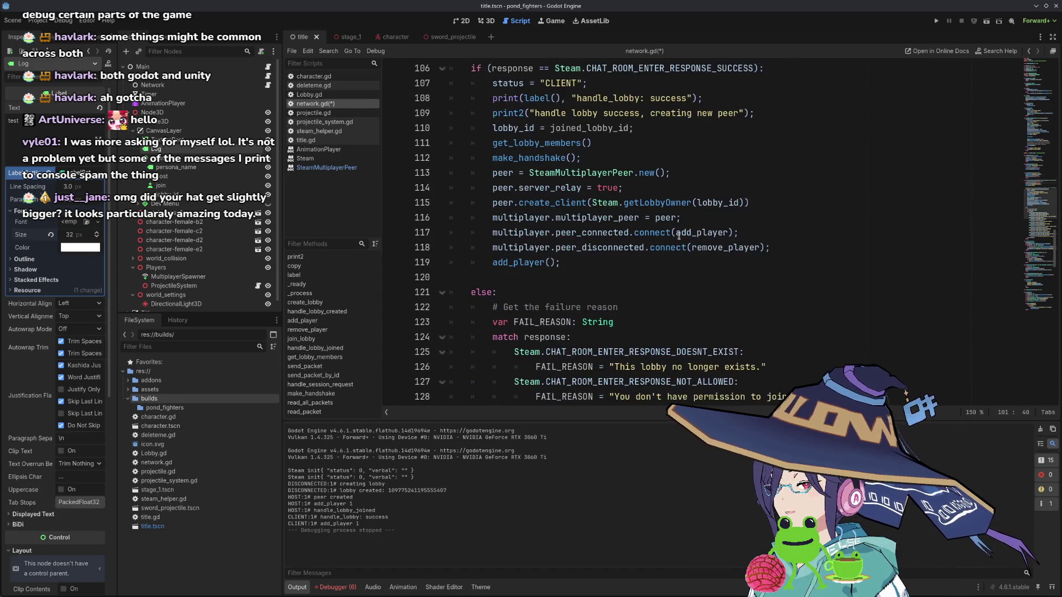
pyautogui.scroll(5, 683, 233)
pyautogui.hotkey('ctrl', 's')
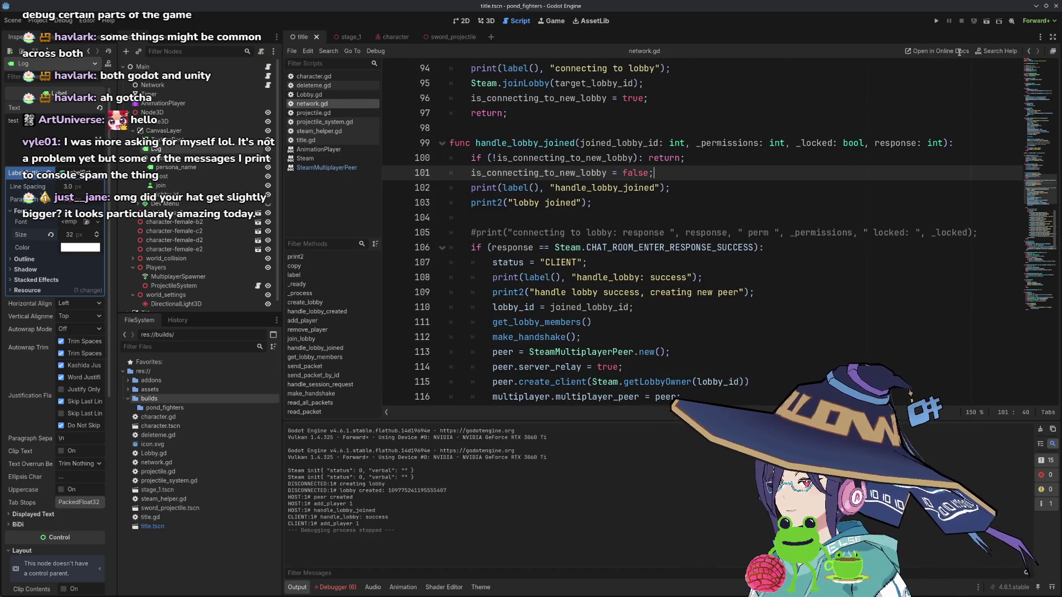
pyautogui.click(936, 21)
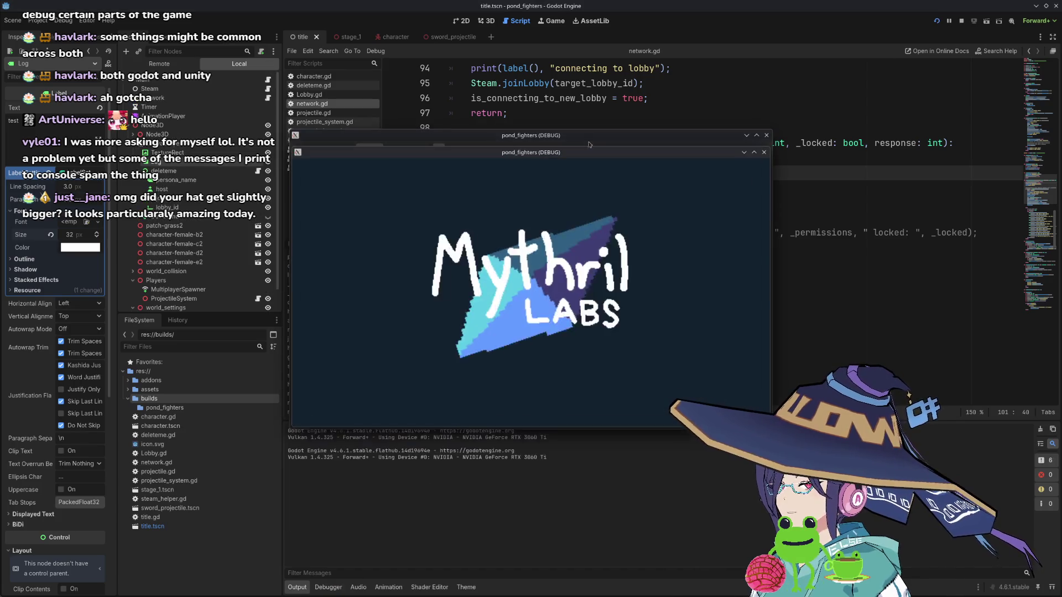
# - Host a lobby in the running game, then close the game windows to stop the test
pyautogui.click(326, 238)
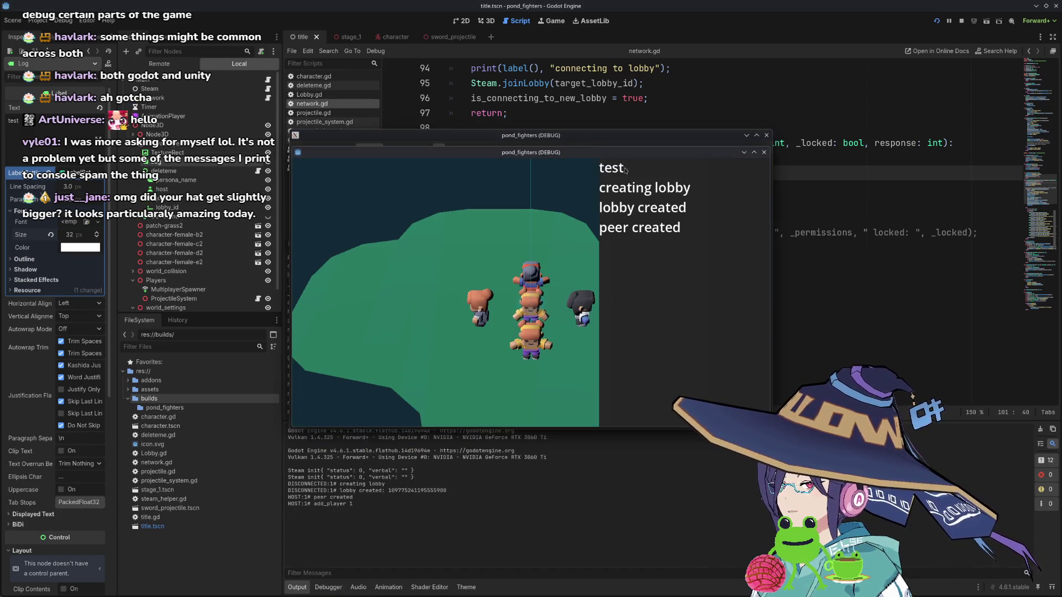
pyautogui.click(610, 161)
pyautogui.click(766, 135)
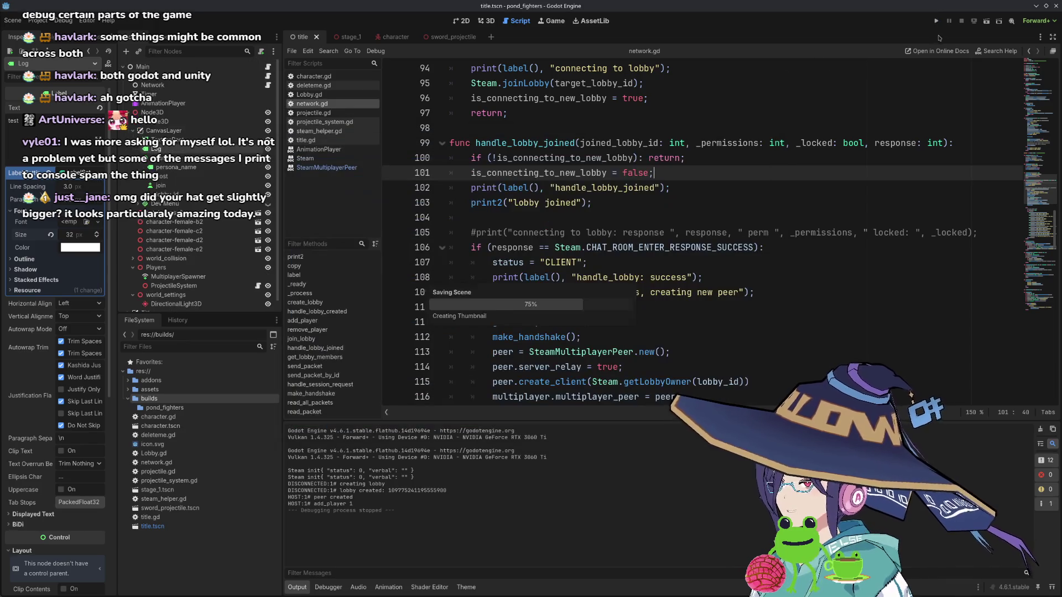
# - Launch Godot again from the application launcher by searching 'godot'
pyautogui.press('super+d')
pyautogui.write('godot')
pyautogui.press('Return')
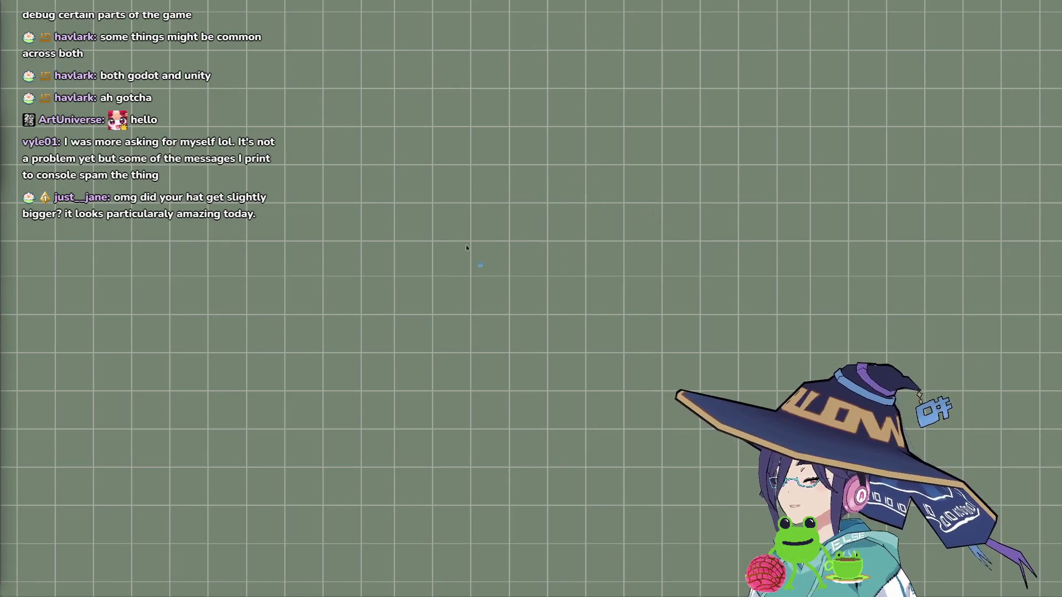
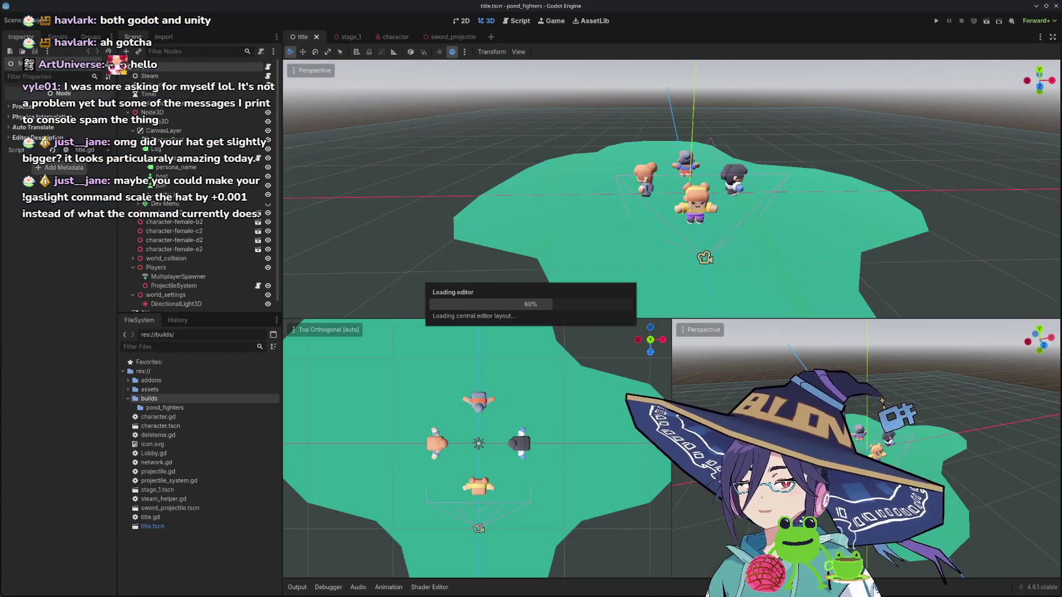
# - Launch two debug instances, host a lobby in one, and join it from the other with the pasted lobby ID
pyautogui.press('F5')
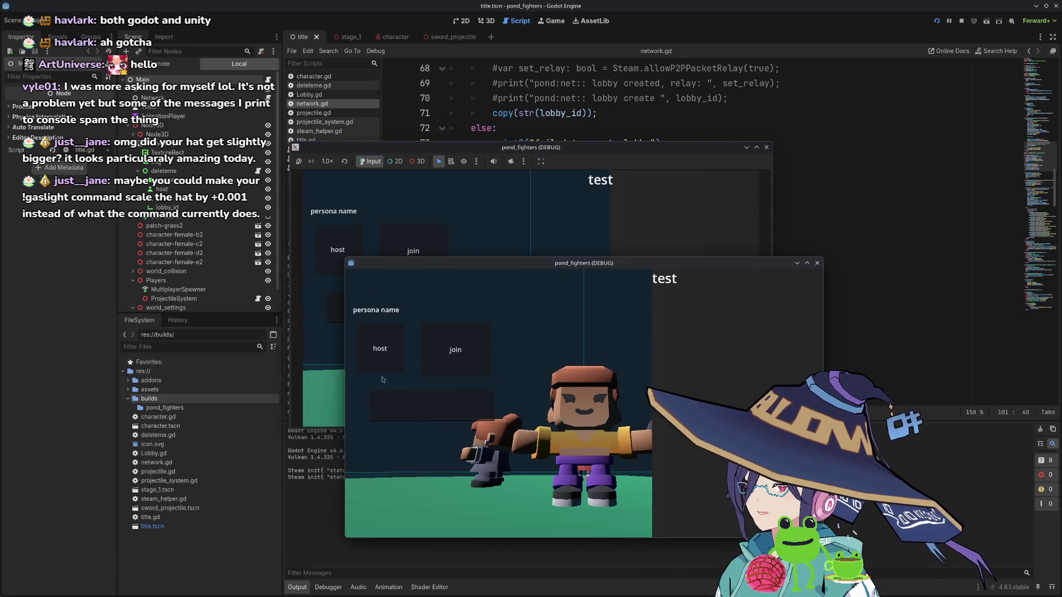
pyautogui.click(380, 362)
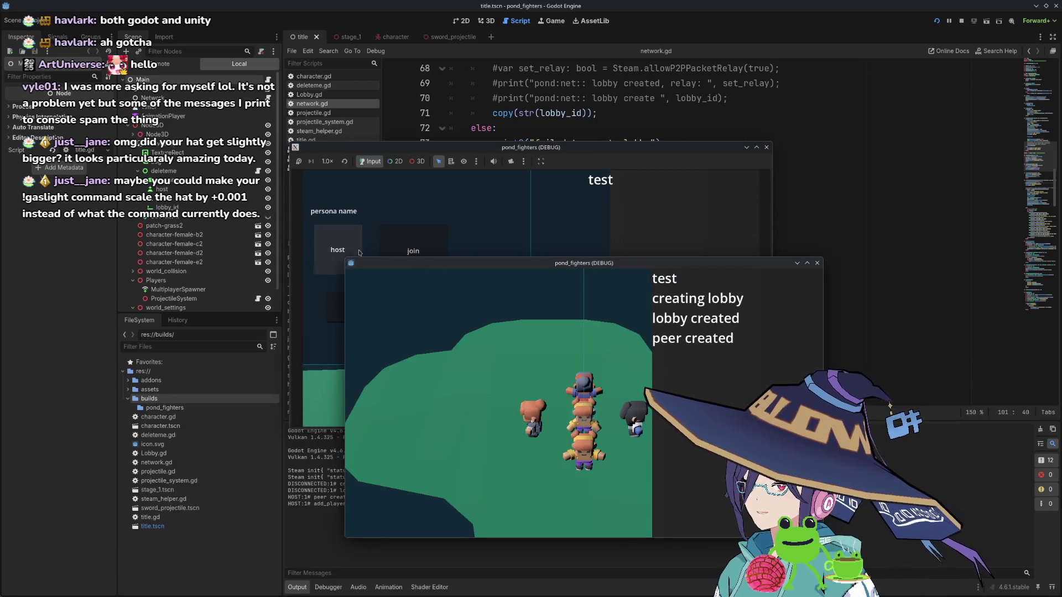
pyautogui.click(407, 245)
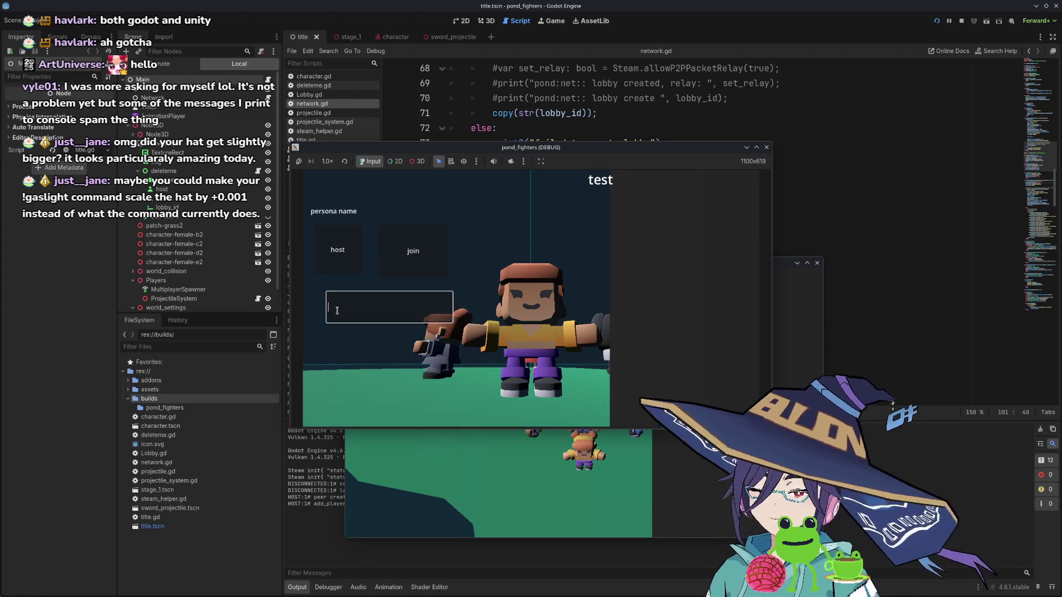
pyautogui.hotkey('ctrl', 'v')
pyautogui.click(415, 250)
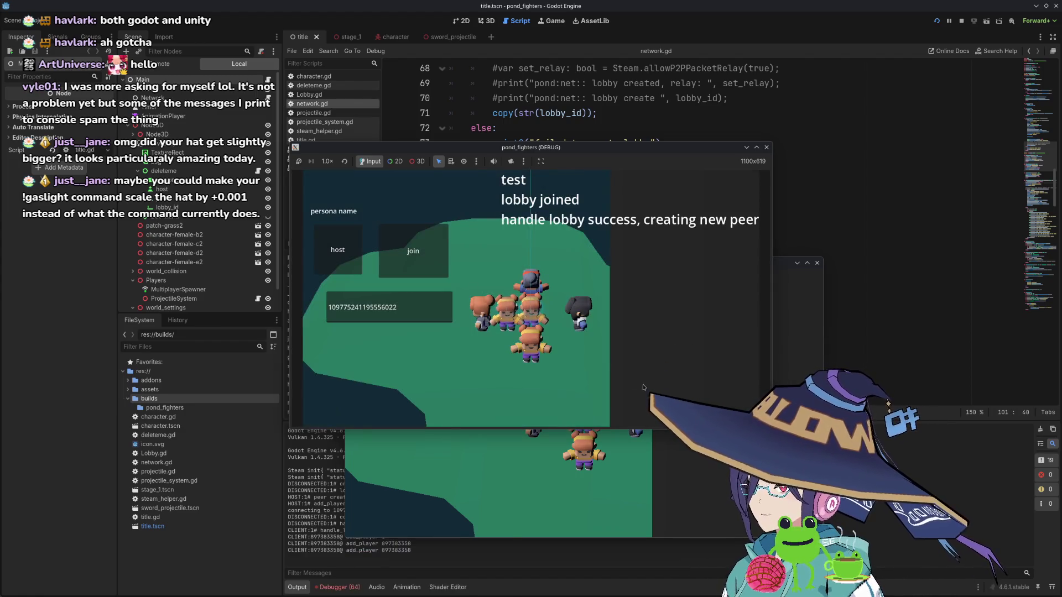
# - Arrange both game windows, move the client's player right and left with D and A, then stop the run
pyautogui.click(610, 459)
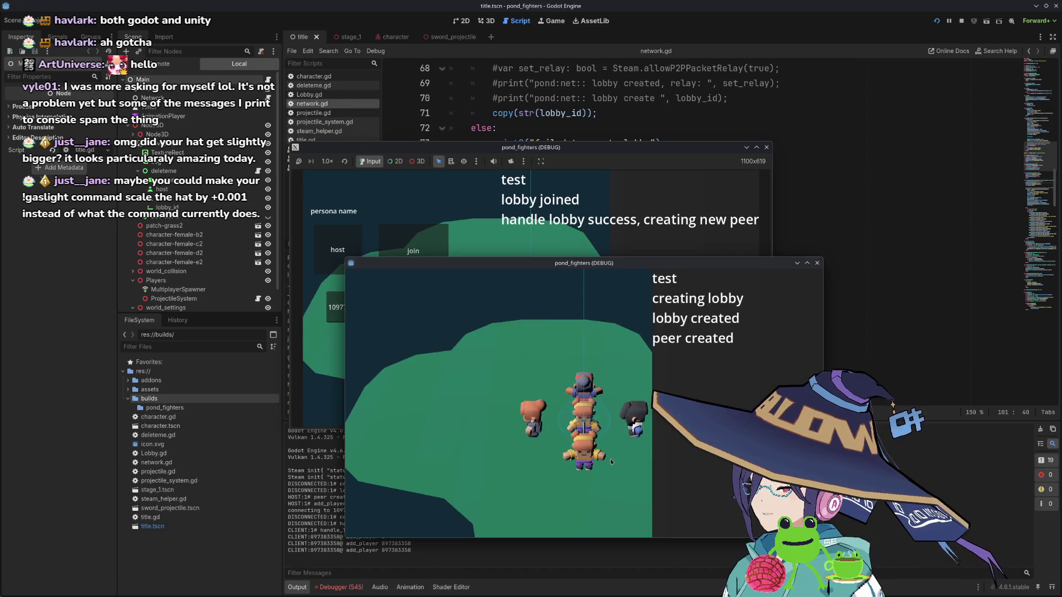
pyautogui.moveTo(609, 148); pyautogui.dragTo(410, 101)
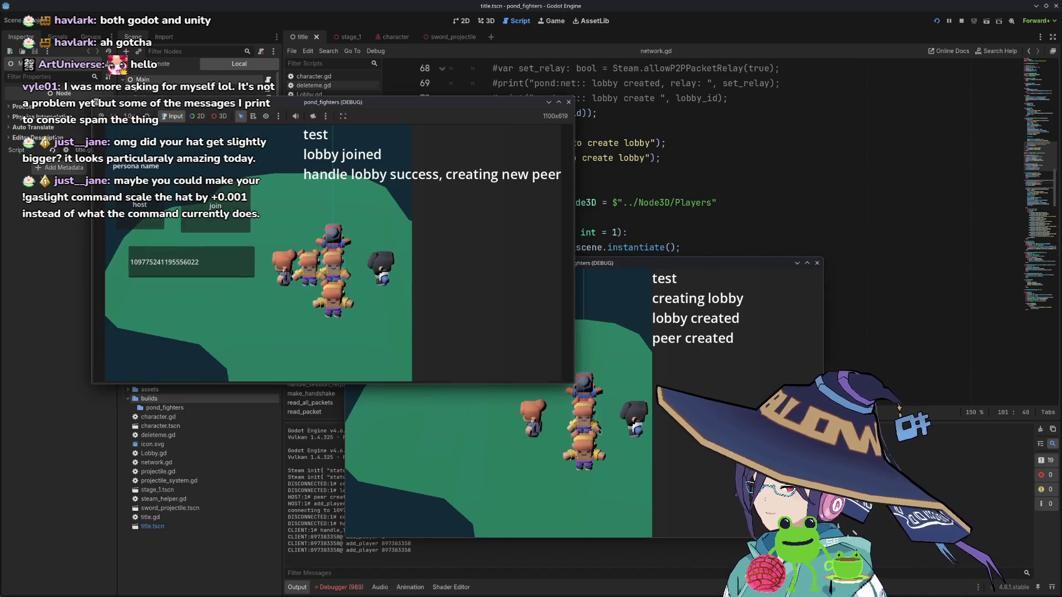
pyautogui.click(615, 439)
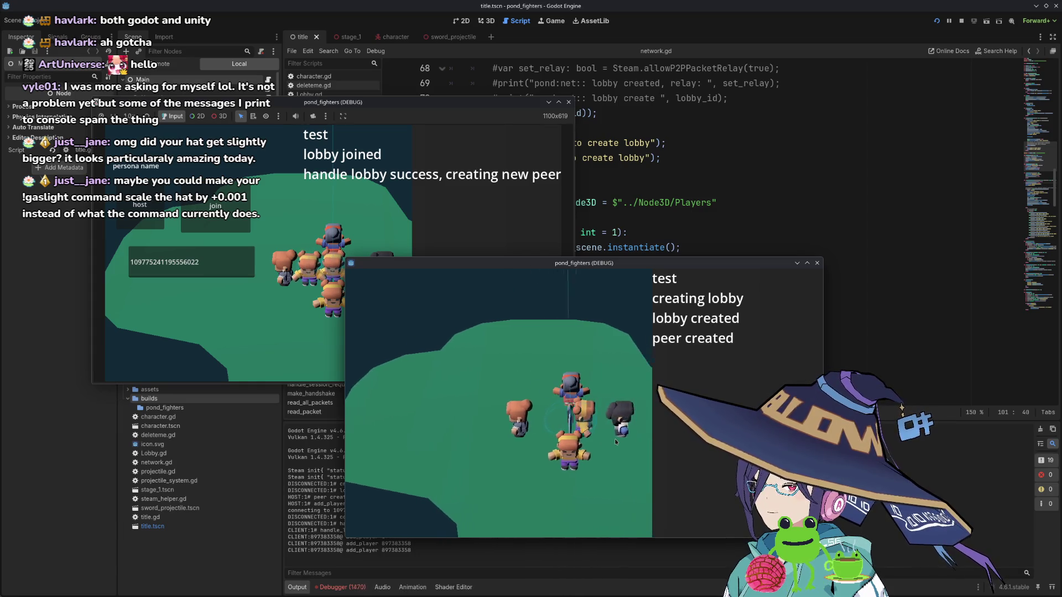
pyautogui.click(253, 290)
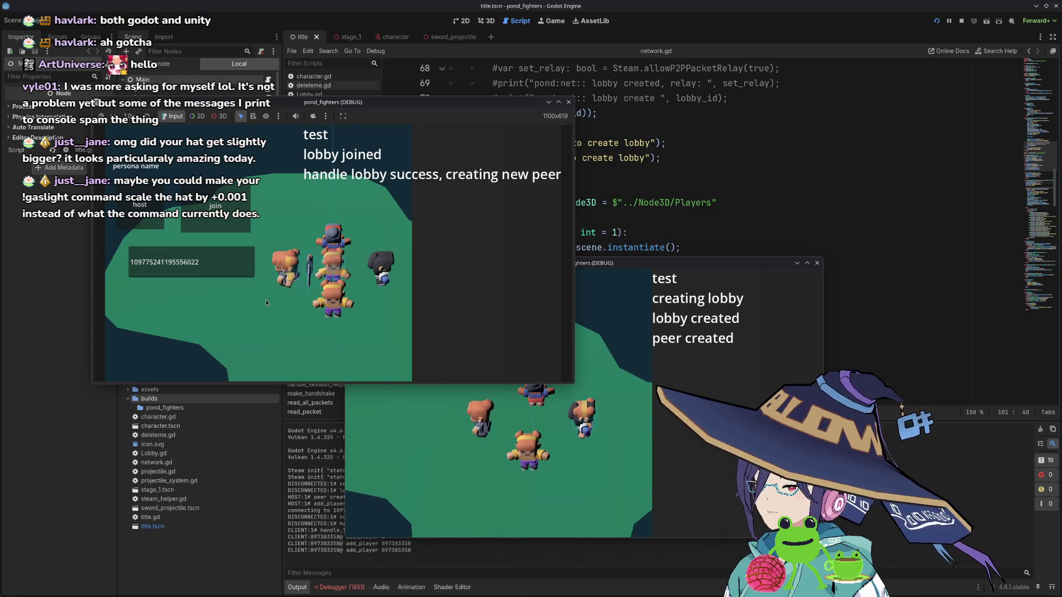
pyautogui.click(539, 441)
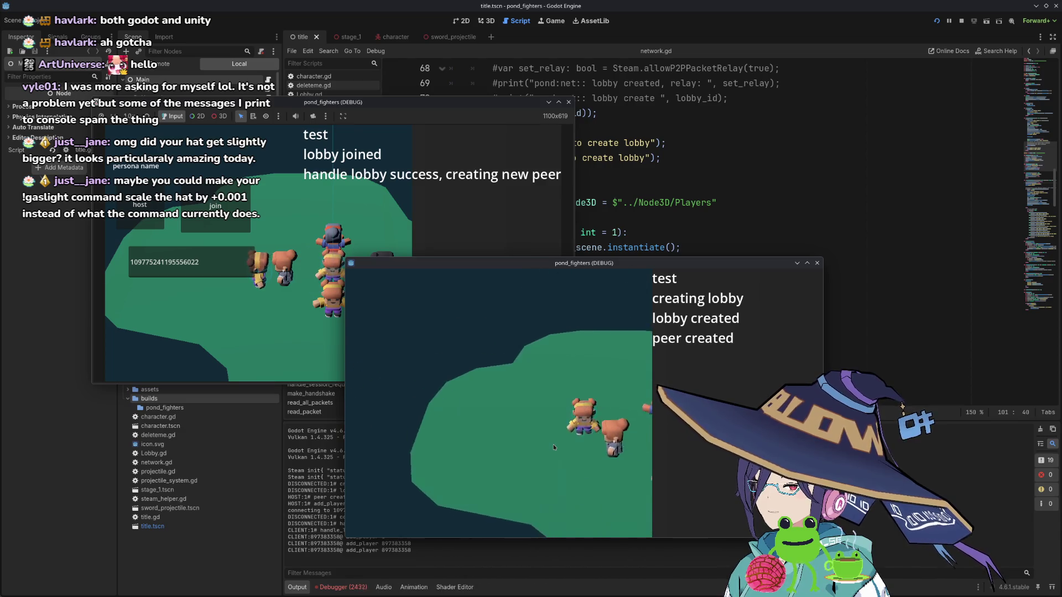
pyautogui.click(244, 313)
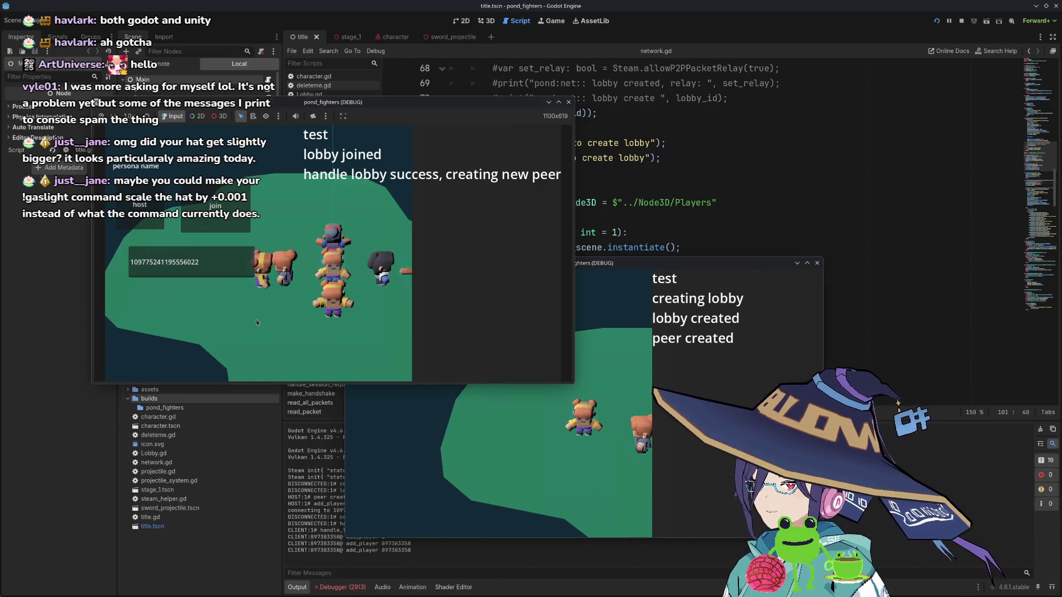
pyautogui.press('d')
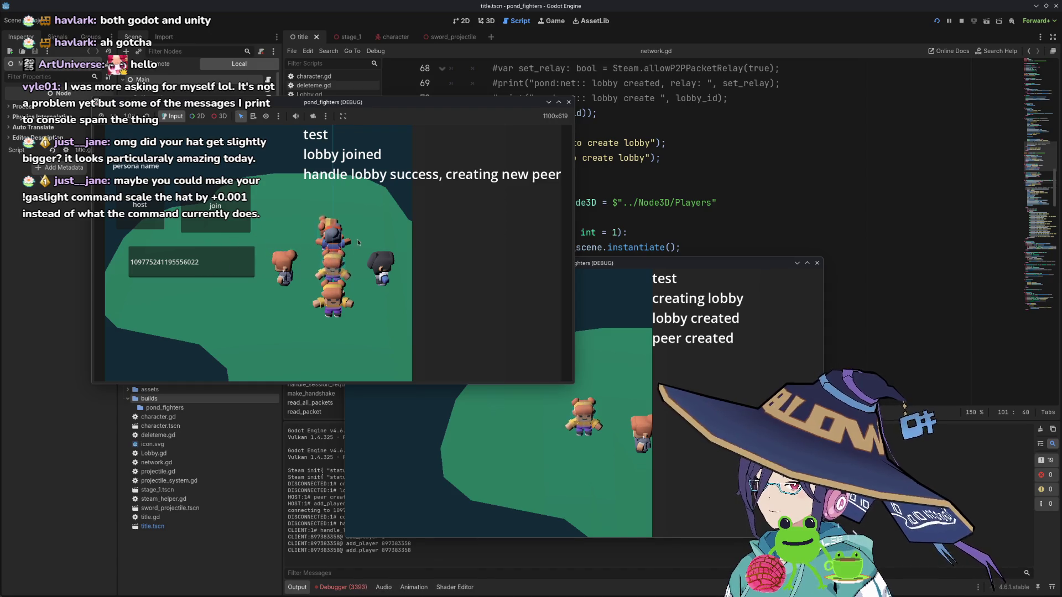
pyautogui.press('a')
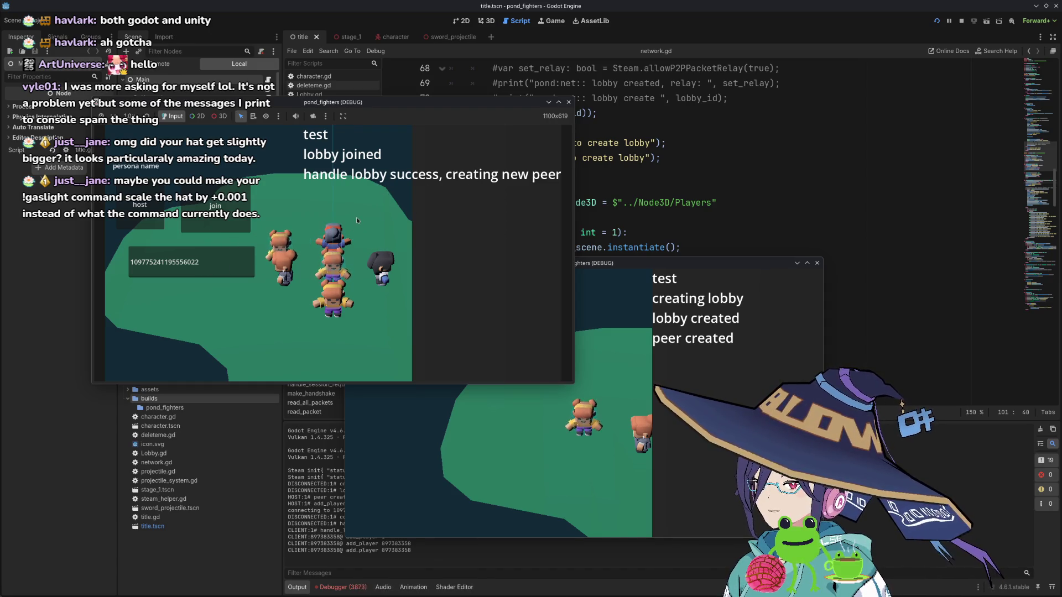
pyautogui.press('d')
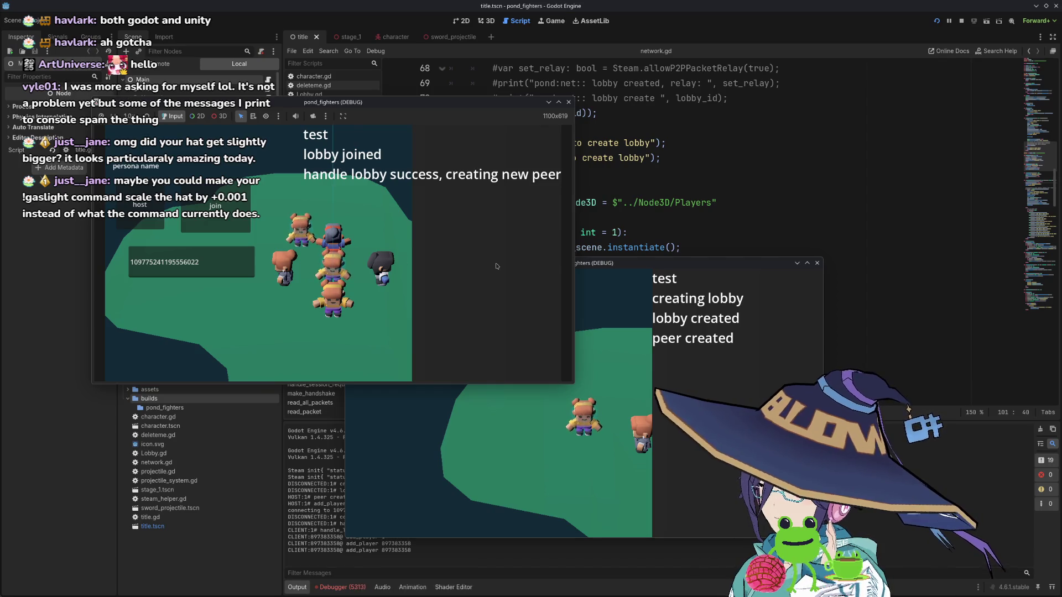
pyautogui.click(799, 273)
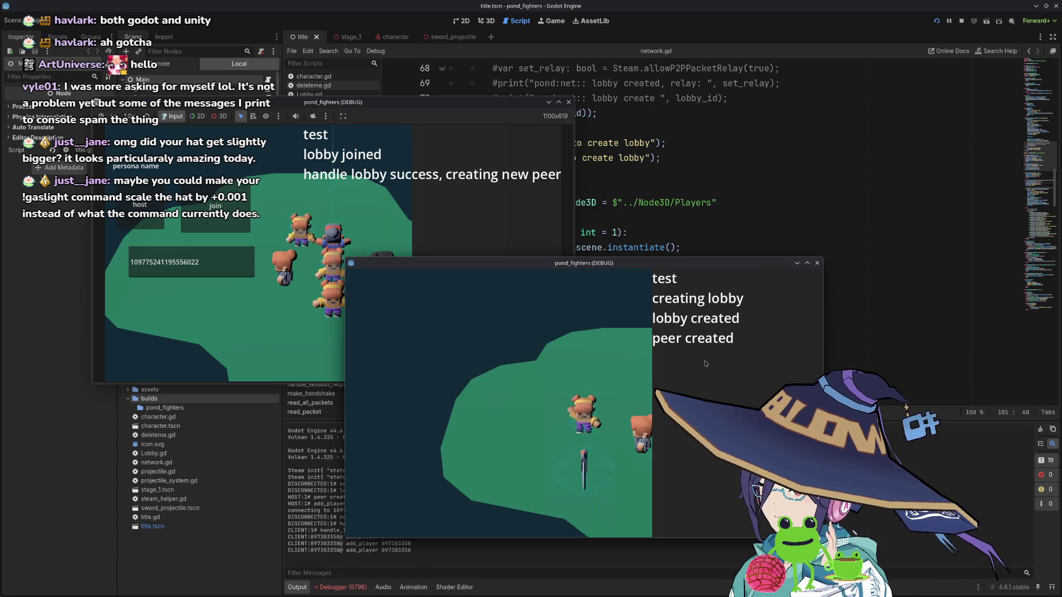
pyautogui.press('F8')
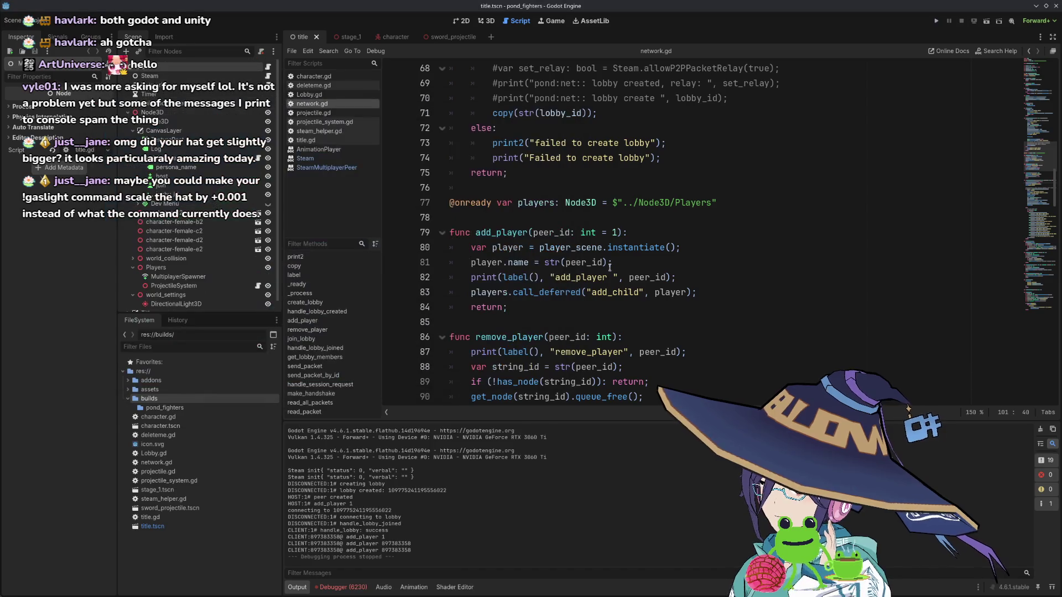
# - Add an "adding player" print line inside add_player
pyautogui.scroll(-8, 616, 284)
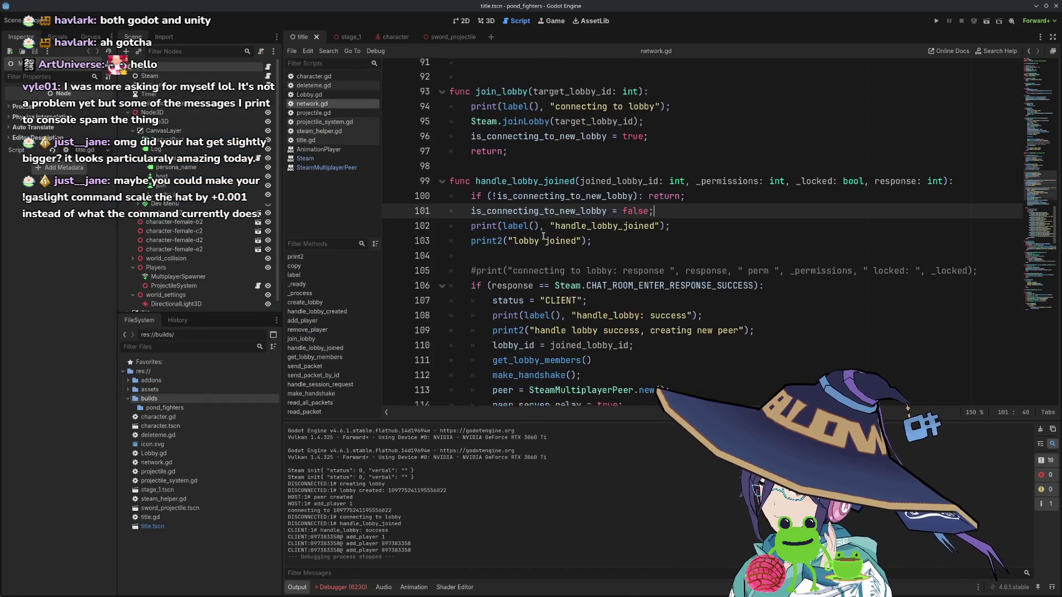
pyautogui.scroll(6, 548, 245)
pyautogui.scroll(-1, 548, 245)
pyautogui.scroll(6, 589, 232)
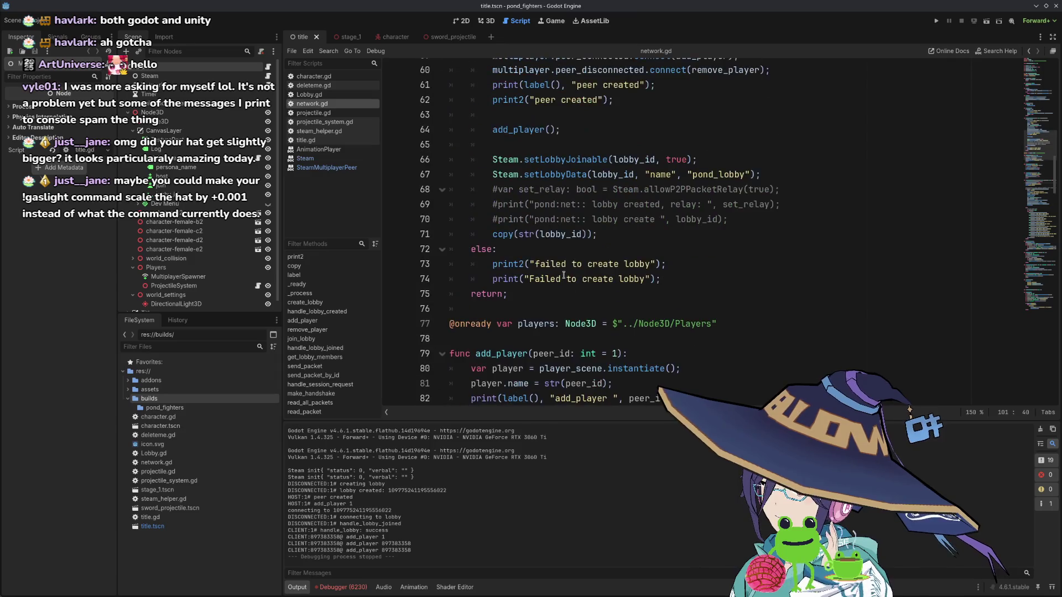
pyautogui.scroll(4, 592, 236)
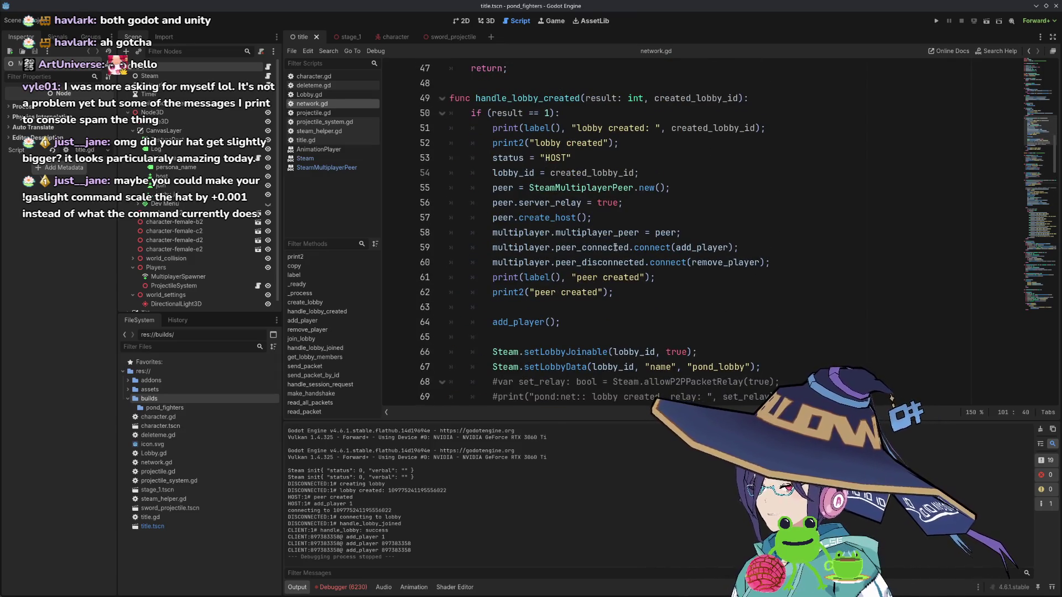
pyautogui.keyDown('ctrl'); pyautogui.click(704, 250); pyautogui.keyUp('ctrl')
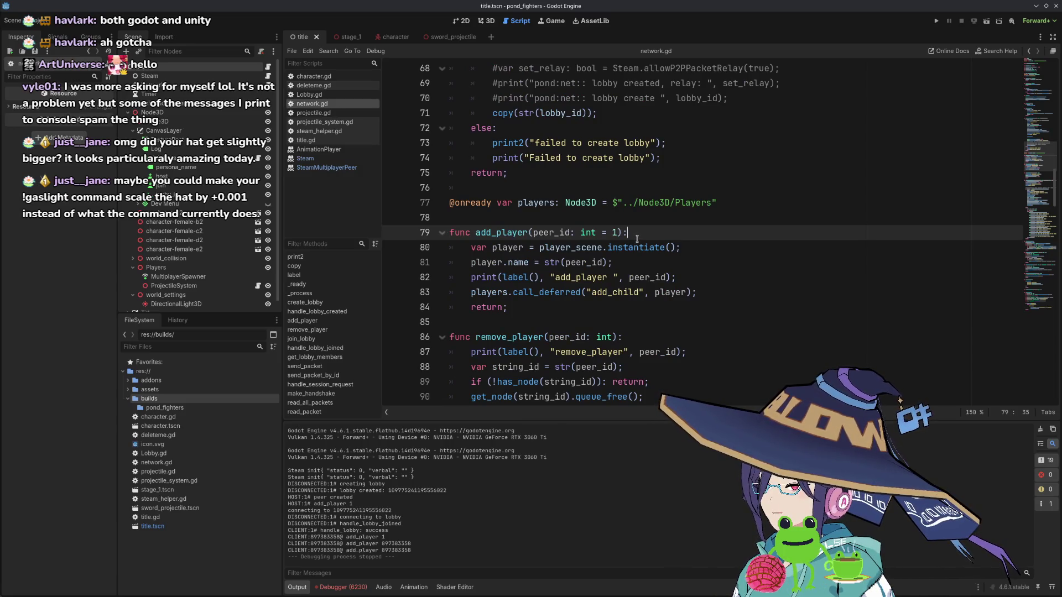
pyautogui.press('Down')
pyautogui.press('Down')
pyautogui.press('Down')
pyautogui.press('End')
pyautogui.press('Return')
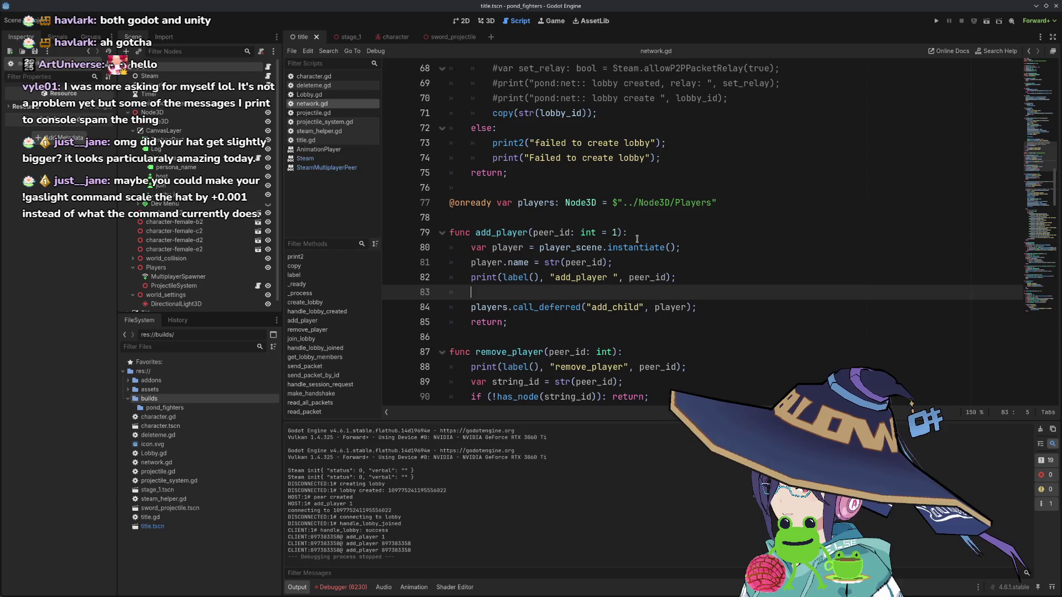
pyautogui.write('print1')
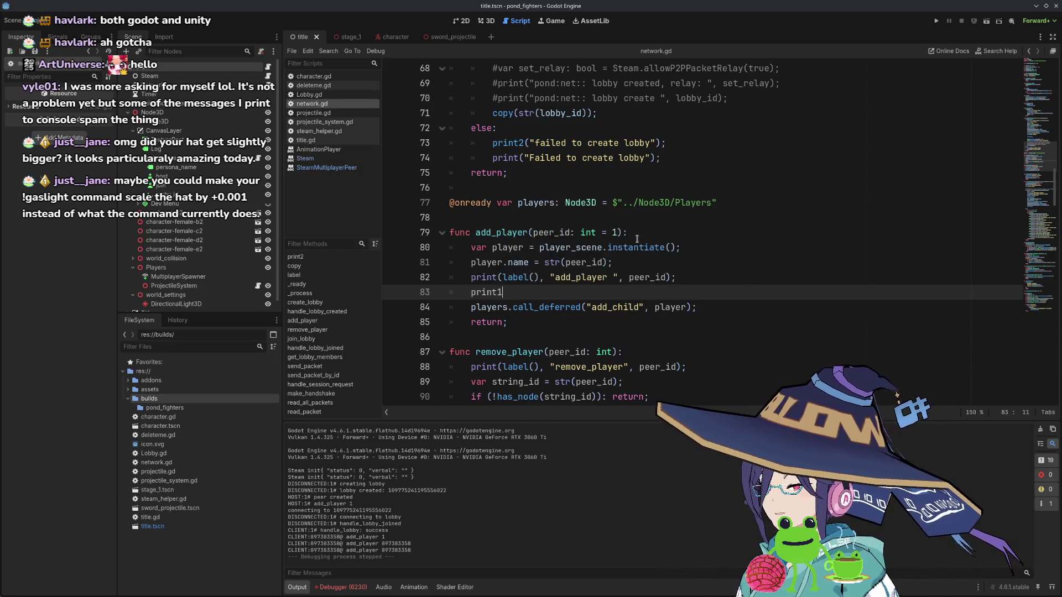
pyautogui.write('(')
pyautogui.write('adding player");')
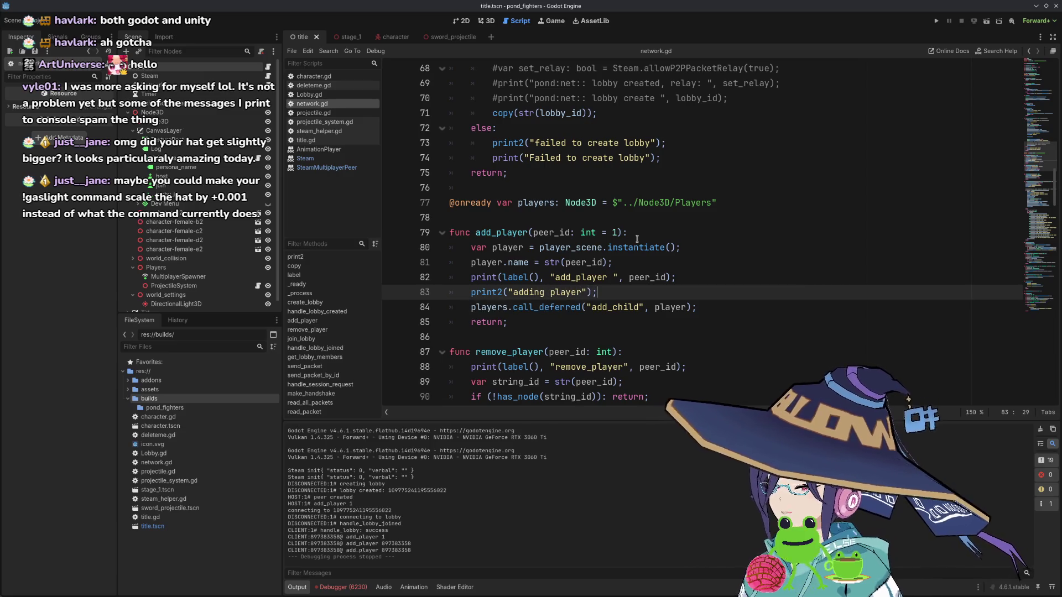
# - Add print2("remove player") under remove_player's existing print and save network.gd
pyautogui.scroll(-3, 653, 254)
pyautogui.click(689, 234)
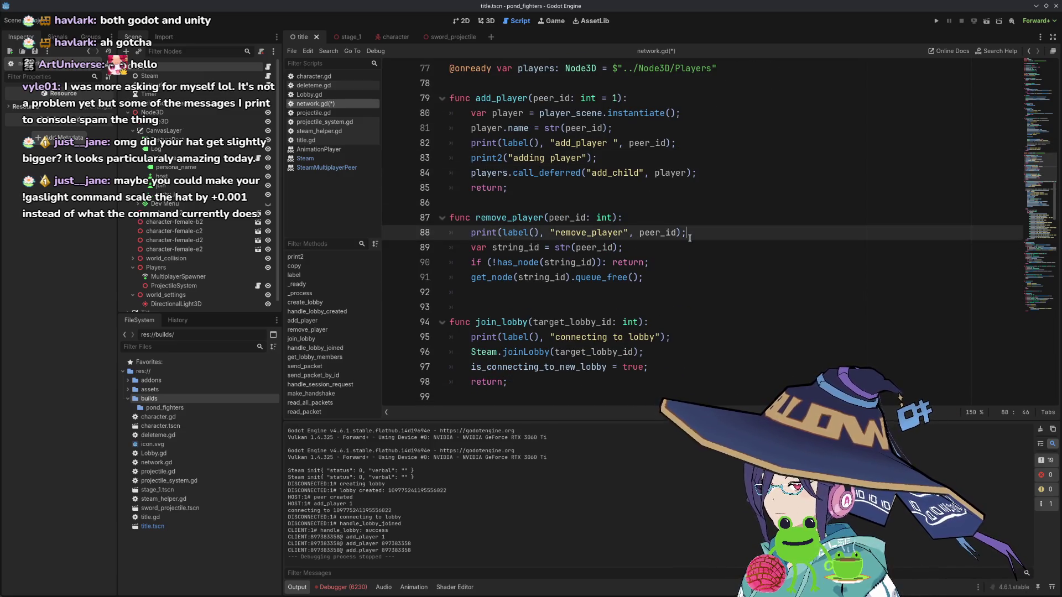
pyautogui.press('Return')
pyautogui.write('print2')
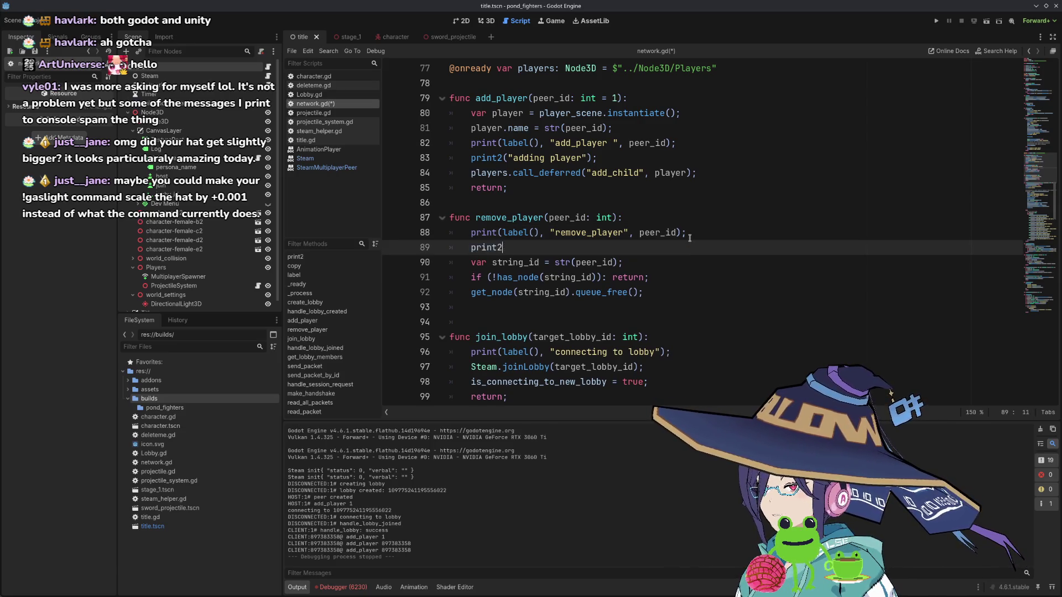
pyautogui.write('3(')
pyautogui.write('"remove player)')
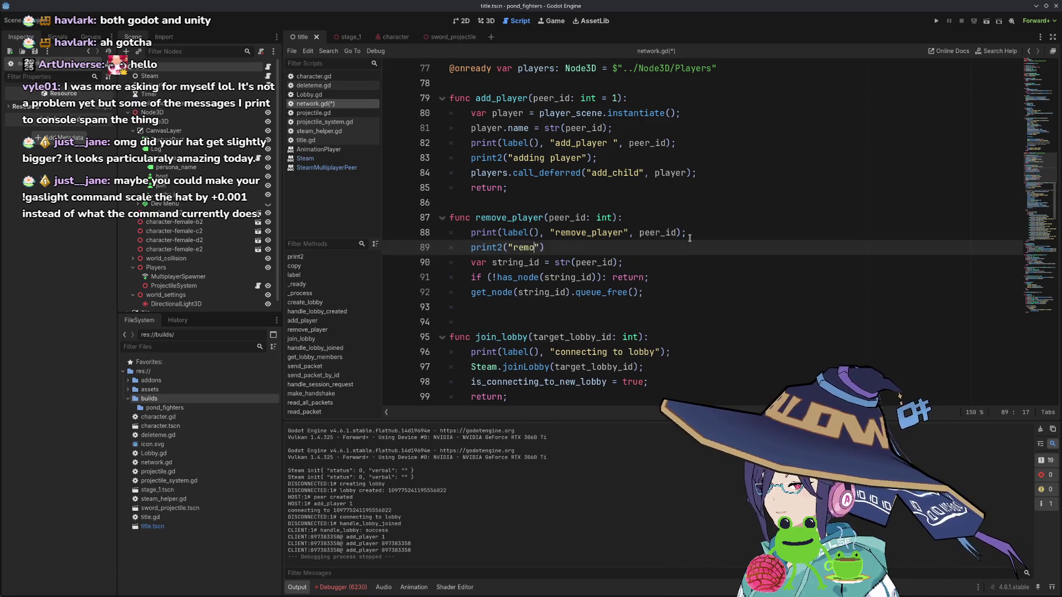
pyautogui.press('BackSpace')
pyautogui.write('")')
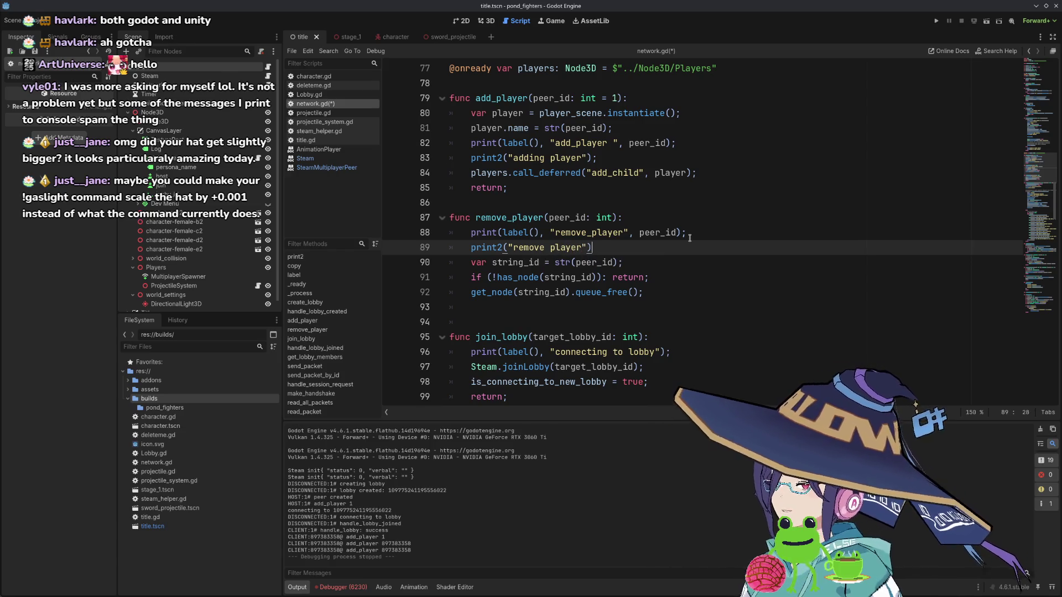
pyautogui.hotkey('ctrl', 's')
# - Insert print2("joining lobby"); below the "connecting to lobby" print in join_lobby and save
pyautogui.scroll(-3, 686, 259)
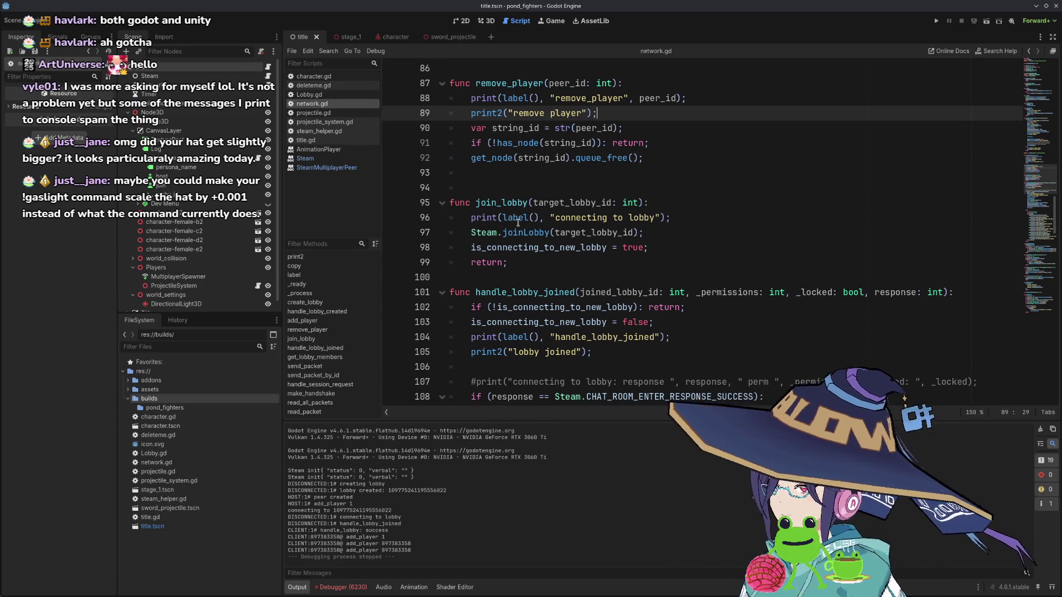
pyautogui.click(687, 218)
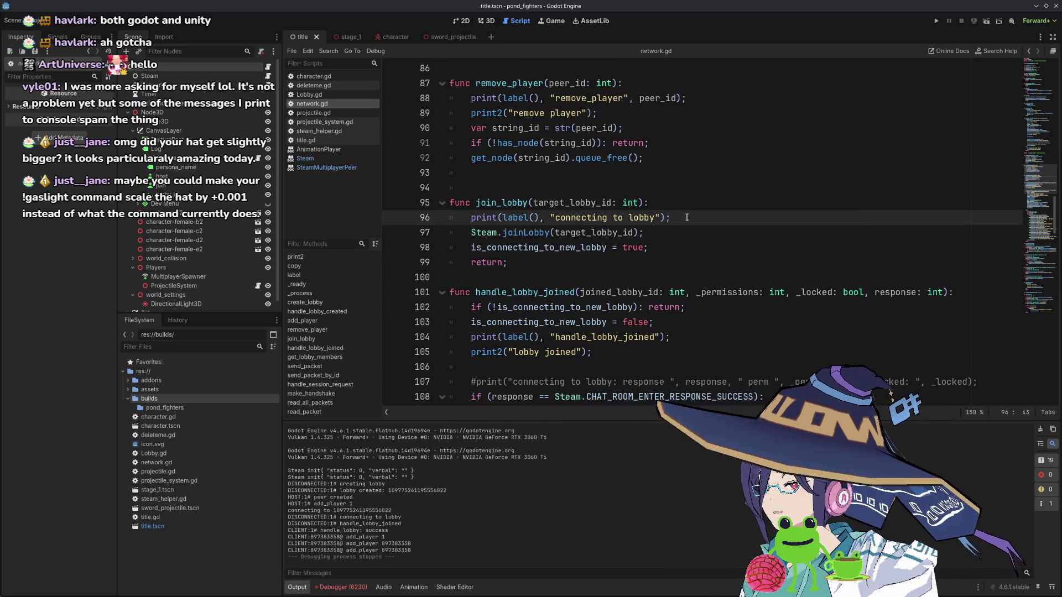
pyautogui.scroll(-2, 698, 223)
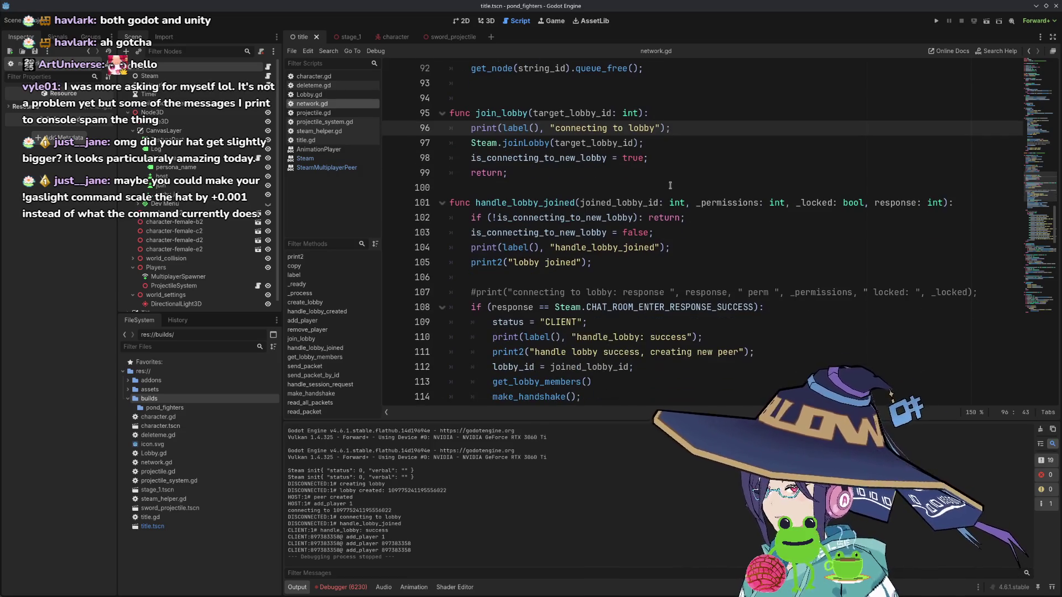
pyautogui.press('Return')
pyautogui.write('print2')
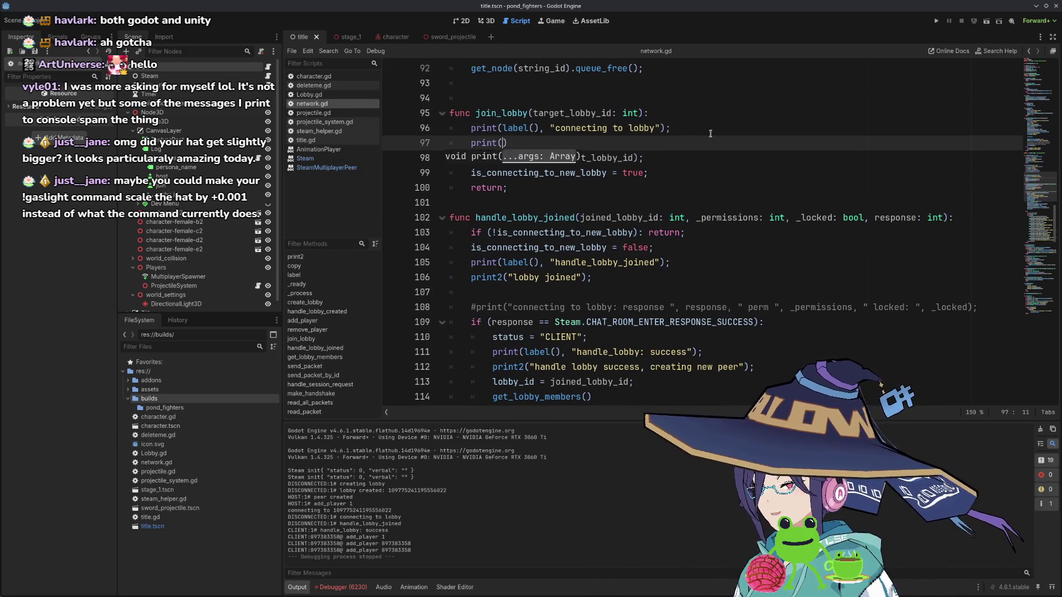
pyautogui.write('(')
pyautogui.write('o')
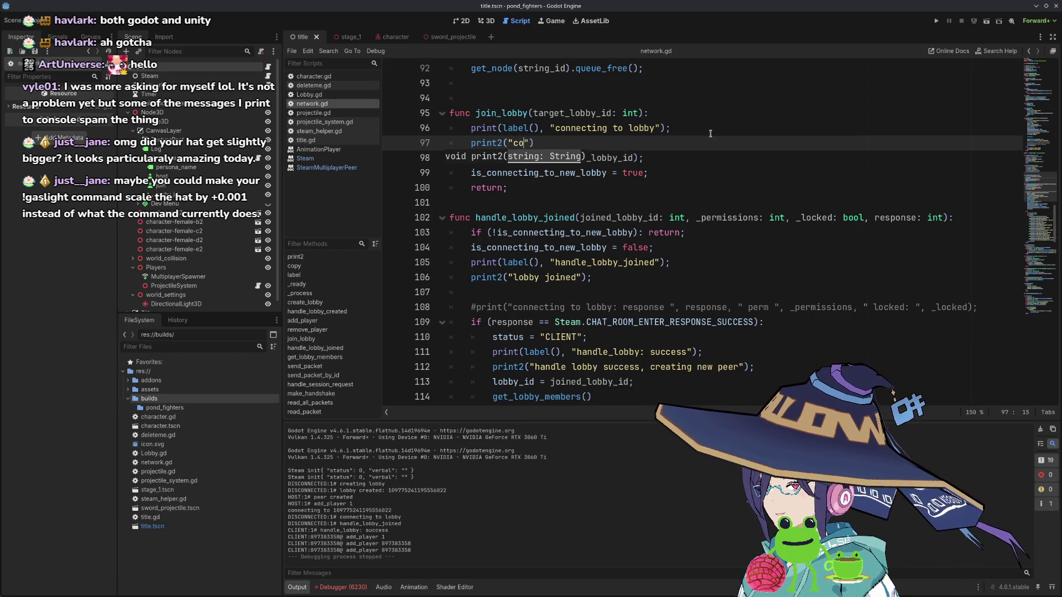
pyautogui.write('join')
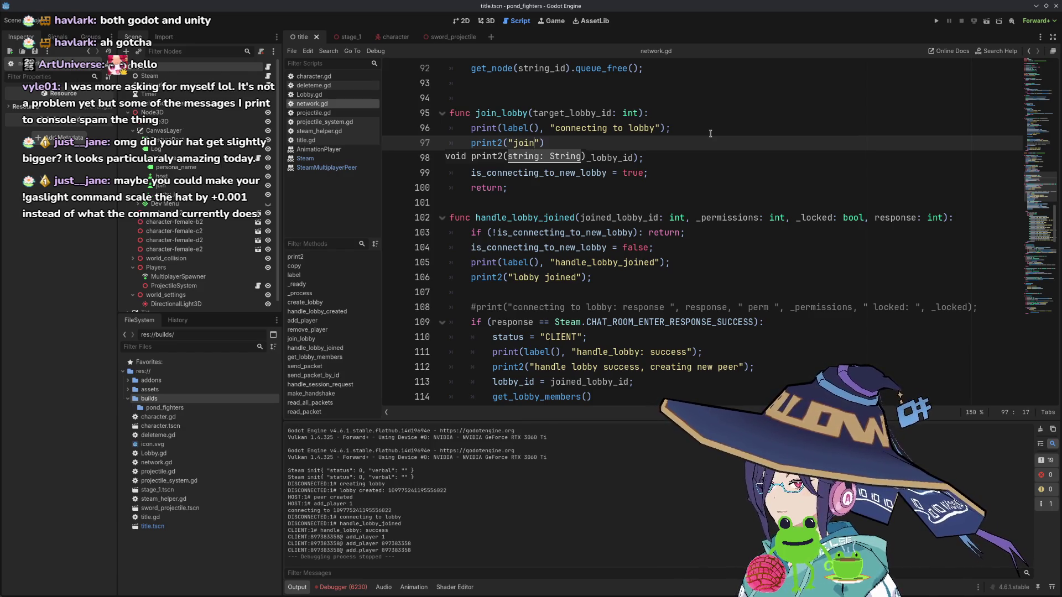
pyautogui.write('ing lobby')
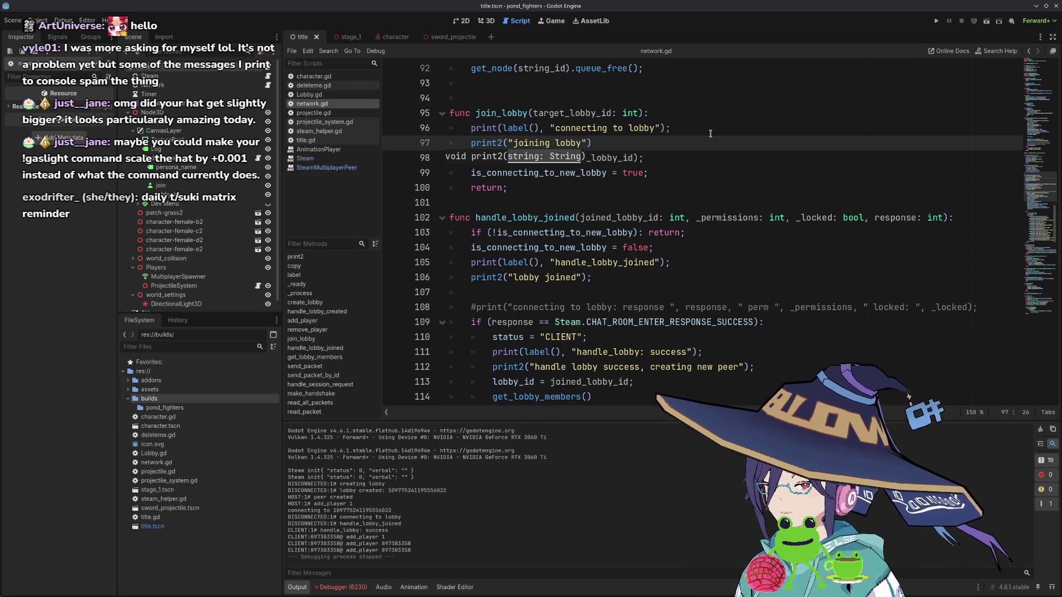
pyautogui.write(');')
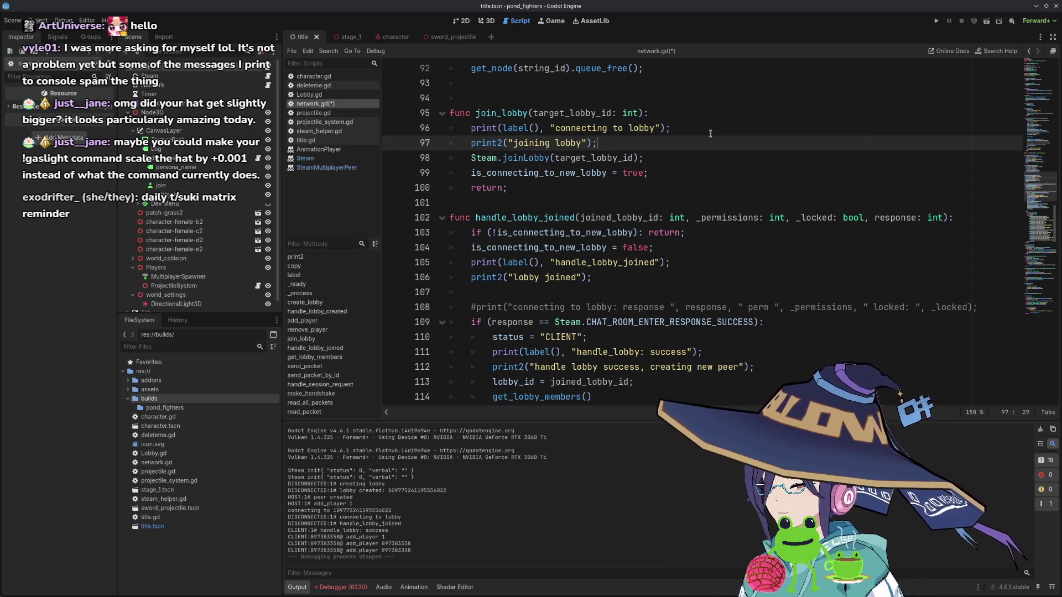
pyautogui.hotkey('ctrl', 's')
pyautogui.scroll(-1, 710, 133)
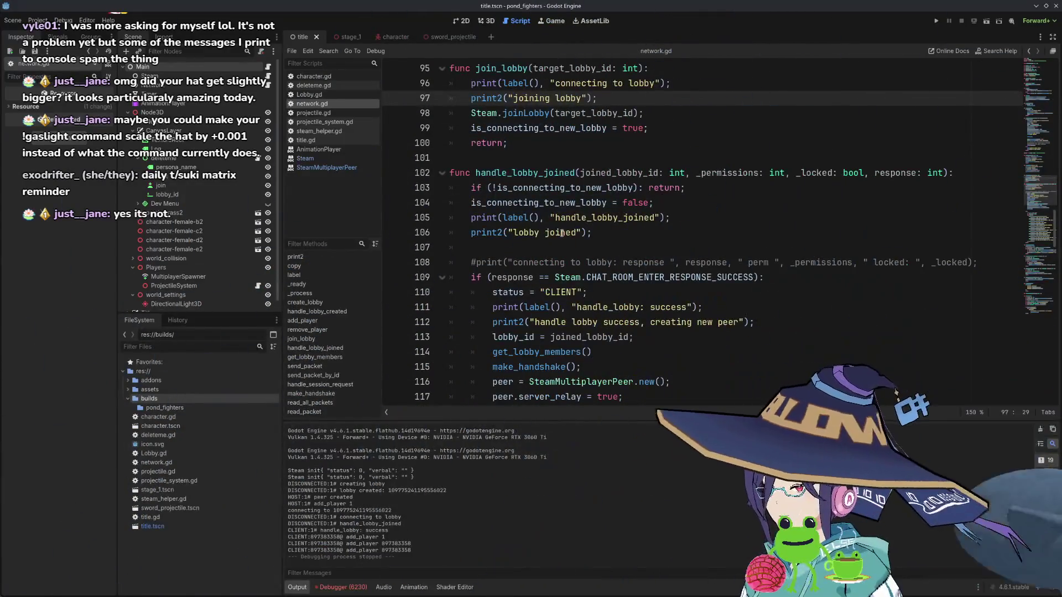
# - Trim the message to "creating new peer" and move that print below make_handshake
pyautogui.scroll(-2, 540, 237)
pyautogui.moveTo(534, 233)
pyautogui.mouseDown()
pyautogui.moveTo(691, 232)
pyautogui.moveTo(648, 233)
pyautogui.mouseUp()
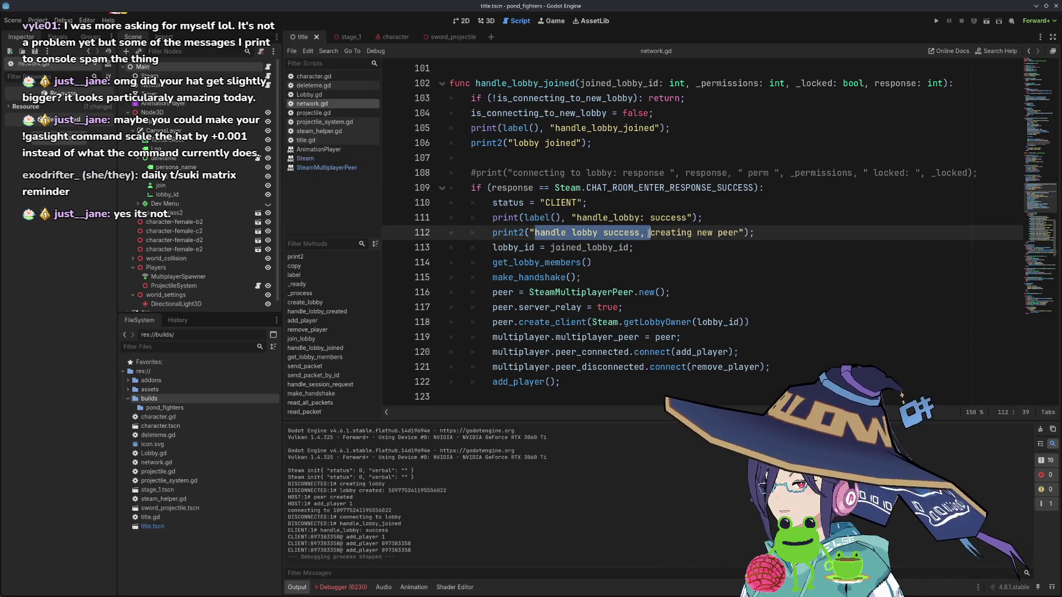
pyautogui.press('BackSpace')
pyautogui.hotkey('alt', 'Down')
pyautogui.hotkey('alt', 'Down')
pyautogui.hotkey('alt', 'Down')
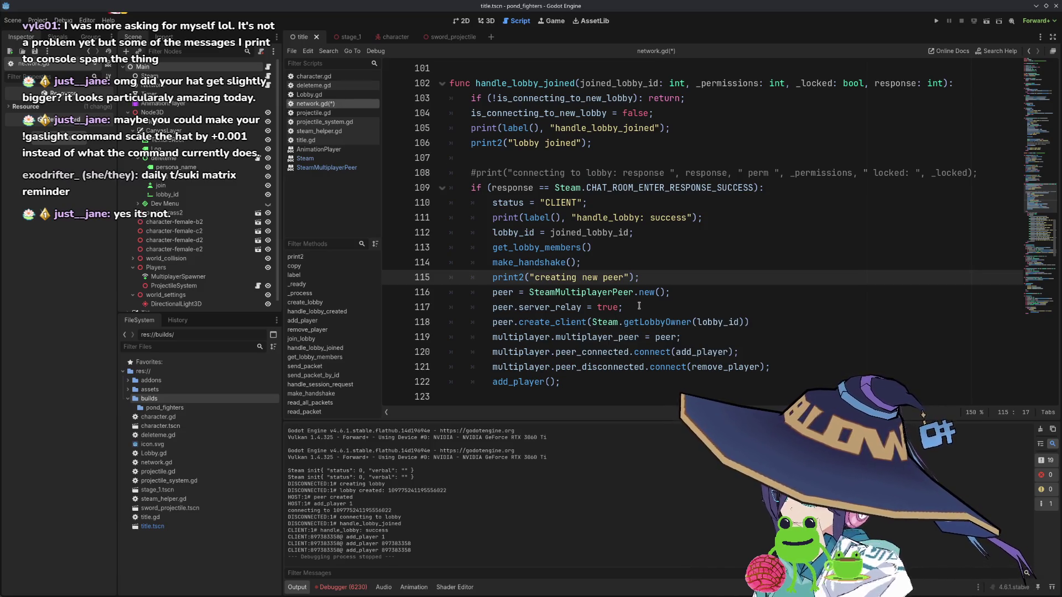
# - Review the add_player call on line 122 in handle_lobby_joined
pyautogui.scroll(-2, 639, 306)
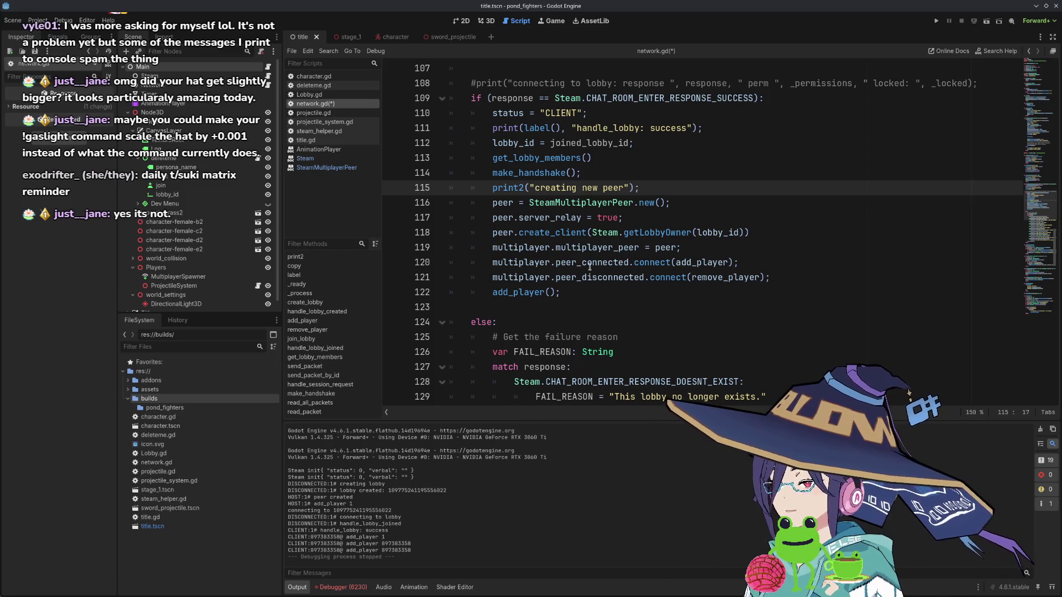
pyautogui.moveTo(594, 272)
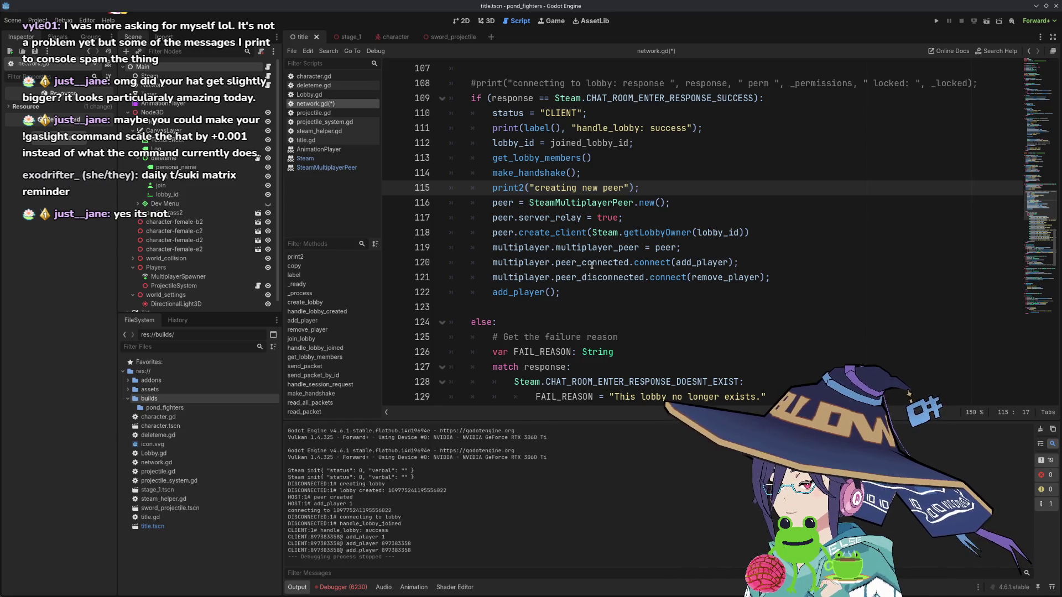
pyautogui.scroll(-1, 556, 253)
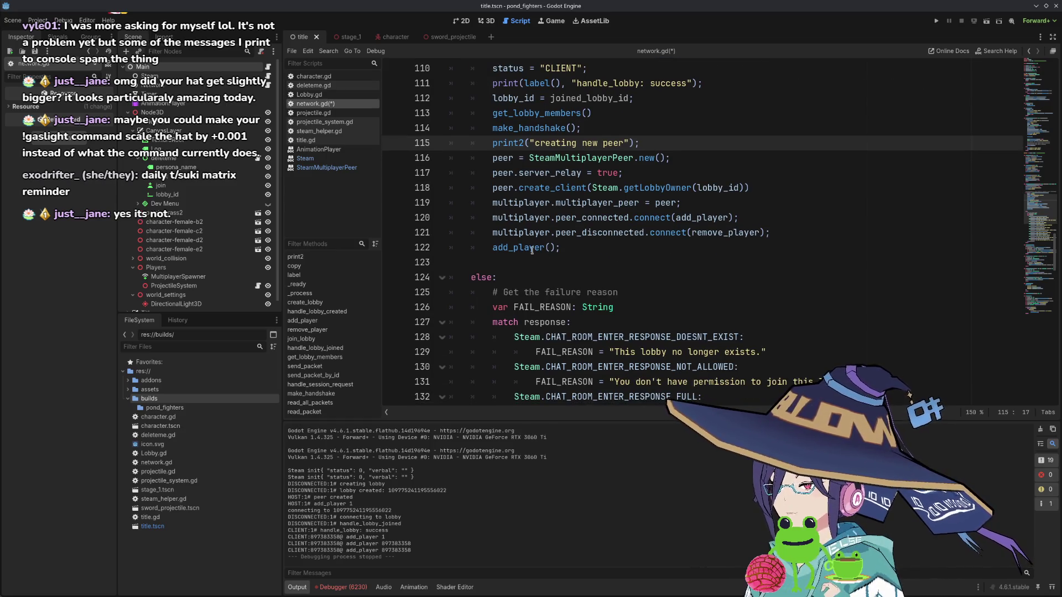
pyautogui.doubleClick(533, 248)
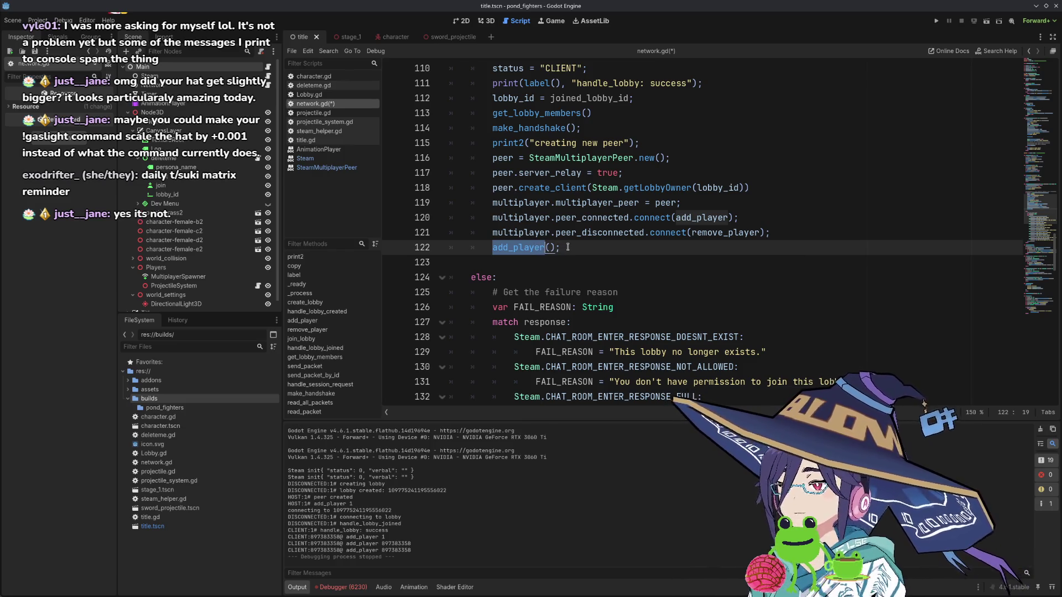
pyautogui.scroll(3, 570, 247)
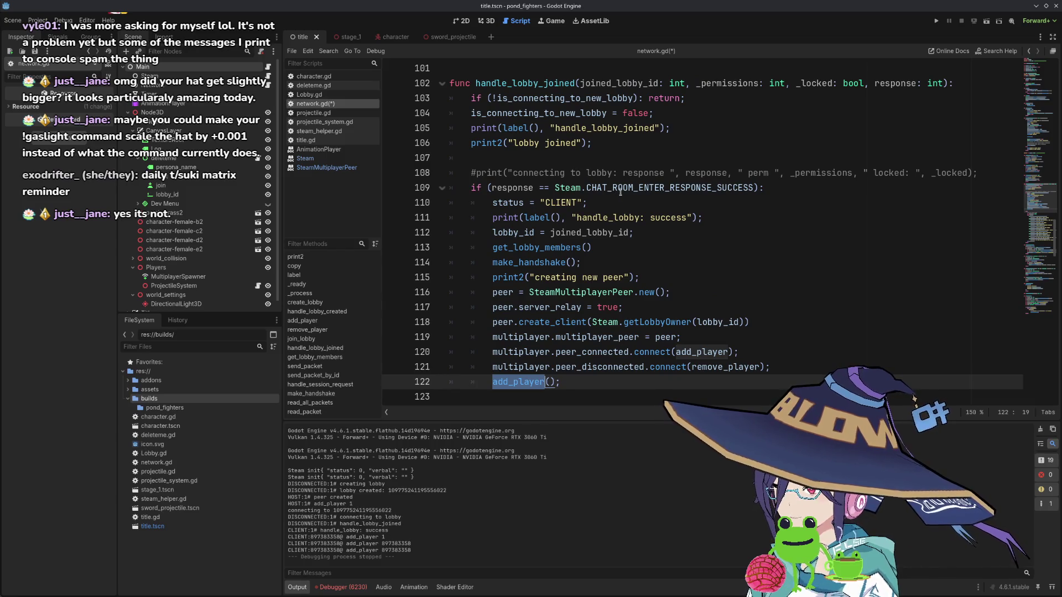
pyautogui.moveTo(611, 225)
pyautogui.scroll(-1, 611, 225)
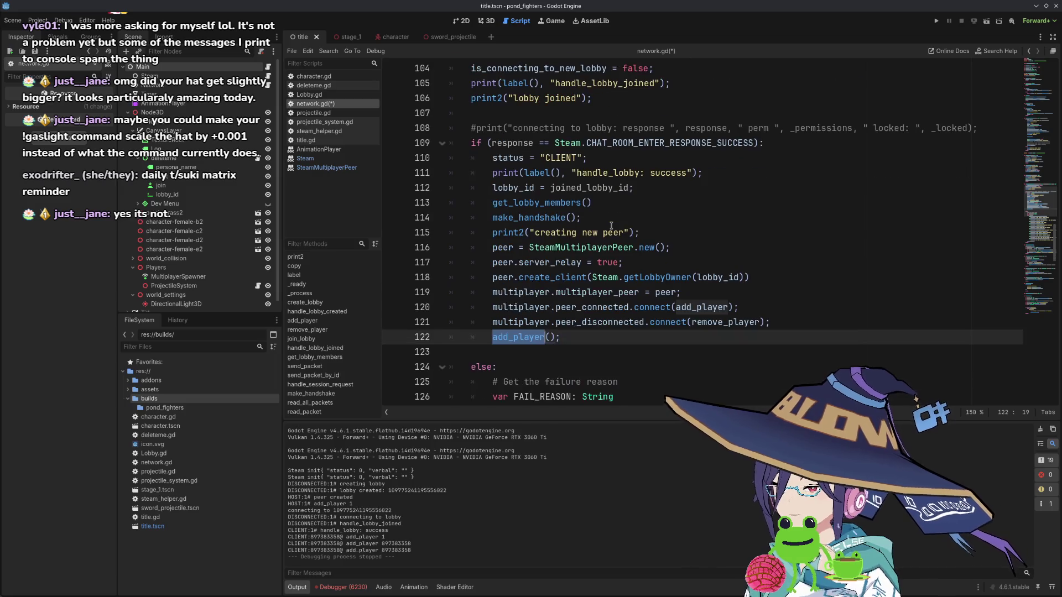
pyautogui.scroll(-3, 614, 235)
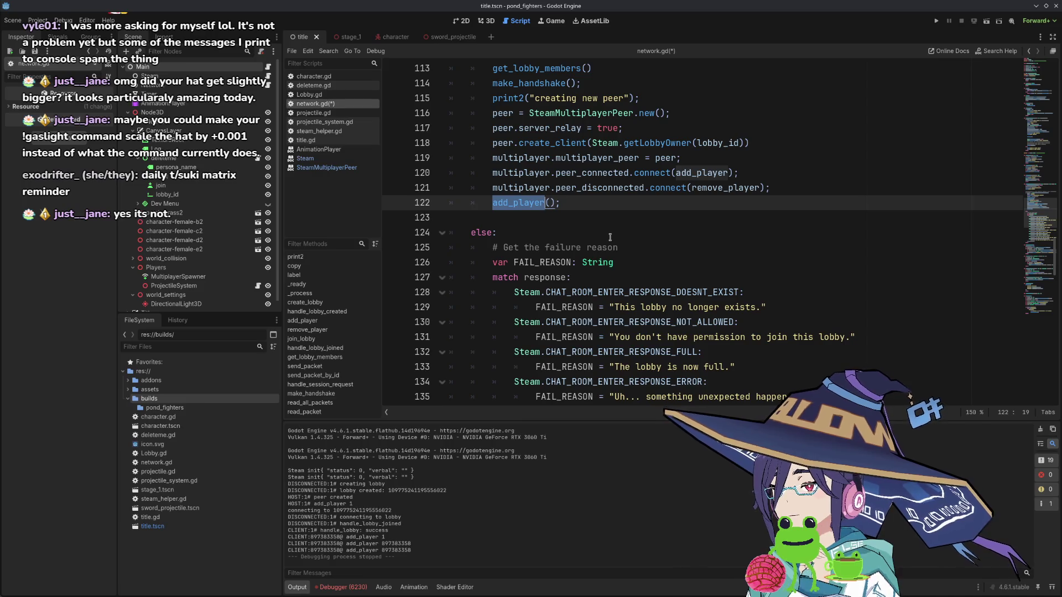
pyautogui.scroll(5, 610, 236)
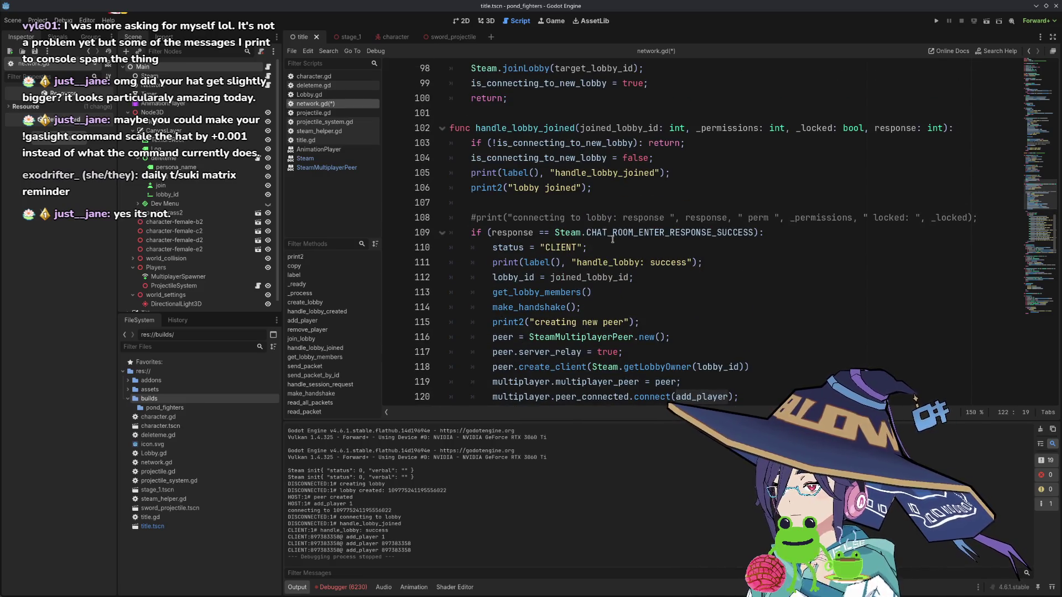
# - Move print2("lobby joined") to the top of handle_lobby_joined, remove the empty placeholder, and save
pyautogui.click(725, 144)
pyautogui.click(956, 127)
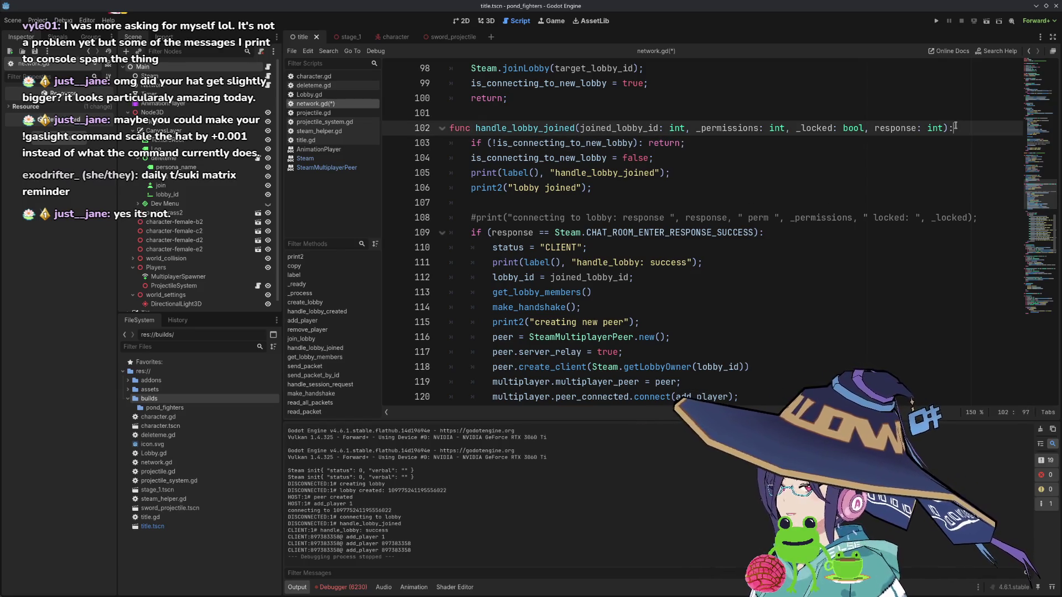
pyautogui.press('Return')
pyautogui.write('print2(')
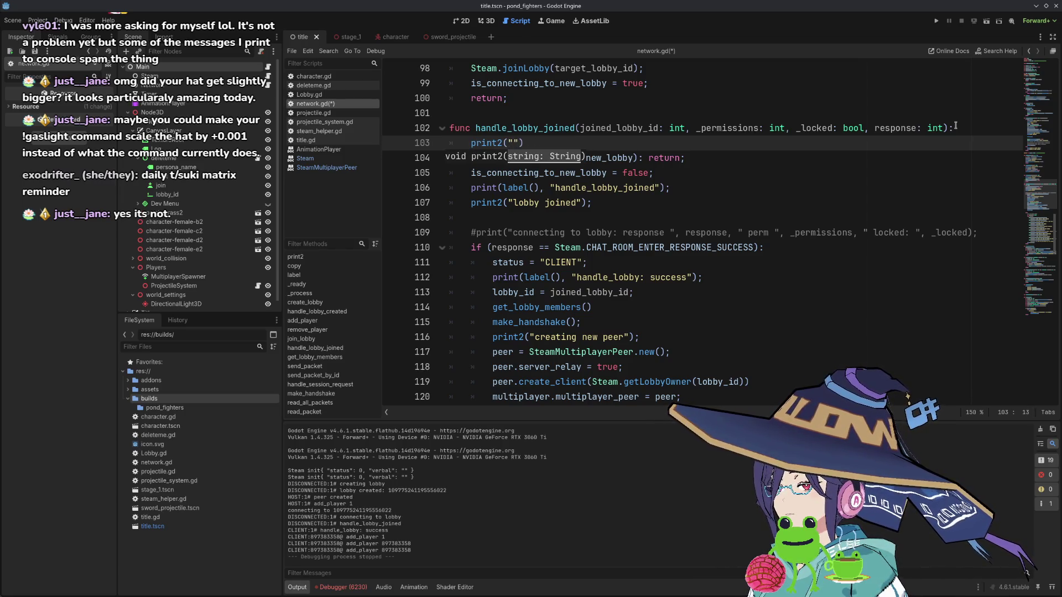
pyautogui.press('Down')
pyautogui.press('Down')
pyautogui.press('Down')
pyautogui.hotkey('alt', 'Up')
pyautogui.hotkey('alt', 'Up')
pyautogui.hotkey('alt', 'Up')
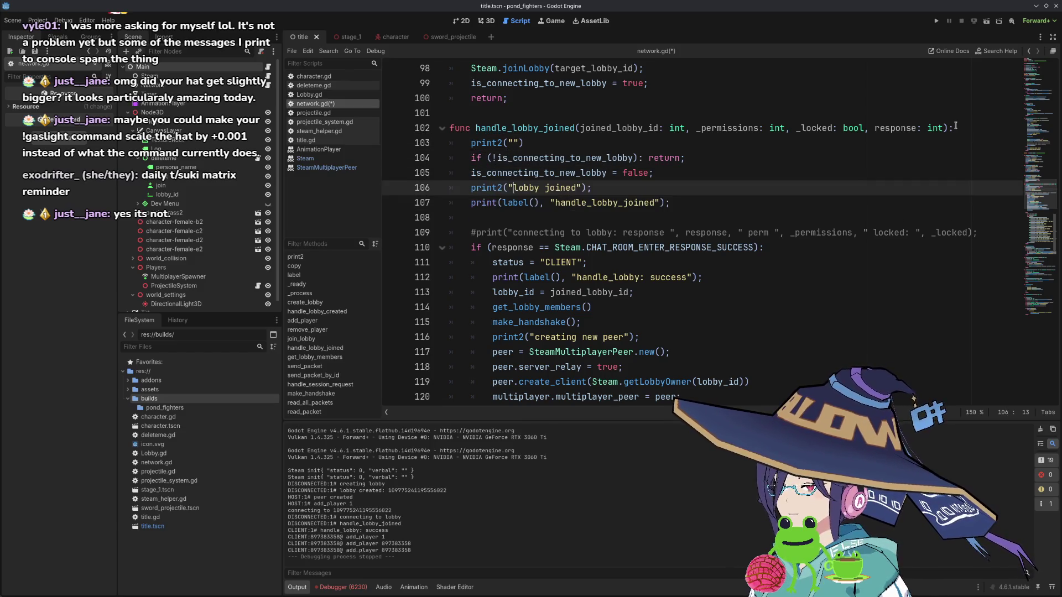
pyautogui.press('Up')
pyautogui.hotkey('shift', 'Home')
pyautogui.hotkey('shift', 'Home')
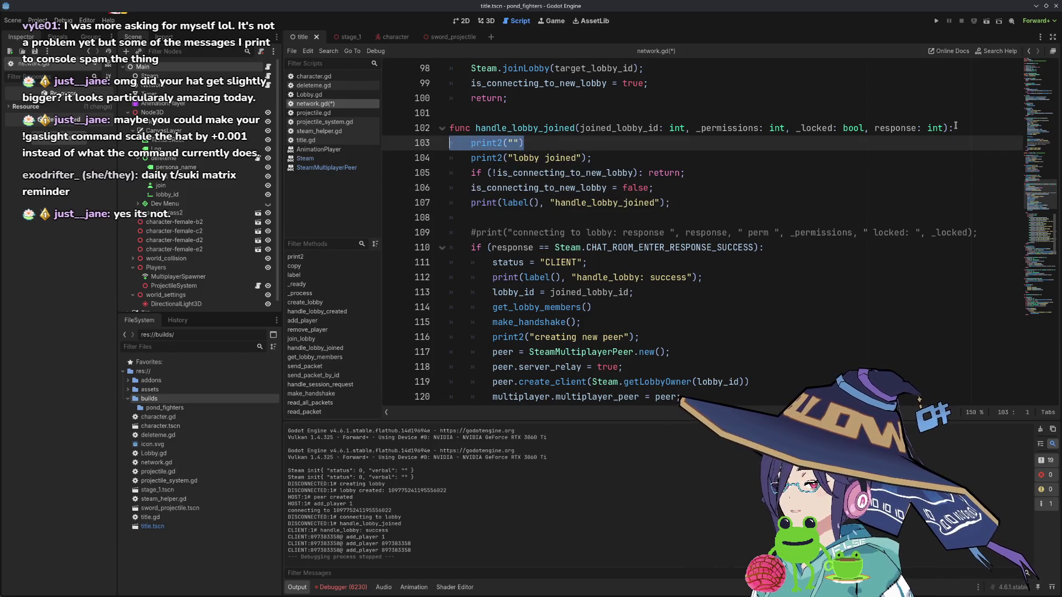
pyautogui.press('BackSpace')
pyautogui.press('BackSpace')
pyautogui.hotkey('ctrl', 's')
# - Run the game, host a lobby, paste the lobby ID and join from the second window, then stop with F8
pyautogui.click(936, 20)
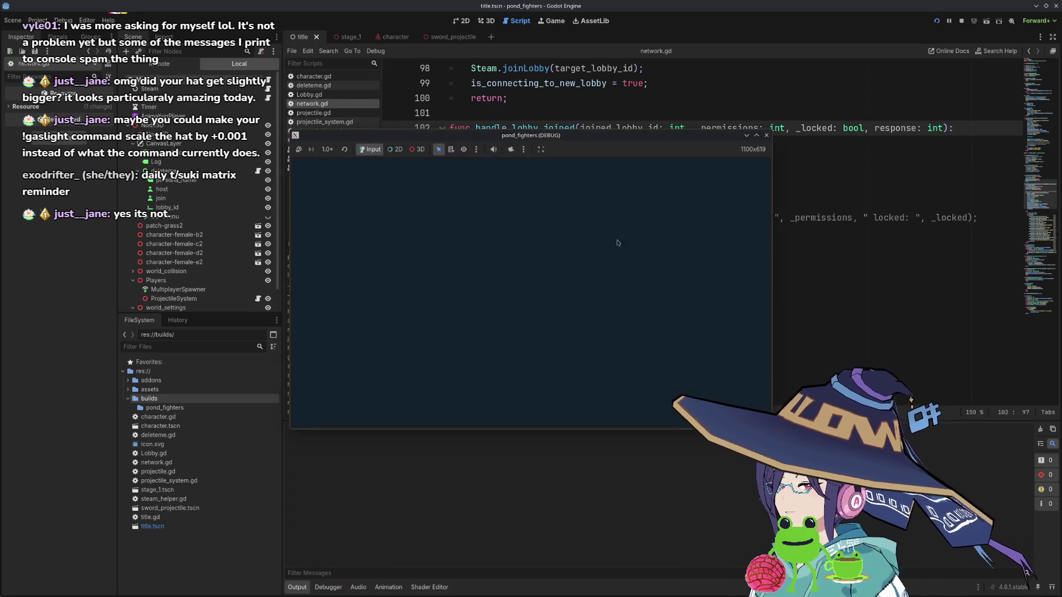
pyautogui.click(328, 237)
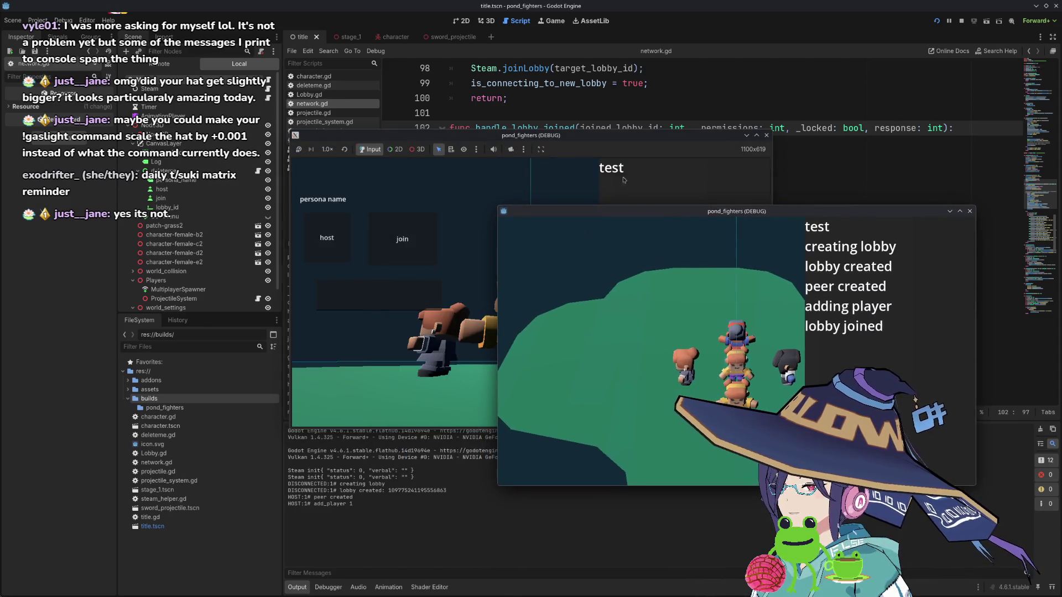
pyautogui.moveTo(562, 140); pyautogui.dragTo(382, 126)
pyautogui.click(197, 273)
pyautogui.hotkey('ctrl', 'v')
pyautogui.click(222, 225)
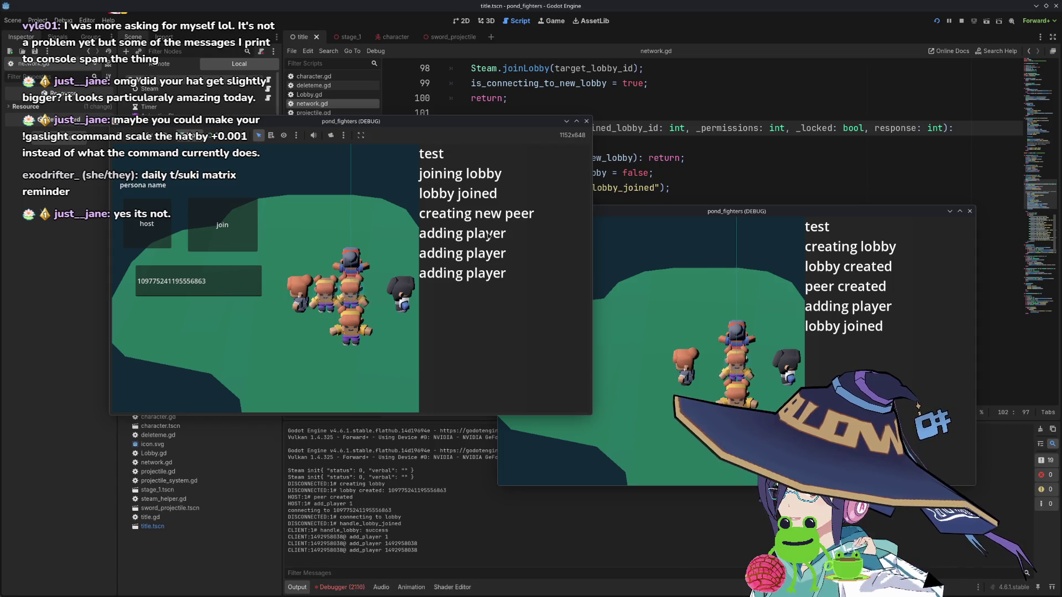
pyautogui.press('F8')
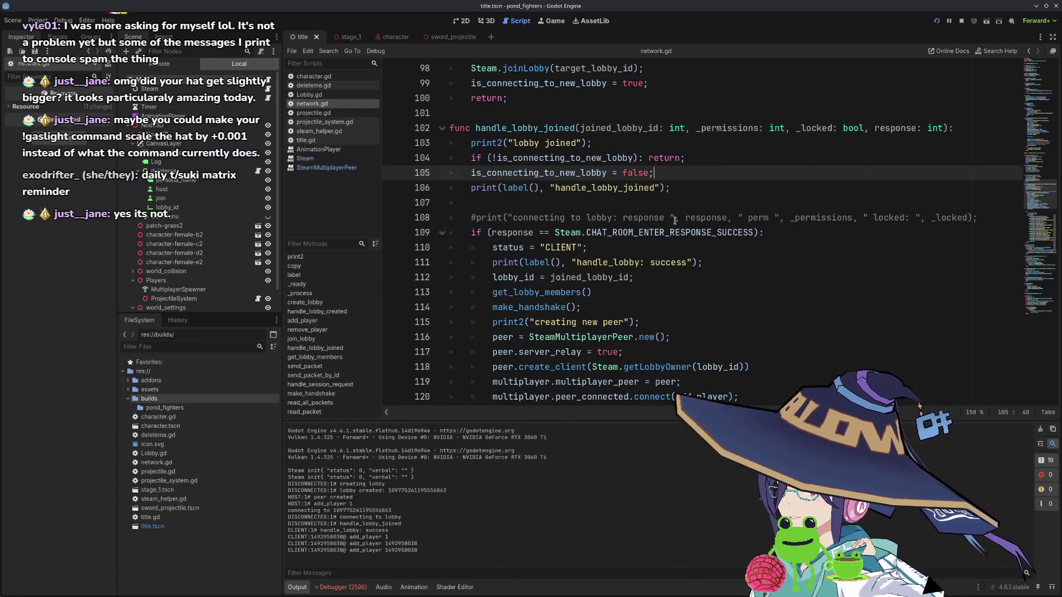
# - Move the "adding player" print to the first line of add_player
pyautogui.scroll(-2, 621, 242)
pyautogui.doubleClick(520, 337)
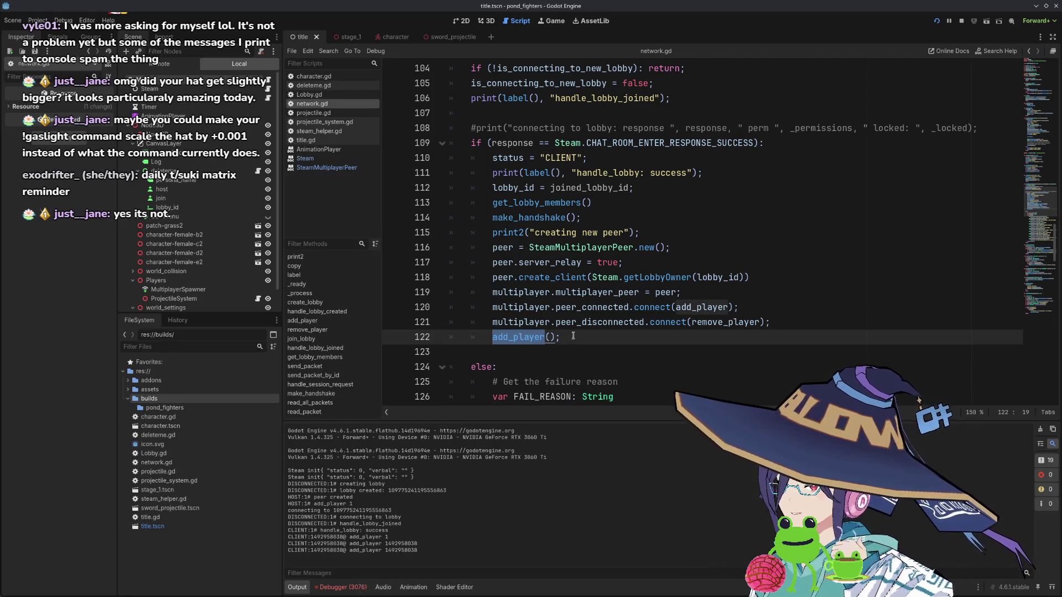
pyautogui.scroll(-1, 627, 330)
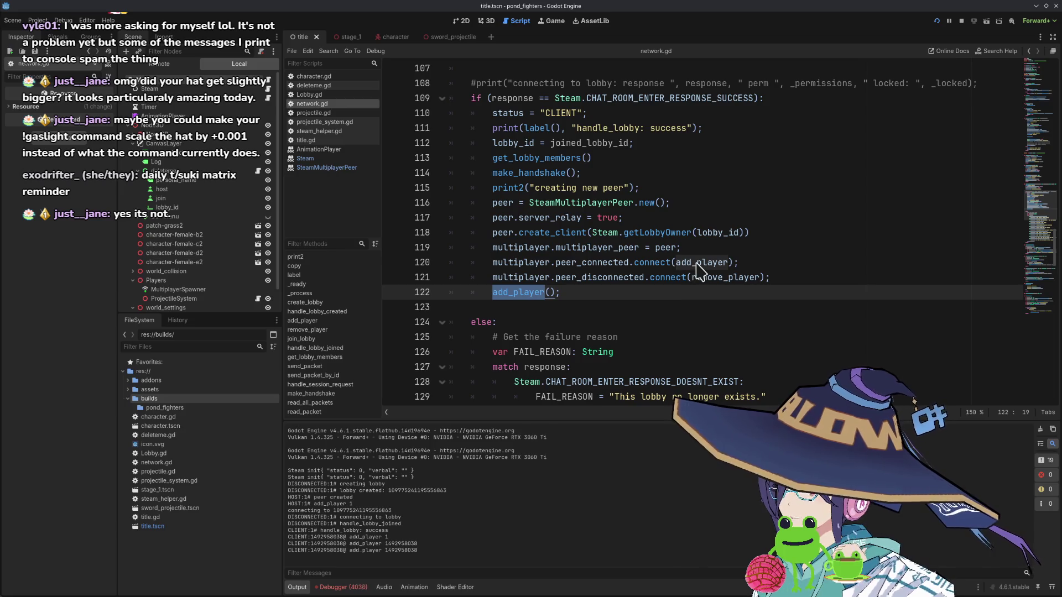
pyautogui.scroll(-11, 681, 270)
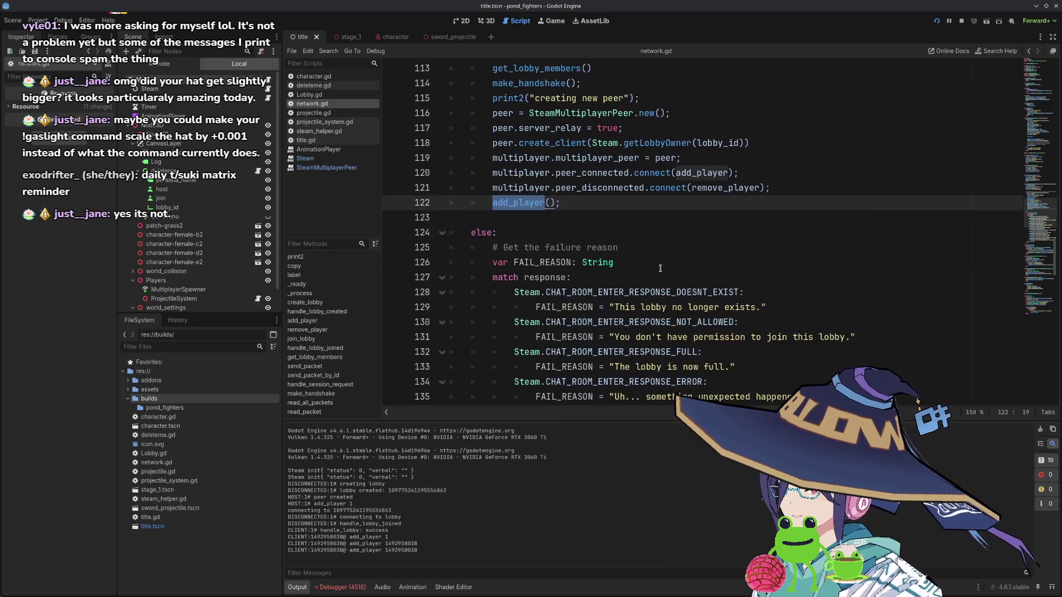
pyautogui.scroll(-2, 654, 268)
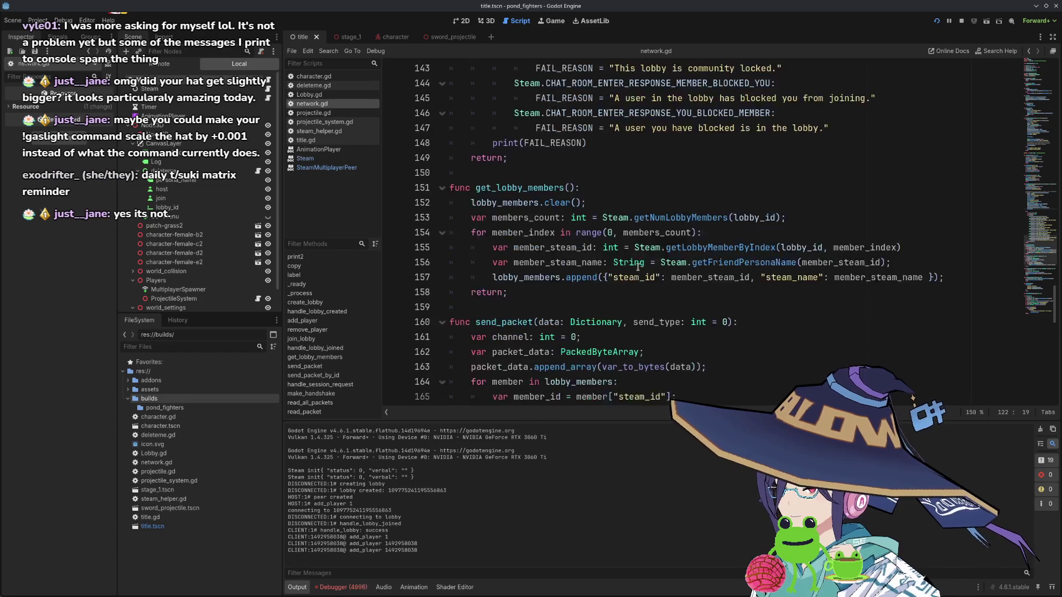
pyautogui.scroll(11, 641, 269)
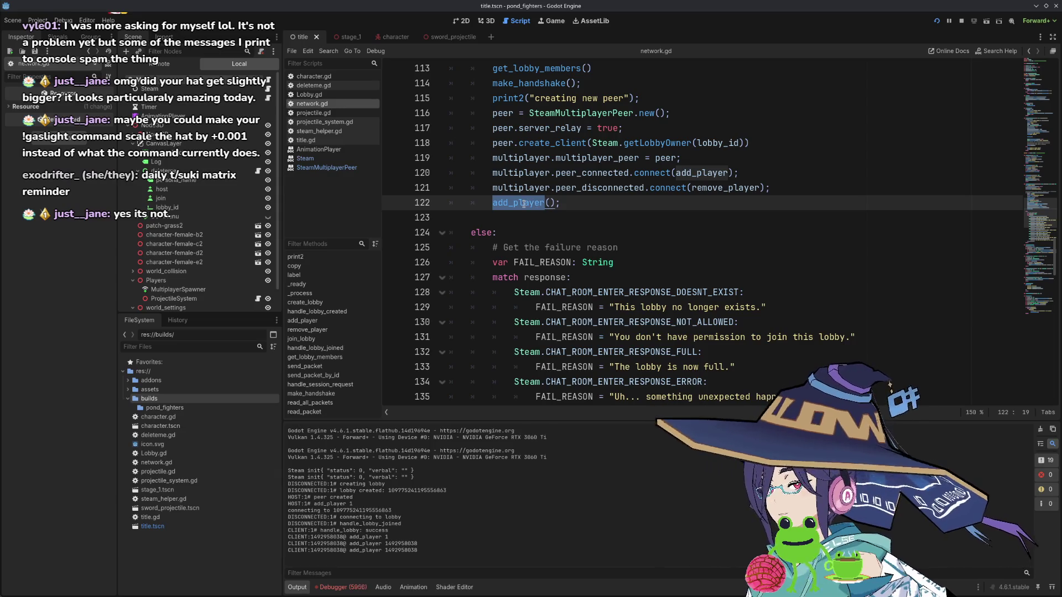
pyautogui.keyDown('ctrl'); pyautogui.click(523, 203); pyautogui.keyUp('ctrl')
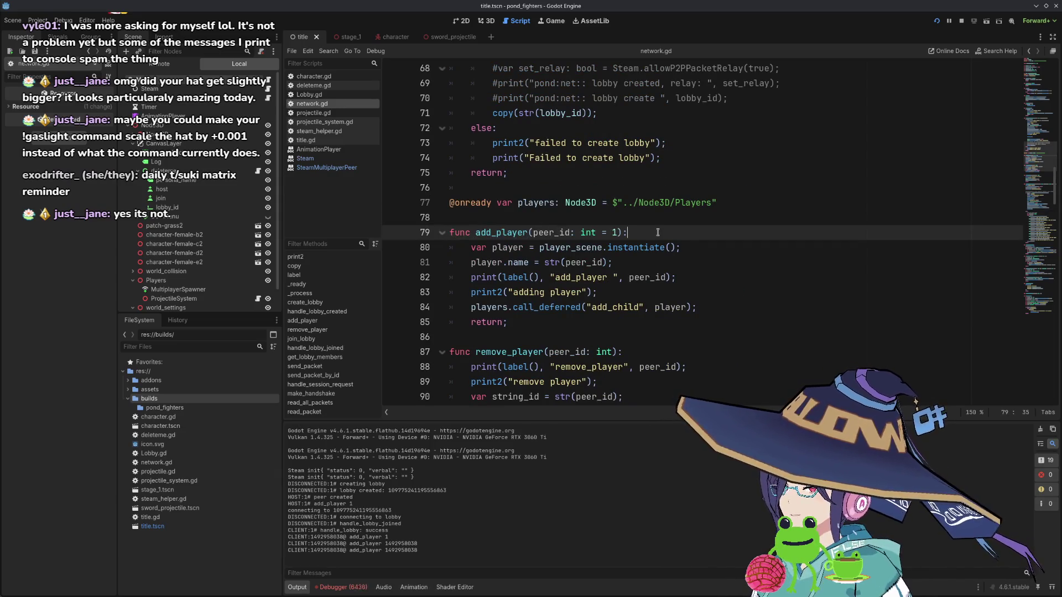
pyautogui.press('Return')
pyautogui.press('Down')
pyautogui.press('Down')
pyautogui.press('Down')
pyautogui.hotkey('alt', 'Up')
pyautogui.hotkey('alt', 'Up')
pyautogui.hotkey('alt', 'Up')
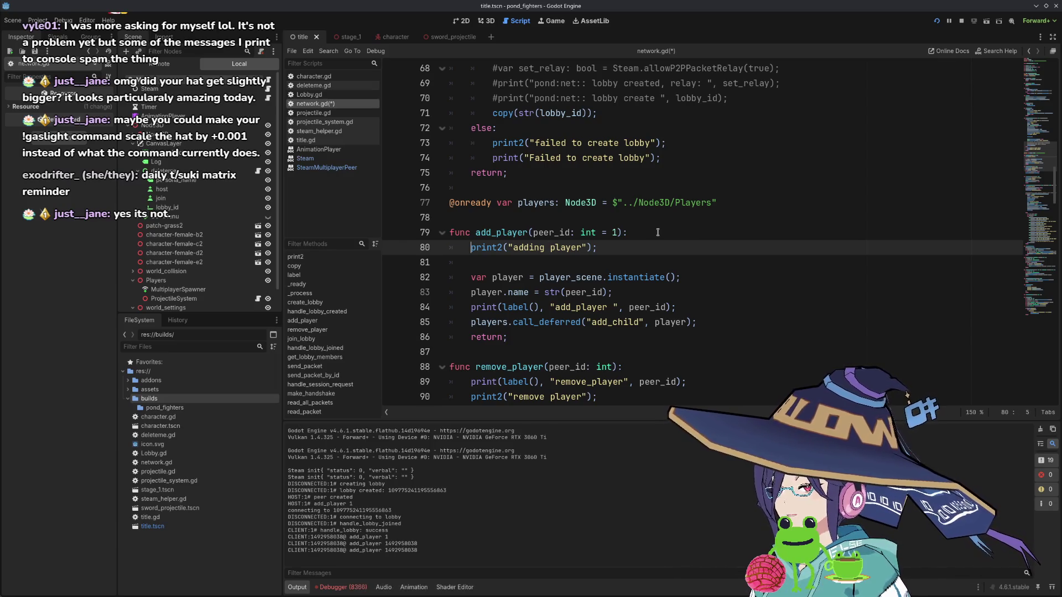
# - Change the print to str("adding player:", peer_id) and save network.gd
pyautogui.hotkey('shift', 'End')
pyautogui.hotkey('shift', 'Left')
pyautogui.hotkey('shift', 'Left')
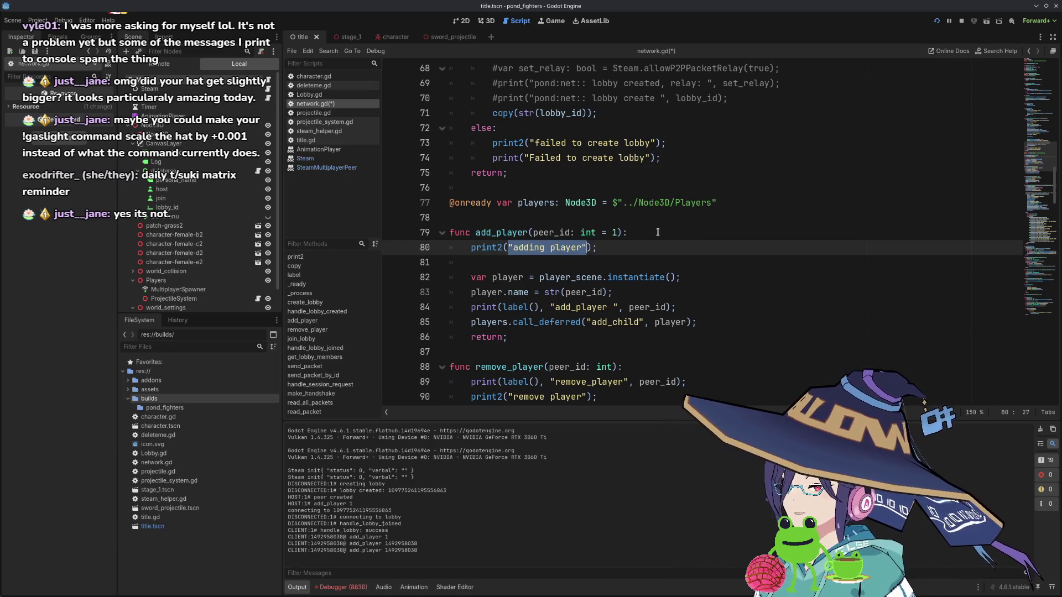
pyautogui.write('(')
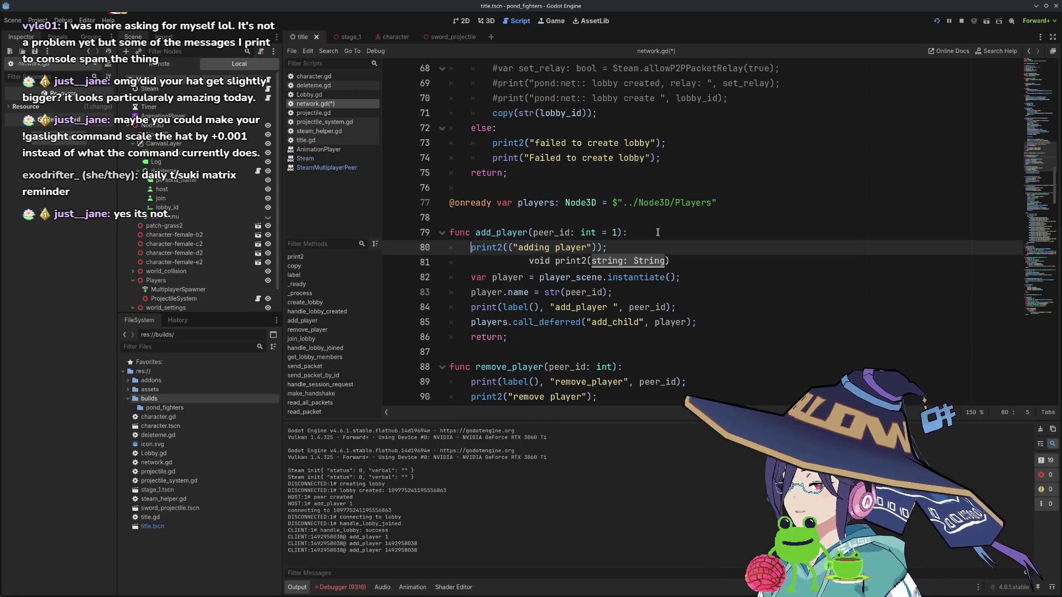
pyautogui.press('Right')
pyautogui.write('str')
pyautogui.press('End')
pyautogui.press('BackSpace')
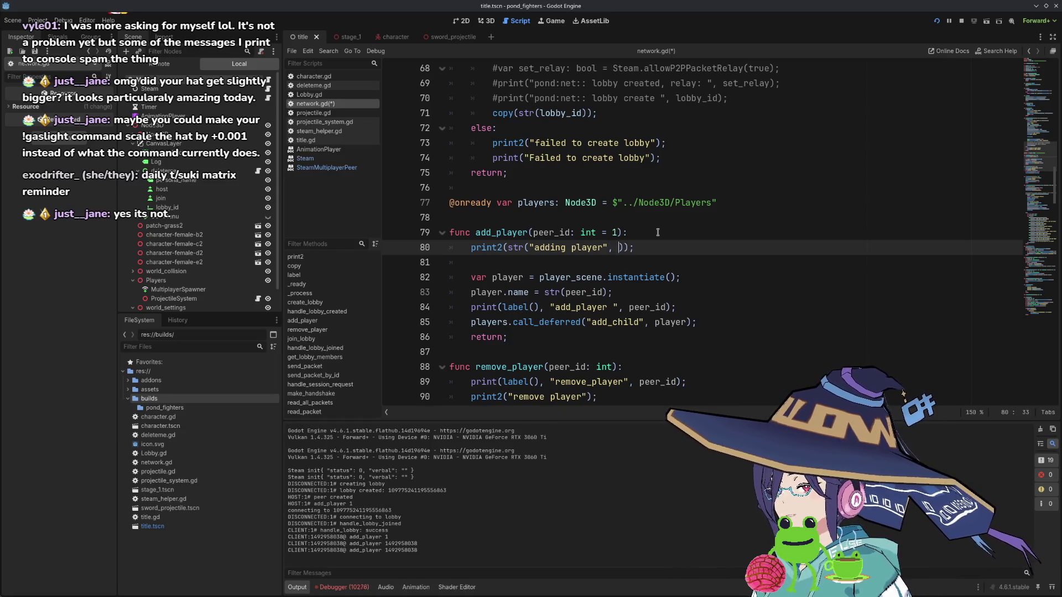
pyautogui.write(':')
pyautogui.write('", peer')
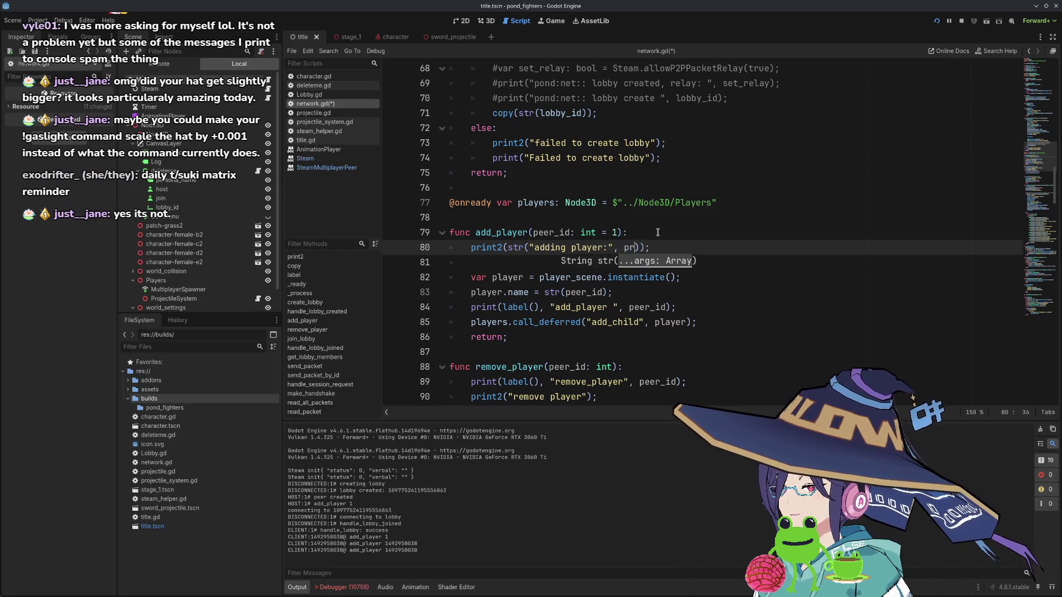
pyautogui.write('_id')
pyautogui.press('End')
pyautogui.hotkey('ctrl', 's')
# - Run the game, rearrange the windows, restart, host a lobby, then stop the game
pyautogui.click(937, 21)
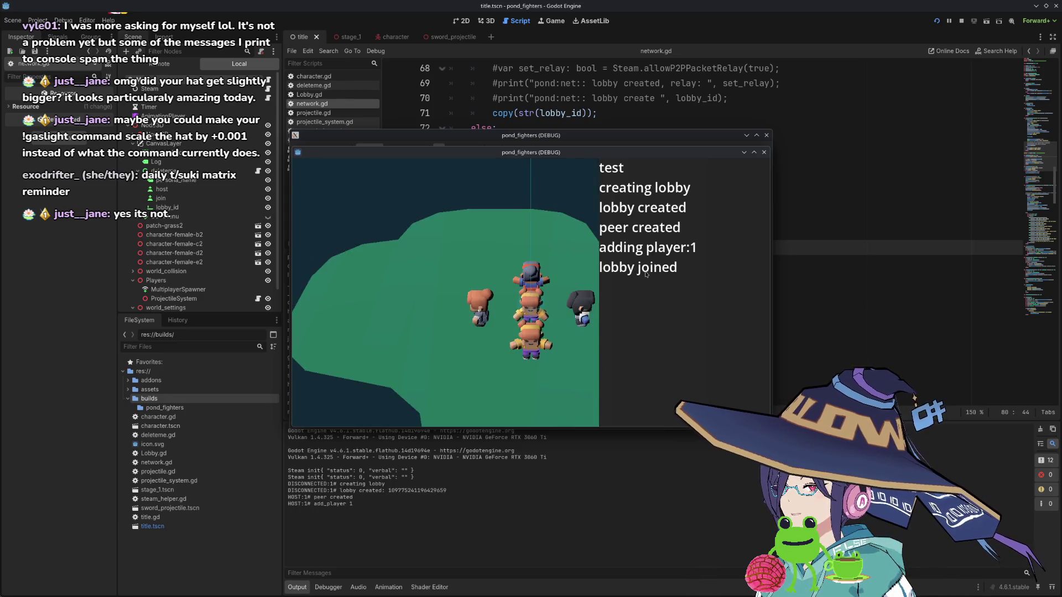
pyautogui.moveTo(646, 153); pyautogui.dragTo(887, 199)
pyautogui.moveTo(650, 138); pyautogui.dragTo(444, 127)
pyautogui.click(982, 124)
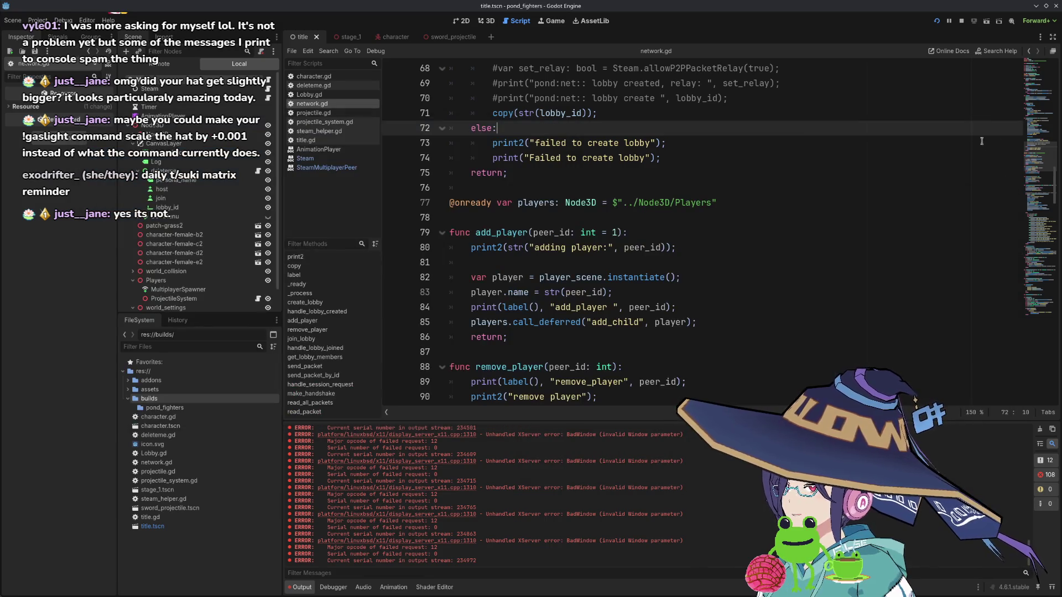
pyautogui.click(961, 21)
pyautogui.click(936, 21)
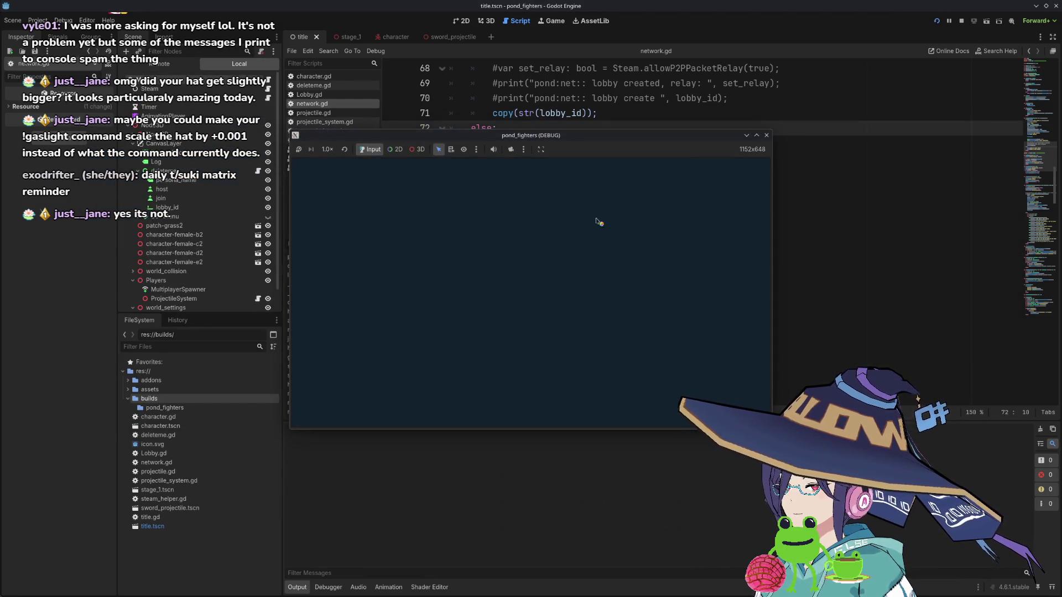
pyautogui.click(338, 239)
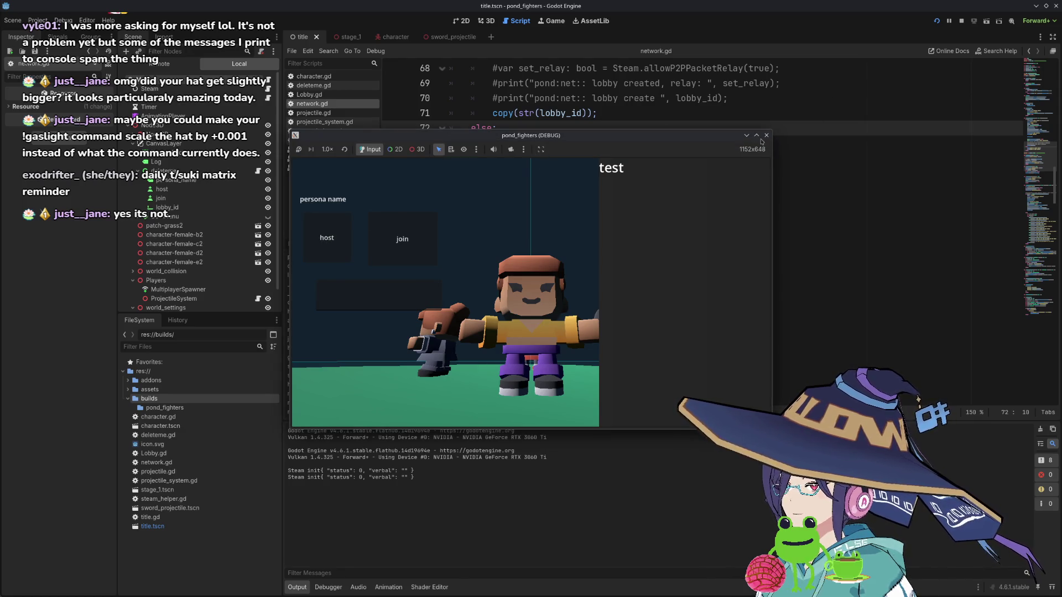
pyautogui.click(961, 20)
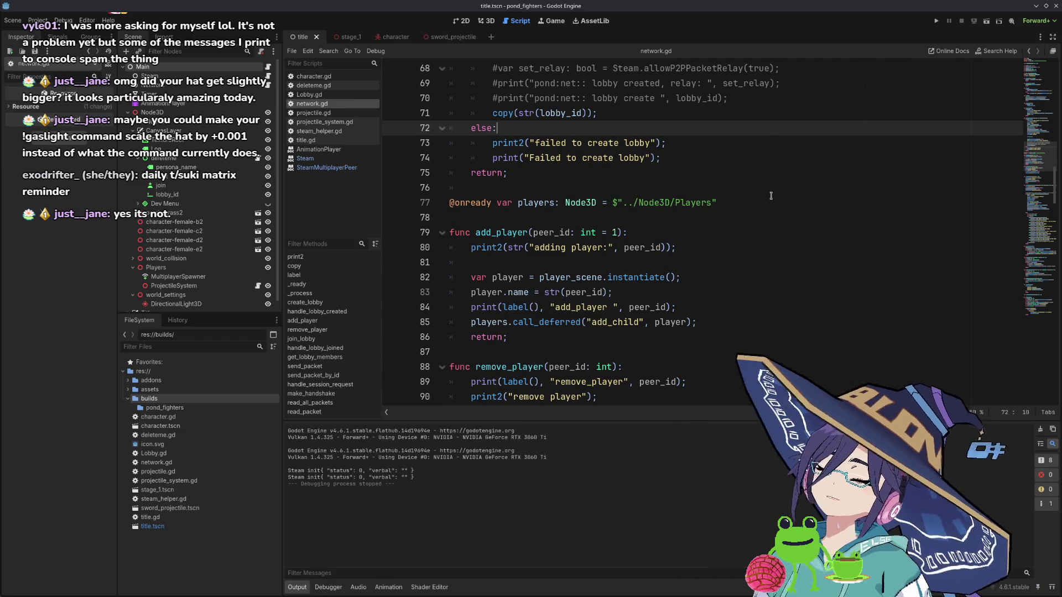
# - Run again and host a lobby to see "adding player:1", then stop and quit the Godot editor
pyautogui.press('F5')
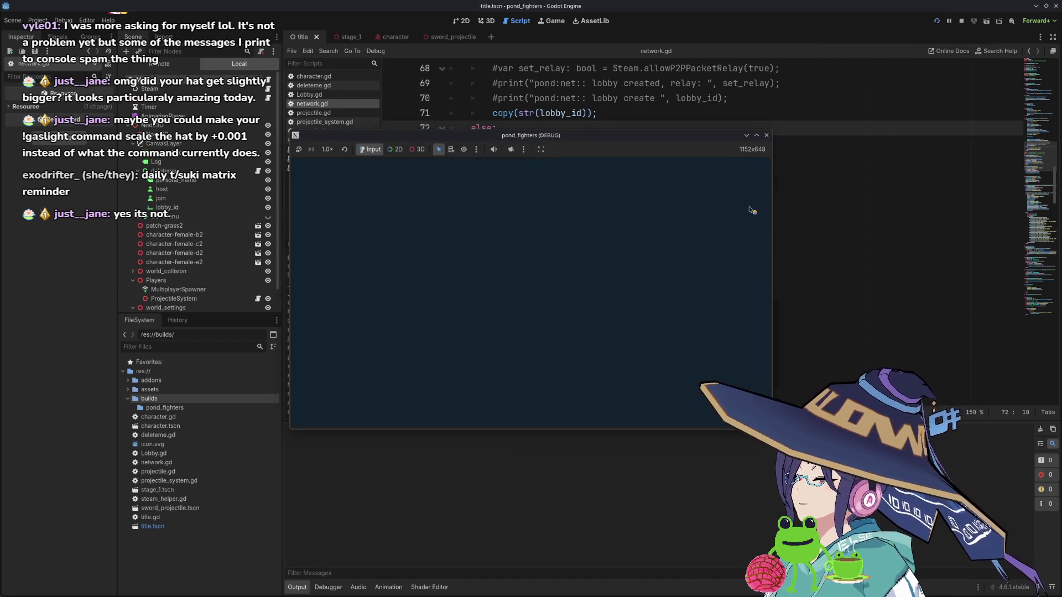
pyautogui.moveTo(542, 156); pyautogui.dragTo(730, 253)
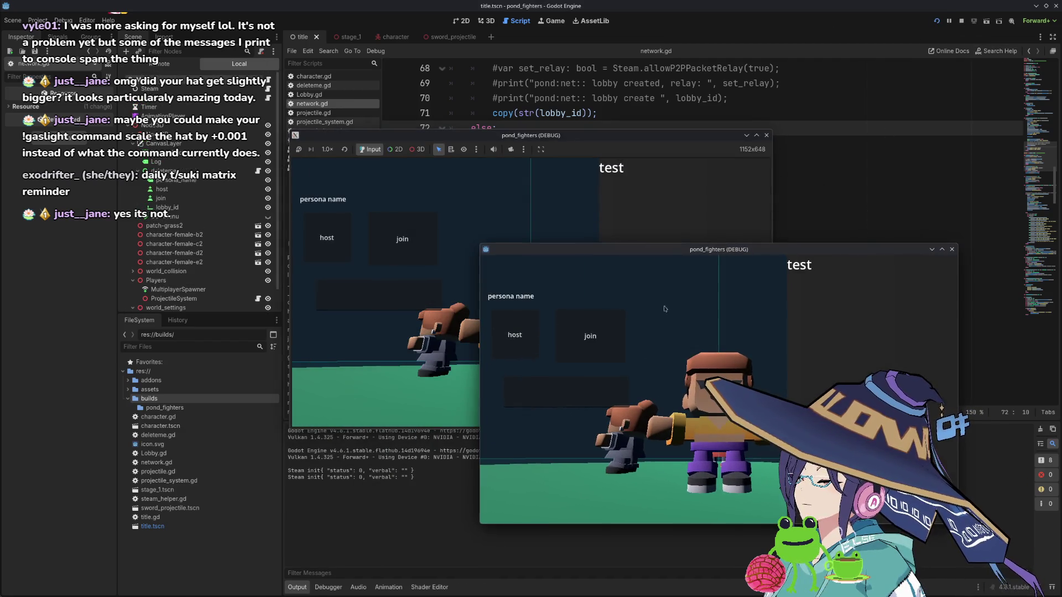
pyautogui.click(516, 343)
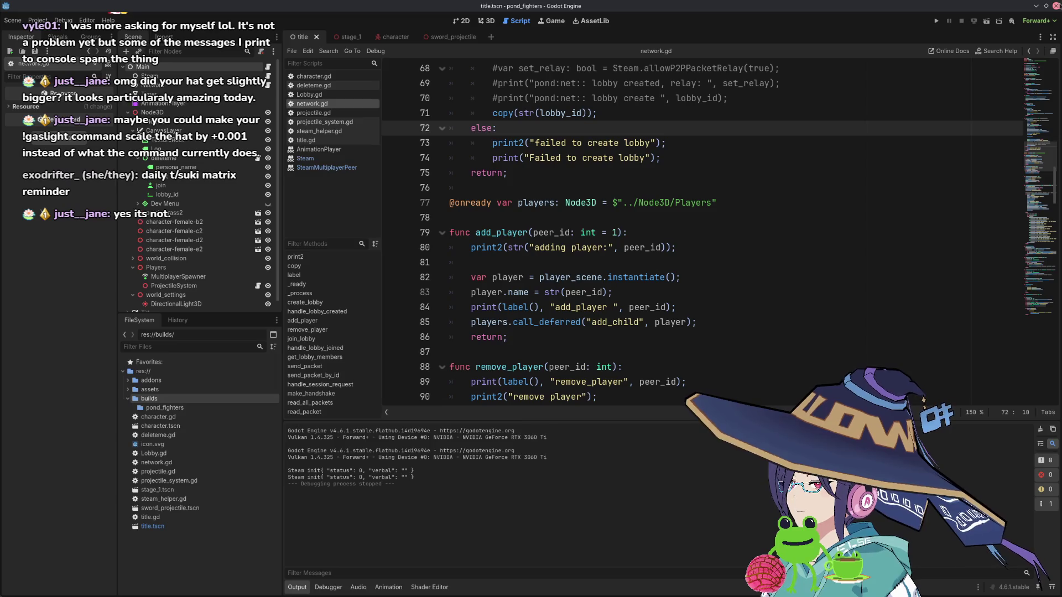
pyautogui.click(937, 20)
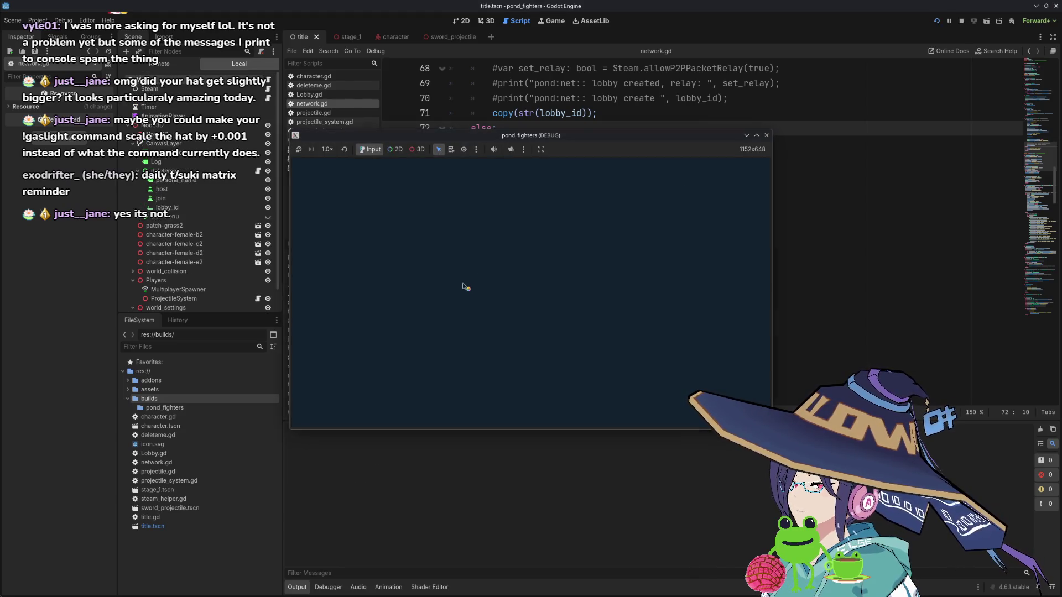
pyautogui.click(327, 238)
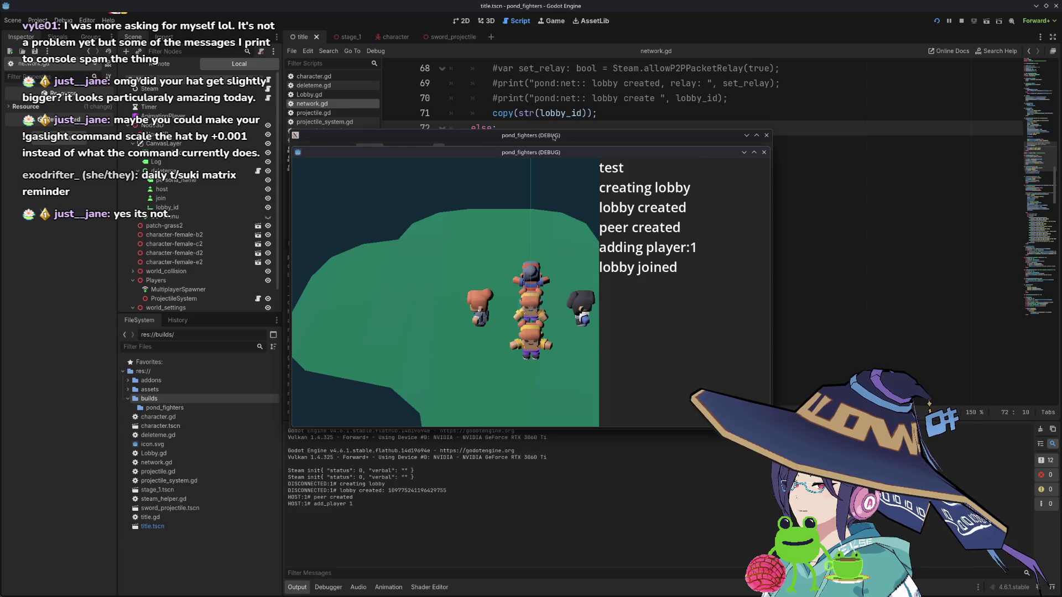
pyautogui.click(554, 136)
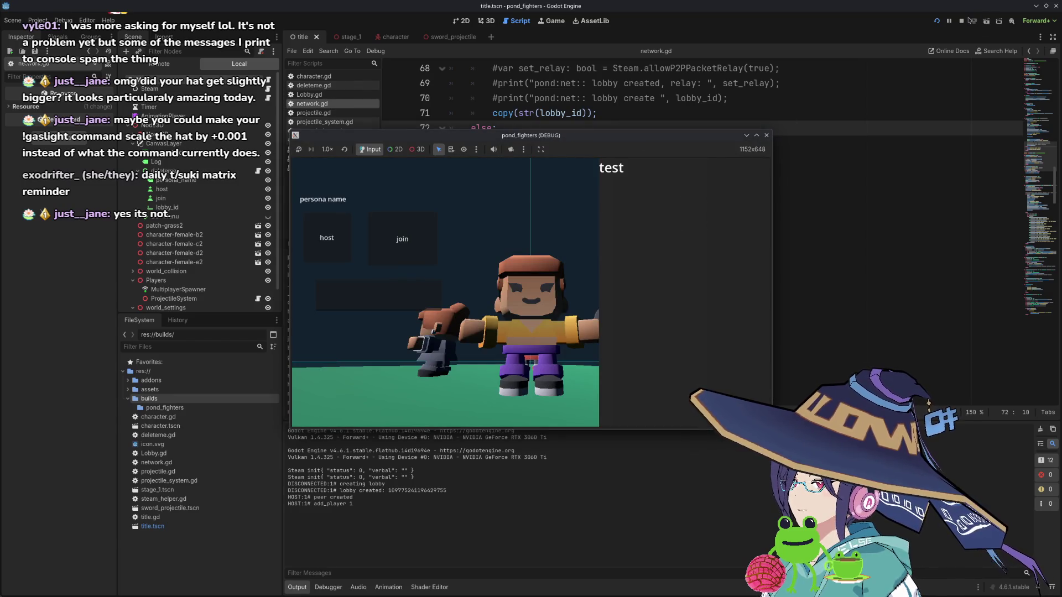
pyautogui.click(962, 21)
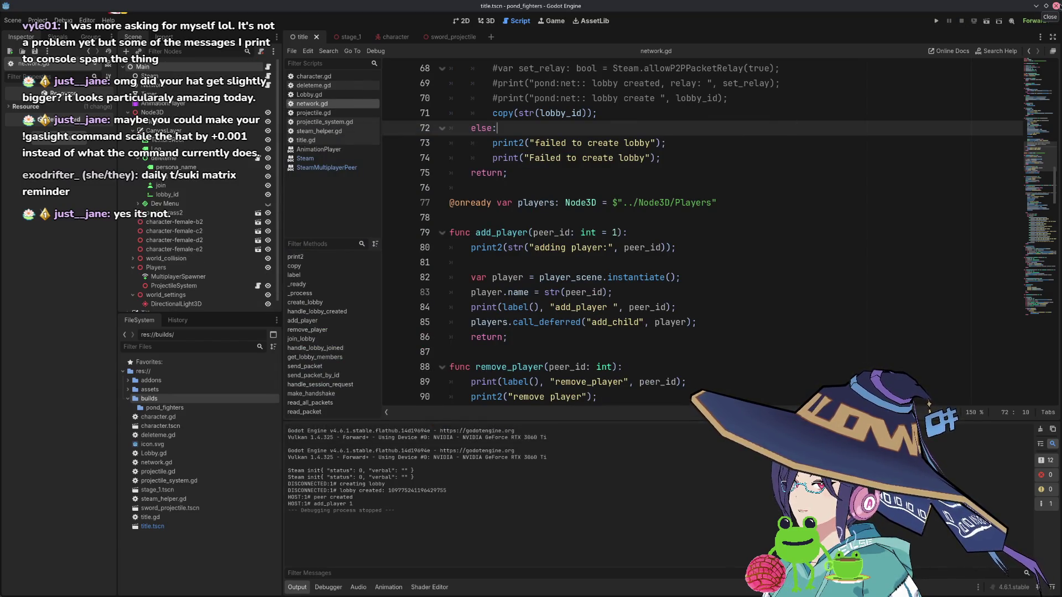
pyautogui.click(1056, 6)
pyautogui.hotkey('alt', 'space')
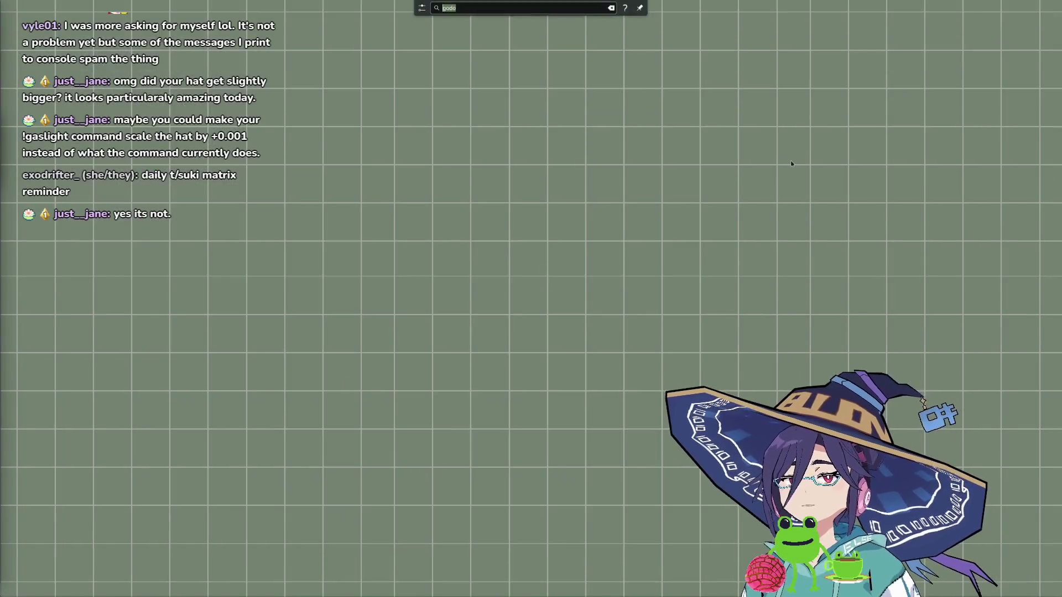
# - Launch the Godots result from KRunner to reopen the pond_fighters project
pyautogui.press('Return')
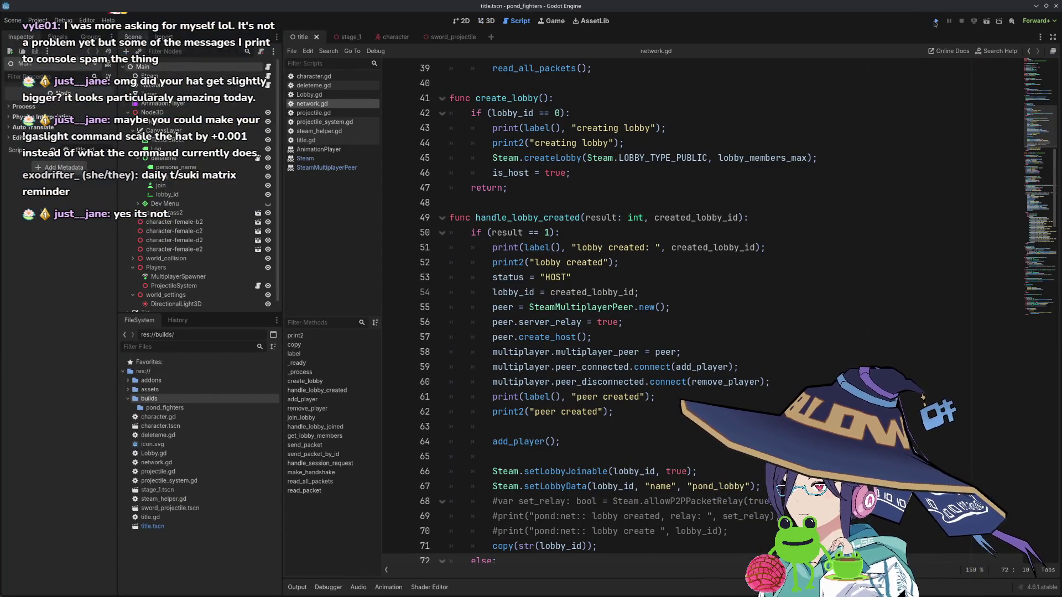
# - Run two instances, host a lobby after restarting, join it with the pasted ID, and view the host's log
pyautogui.click(935, 21)
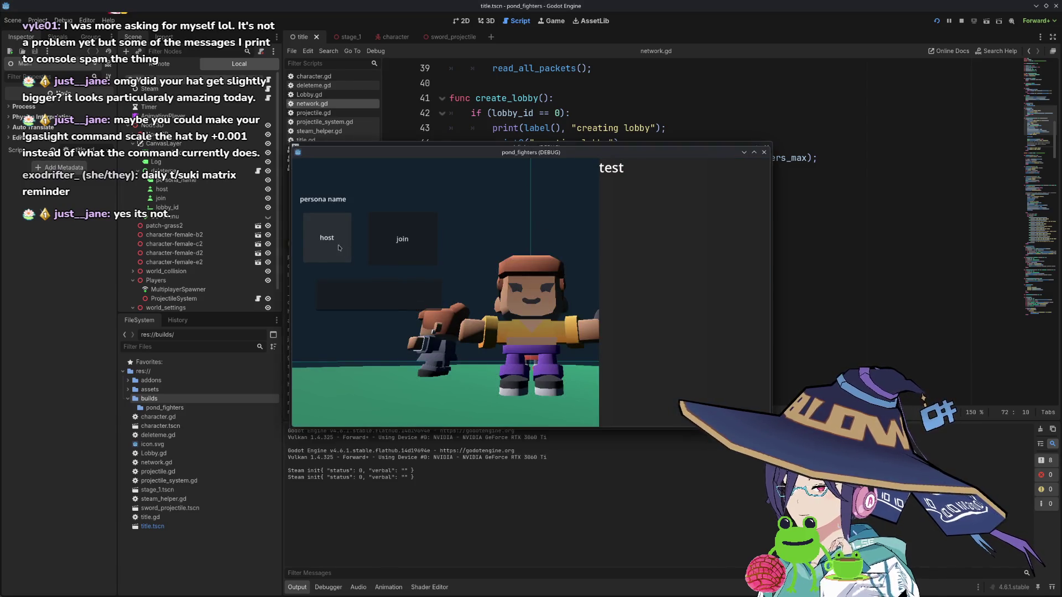
pyautogui.click(339, 247)
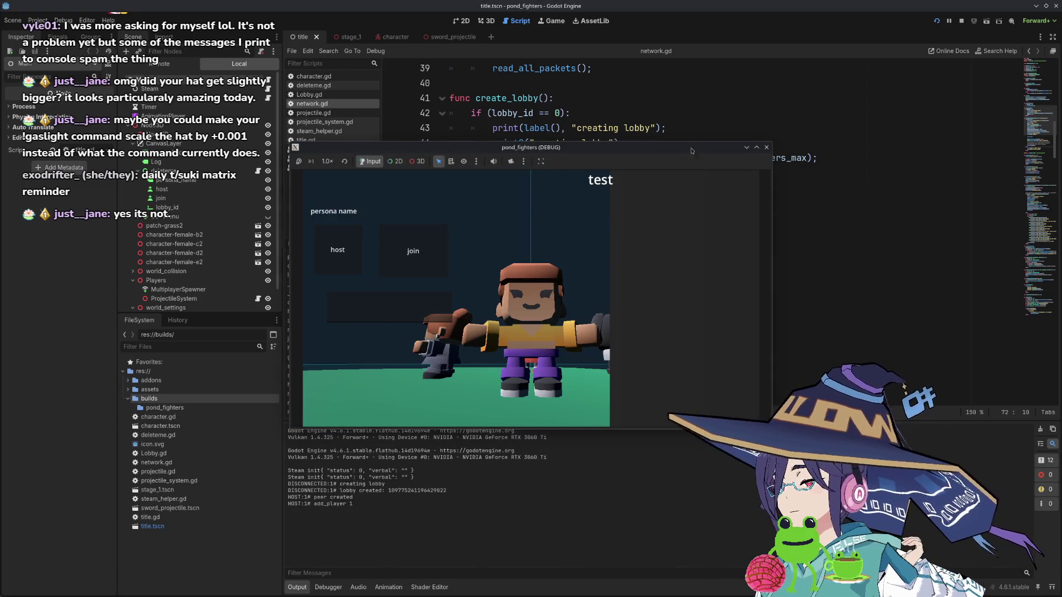
pyautogui.click(766, 147)
pyautogui.click(935, 21)
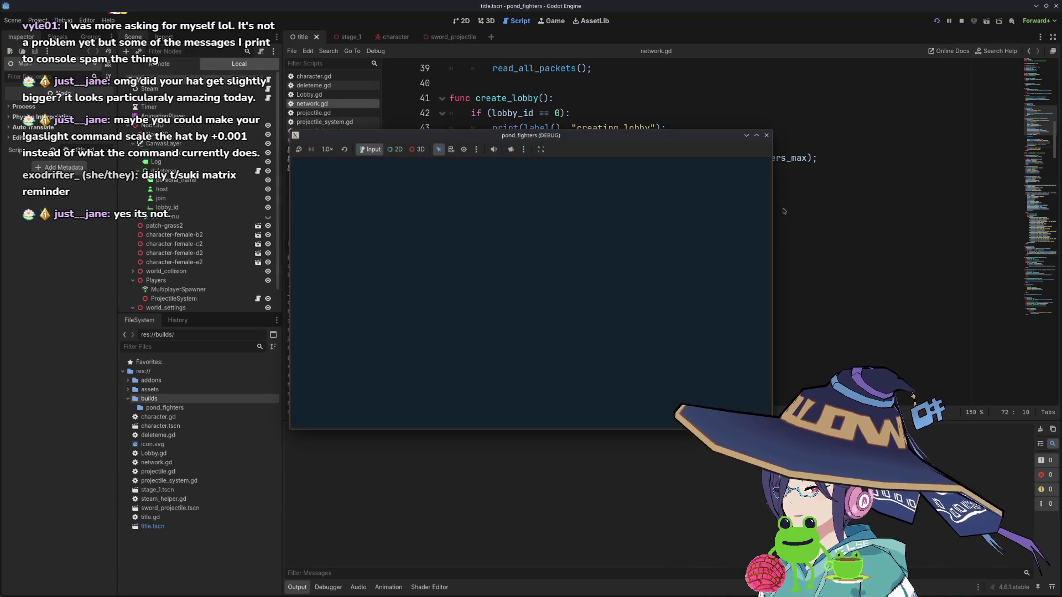
pyautogui.click(340, 249)
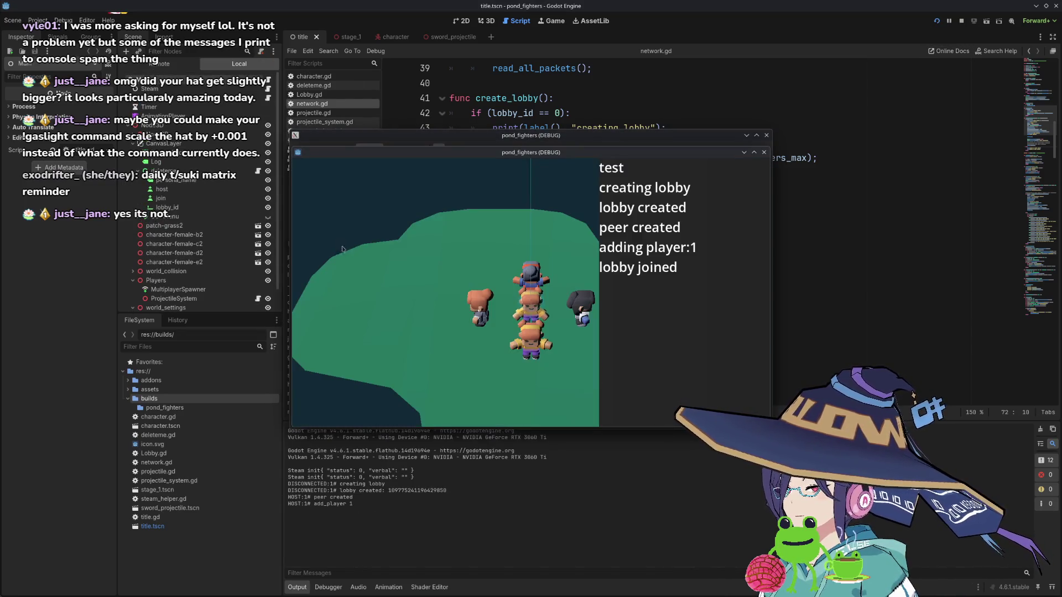
pyautogui.click(459, 138)
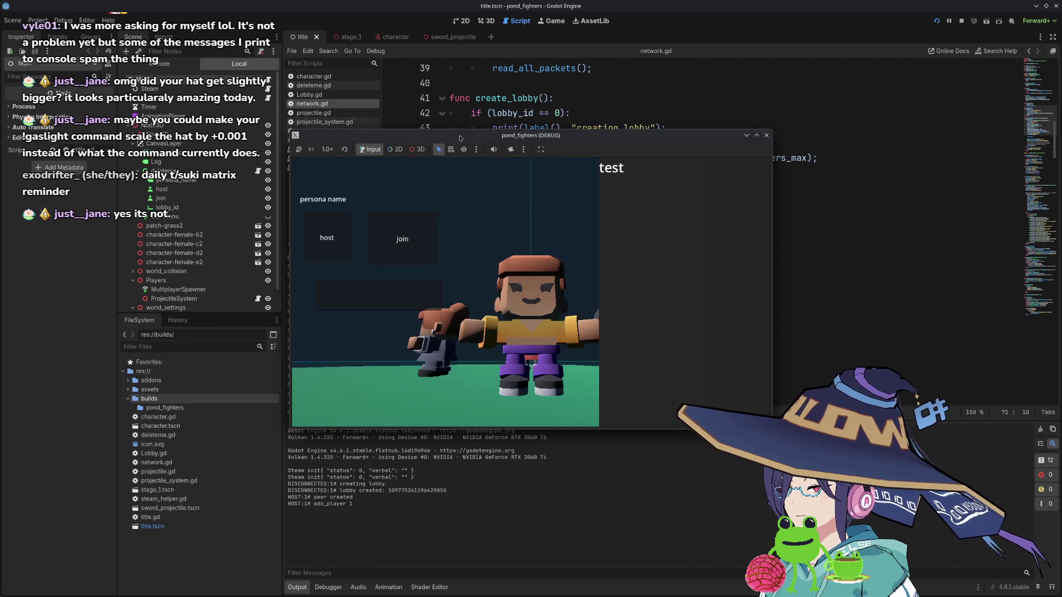
pyautogui.click(379, 292)
pyautogui.hotkey('ctrl', 'v')
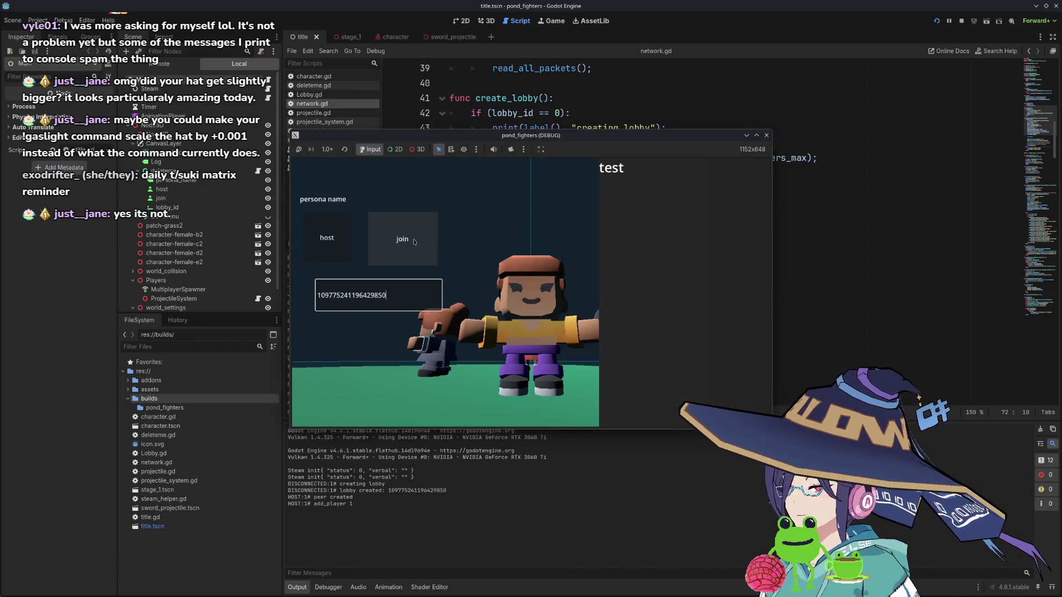
pyautogui.click(402, 239)
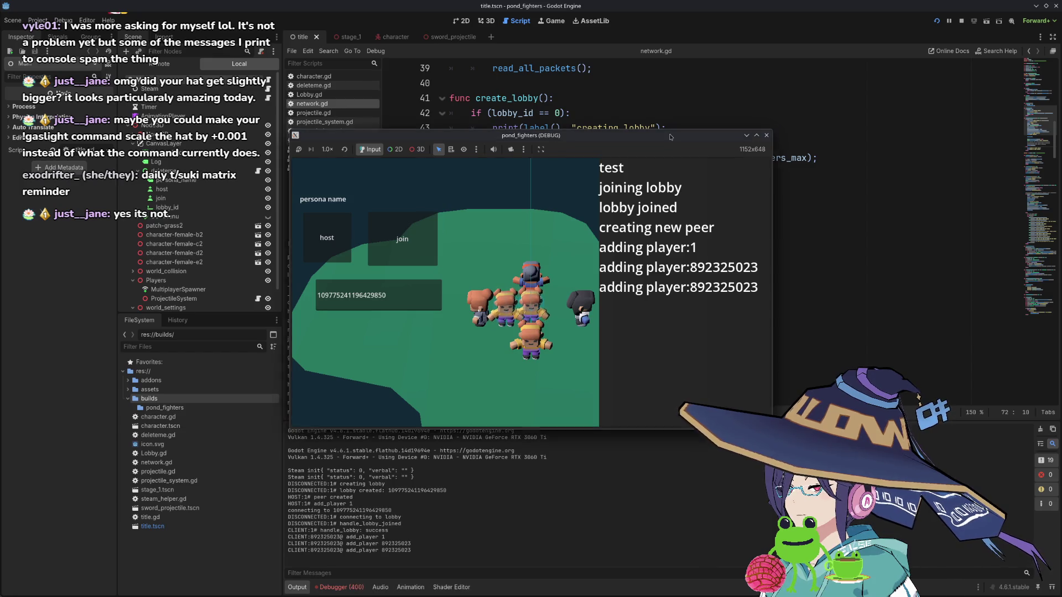
pyautogui.moveTo(672, 137); pyautogui.dragTo(511, 119)
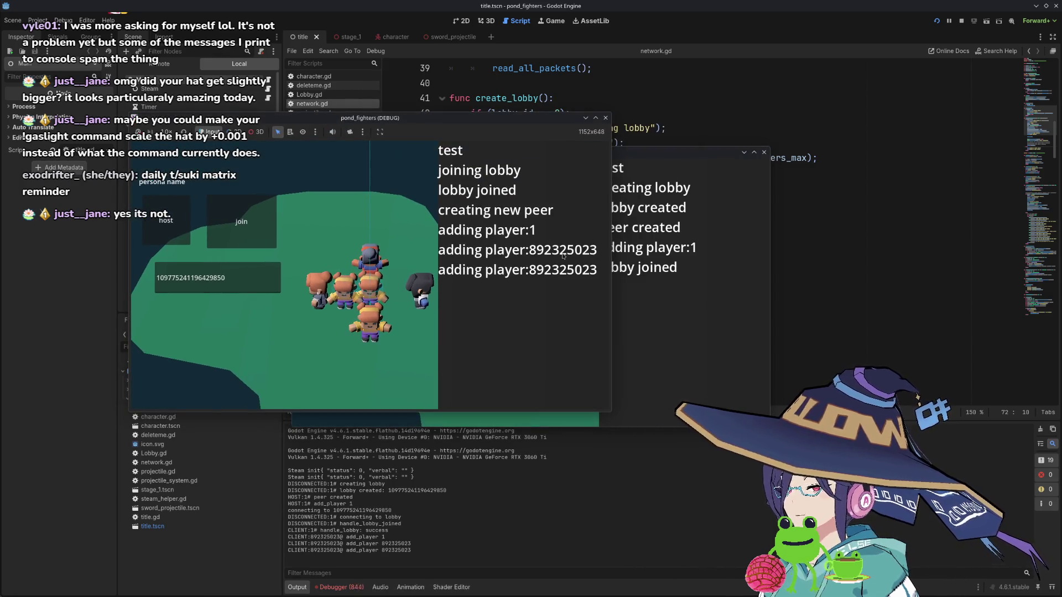
# - Close both game windows and inspect the host's add_player call on line 64
pyautogui.click(605, 118)
pyautogui.click(764, 152)
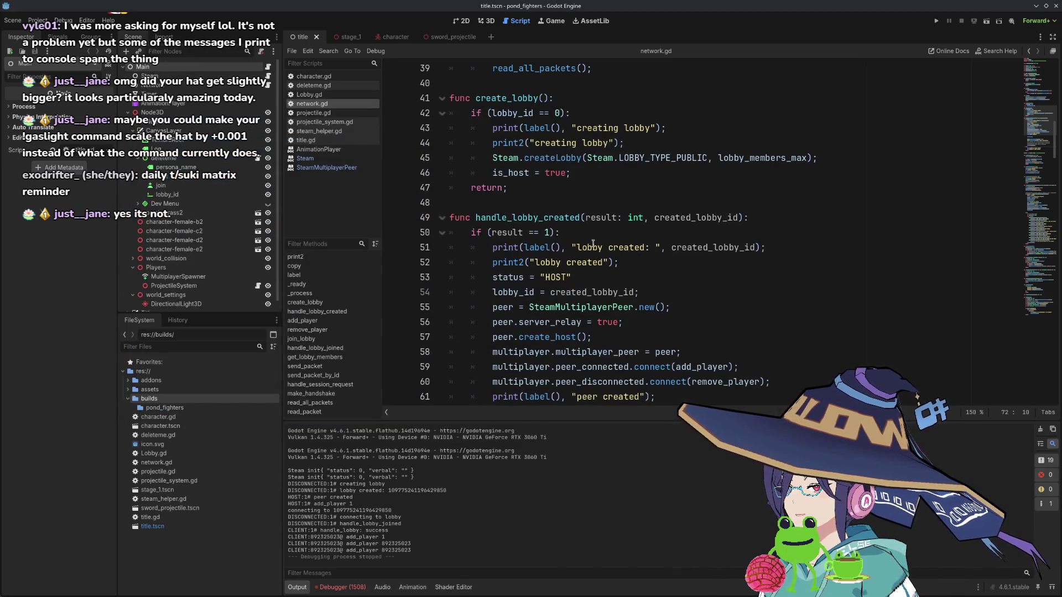
pyautogui.scroll(-1, 589, 245)
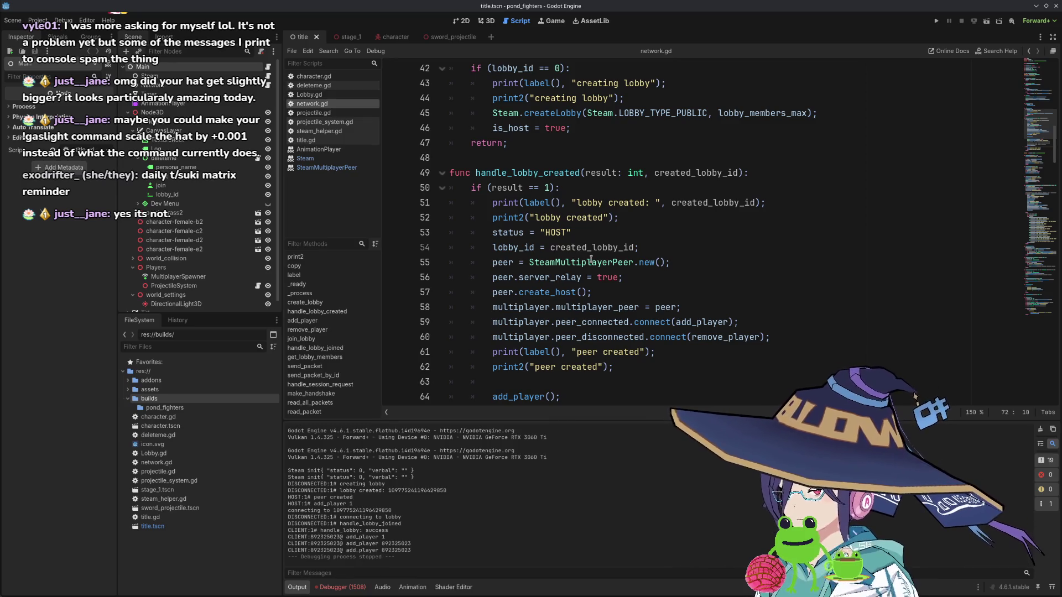
pyautogui.scroll(10, 593, 259)
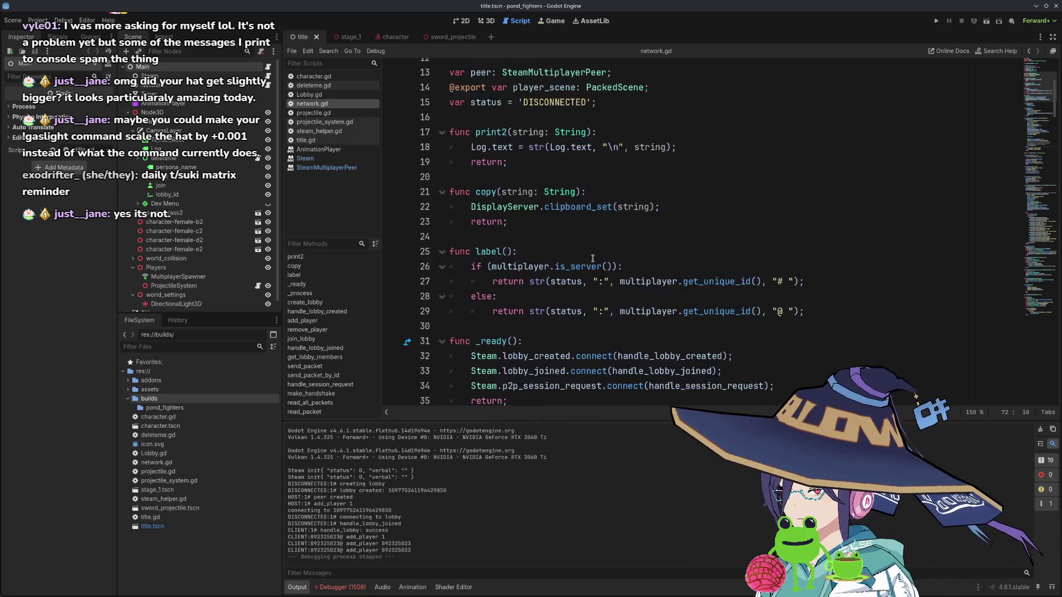
pyautogui.scroll(-15, 592, 249)
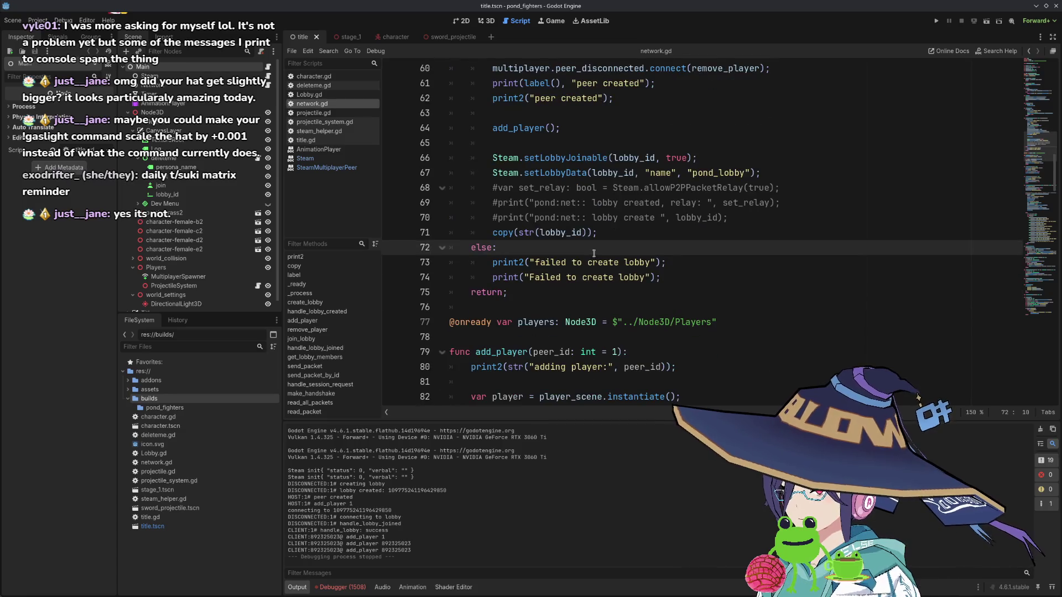
pyautogui.scroll(3, 581, 200)
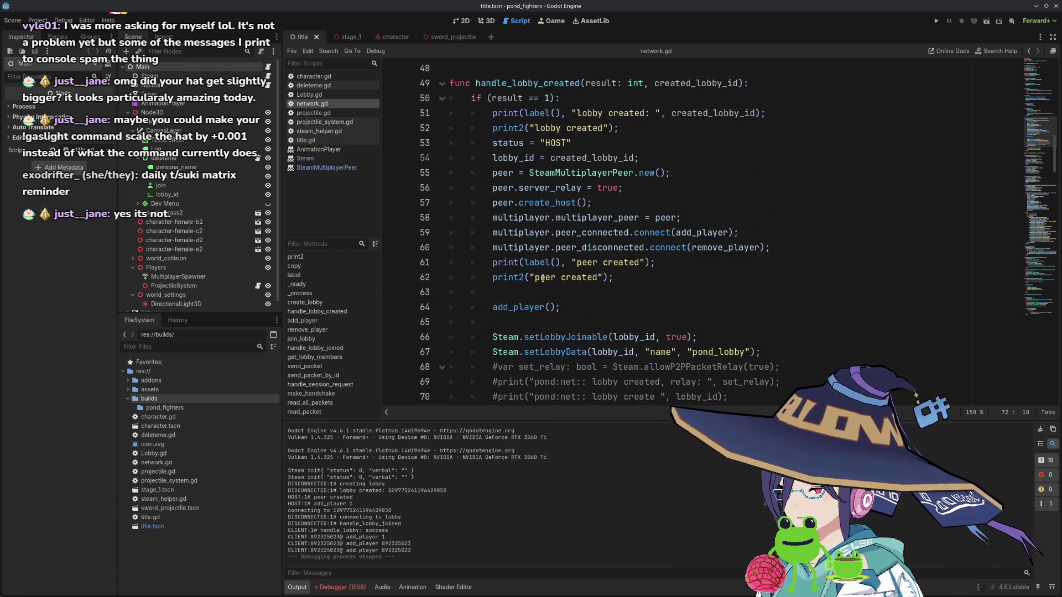
pyautogui.click(534, 306)
pyautogui.click(574, 309)
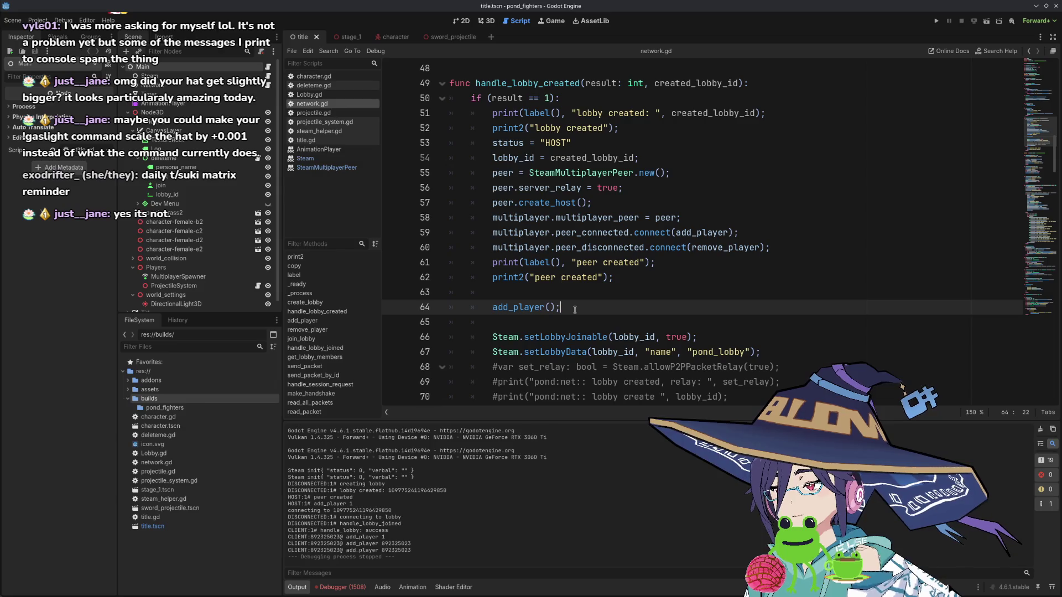
pyautogui.moveTo(691, 231)
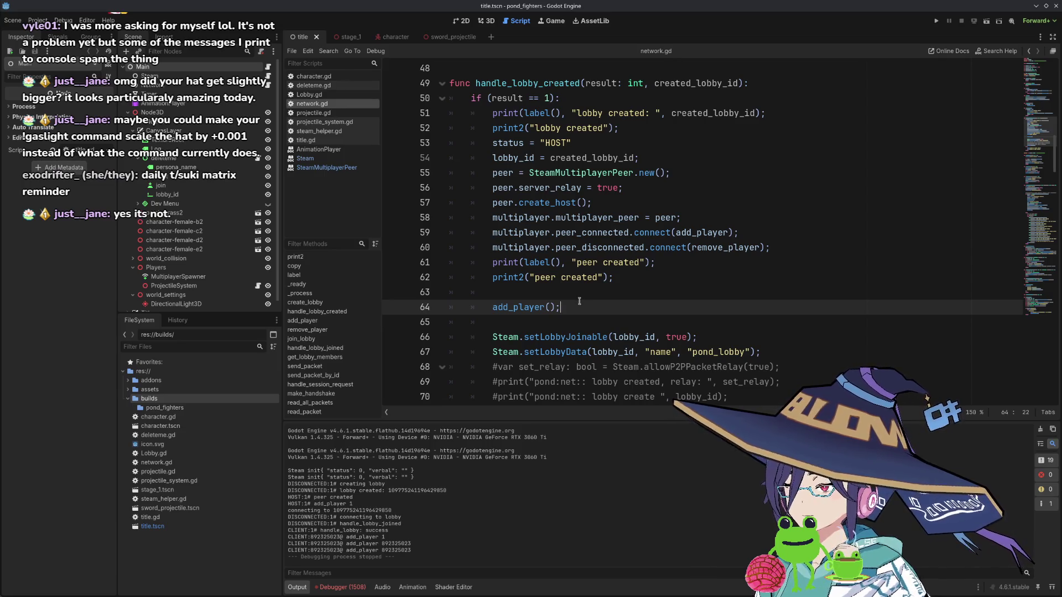
# - Comment out the add_player() call on line 123 with Ctrl+K
pyautogui.scroll(-6, 580, 301)
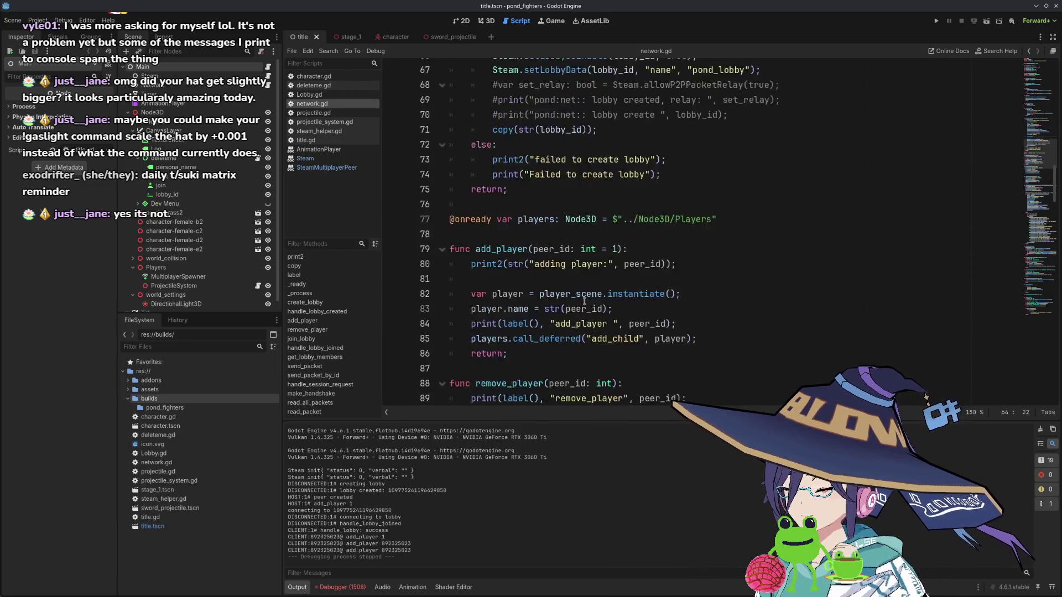
pyautogui.scroll(18, 584, 301)
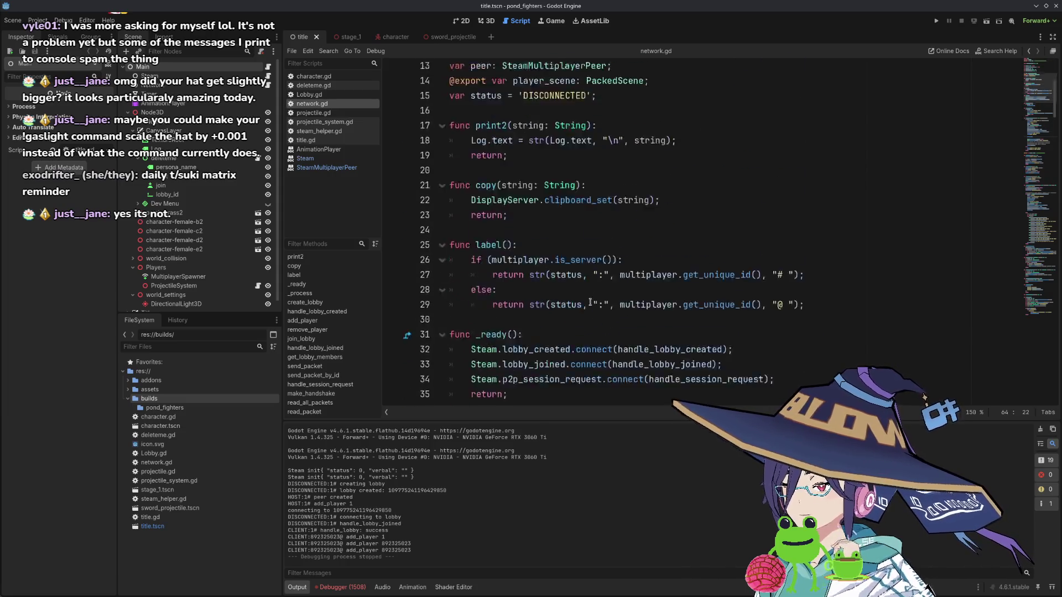
pyautogui.scroll(-12, 591, 302)
pyautogui.scroll(-19, 590, 302)
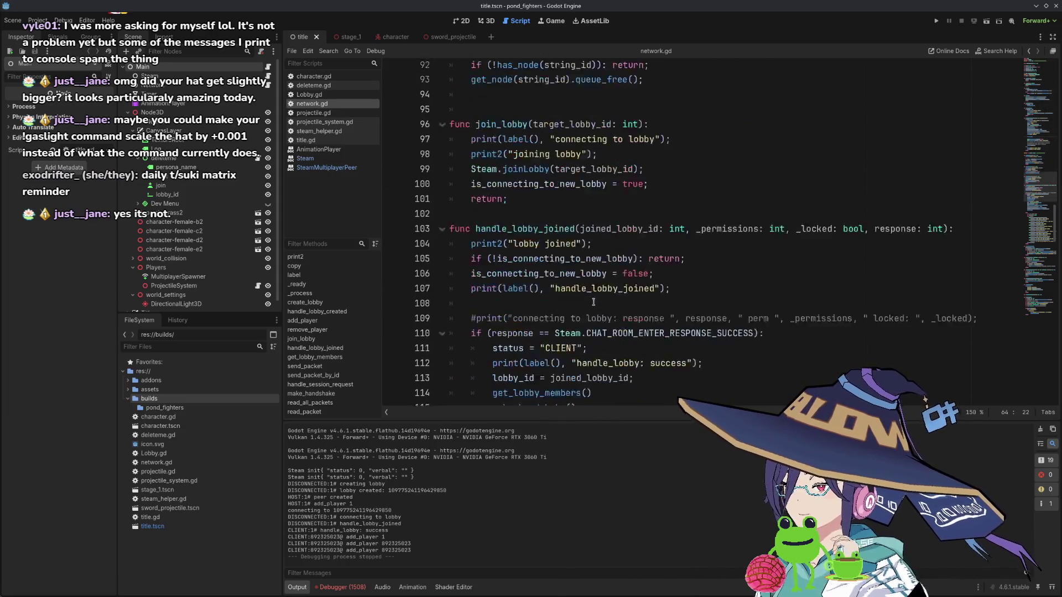
pyautogui.click(577, 324)
pyautogui.hotkey('ctrl', 'k')
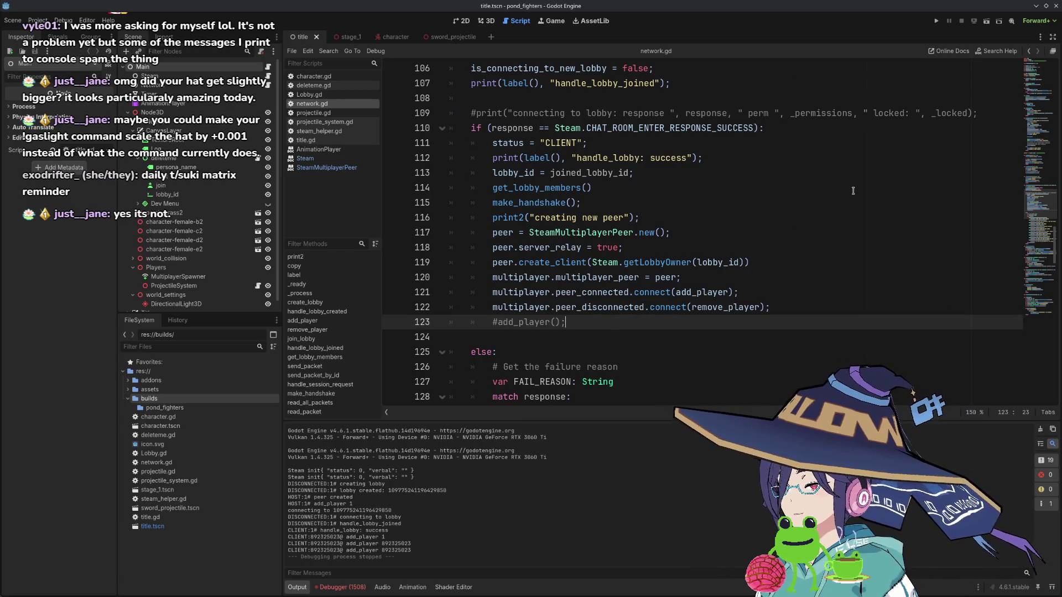
# - Run pond_fighters twice, hosting a lobby each time, and stop both attempts
pyautogui.click(937, 21)
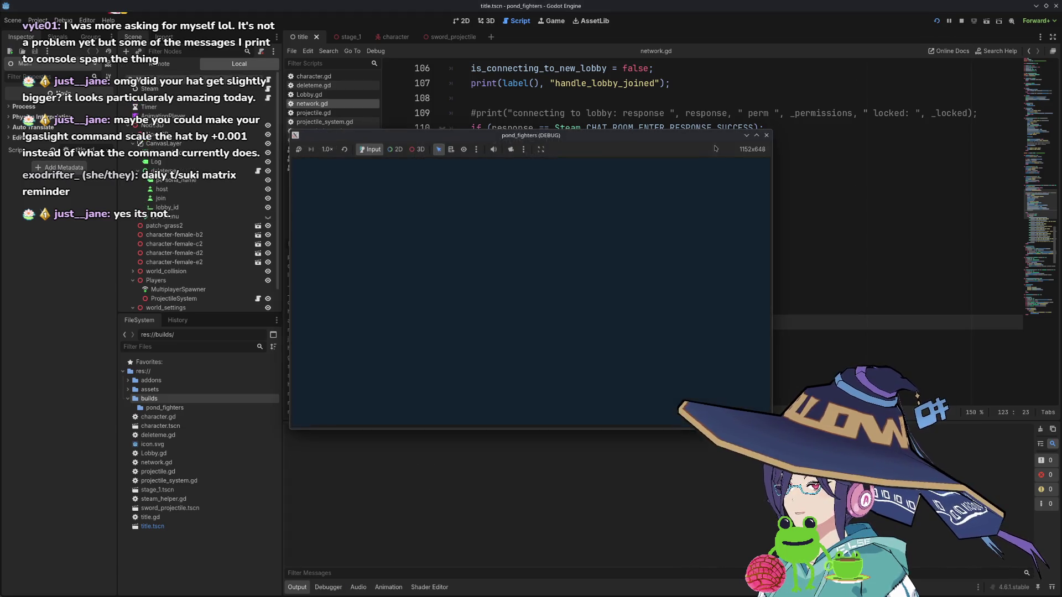
pyautogui.click(326, 238)
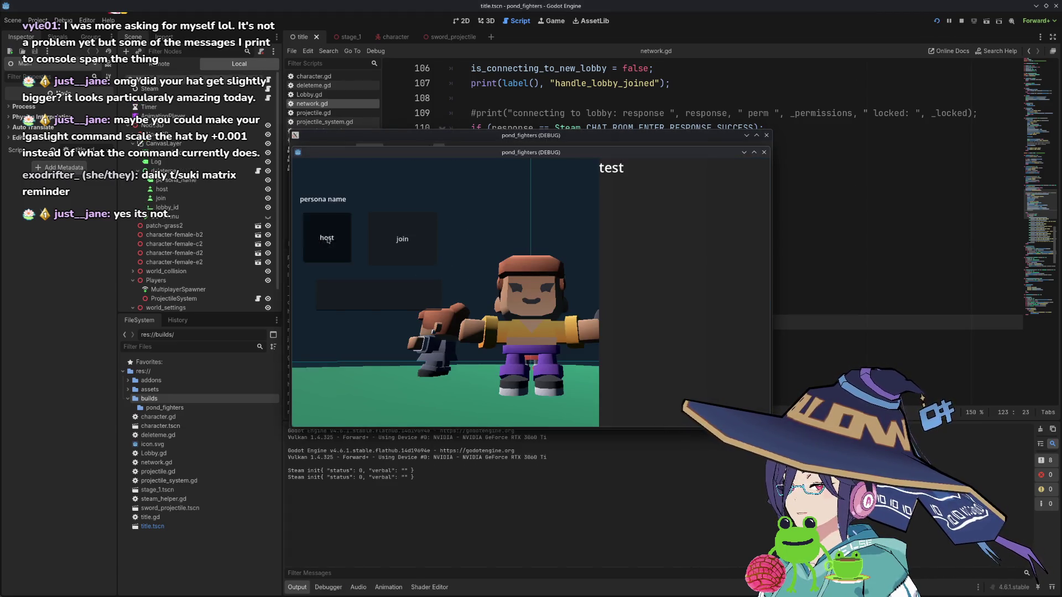
pyautogui.click(482, 144)
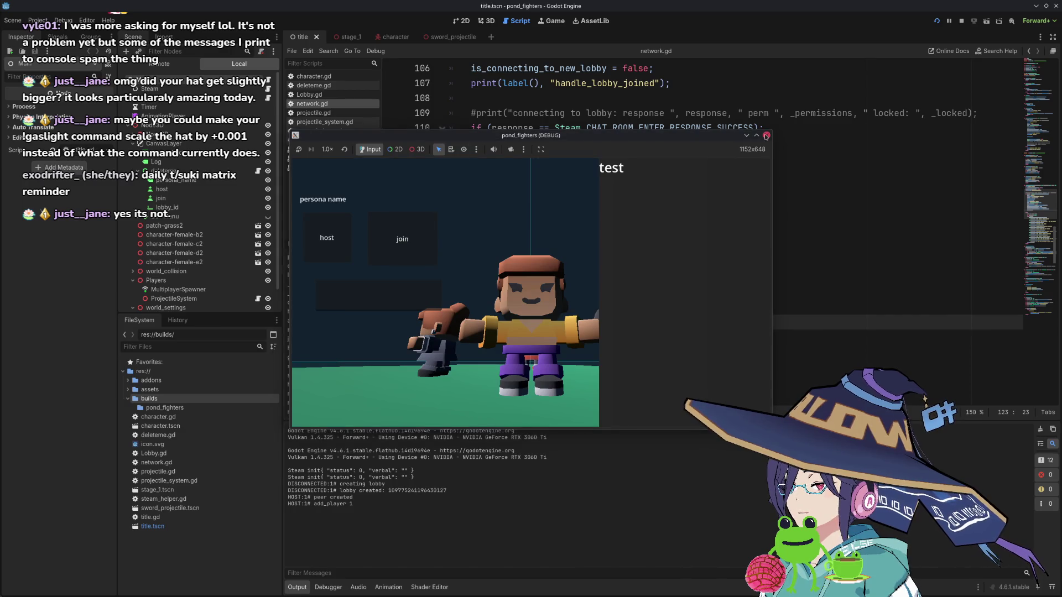
pyautogui.click(766, 135)
pyautogui.click(940, 23)
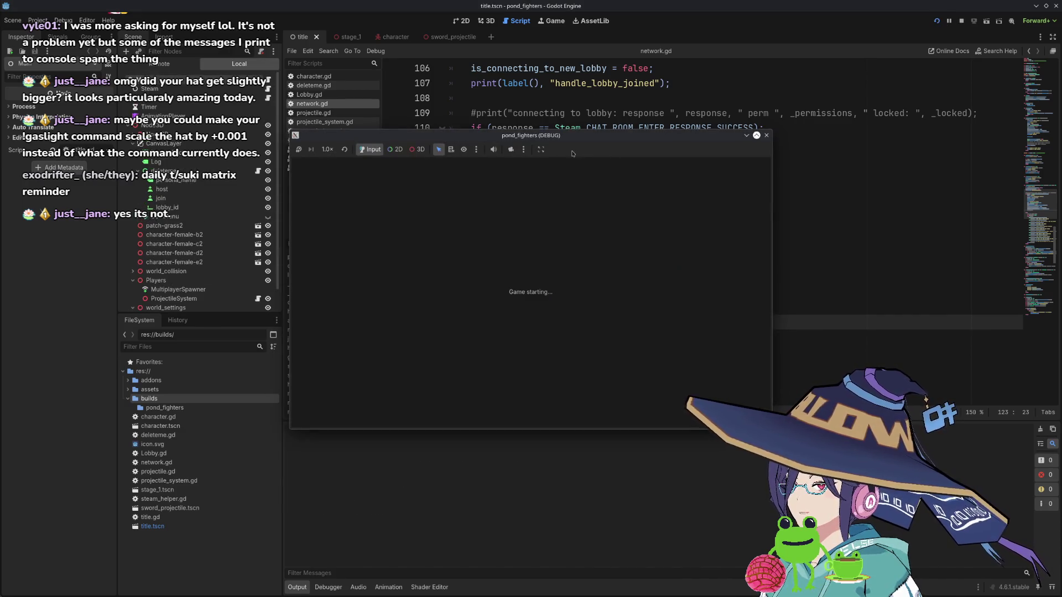
pyautogui.click(327, 238)
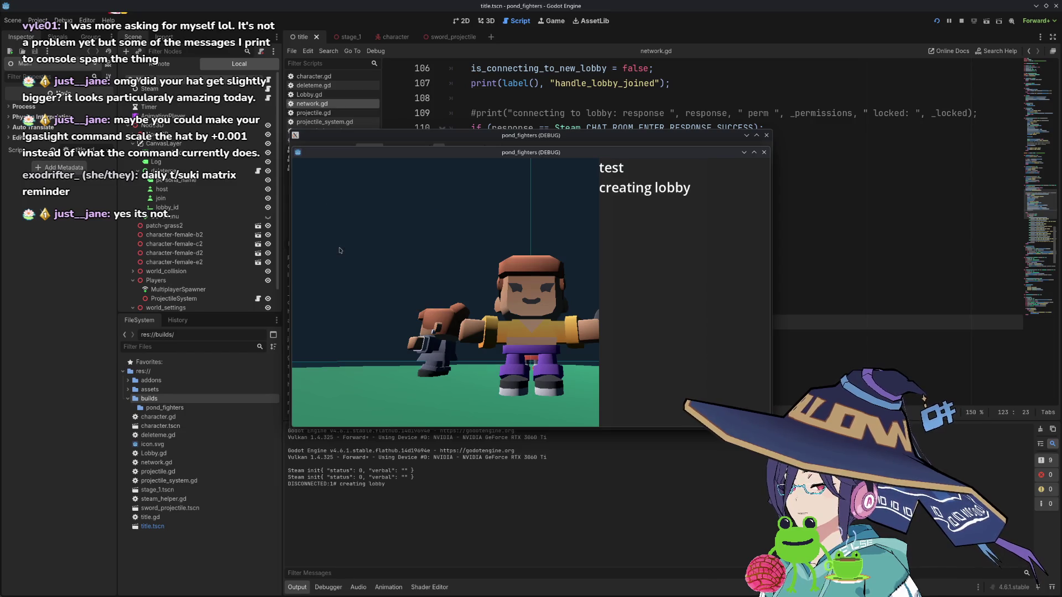
pyautogui.click(464, 146)
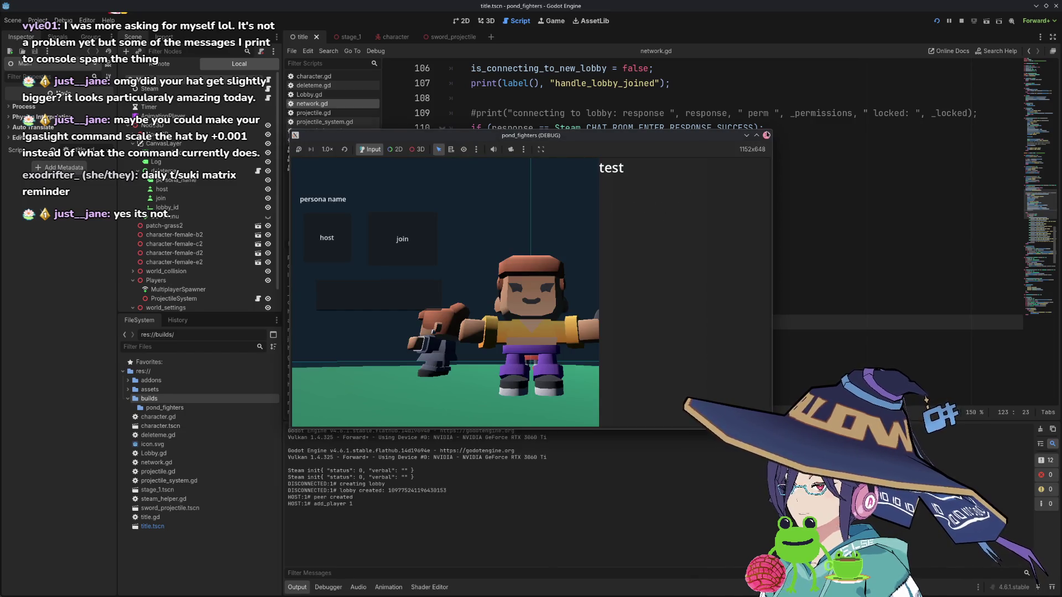
pyautogui.click(766, 135)
# - Rerun and host until players spawn, close both game windows, and select the XServer log errors
pyautogui.press('F5')
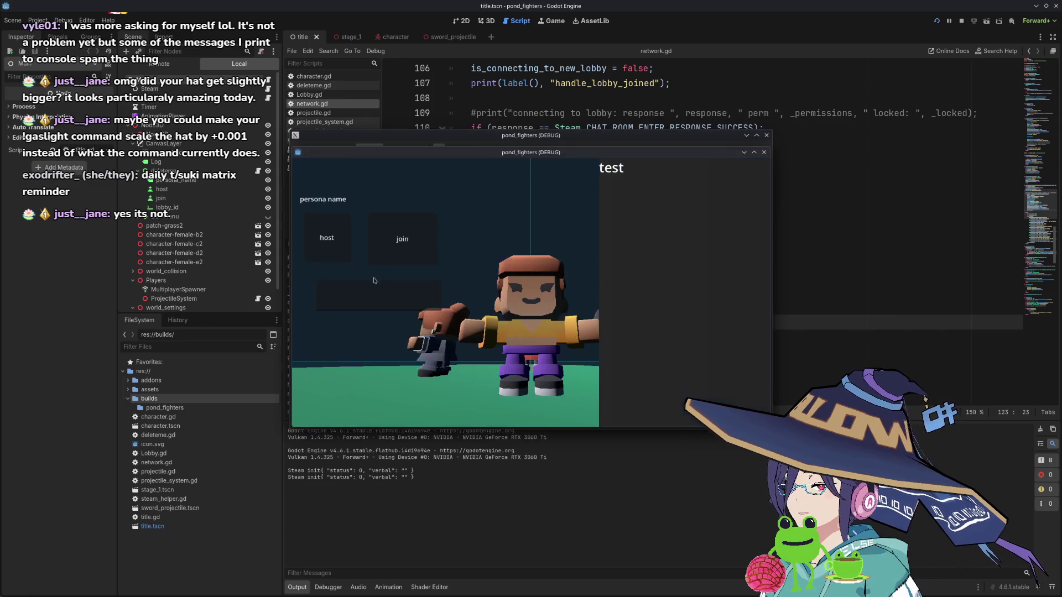
pyautogui.click(334, 248)
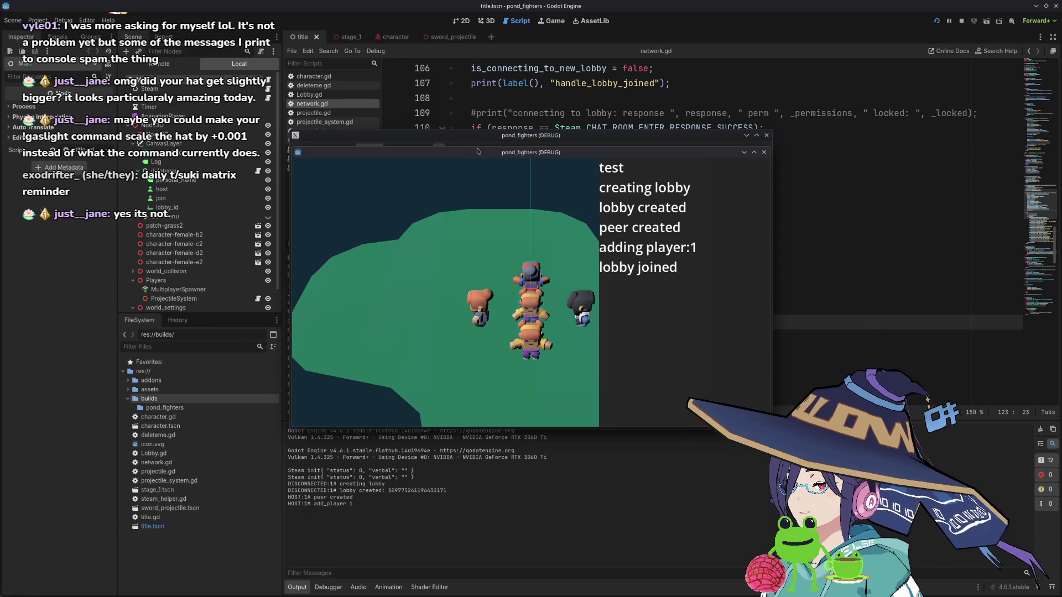
pyautogui.click(543, 150)
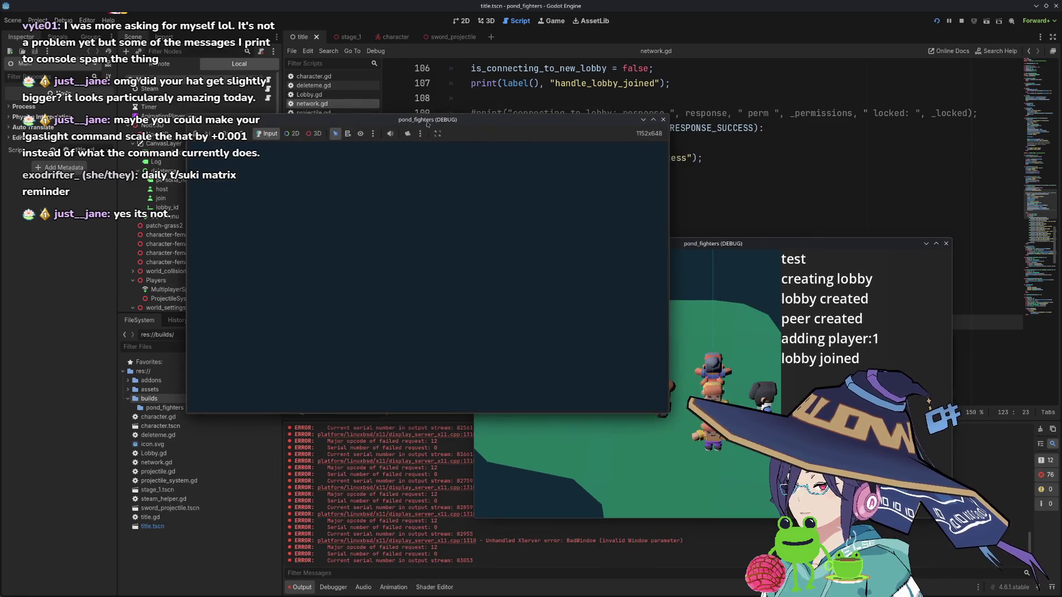
pyautogui.click(663, 120)
pyautogui.click(947, 243)
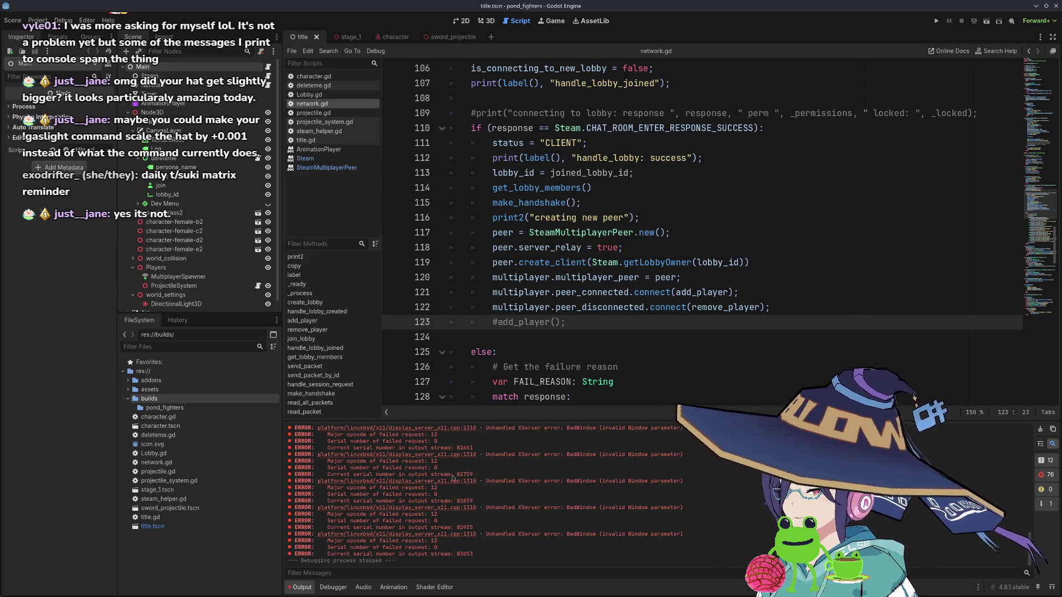
pyautogui.moveTo(473, 475); pyautogui.dragTo(288, 454)
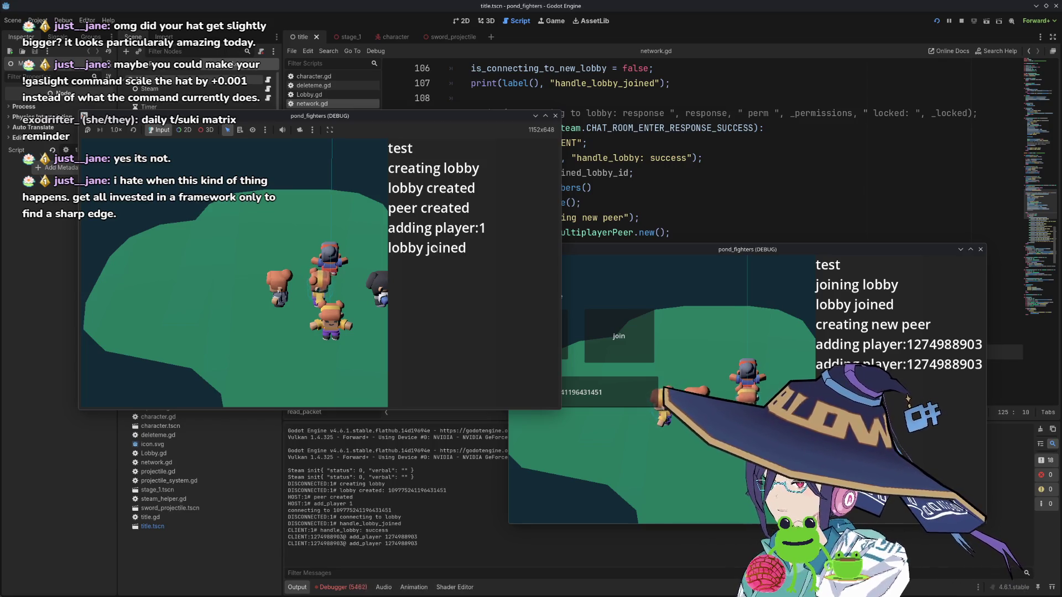
# - Return to network.gd and select peer_connected on line 121
pyautogui.click(674, 207)
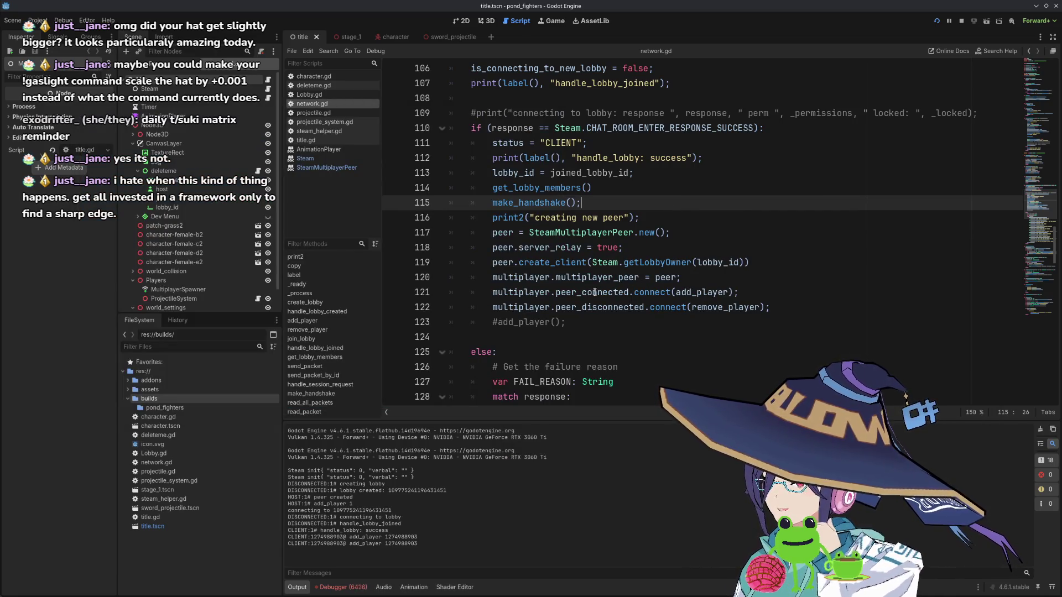
pyautogui.scroll(3, 596, 293)
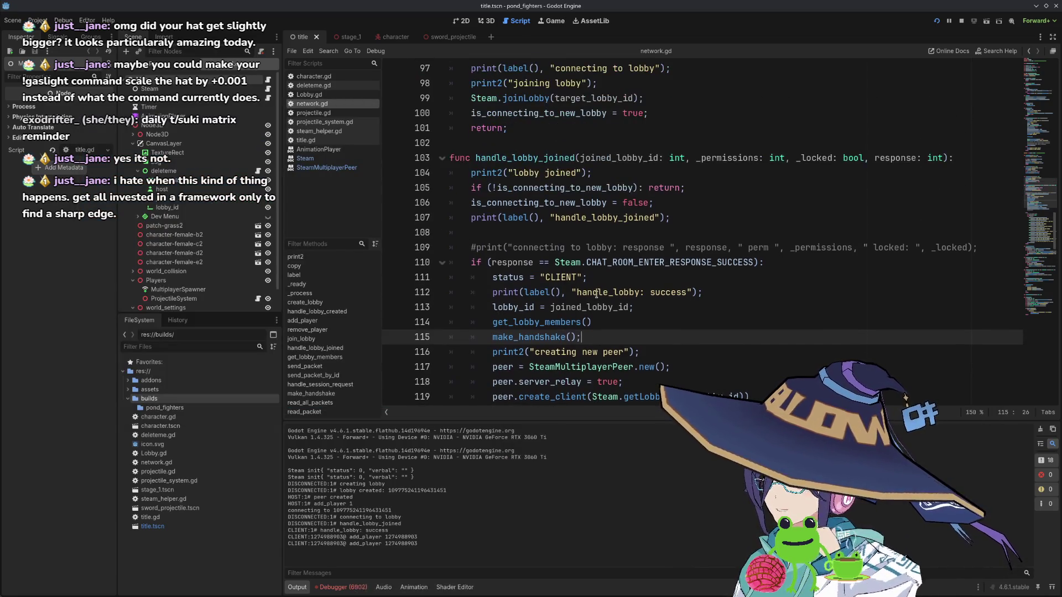
pyautogui.scroll(-2, 590, 250)
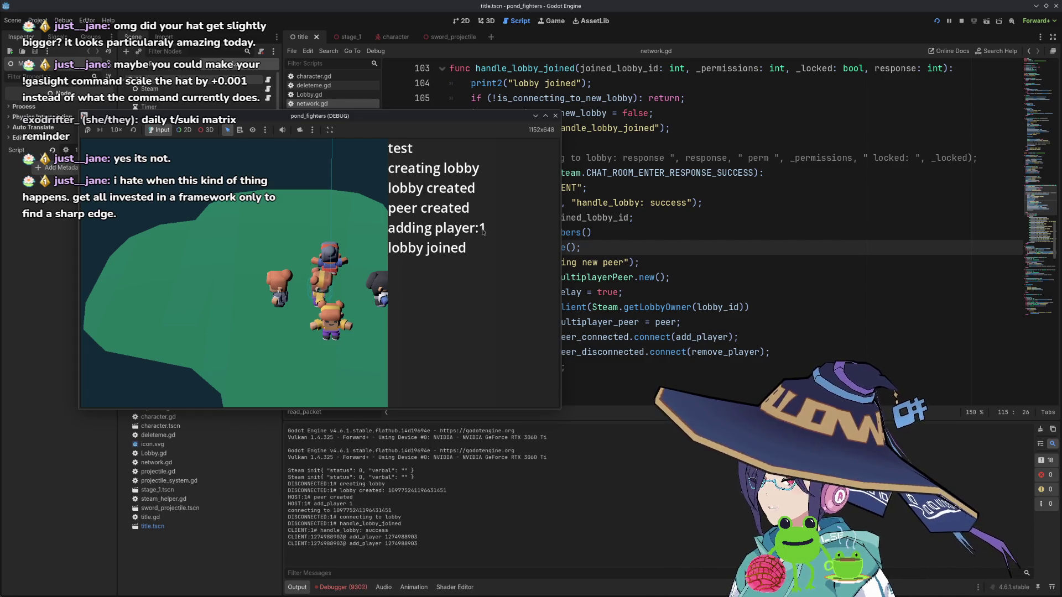
pyautogui.click(631, 341)
pyautogui.doubleClick(628, 339)
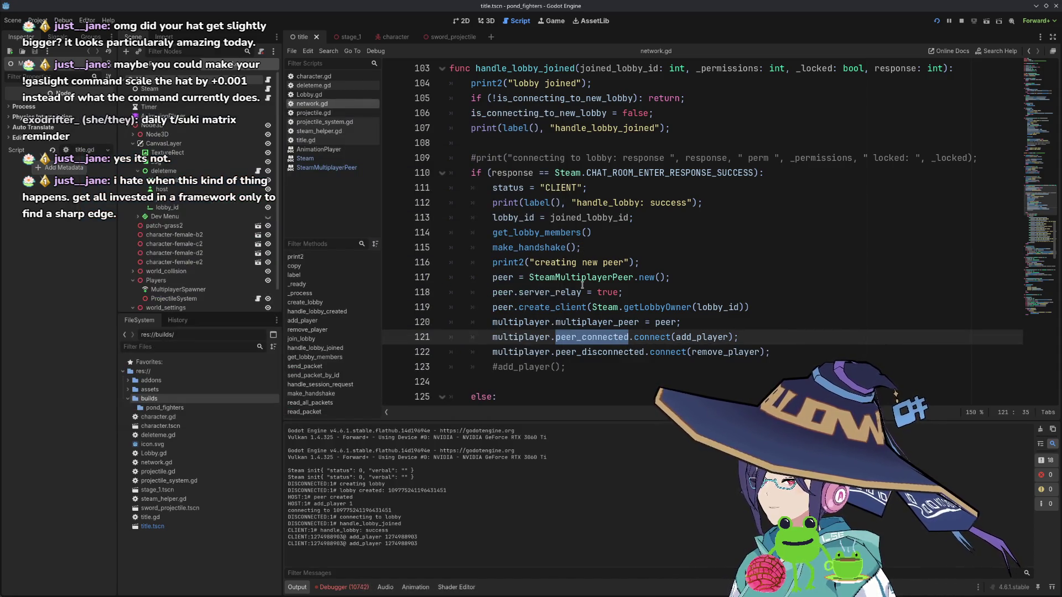
# - Select connect and add_player on line 59, then scroll down to func add_player
pyautogui.scroll(10, 587, 265)
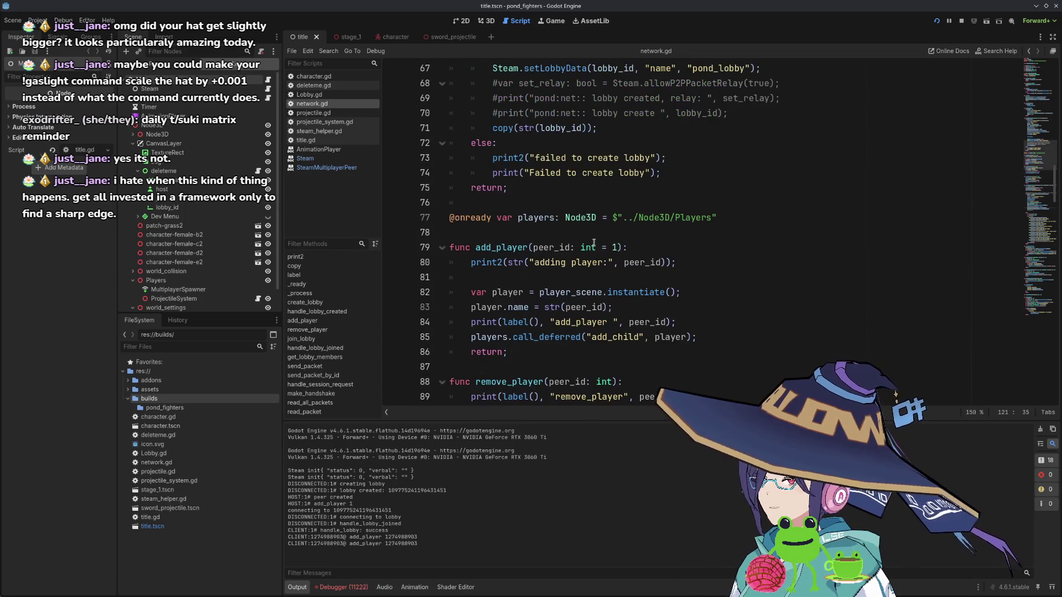
pyautogui.scroll(7, 593, 243)
pyautogui.doubleClick(652, 263)
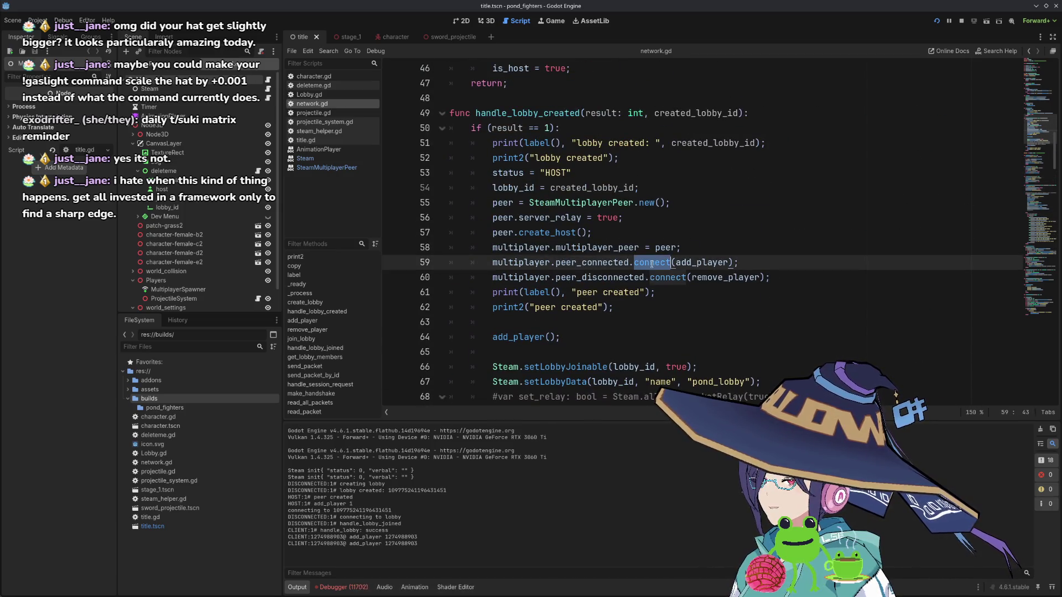
pyautogui.doubleClick(701, 262)
pyautogui.scroll(-2, 711, 277)
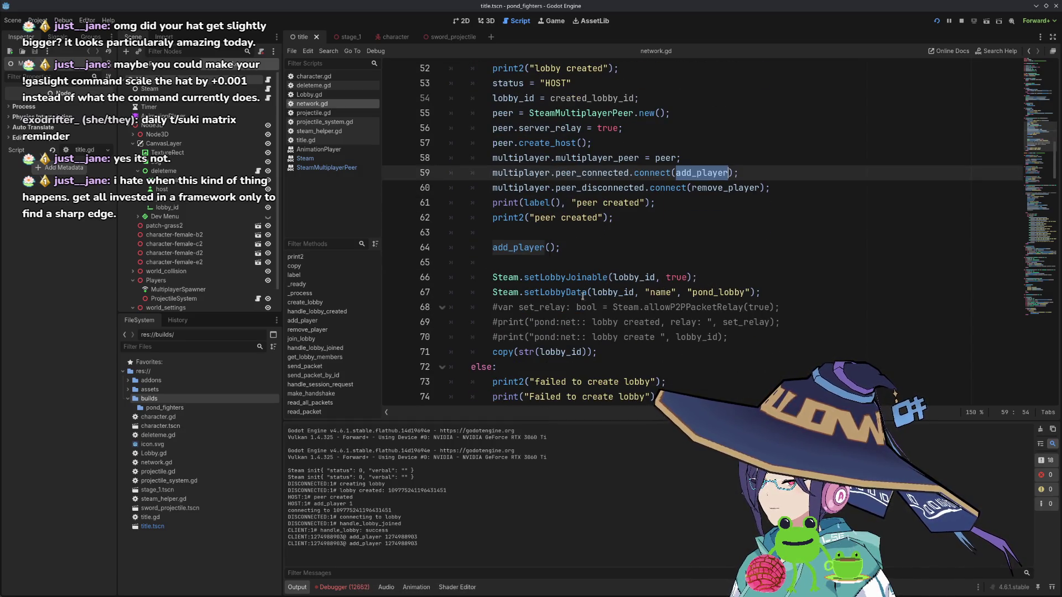
pyautogui.scroll(2, 620, 286)
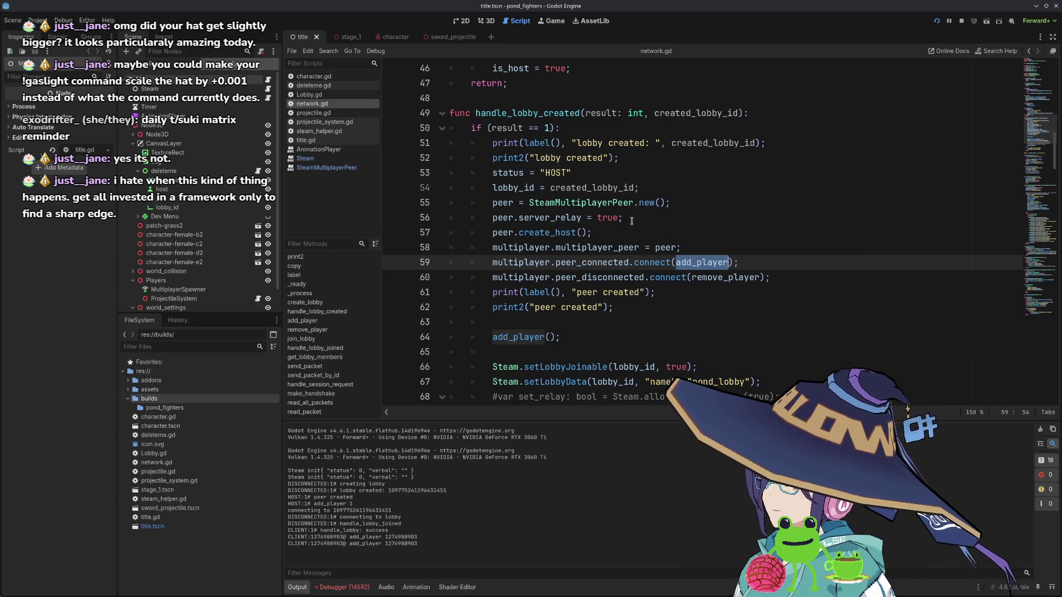
pyautogui.scroll(-6, 706, 241)
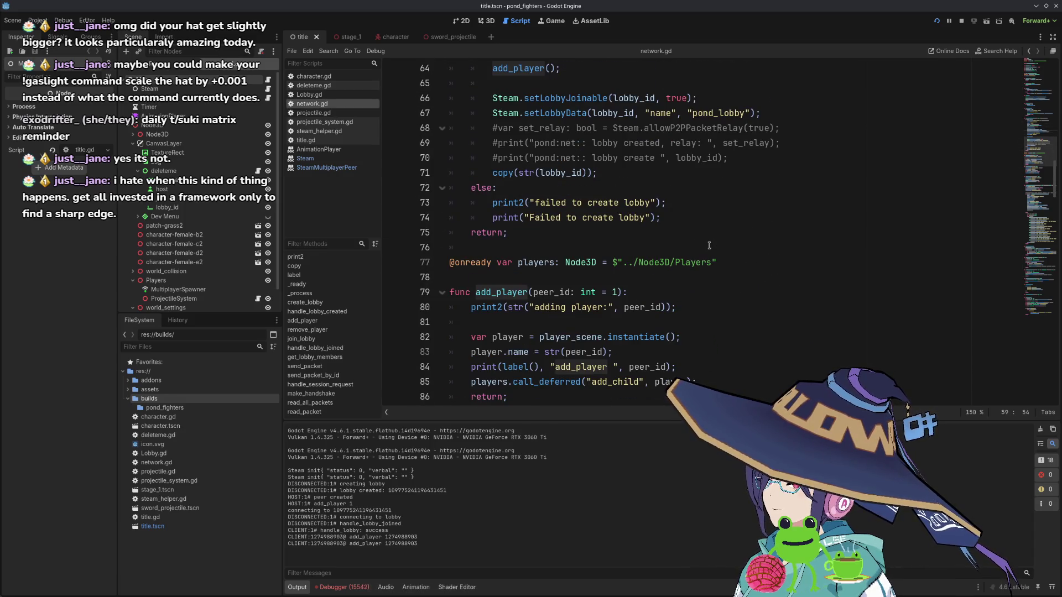
pyautogui.scroll(-2, 709, 246)
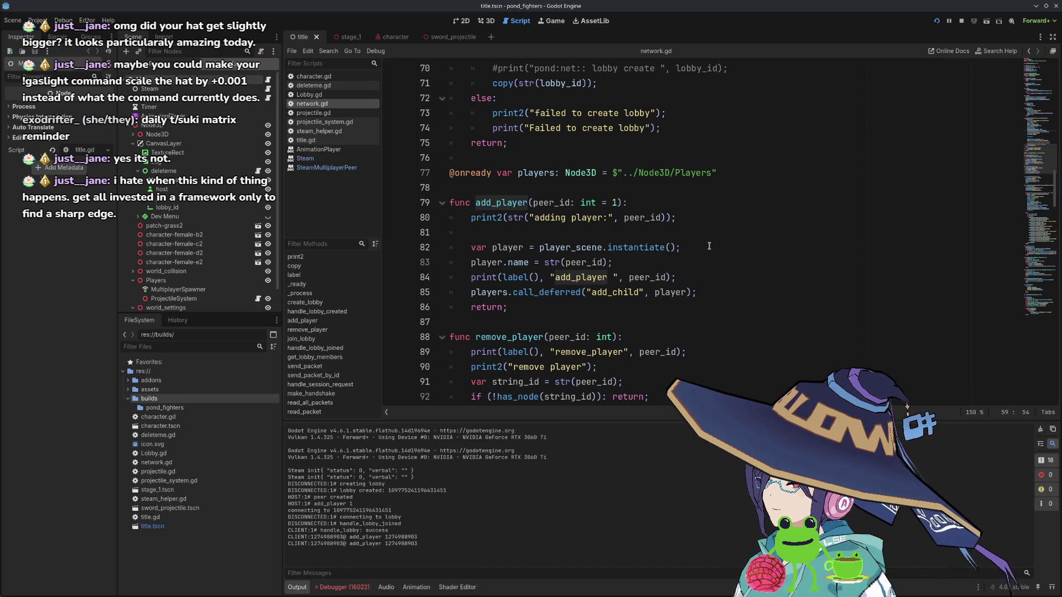
pyautogui.scroll(-1, 710, 245)
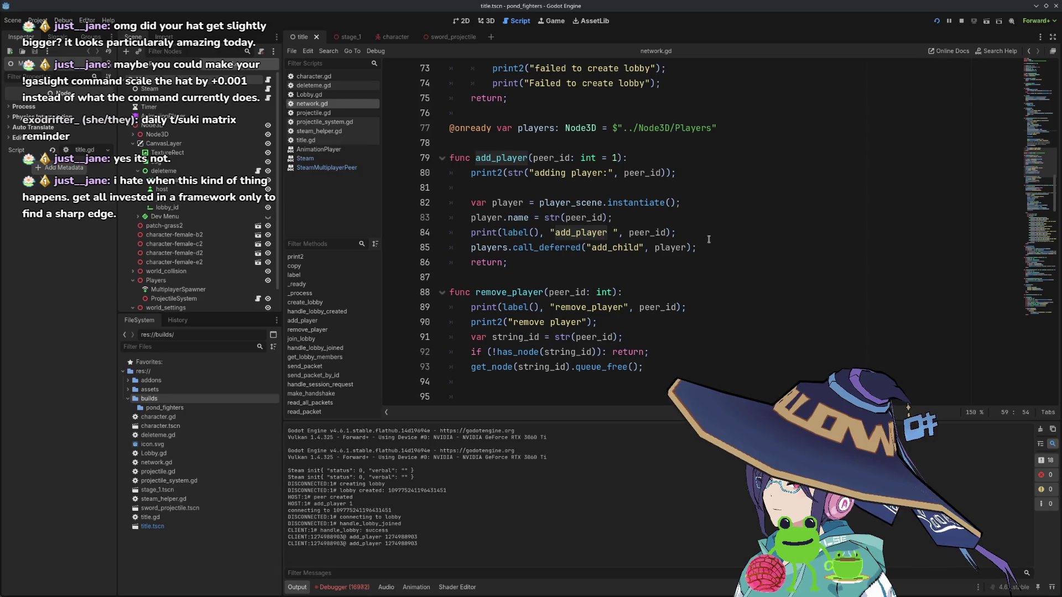
# - Insert and undo a blank line in add_player on line 79, then switch to the running game windows
pyautogui.click(666, 160)
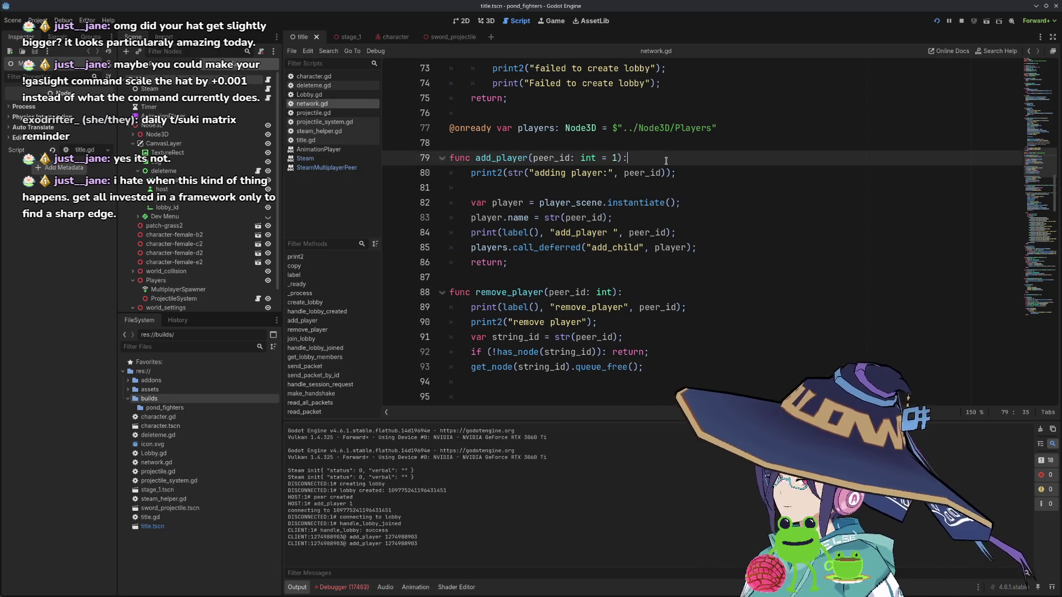
pyautogui.press('Return')
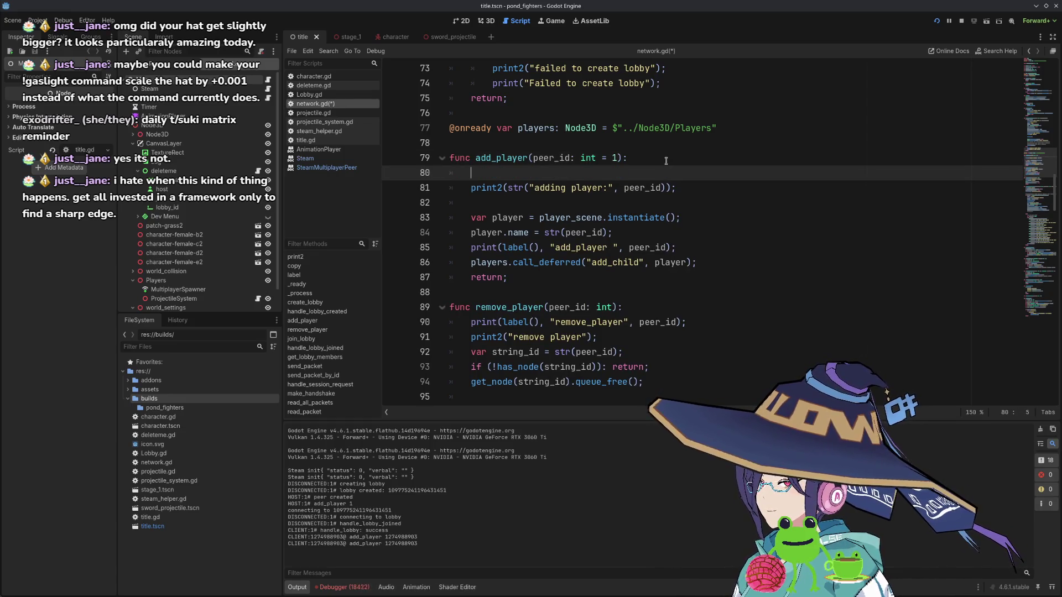
pyautogui.hotkey('ctrl', 'z')
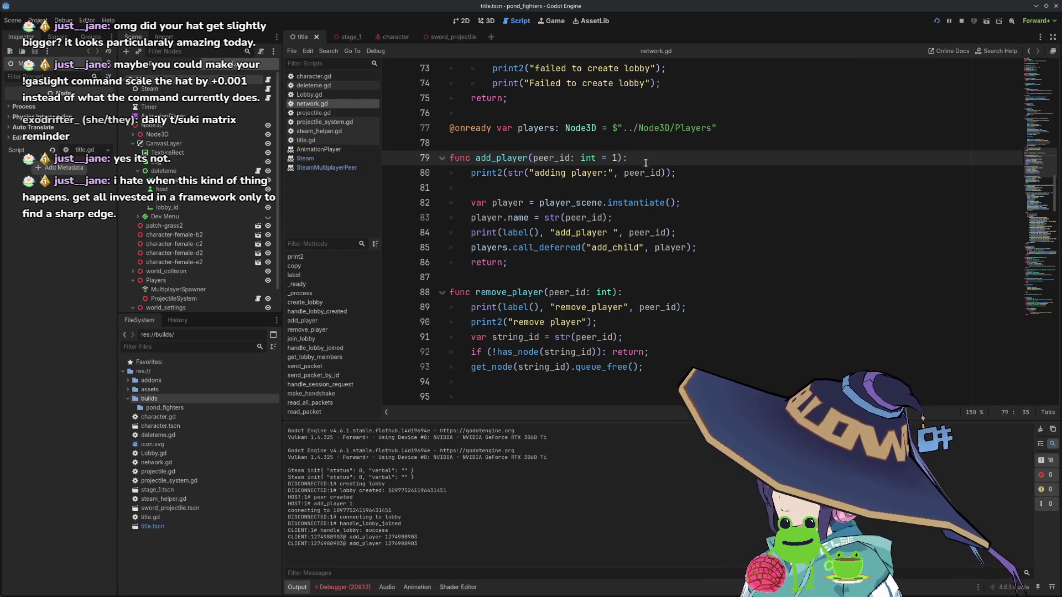
pyautogui.scroll(1, 648, 164)
pyautogui.hotkey('alt', 'Tab')
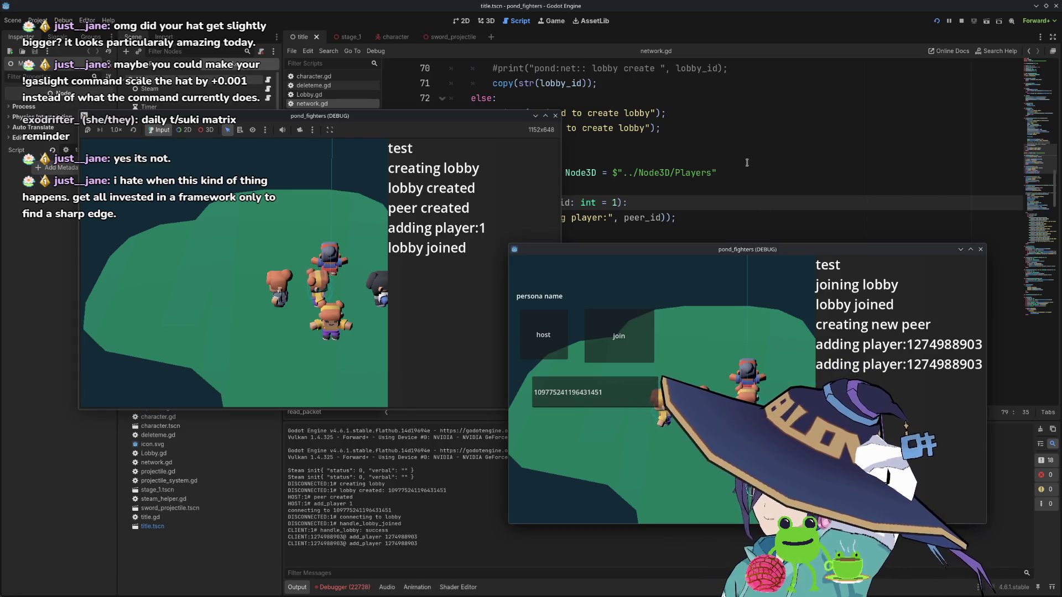
# - Stop the running game with F8 and scroll through network.gd
pyautogui.press('F8')
pyautogui.scroll(4, 645, 221)
pyautogui.scroll(2, 645, 222)
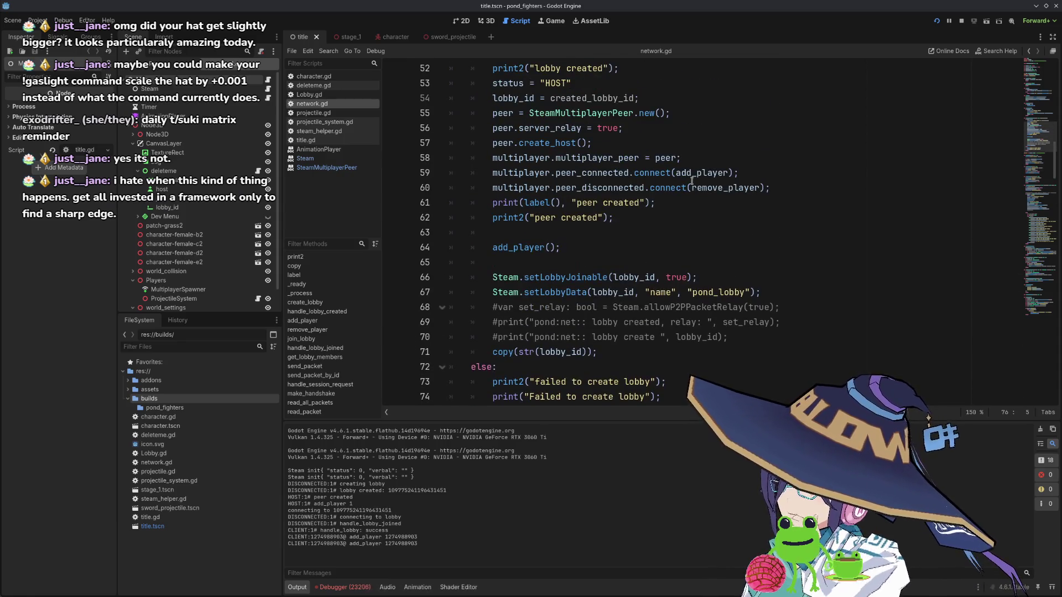
pyautogui.moveTo(714, 174)
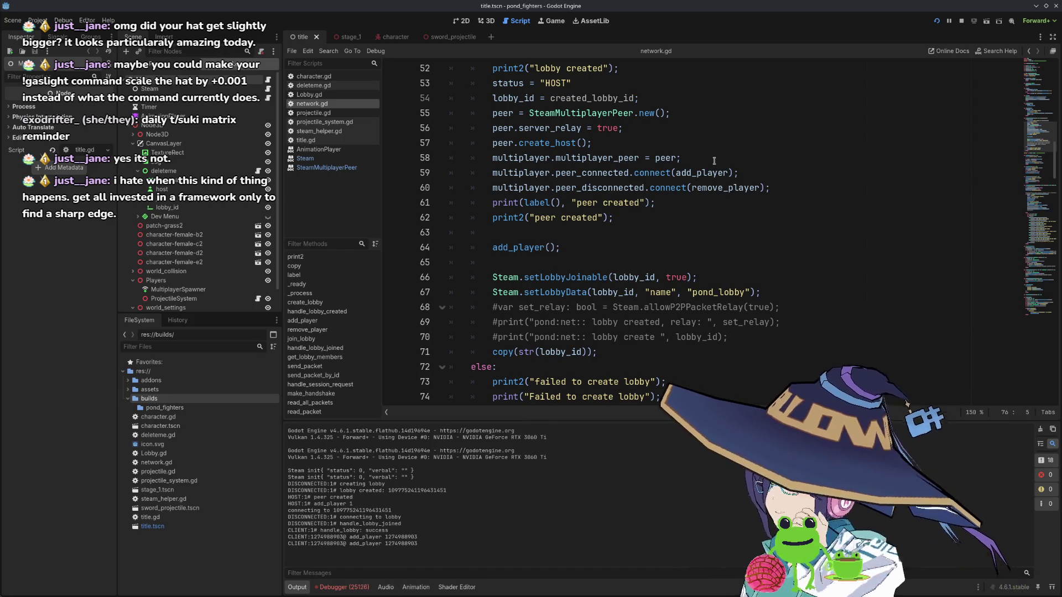
pyautogui.scroll(3, 686, 205)
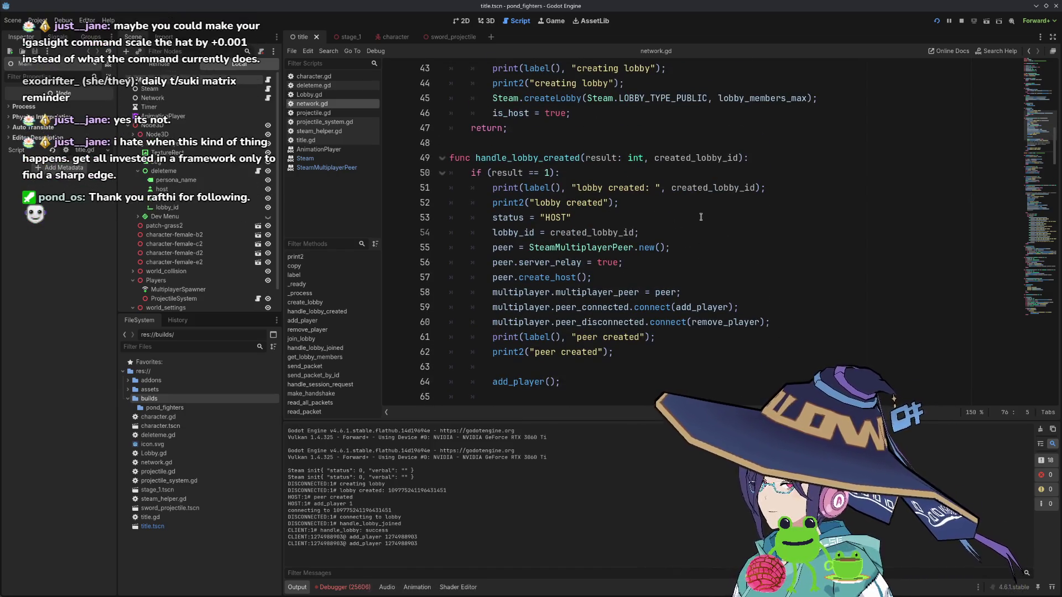
pyautogui.scroll(-5, 697, 213)
pyautogui.scroll(-1, 701, 216)
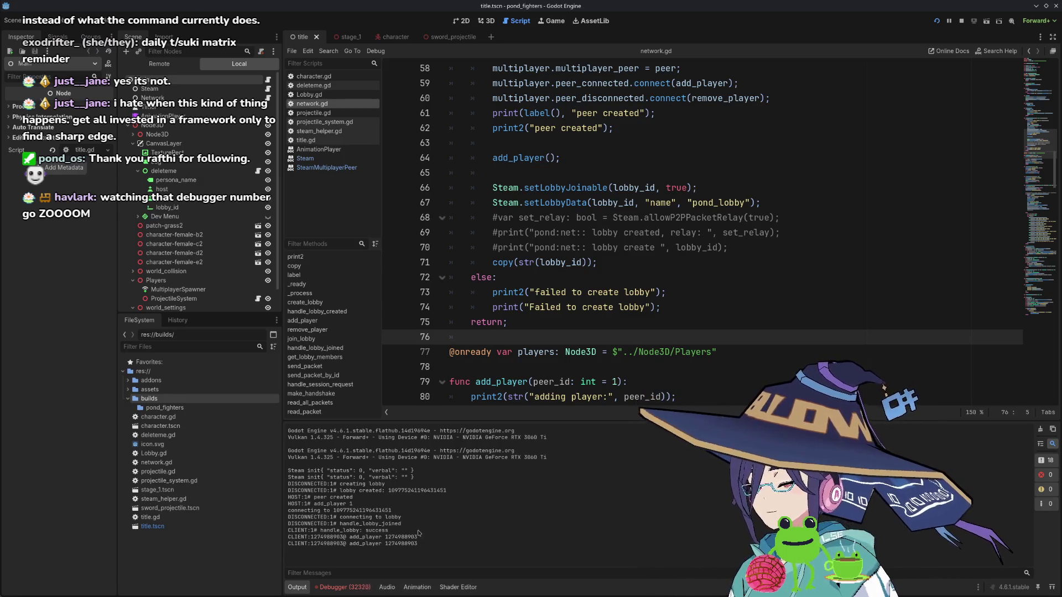
# - Inspect the spawn_attack error in the Debugger's Errors list, then return to the Output log
pyautogui.click(365, 590)
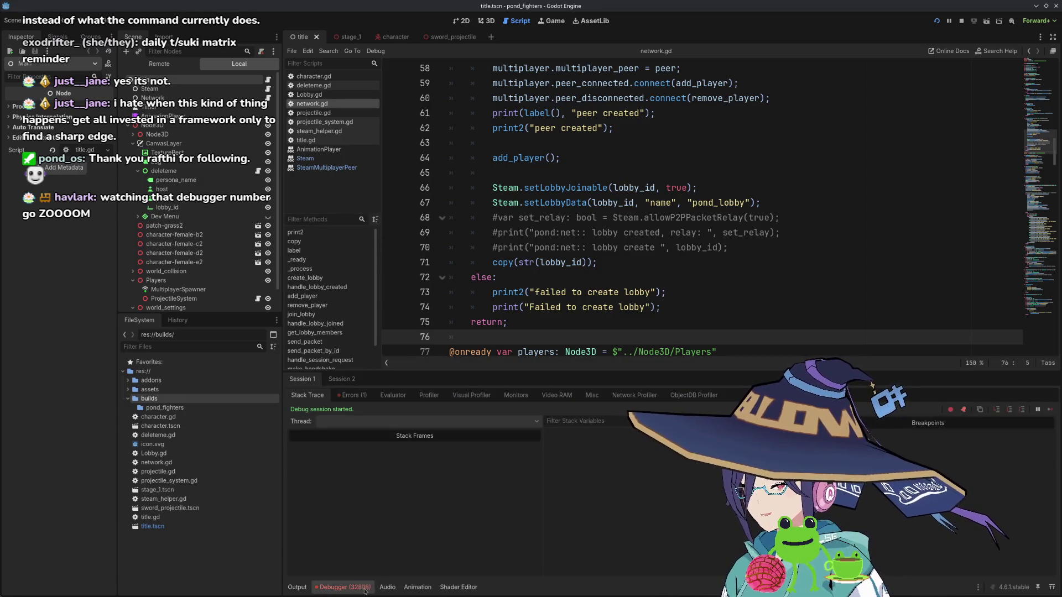
pyautogui.click(351, 395)
pyautogui.click(326, 426)
pyautogui.click(291, 425)
pyautogui.click(291, 425)
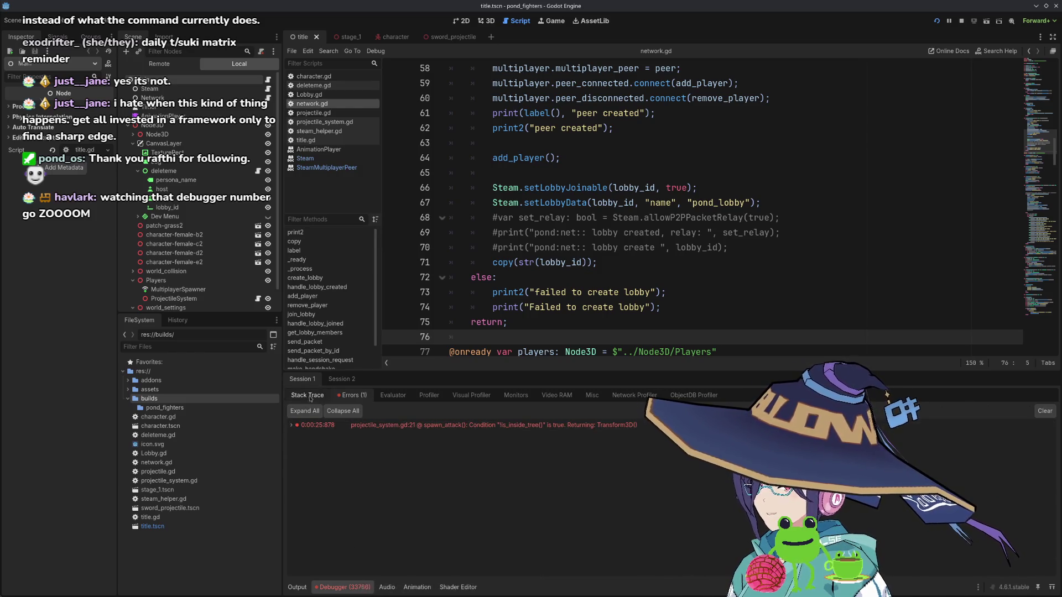
pyautogui.click(309, 396)
pyautogui.click(345, 587)
pyautogui.click(297, 586)
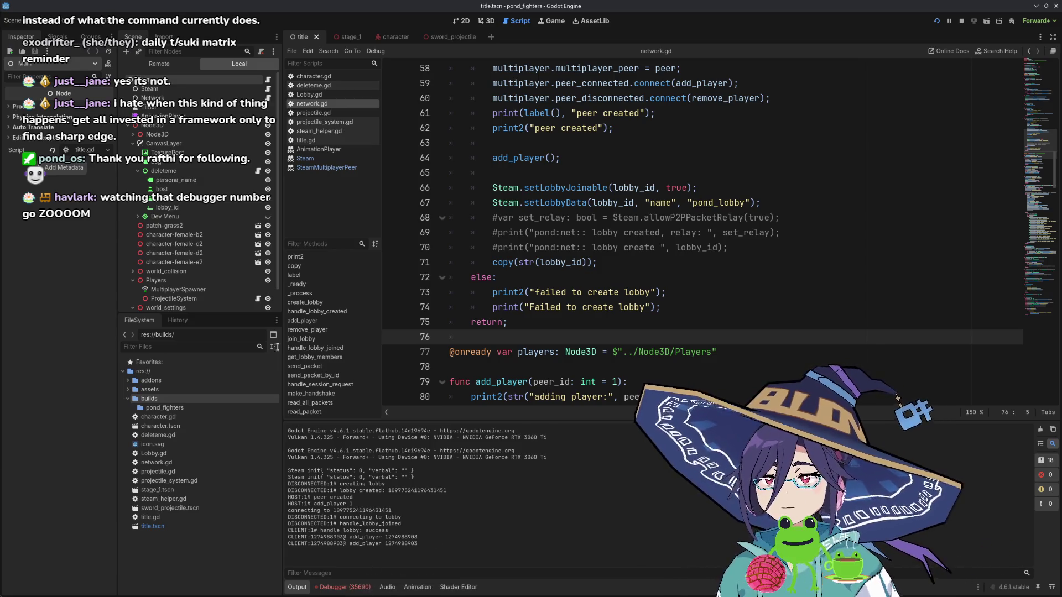
# - Review the lobby code around lines 65–69 and scroll down to add_player and remove_player
pyautogui.click(741, 278)
pyautogui.click(766, 232)
pyautogui.scroll(5, 751, 268)
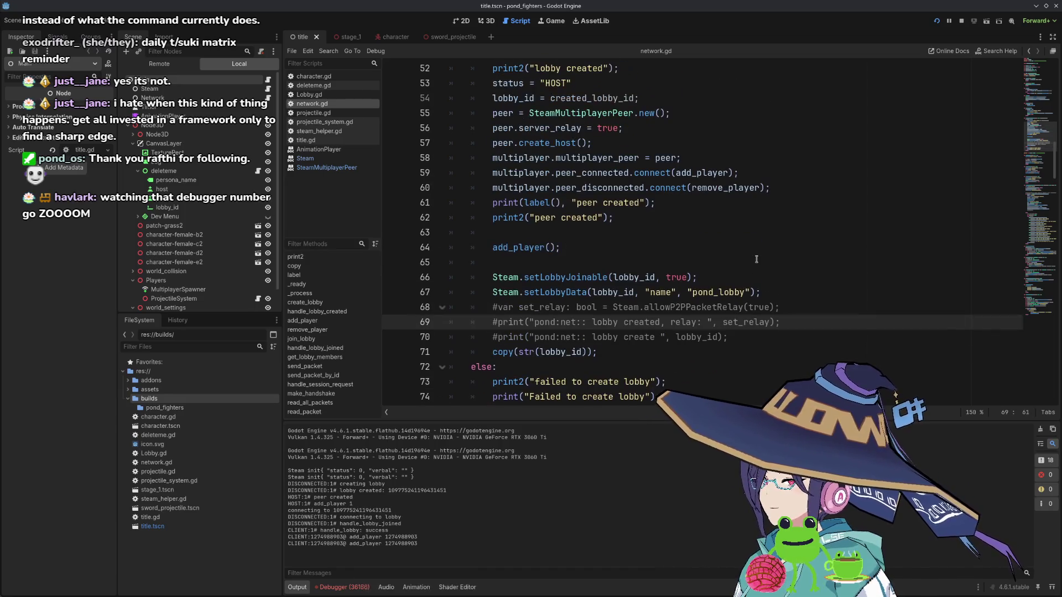
pyautogui.scroll(-3, 743, 257)
pyautogui.click(743, 256)
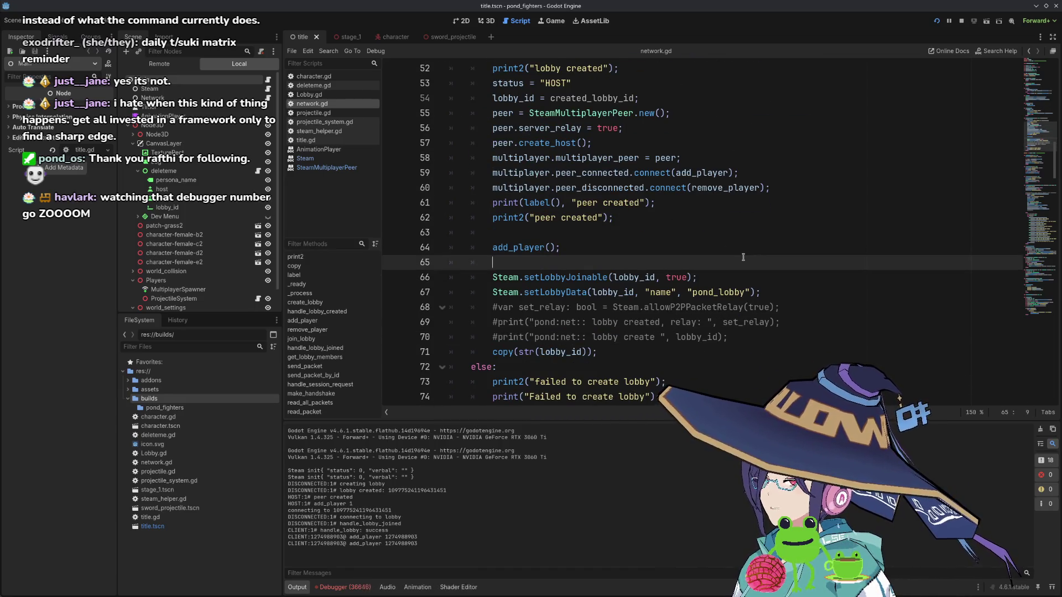
pyautogui.scroll(-1, 730, 260)
pyautogui.scroll(-4, 719, 264)
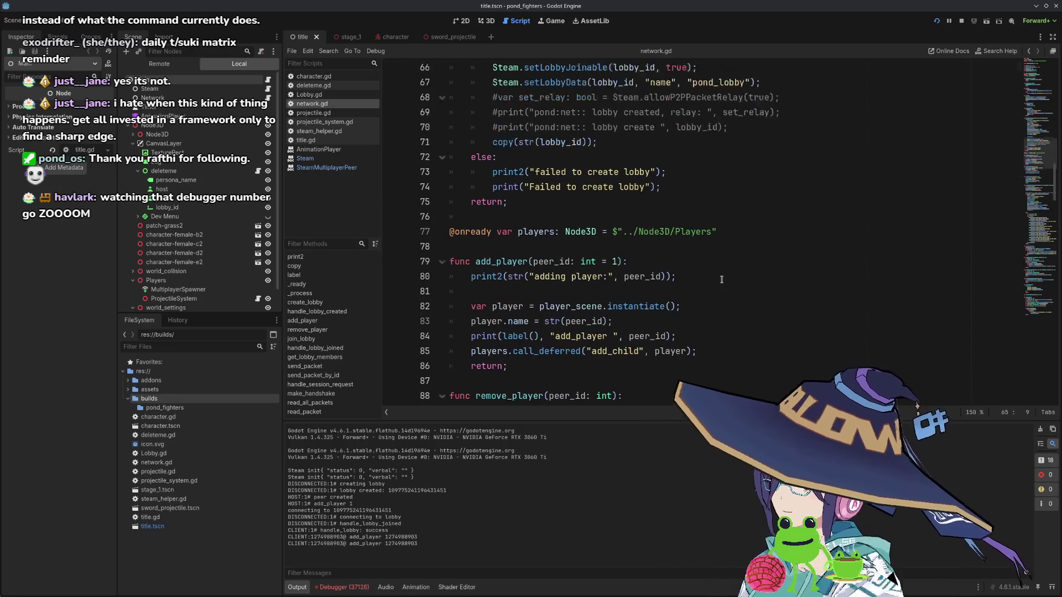
pyautogui.scroll(-2, 709, 269)
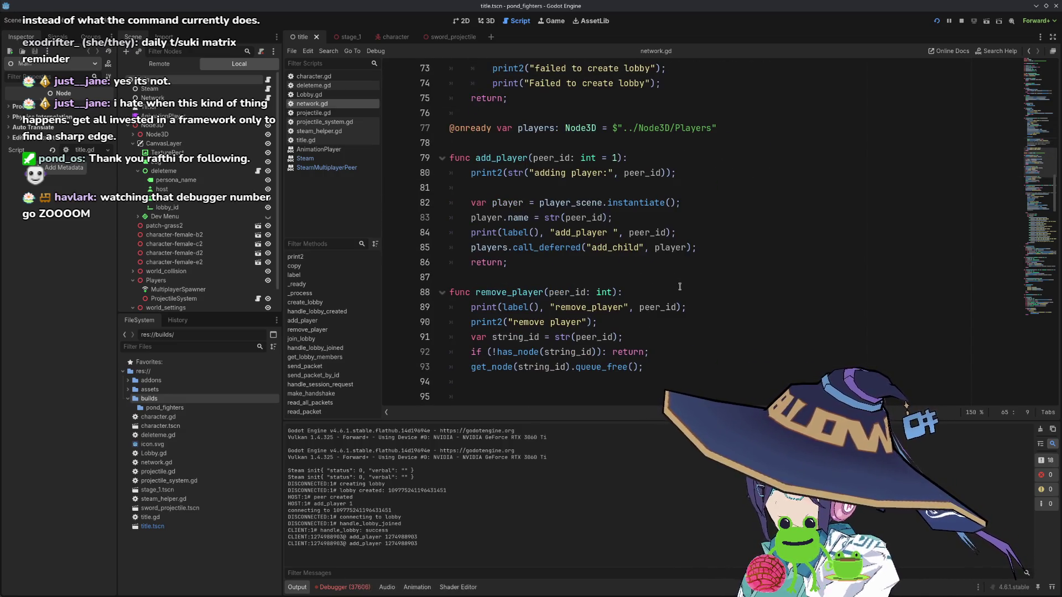
# - Run the multiplayer game again, check both debug windows, then stop it with F8
pyautogui.click(553, 22)
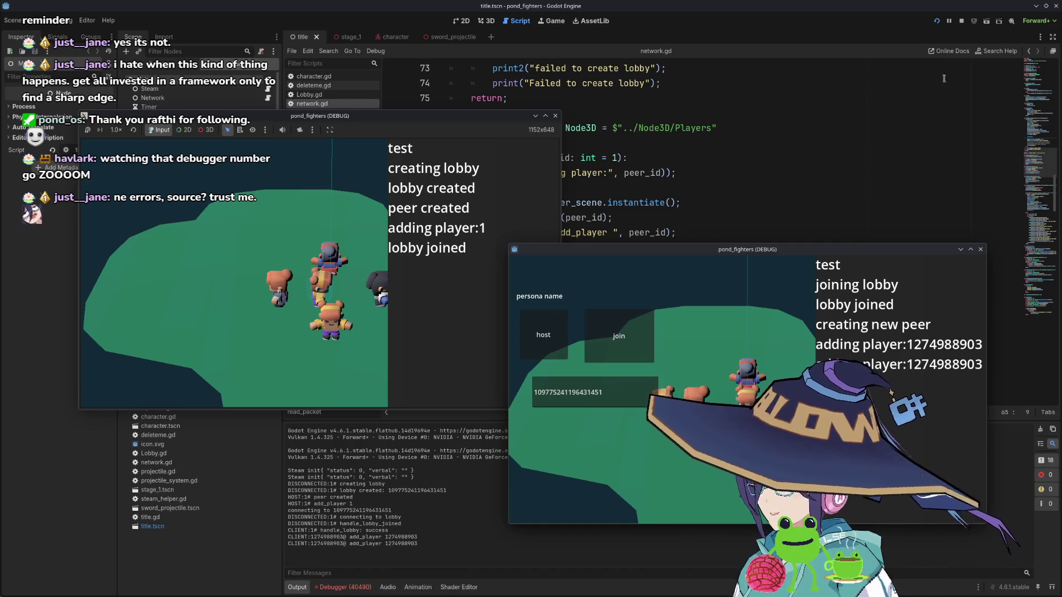
pyautogui.press('F8')
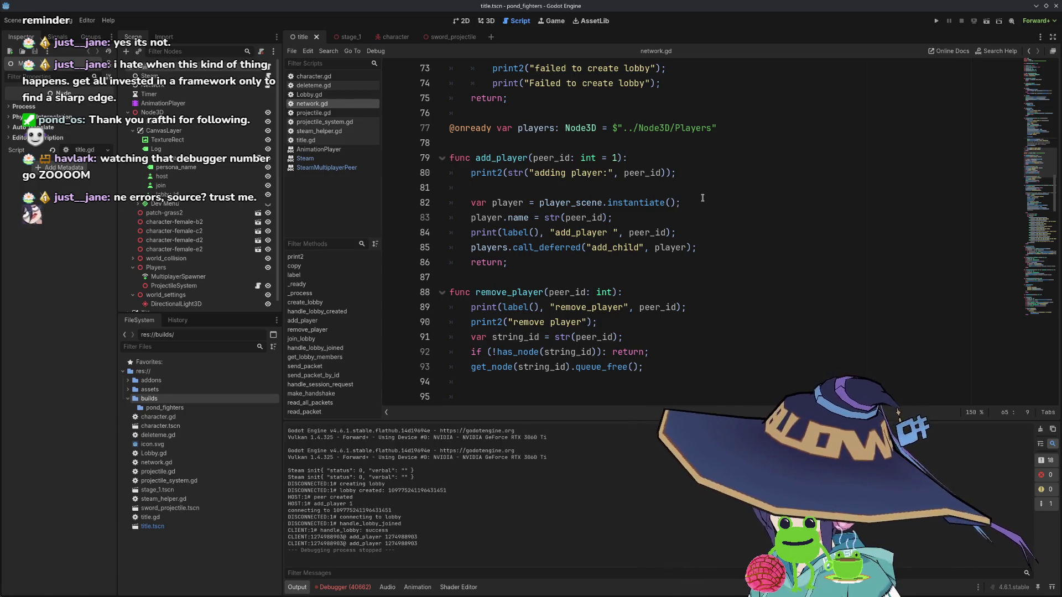
# - Select name in player.name on line 83 of add_player
pyautogui.moveTo(437, 46)
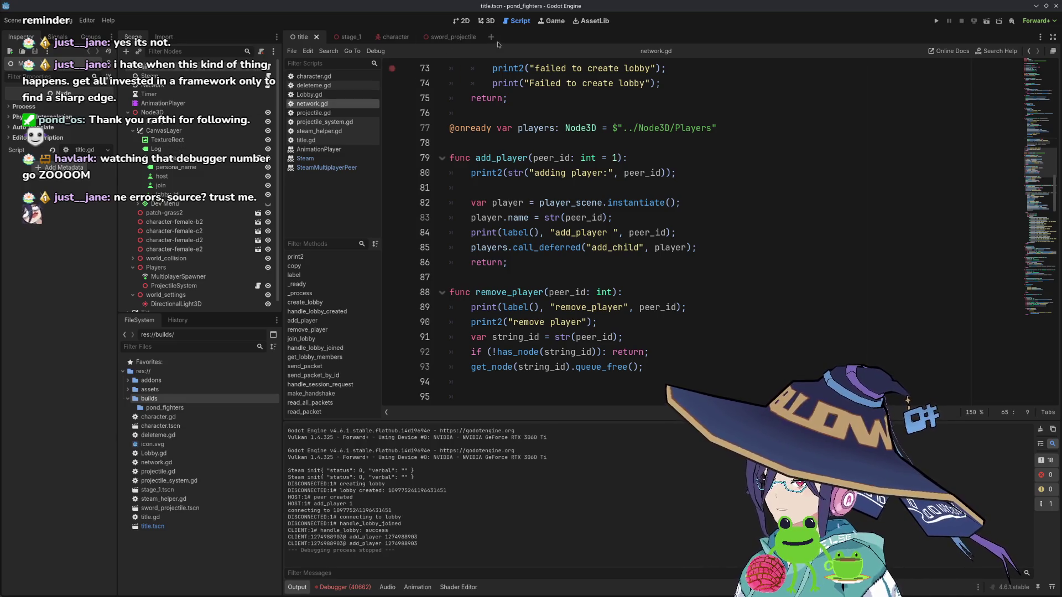
pyautogui.click(546, 331)
pyautogui.scroll(-2, 518, 309)
pyautogui.scroll(3, 518, 310)
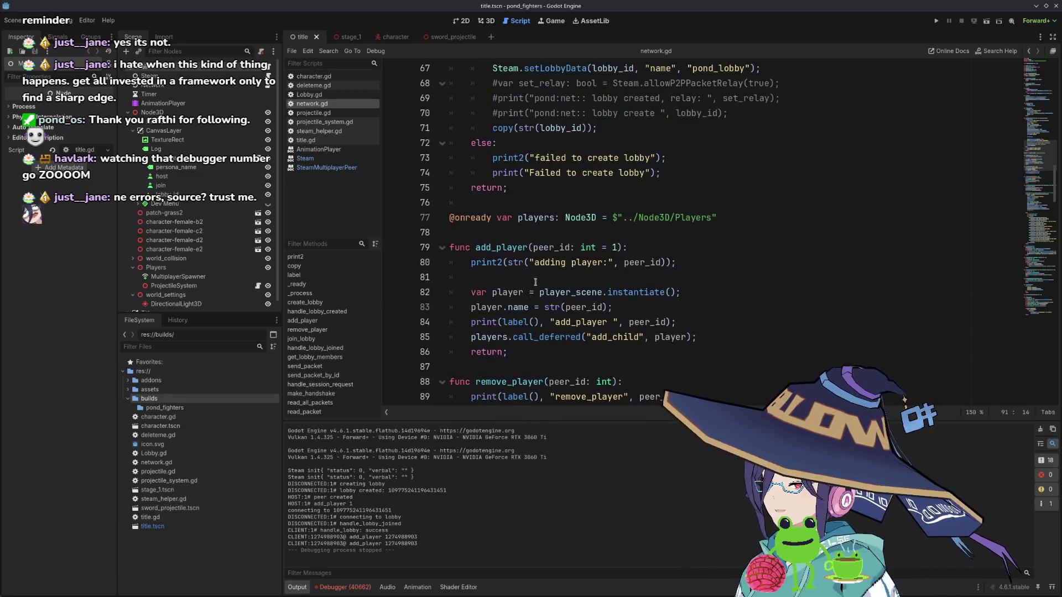
pyautogui.click(512, 308)
pyautogui.doubleClick(514, 307)
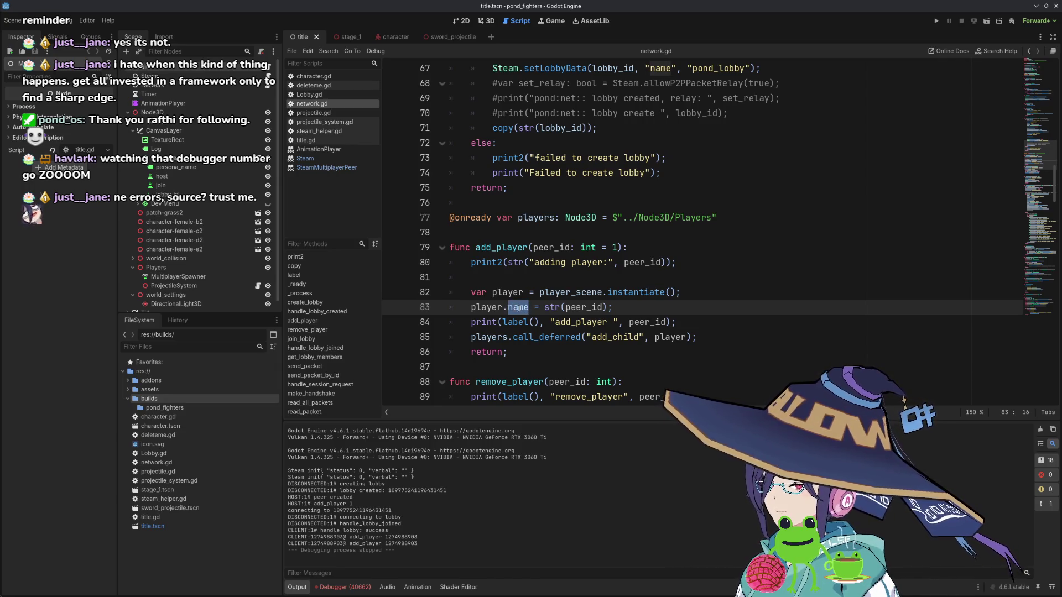
# - Switch to the character scene and open its character.gd script
pyautogui.click(518, 308)
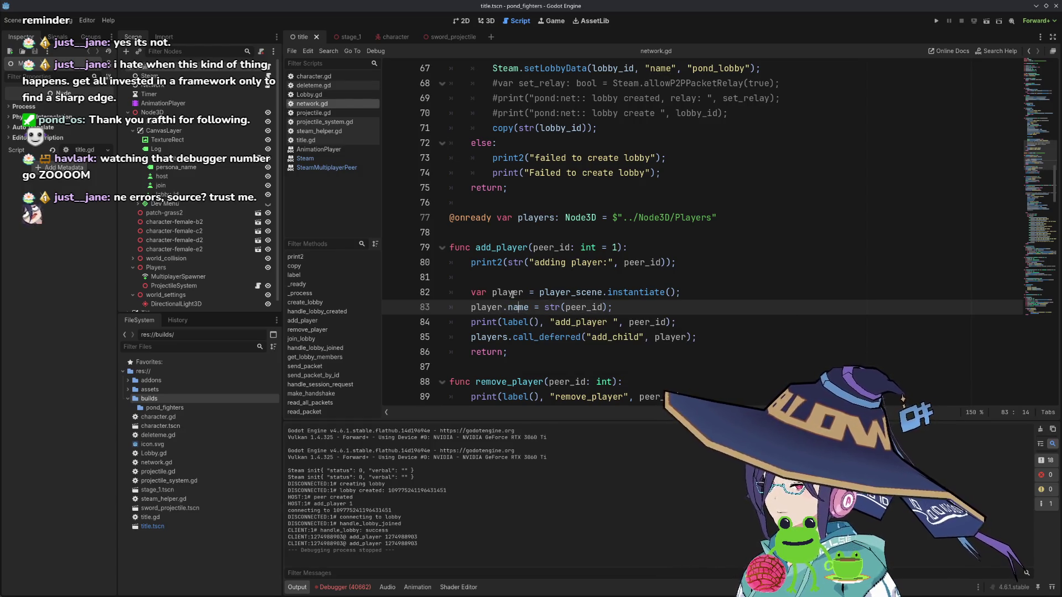
pyautogui.click(390, 36)
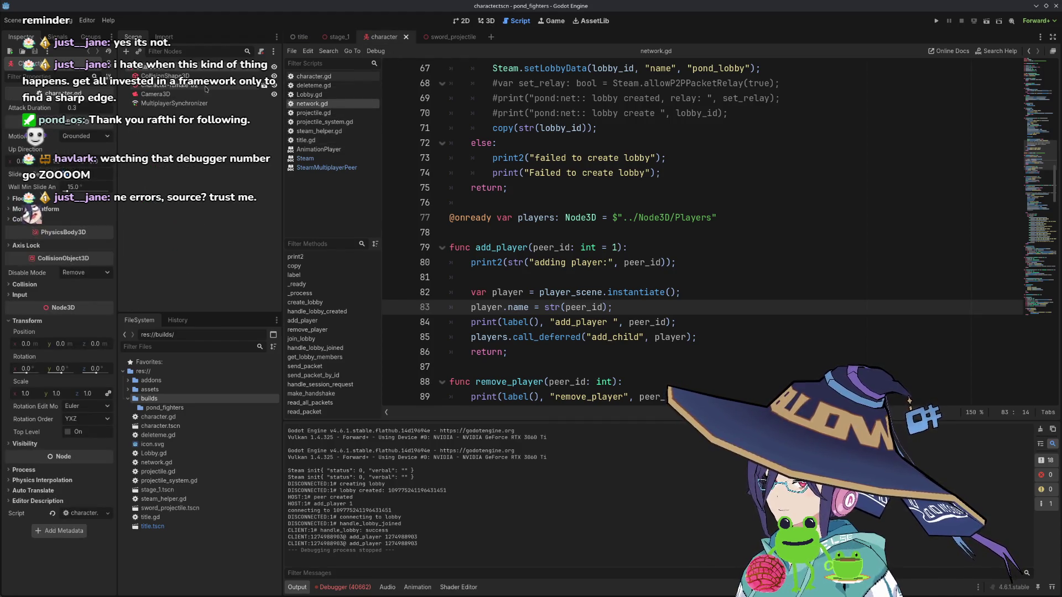
pyautogui.click(262, 67)
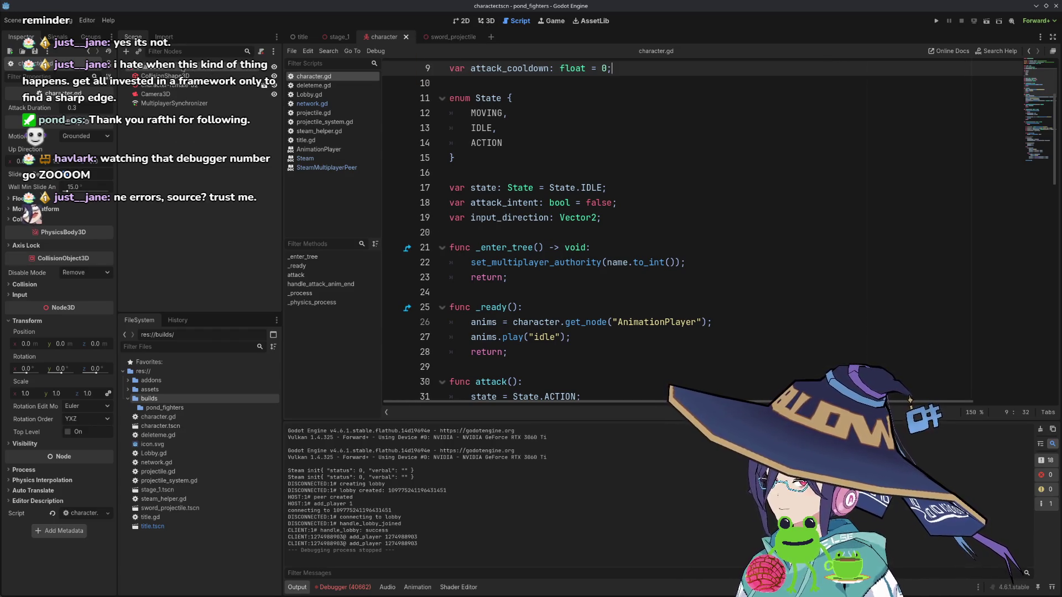
# - Add a Label3D node and raise it above the character in the 3D view
pyautogui.hotkey('ctrl', 'a')
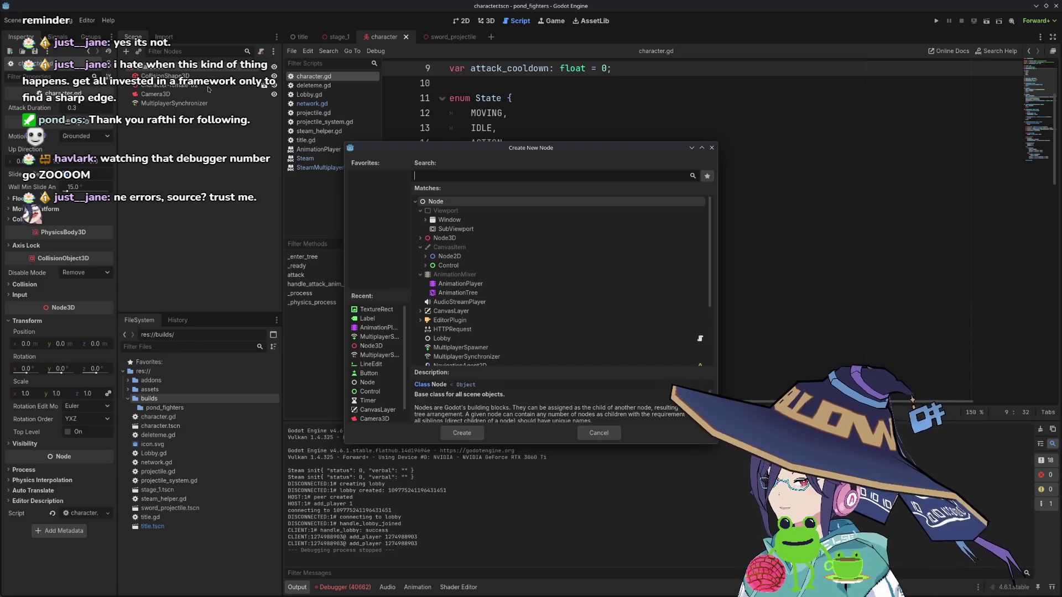
pyautogui.write('text')
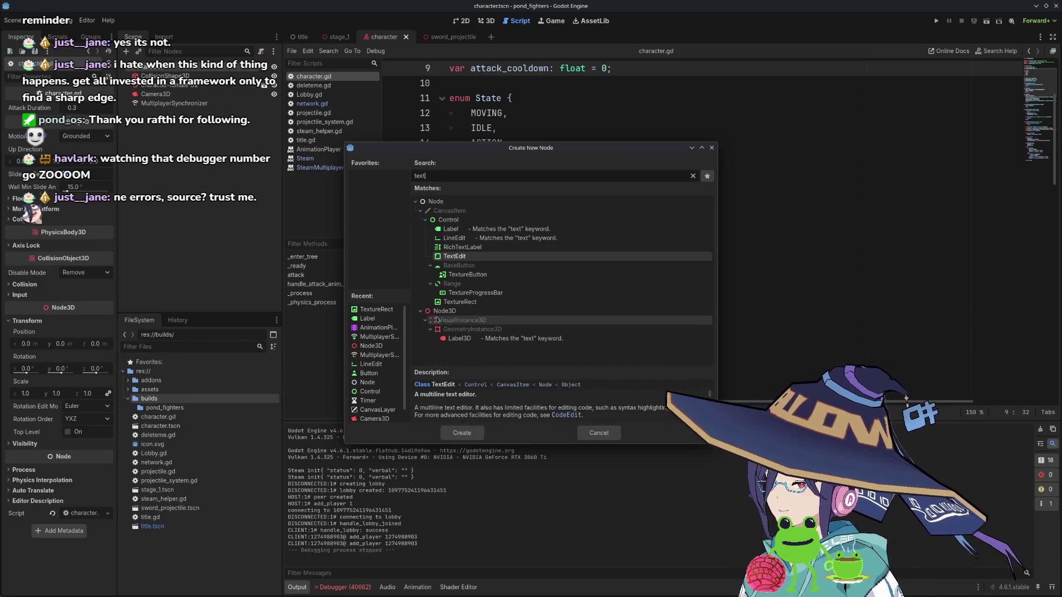
pyautogui.click(459, 338)
pyautogui.click(462, 432)
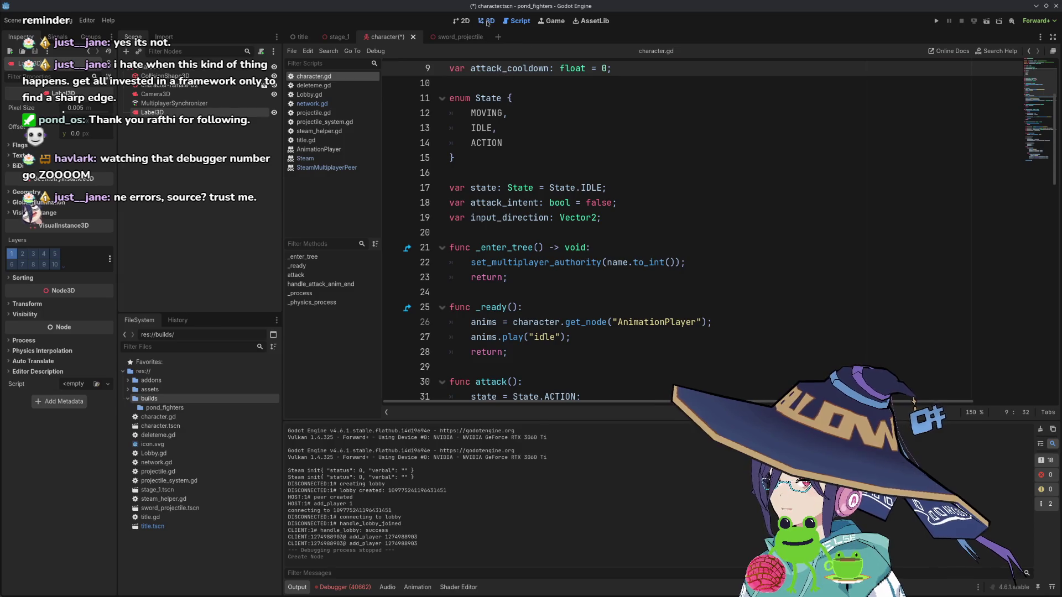
pyautogui.click(486, 20)
pyautogui.moveTo(644, 209); pyautogui.dragTo(639, 95)
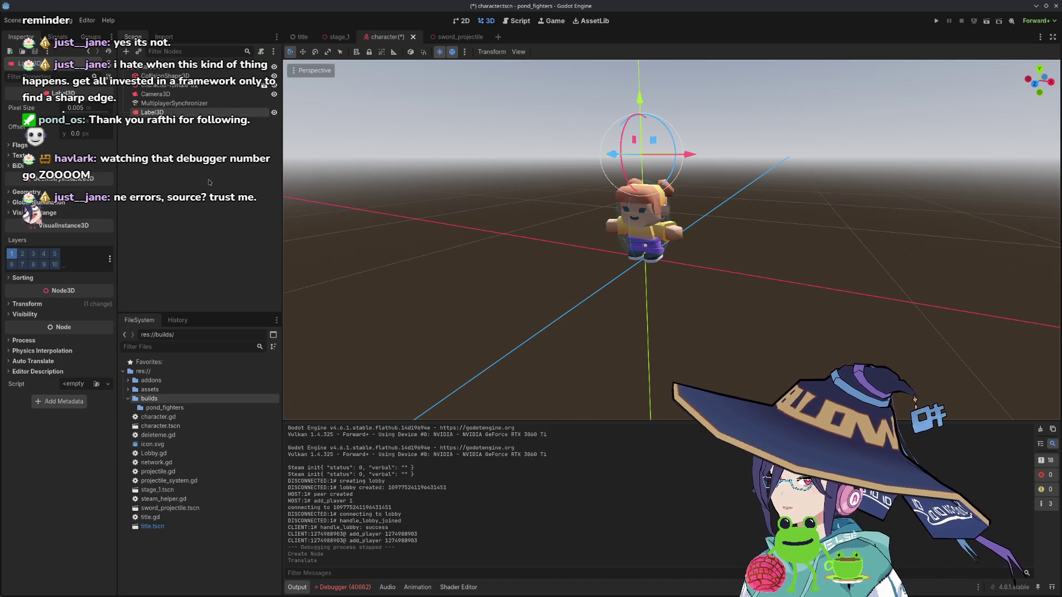
pyautogui.click(183, 103)
pyautogui.click(183, 113)
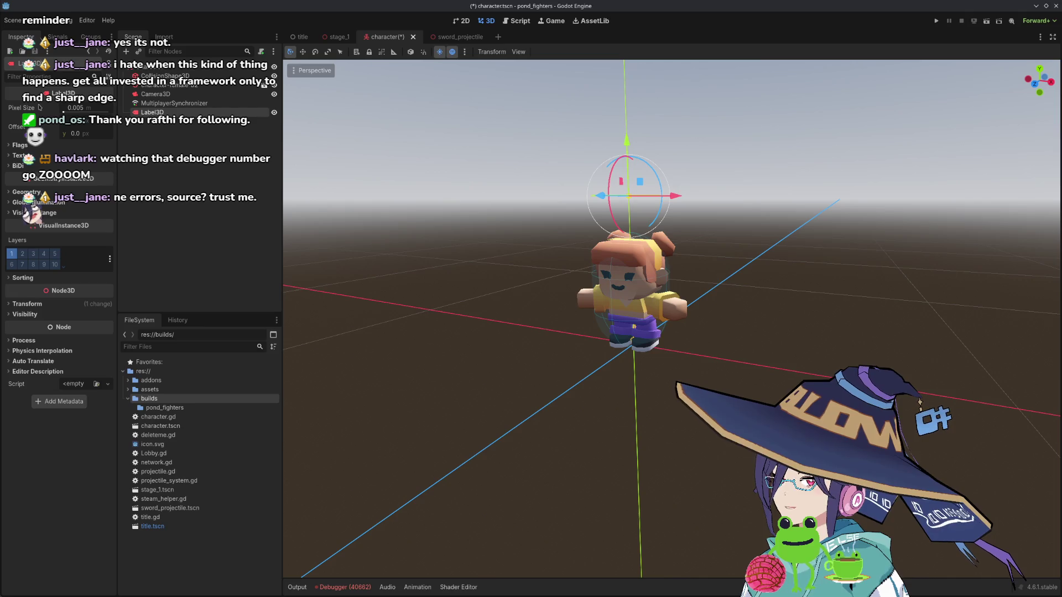
# - Set the Label3D's Text to 'test' and lift it slightly higher
pyautogui.click(18, 155)
pyautogui.click(55, 213)
pyautogui.write('test')
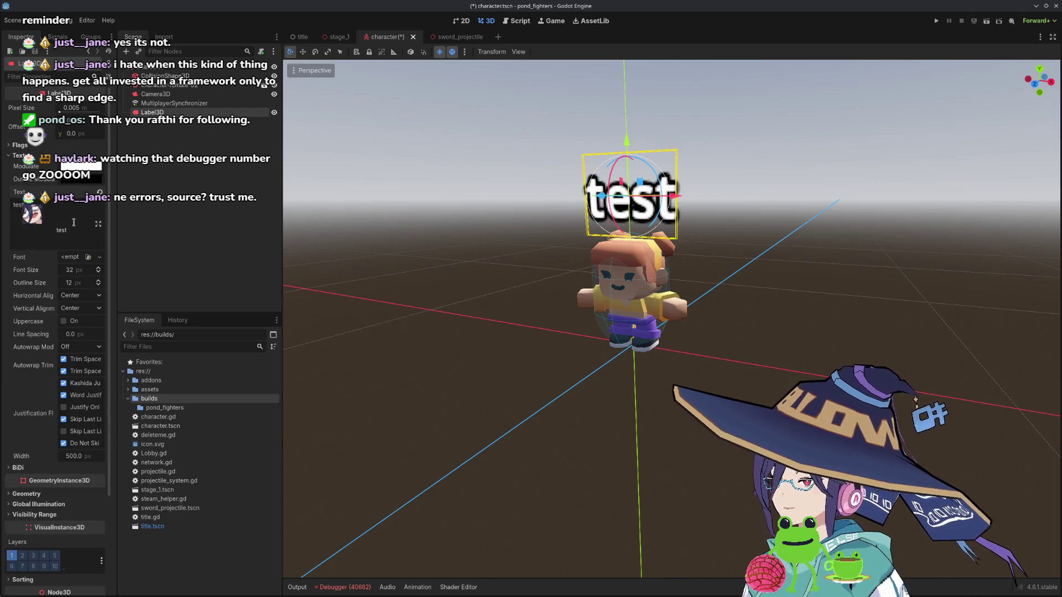
pyautogui.moveTo(665, 157); pyautogui.dragTo(665, 149)
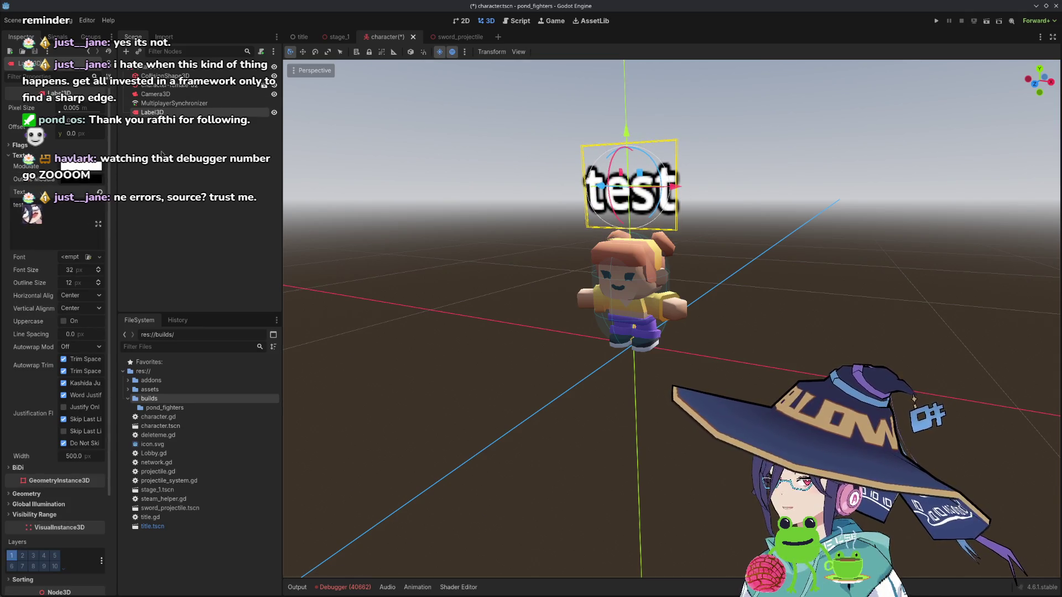
pyautogui.click(517, 20)
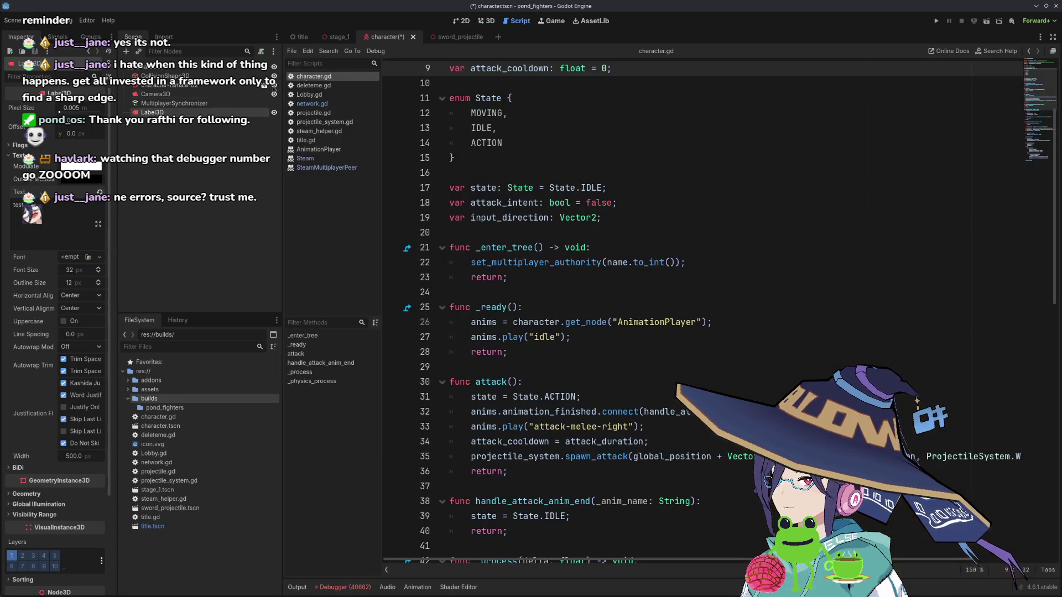
# - Ctrl-drag the Label3D into character.gd and rename the new variable to label
pyautogui.scroll(3, 486, 166)
pyautogui.moveTo(152, 112)
pyautogui.mouseDown()
pyautogui.moveTo(487, 100)
pyautogui.moveTo(539, 143)
pyautogui.mouseUp()
pyautogui.doubleClick(539, 144)
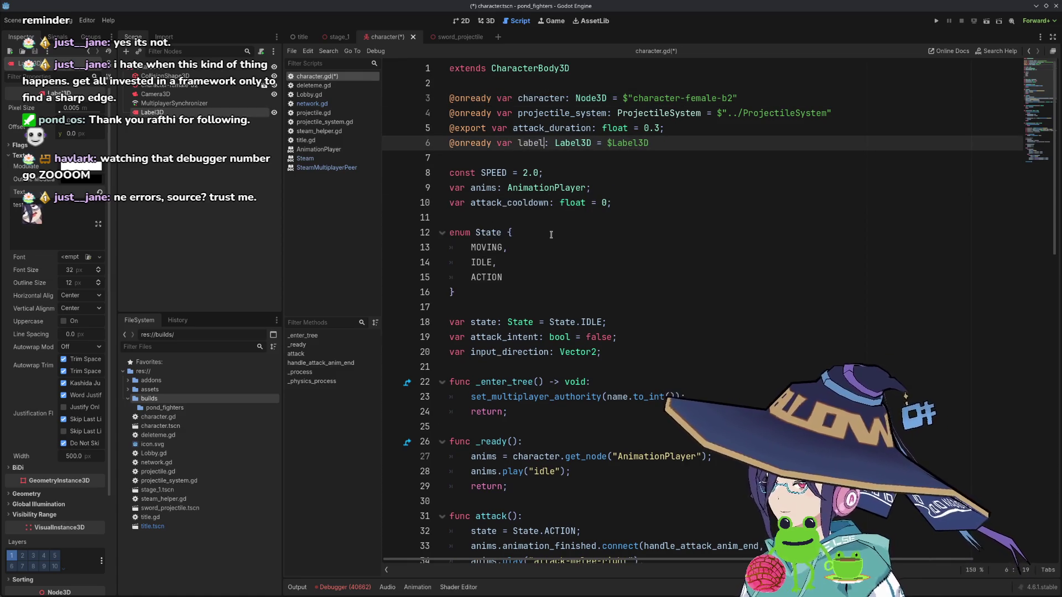
# - Add label.text = name at the start of _process, save, and launch the game
pyautogui.scroll(-5, 527, 299)
pyautogui.scroll(-9, 527, 299)
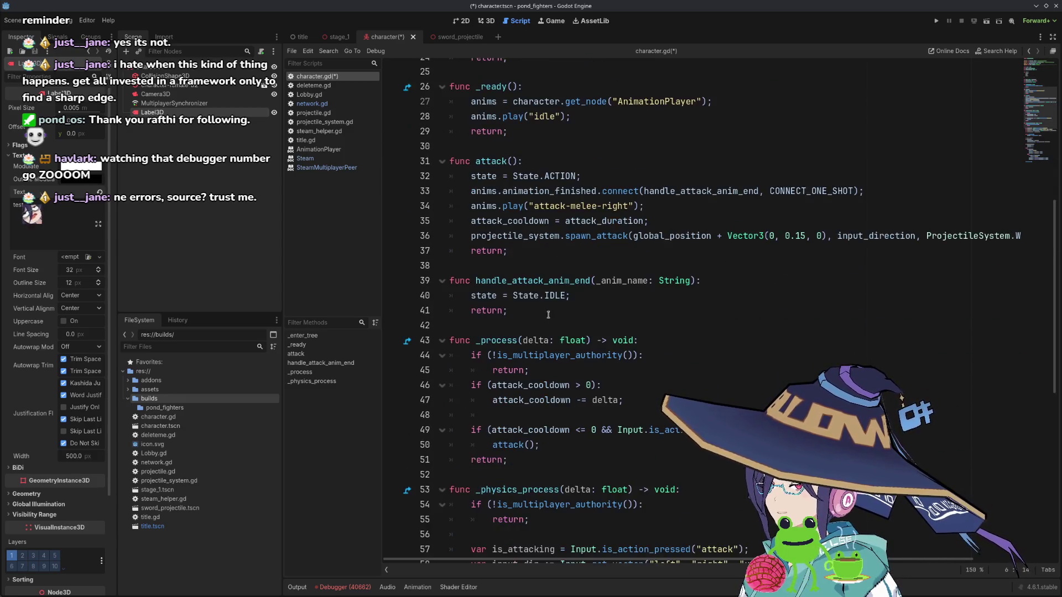
pyautogui.scroll(-4, 633, 339)
pyautogui.scroll(6, 609, 340)
pyautogui.click(578, 307)
pyautogui.click(667, 188)
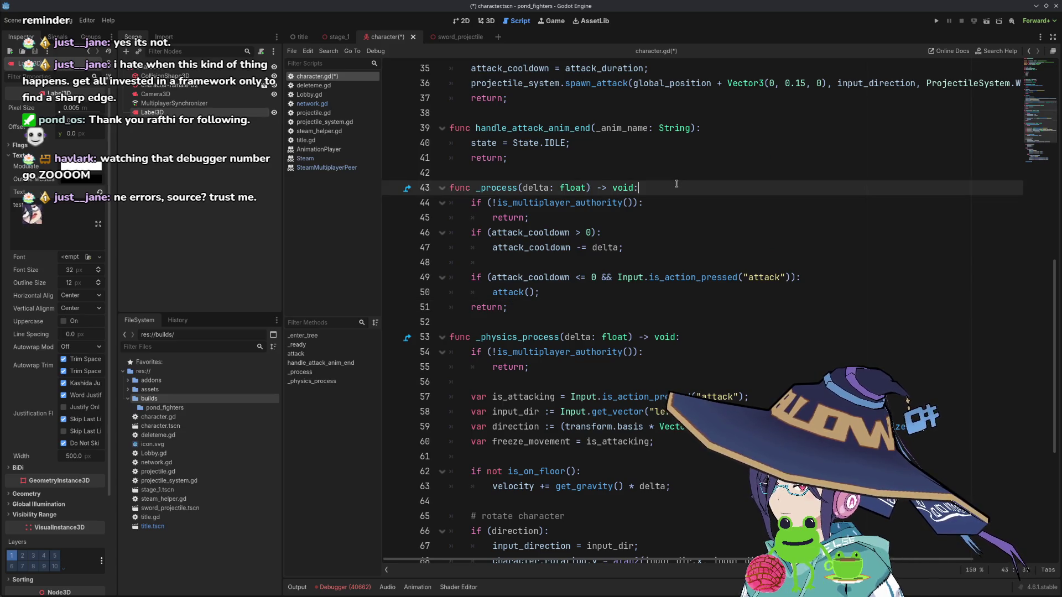
pyautogui.press('Return')
pyautogui.press('Return')
pyautogui.press('Up')
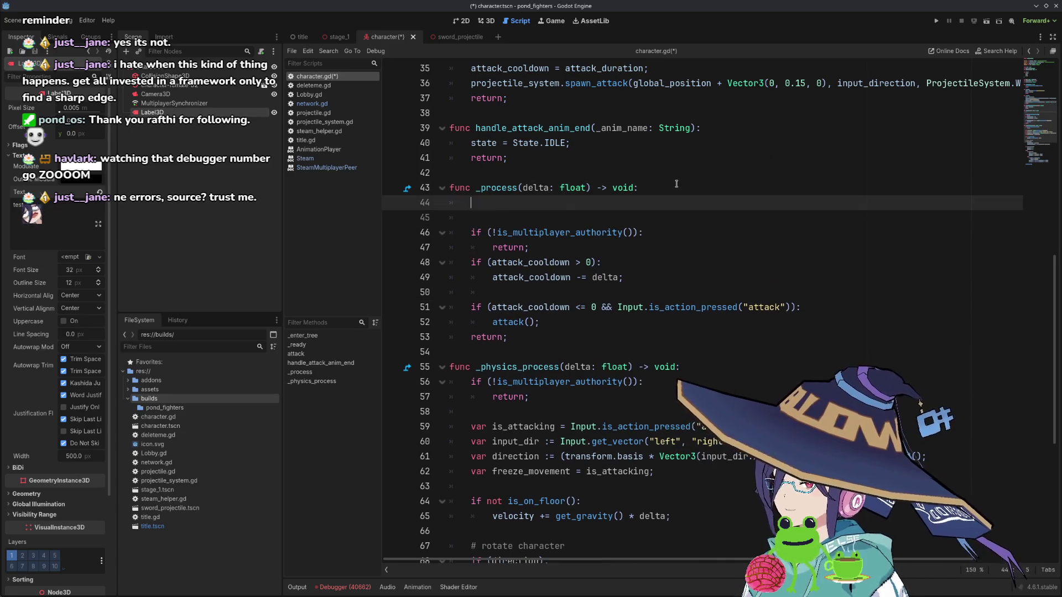
pyautogui.write('label.text = ')
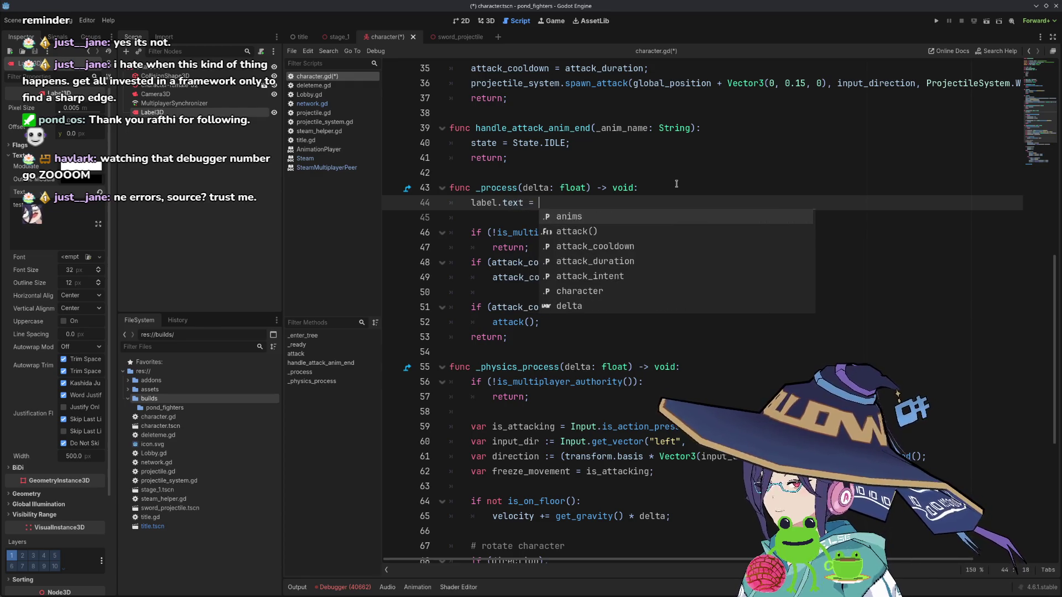
pyautogui.write('name')
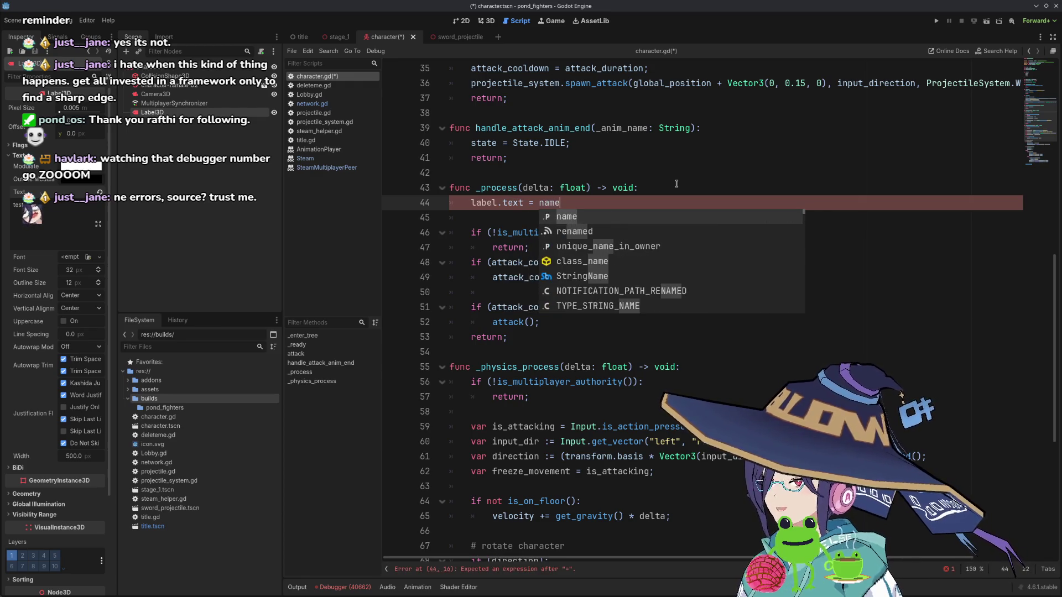
pyautogui.hotkey('ctrl', 's')
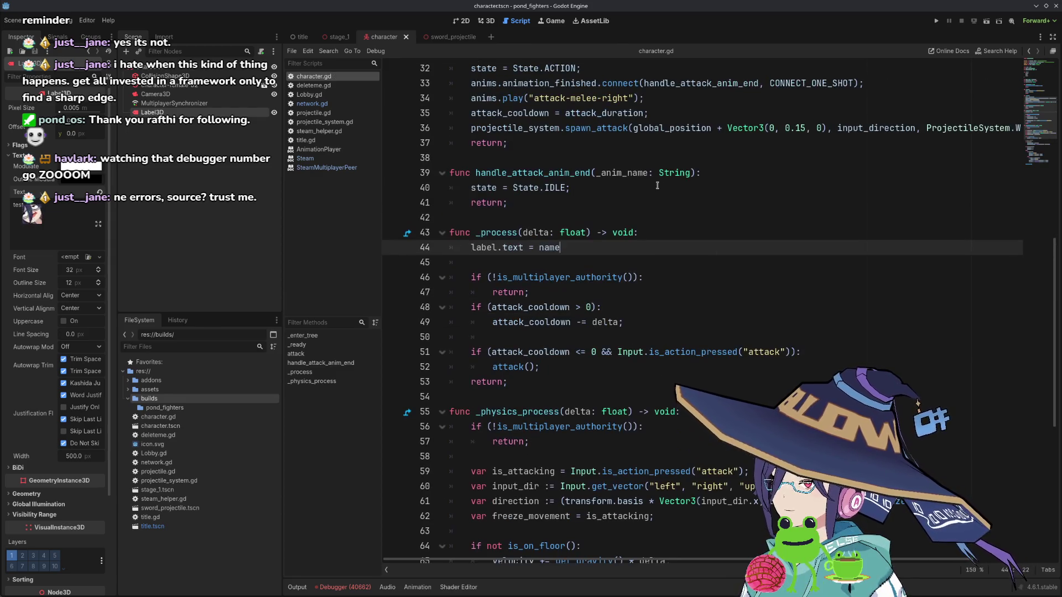
pyautogui.click(937, 22)
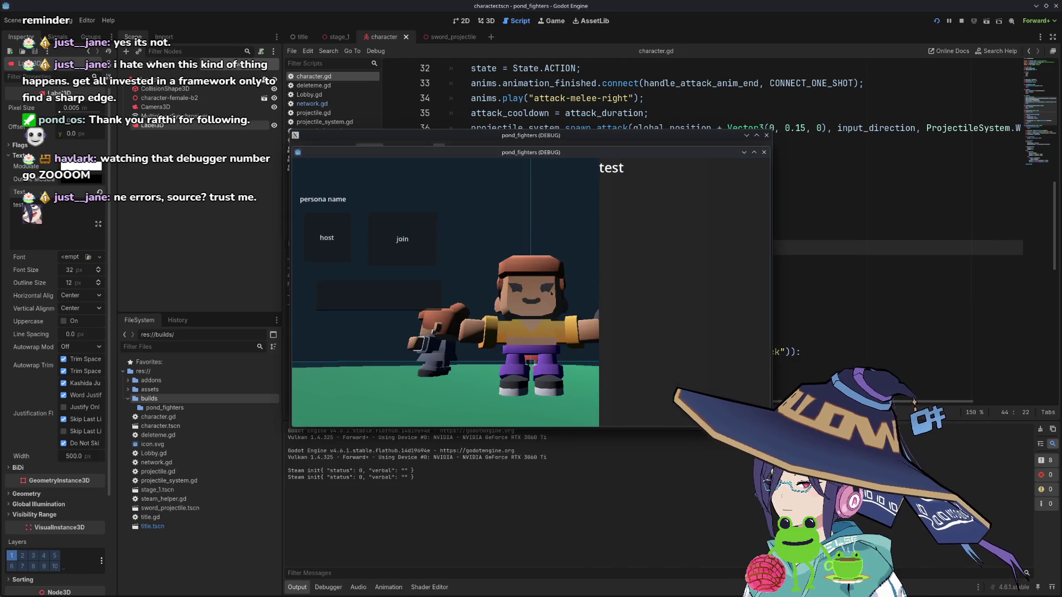
# - Host a lobby in the pond_fighters debug window, then close it to stop the run
pyautogui.click(327, 238)
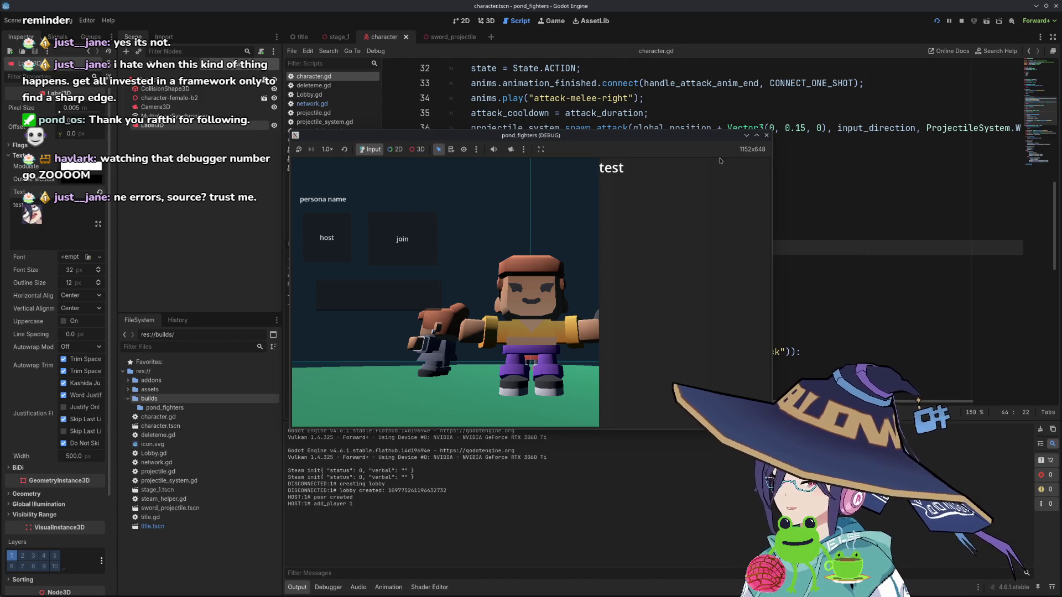
pyautogui.click(766, 135)
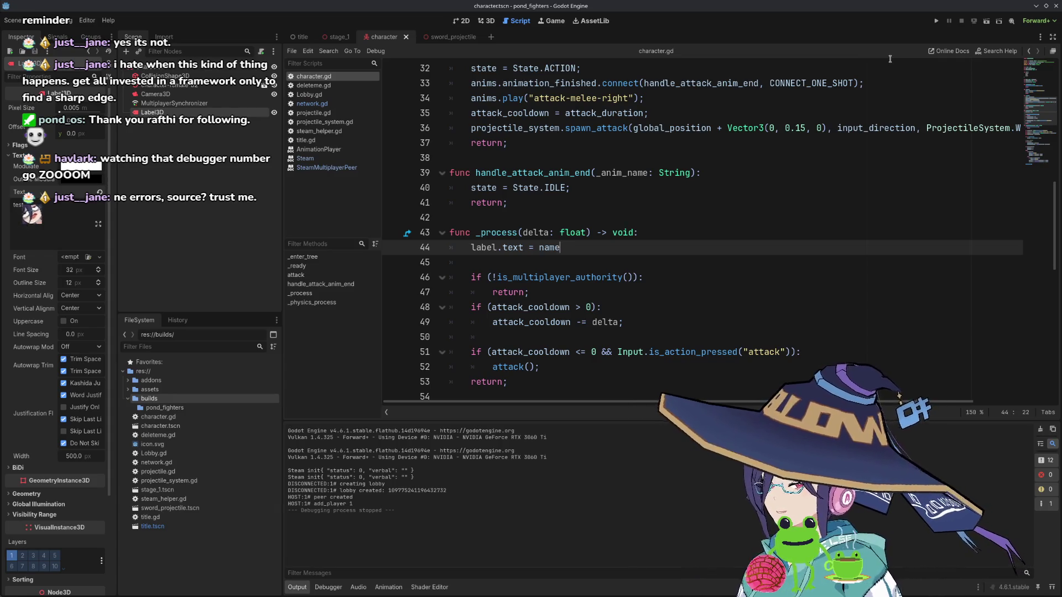
# - End label.text = name with a semicolon, rerun, and host a lobby in the first window
pyautogui.write(';')
pyautogui.press('F5')
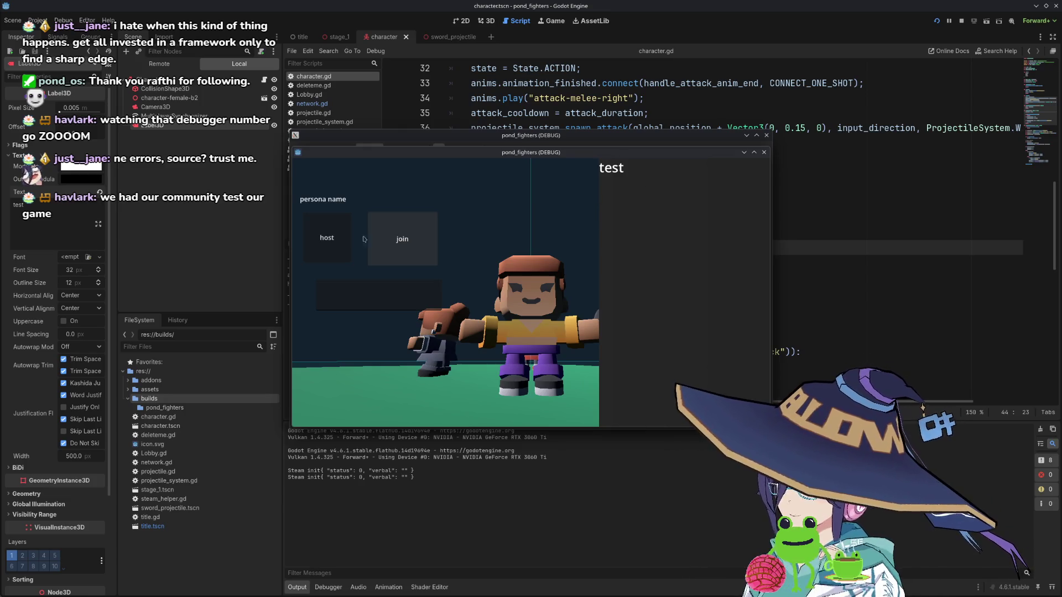
pyautogui.click(402, 239)
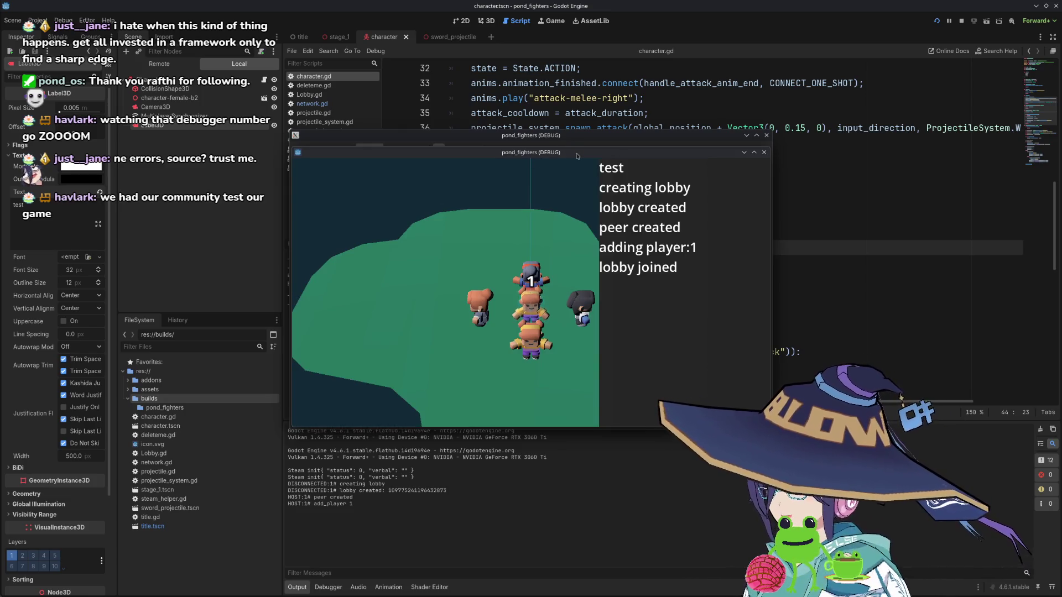
# - Paste the lobby ID into the second window, join the lobby, and reposition that window
pyautogui.moveTo(572, 139)
pyautogui.mouseDown()
pyautogui.moveTo(311, 79)
pyautogui.moveTo(275, 48)
pyautogui.moveTo(260, 51)
pyautogui.mouseUp()
pyautogui.click(126, 211)
pyautogui.hotkey('ctrl', 'v')
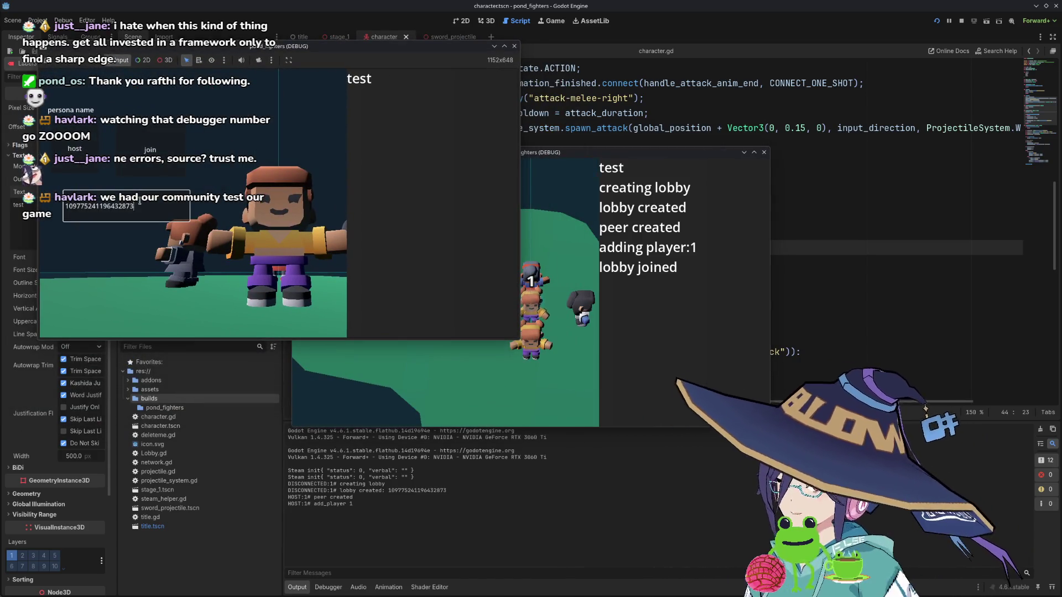
pyautogui.click(155, 160)
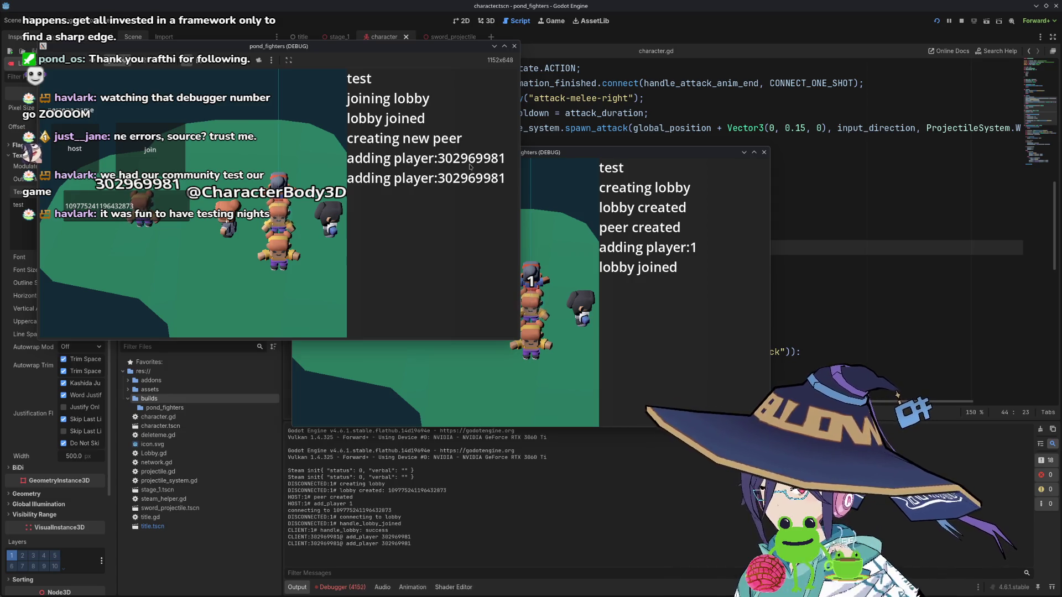
pyautogui.moveTo(412, 46)
pyautogui.mouseDown()
pyautogui.moveTo(409, 98)
pyautogui.moveTo(433, 136)
pyautogui.mouseUp()
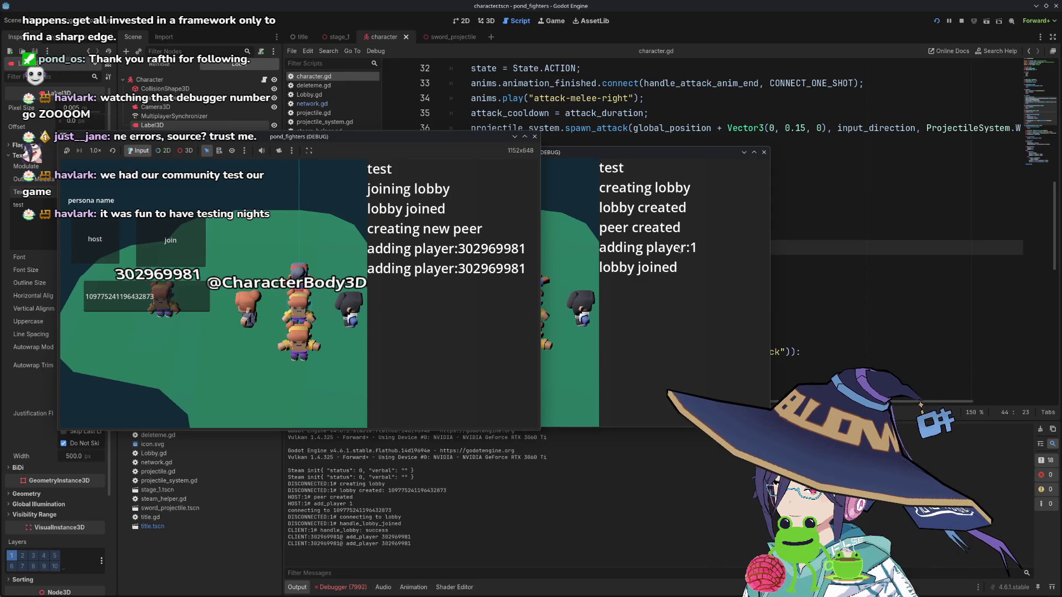
# - Bring network.gd up in the script editor
pyautogui.click(836, 257)
pyautogui.scroll(-10, 616, 251)
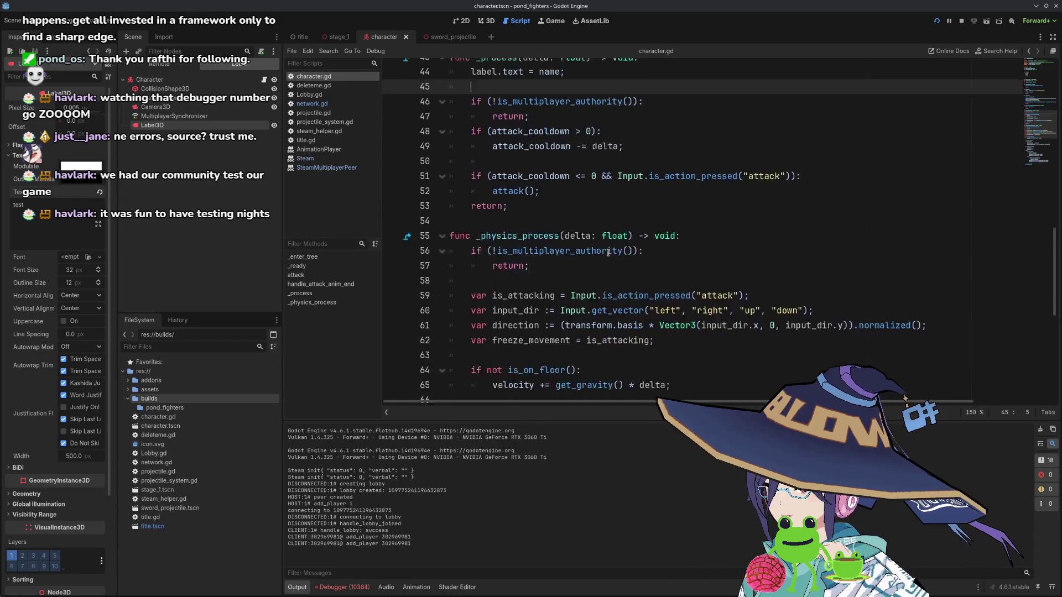
pyautogui.scroll(20, 609, 253)
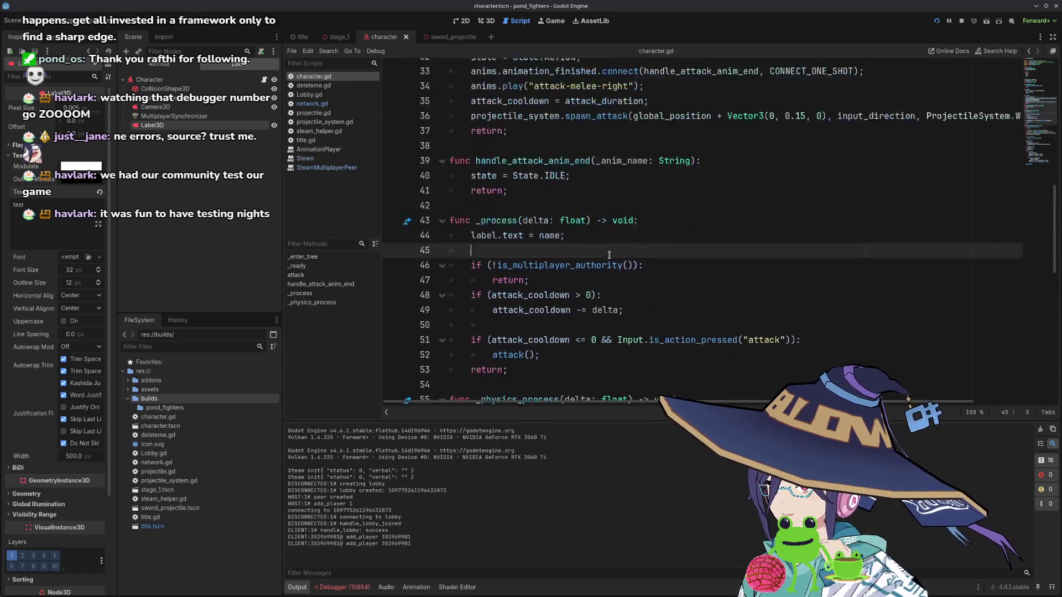
pyautogui.scroll(-6, 609, 255)
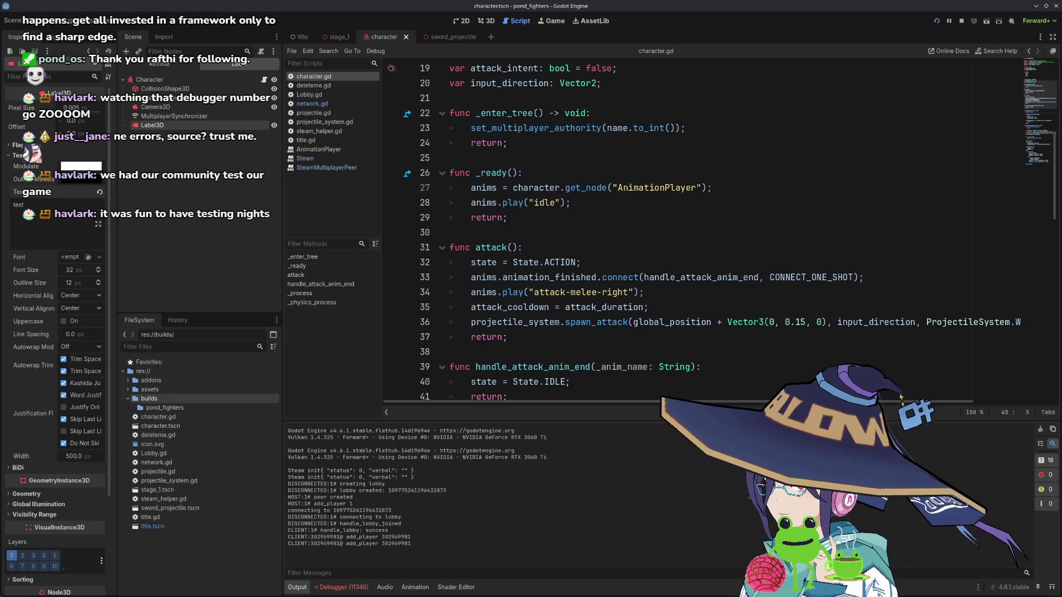
pyautogui.click(312, 103)
pyautogui.scroll(-3, 548, 211)
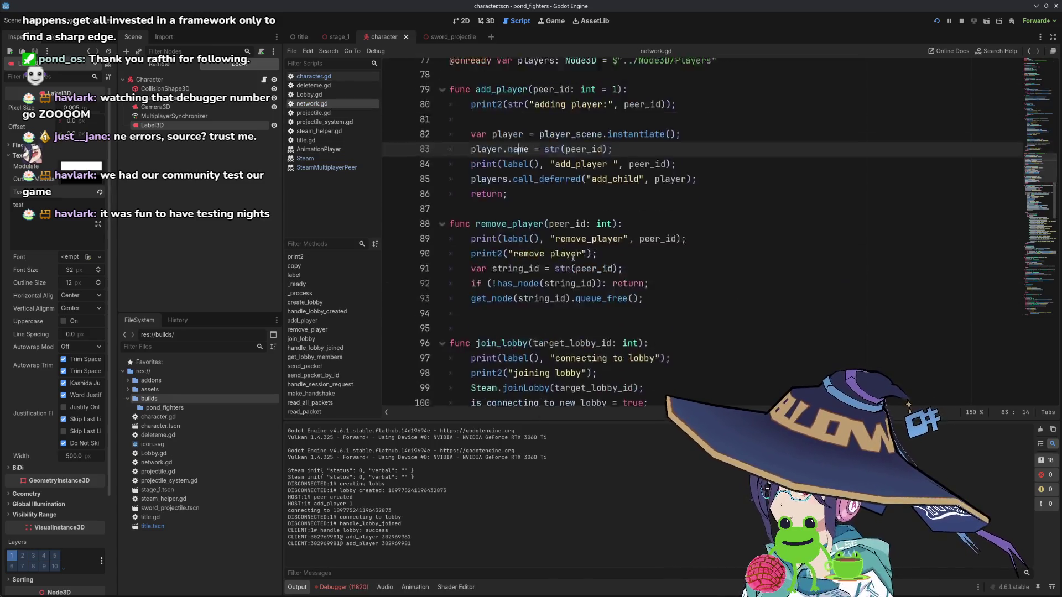
pyautogui.scroll(10, 581, 260)
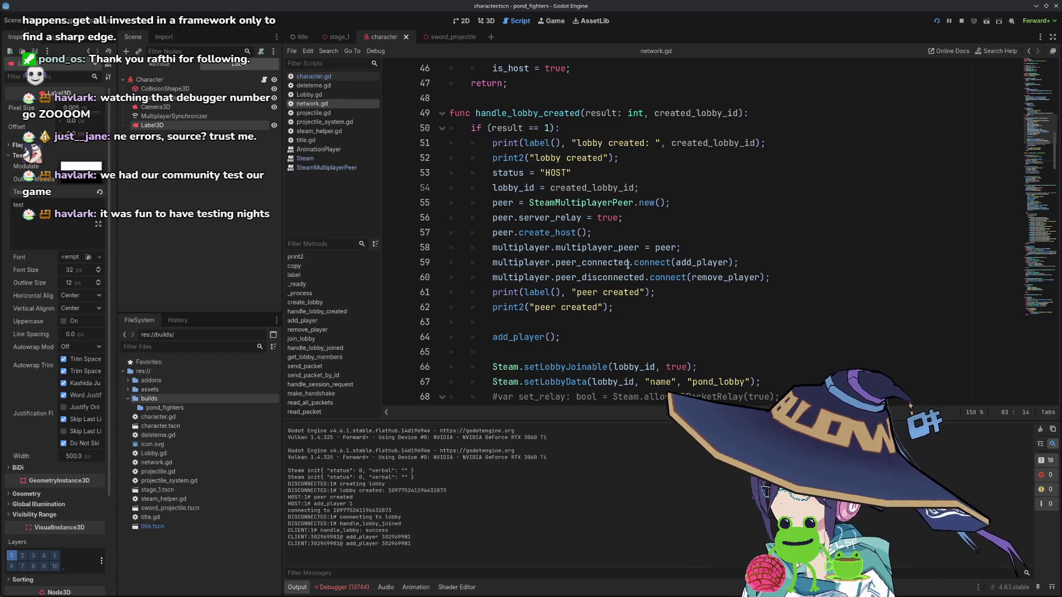
pyautogui.moveTo(627, 265)
pyautogui.scroll(-1, 588, 260)
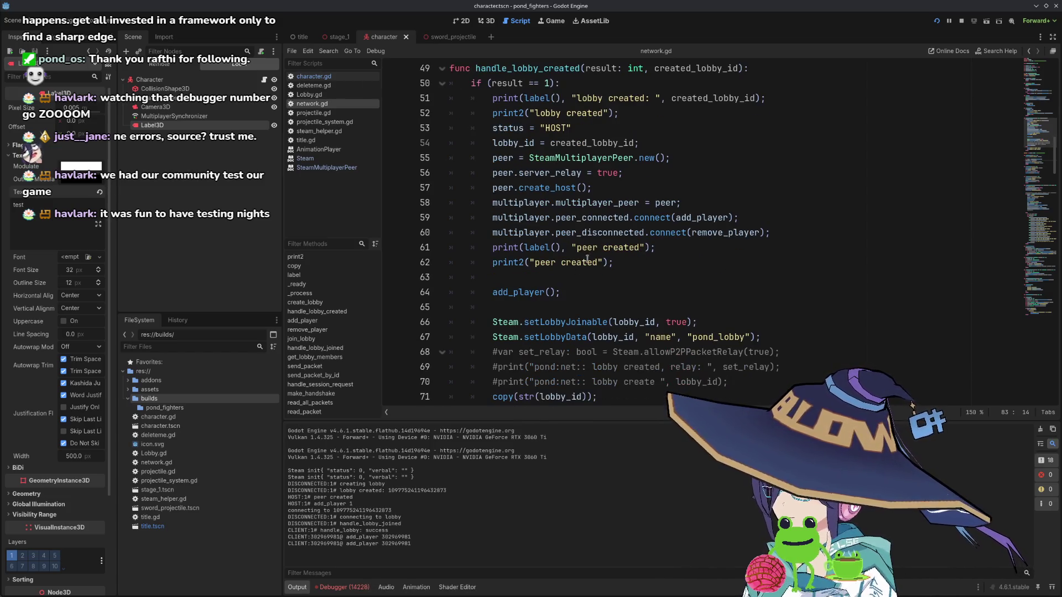
pyautogui.scroll(-1, 540, 246)
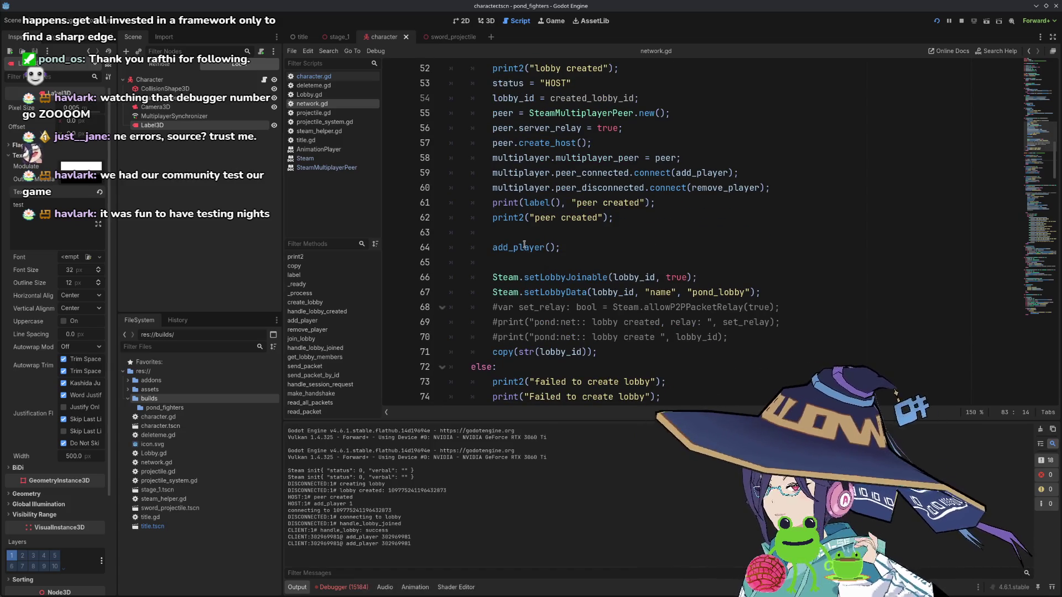
# - Replace add_player's 'adding player' message with 'peer connected'
pyautogui.keyDown('ctrl'); pyautogui.click(522, 250); pyautogui.keyUp('ctrl')
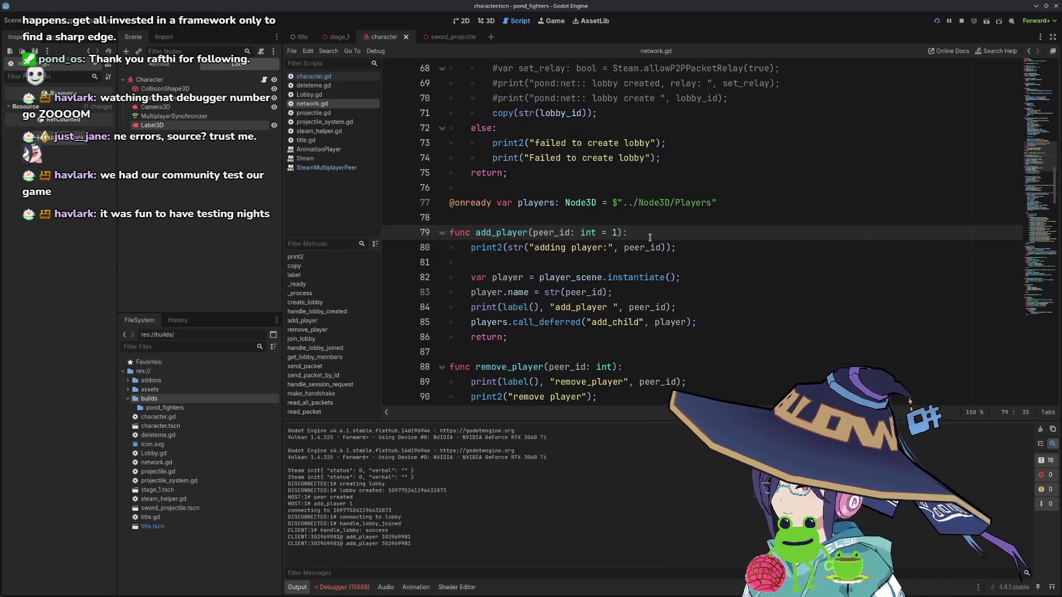
pyautogui.press('Down')
pyautogui.hotkey('ctrl', 'Left')
pyautogui.hotkey('ctrl', 'Left')
pyautogui.hotkey('ctrl', 'Left')
pyautogui.hotkey('ctrl', 'shift', 'Right')
pyautogui.press('Right')
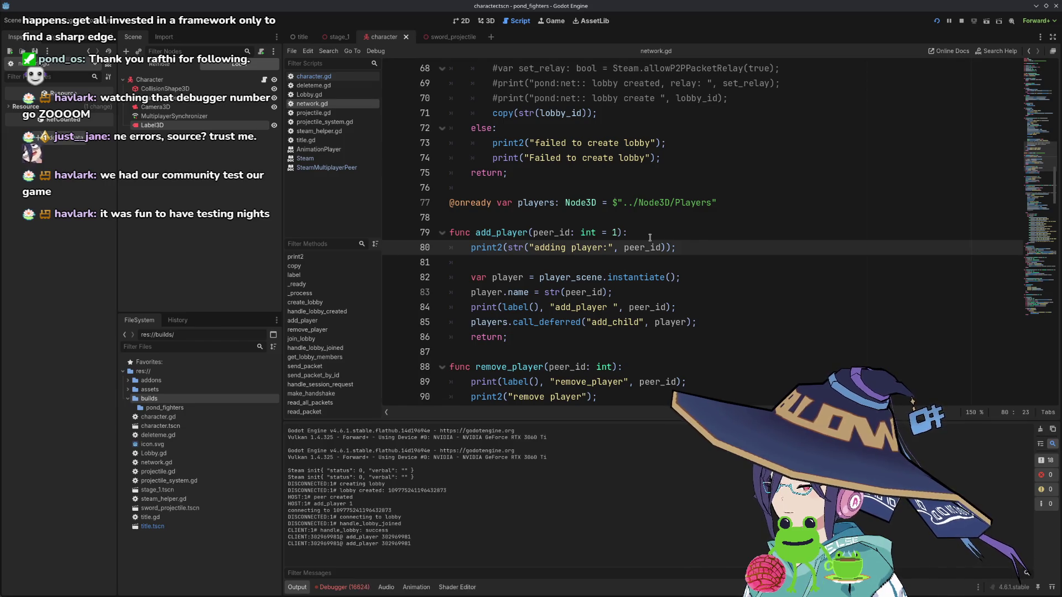
pyautogui.hotkey('ctrl', 'Left')
pyautogui.hotkey('ctrl', 'shift', 'Right')
pyautogui.hotkey('ctrl', 'shift', 'Right')
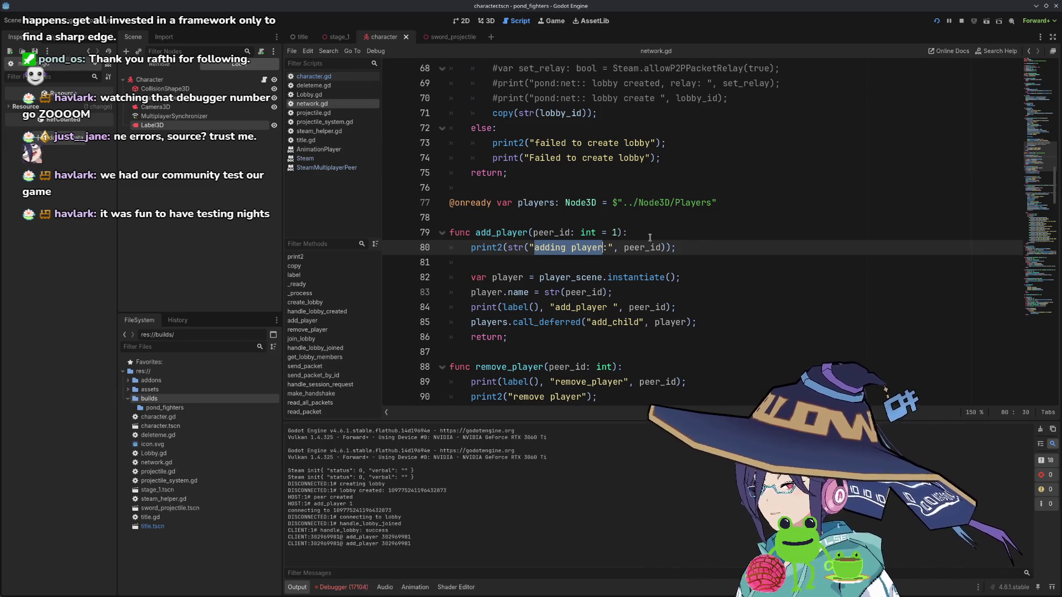
pyautogui.write('peer connected')
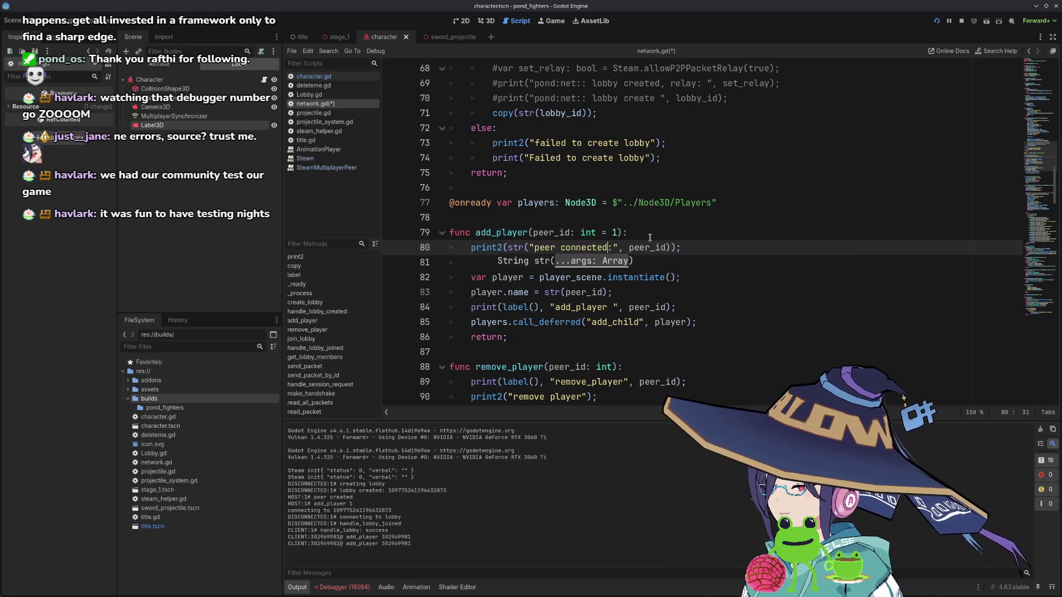
pyautogui.hotkey('ctrl', 'shift', 'Left')
pyautogui.hotkey('ctrl', 'shift', 'Left')
pyautogui.hotkey('ctrl', 'c')
# - Change remove_player's print message to 'peer disconnected' and save network.gd
pyautogui.doubleClick(608, 383)
pyautogui.hotkey('ctrl', 'v')
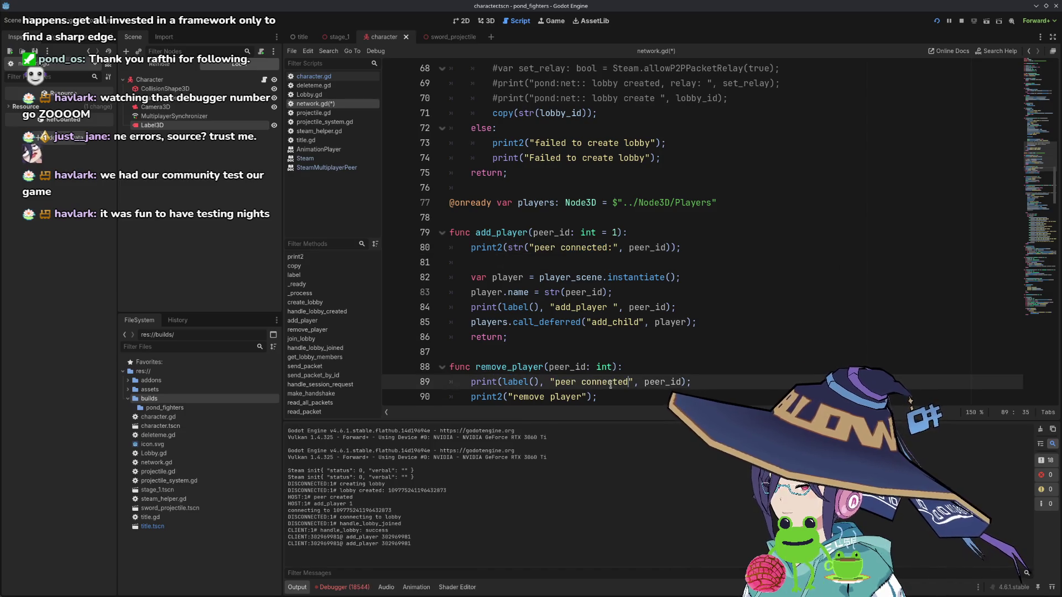
pyautogui.write('dis')
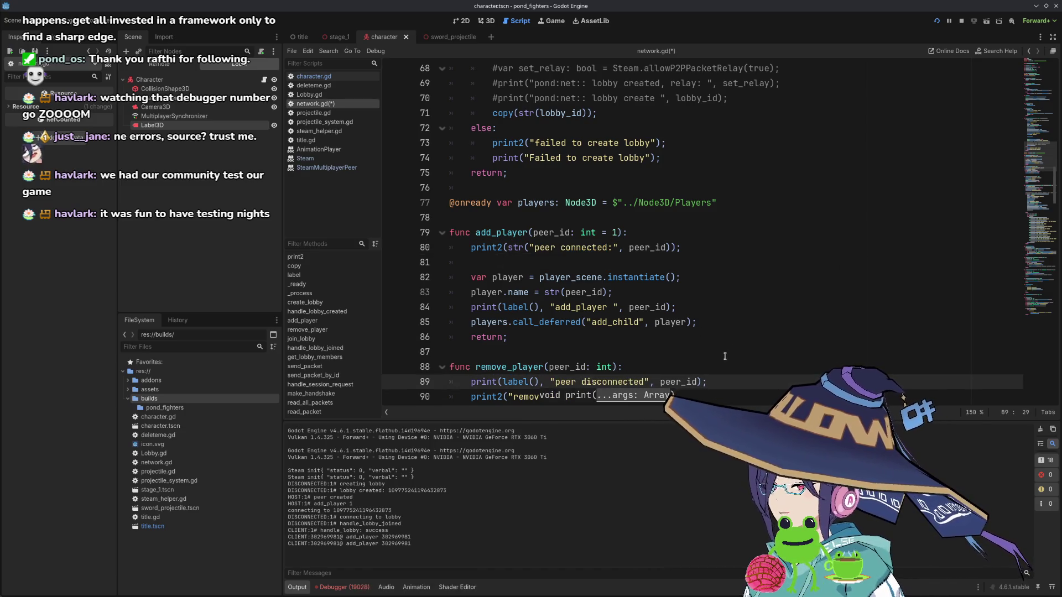
pyautogui.click(725, 357)
pyautogui.hotkey('ctrl', 's')
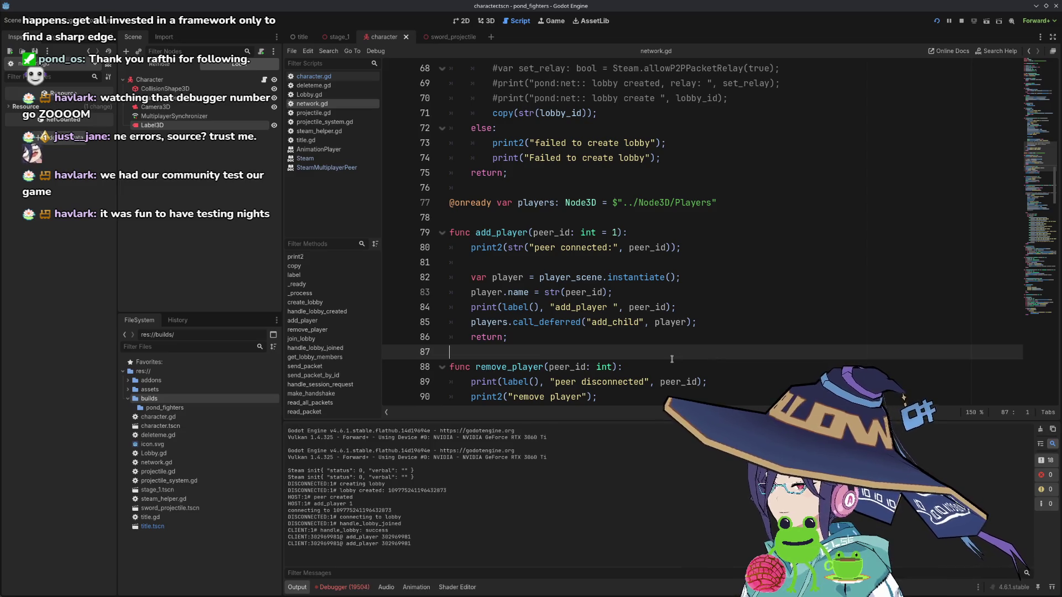
pyautogui.scroll(5, 668, 171)
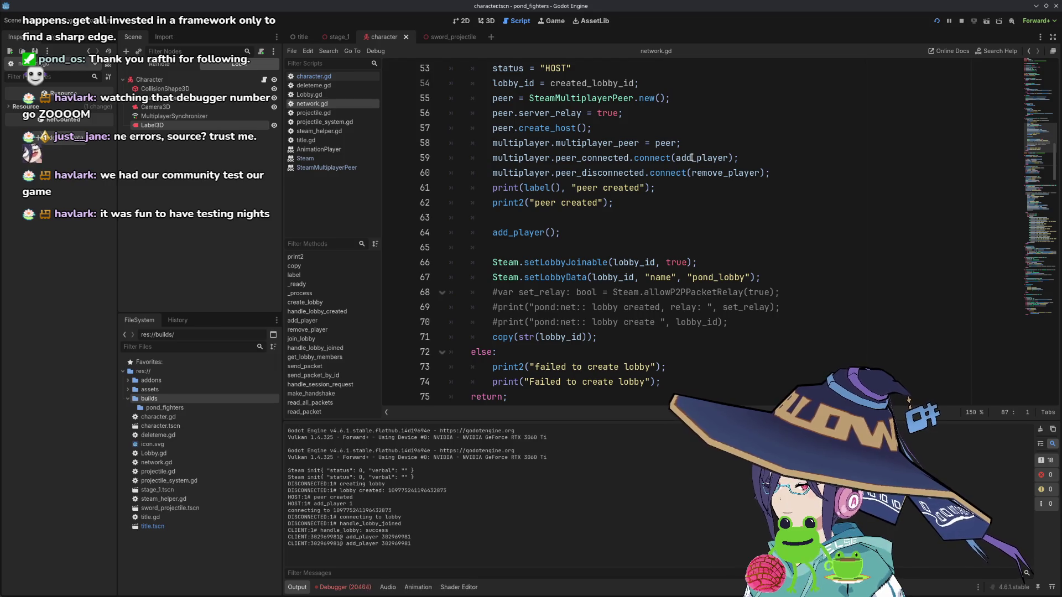
# - Inspect uses of is_connecting_to_new_lobby and the make_handshake function definition
pyautogui.moveTo(691, 157)
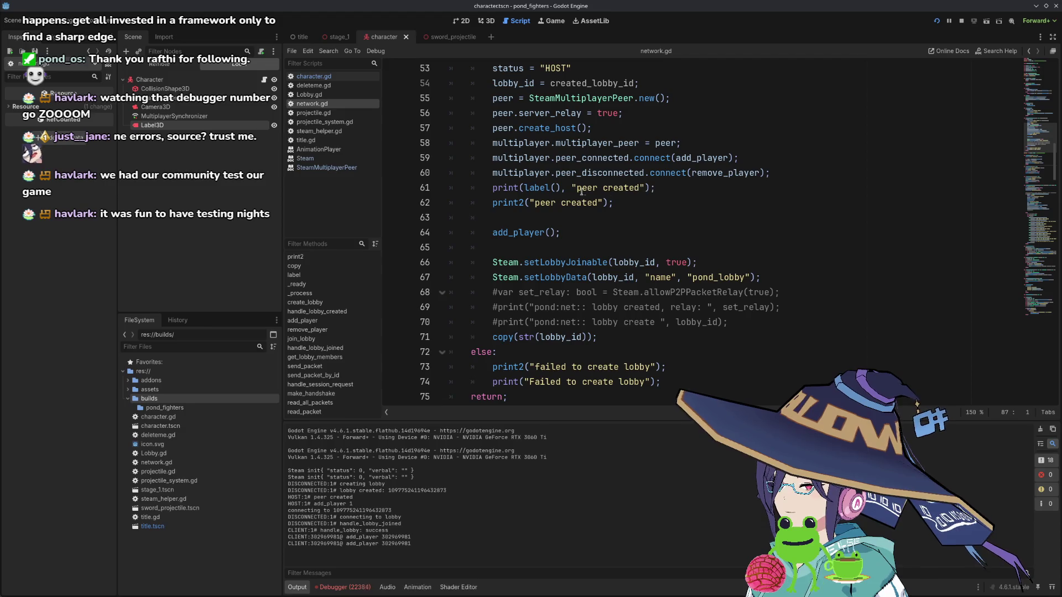
pyautogui.scroll(-2, 618, 207)
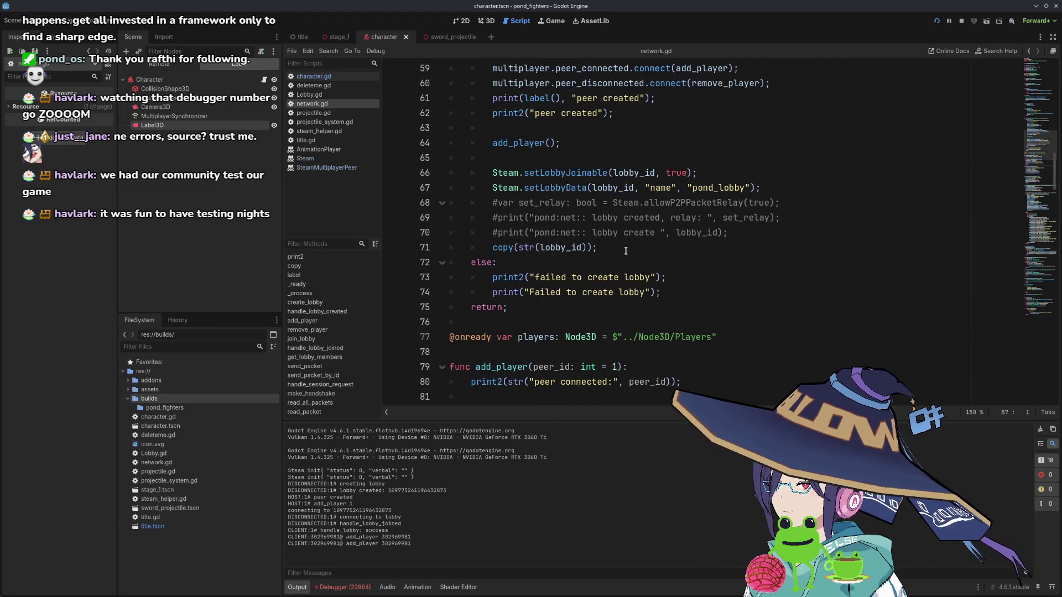
pyautogui.scroll(6, 625, 250)
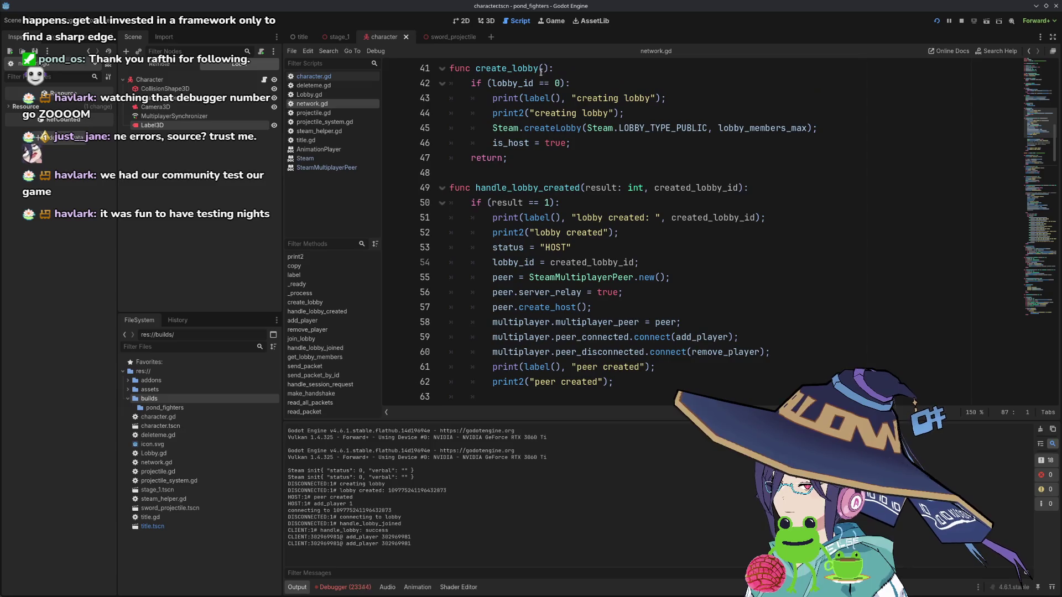
pyautogui.scroll(-13, 542, 139)
pyautogui.scroll(1, 545, 192)
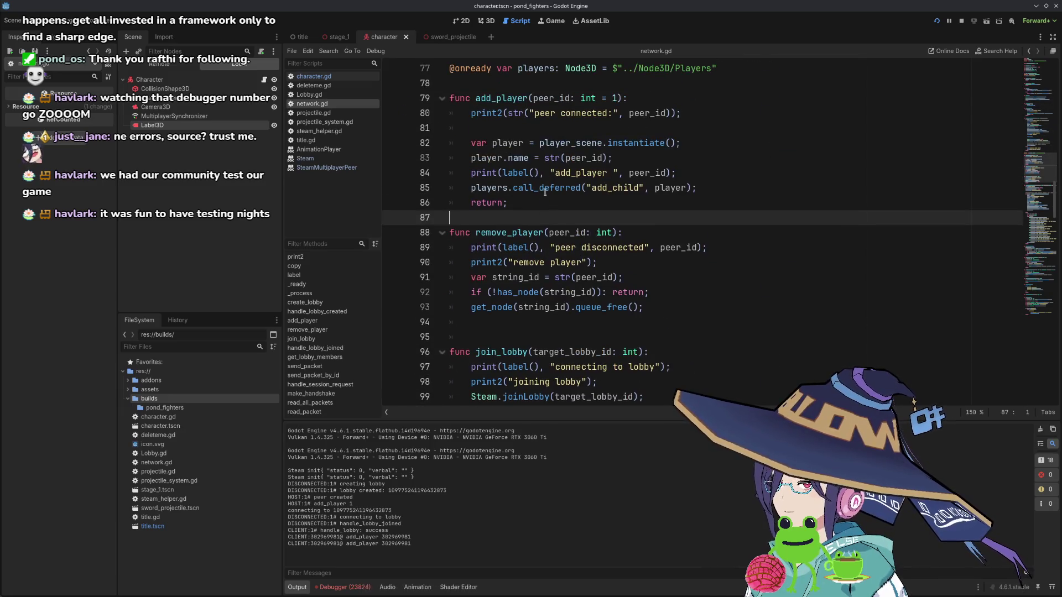
pyautogui.scroll(-5, 543, 187)
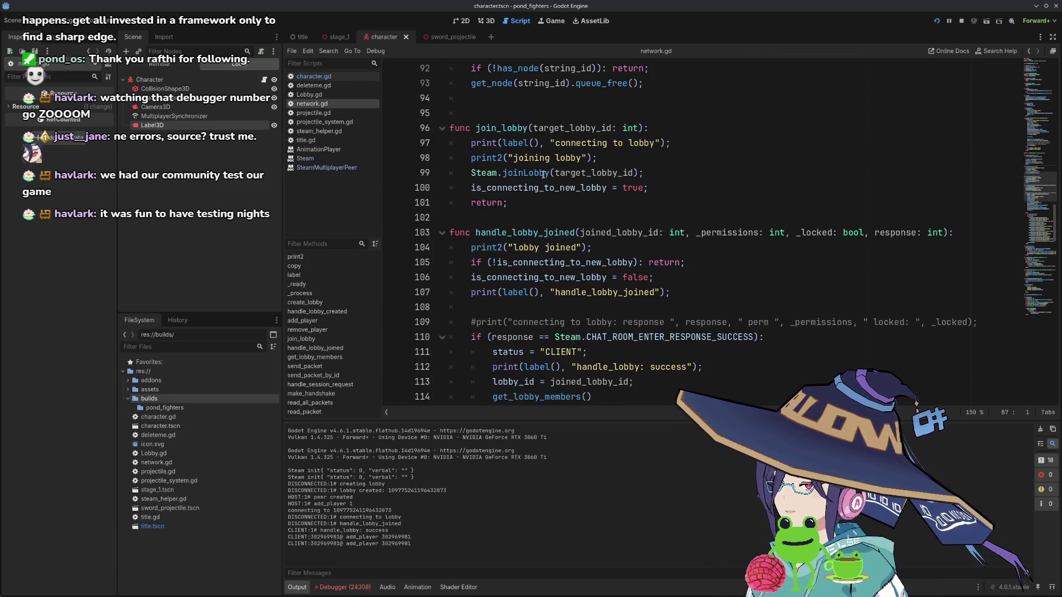
pyautogui.doubleClick(548, 188)
pyautogui.scroll(-2, 553, 182)
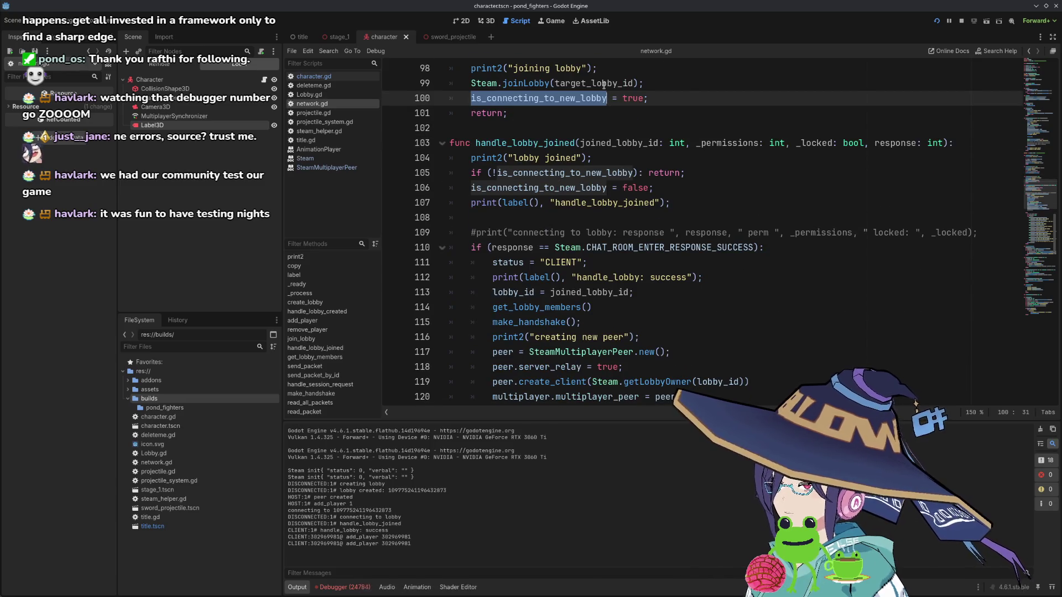
pyautogui.scroll(-1, 560, 196)
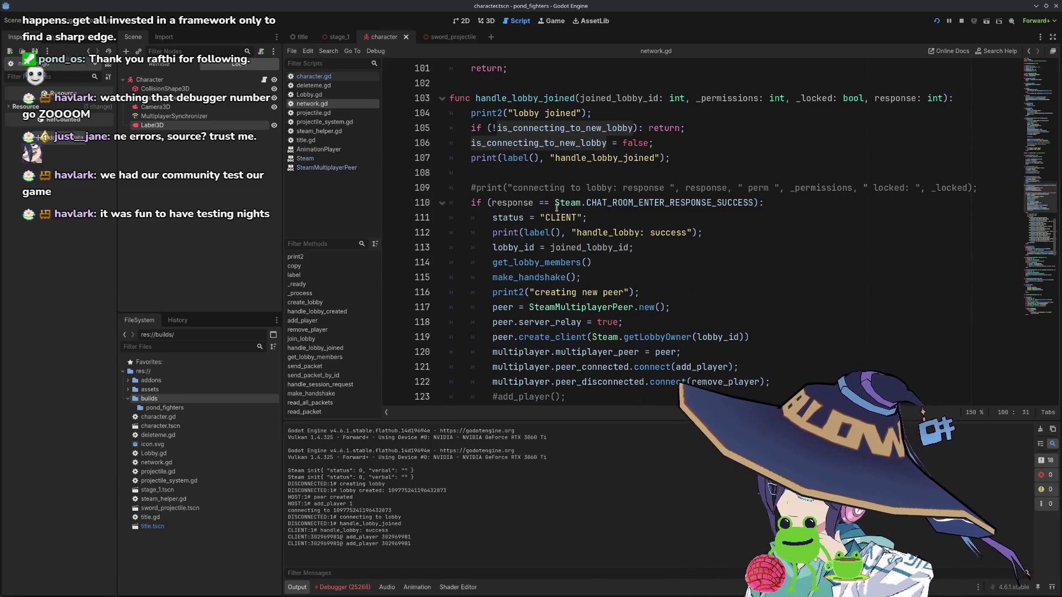
pyautogui.scroll(-1, 553, 212)
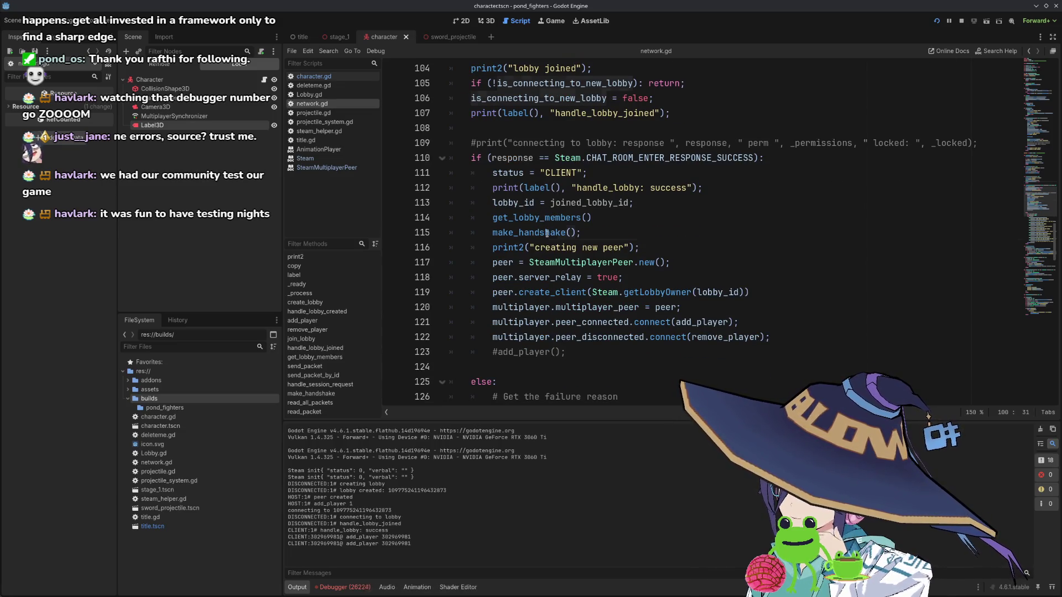
pyautogui.click(546, 233)
pyautogui.keyDown('ctrl'); pyautogui.click(545, 233); pyautogui.keyUp('ctrl')
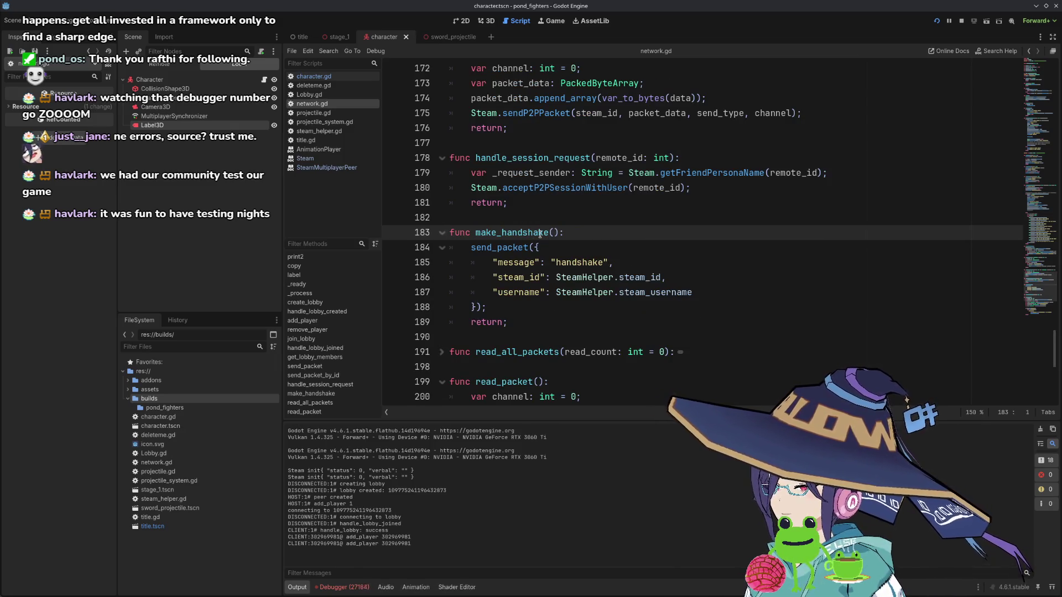
pyautogui.hotkey('alt', 'Left')
pyautogui.click(608, 231)
# - Comment out the get_lobby_members and make_handshake lines with Ctrl+K and save
pyautogui.moveTo(608, 232); pyautogui.dragTo(604, 222)
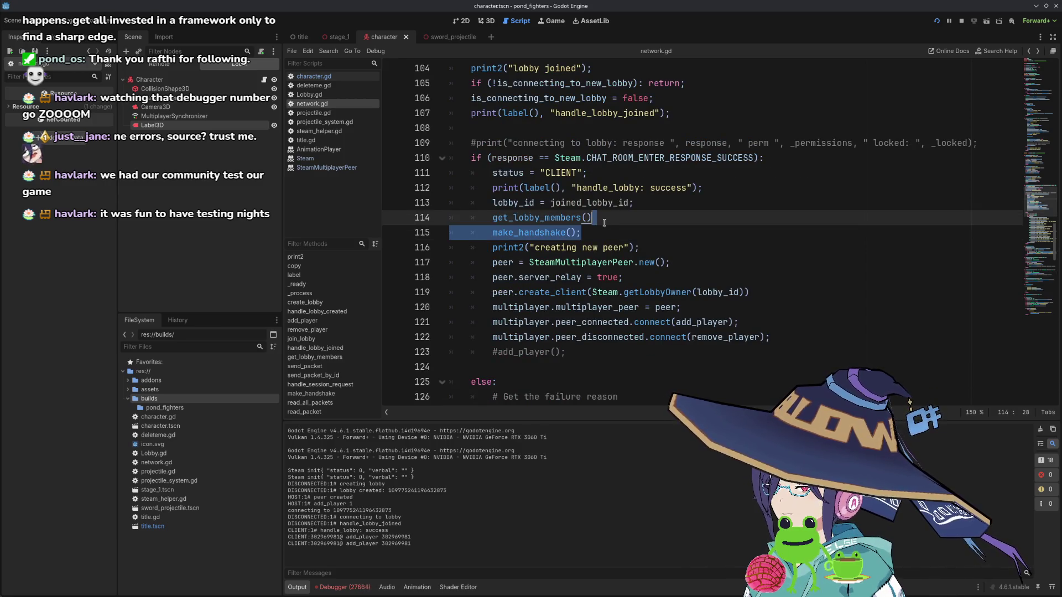
pyautogui.hotkey('ctrl', 'k')
pyautogui.hotkey('ctrl', 's')
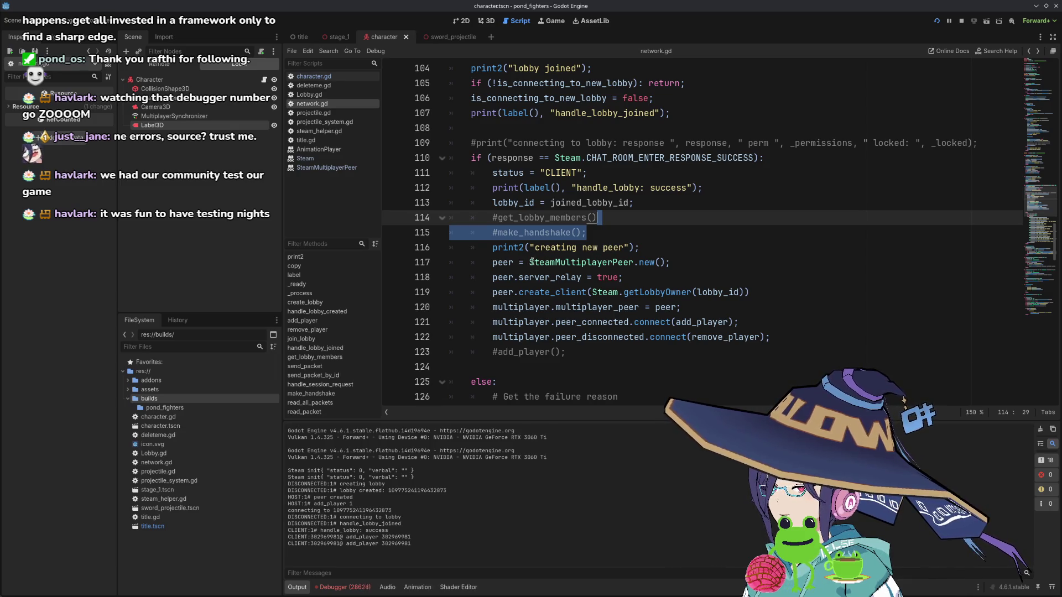
pyautogui.scroll(-2, 552, 280)
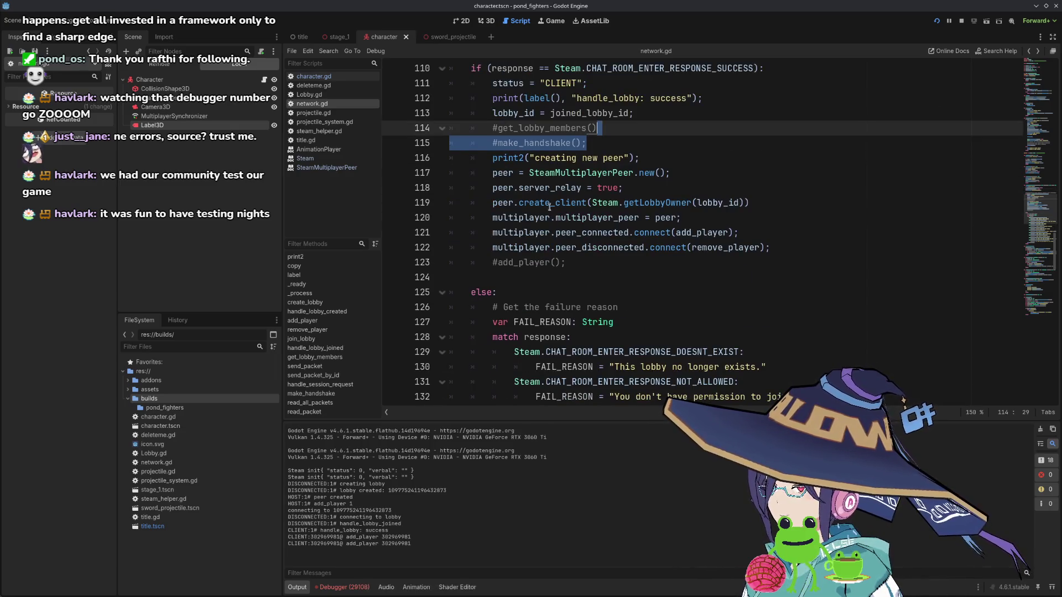
pyautogui.moveTo(606, 205)
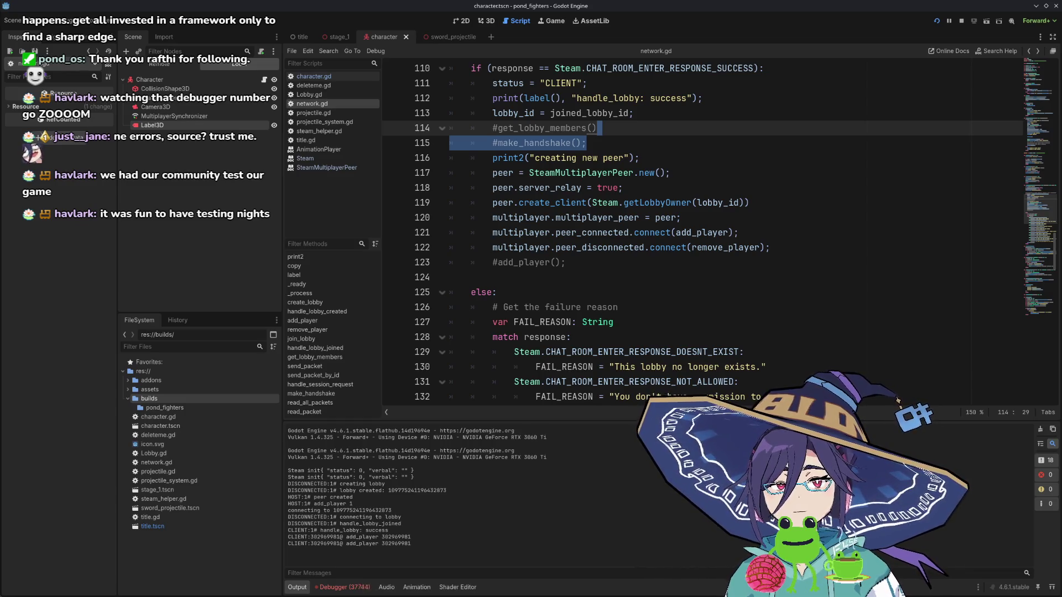
# - Add 'var lobby_owner_id = Steam.getLobbyOwner(lobby_id);' below the server_relay line
pyautogui.click(640, 187)
pyautogui.press('Return')
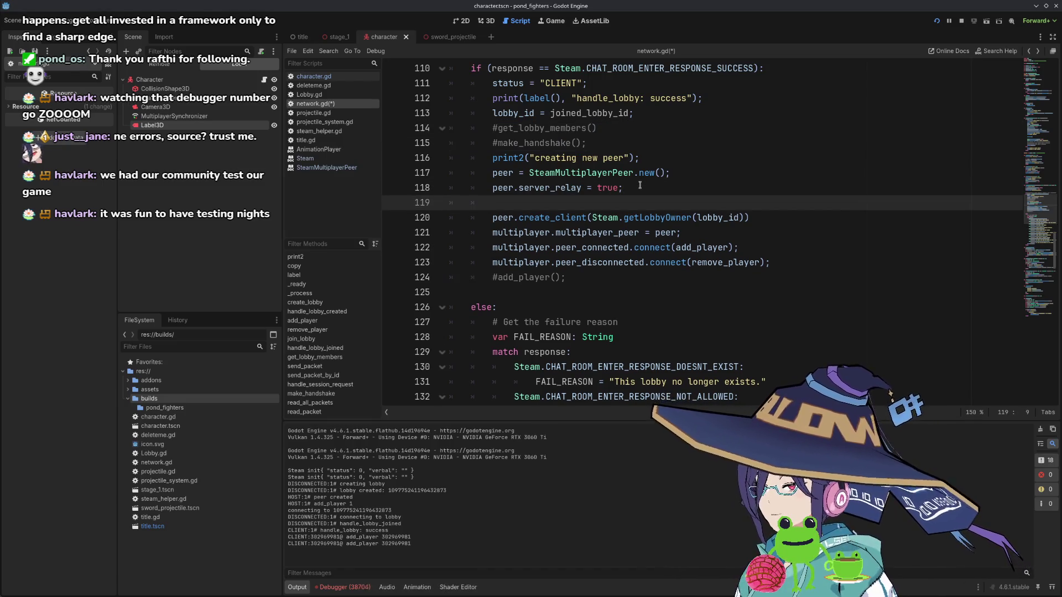
pyautogui.write('var lobby_')
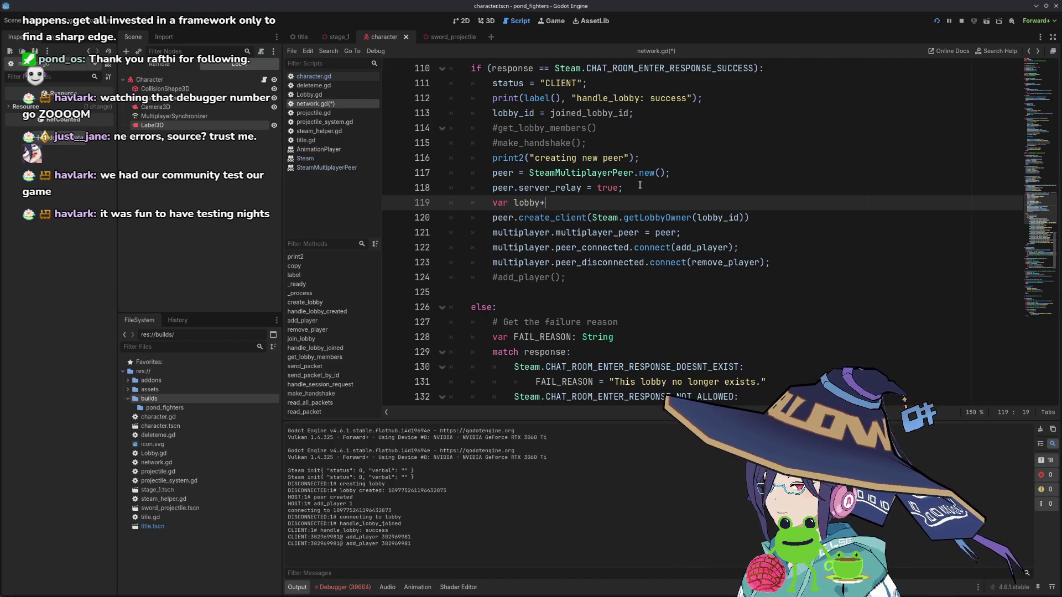
pyautogui.write('ownder')
pyautogui.press('BackSpace')
pyautogui.press('BackSpace')
pyautogui.write('er_id =')
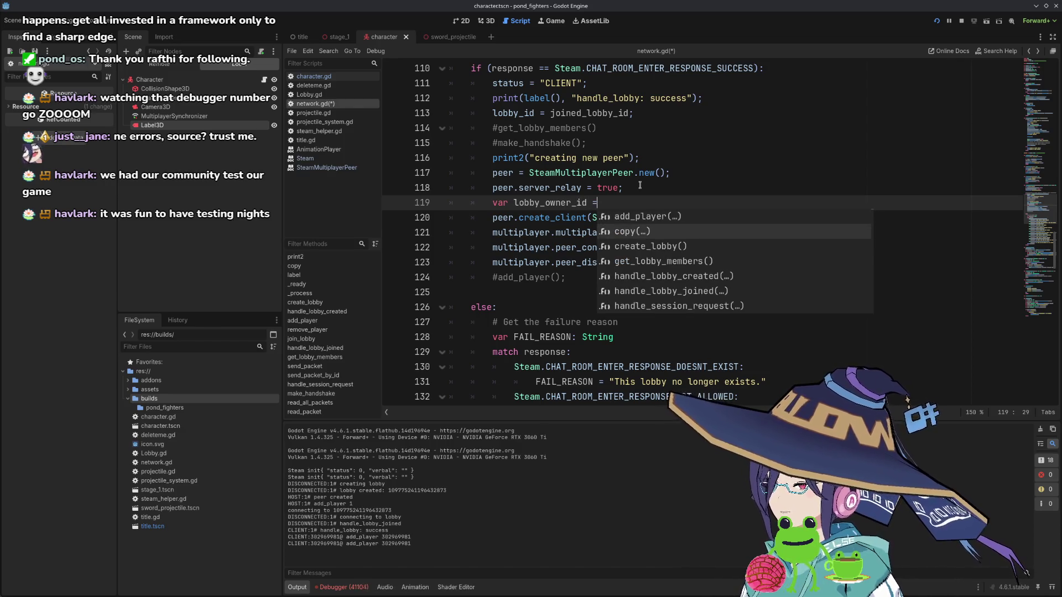
pyautogui.write('Steam.getLobbyOwner(lobby_id)')
pyautogui.write(';')
# - Add a print2(str("lobby owner:", lobby_owner_id)) line below it
pyautogui.press('Return')
pyautogui.write('print(')
pyautogui.press('BackSpace')
pyautogui.write('2(lo')
pyautogui.press('BackSpace')
pyautogui.press('BackSpace')
pyautogui.write('"lobbyer')
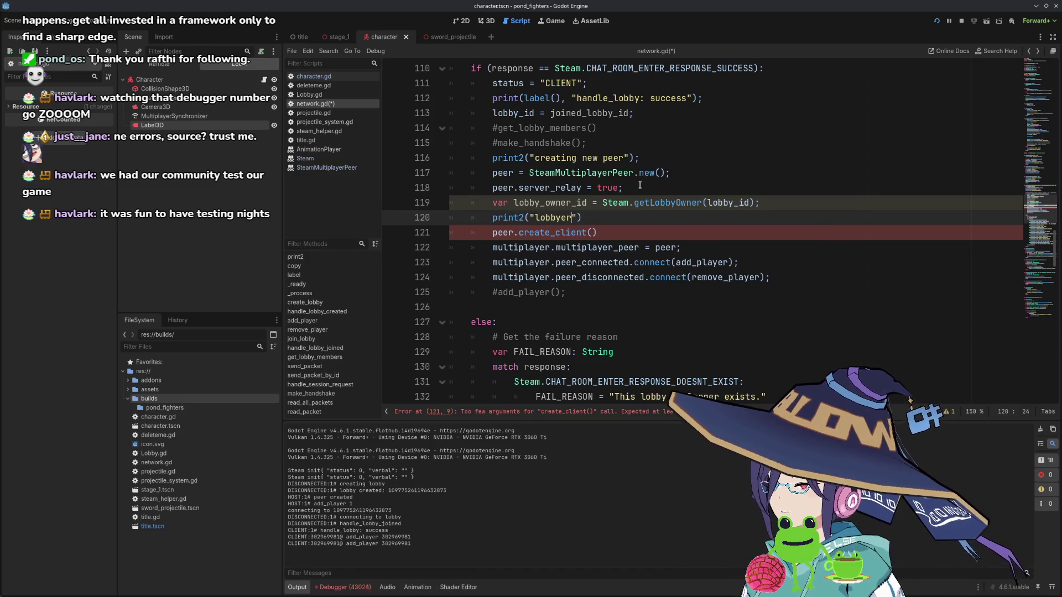
pyautogui.press('BackSpace')
pyautogui.press('BackSpace')
pyautogui.write('owner')
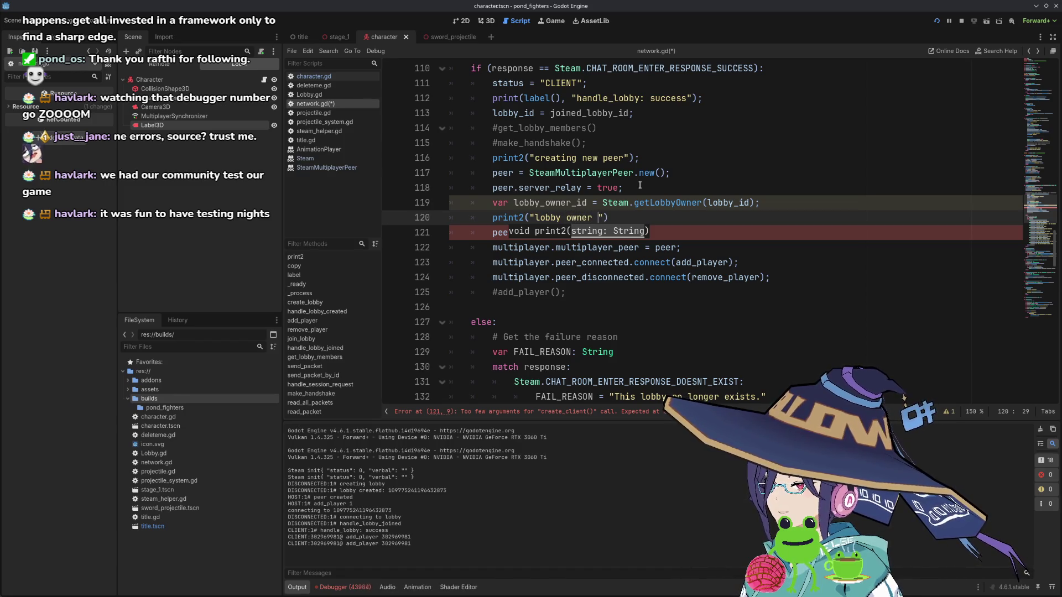
pyautogui.write(':", lo')
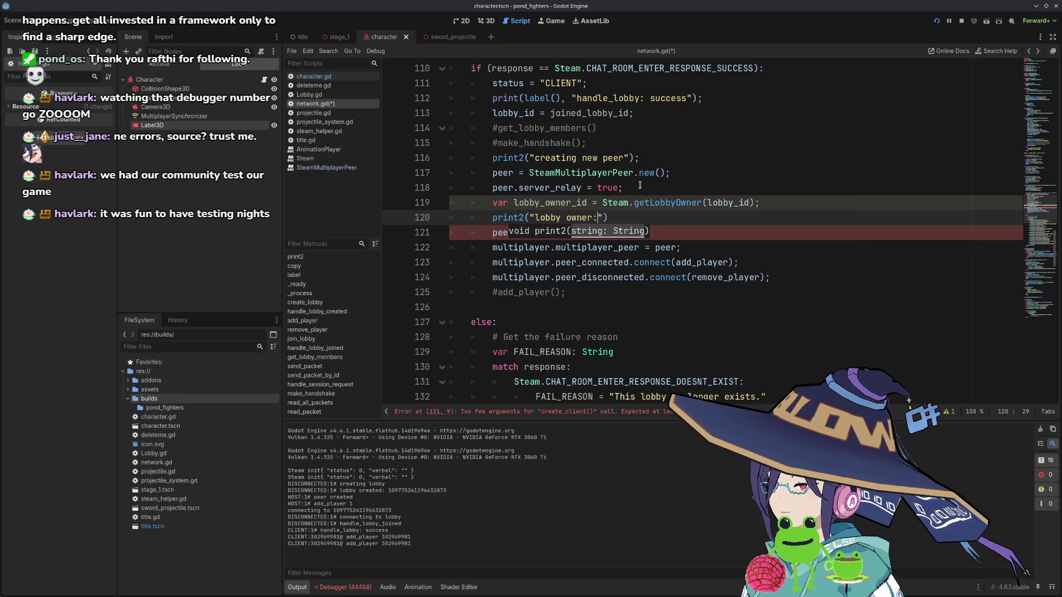
pyautogui.write('bby')
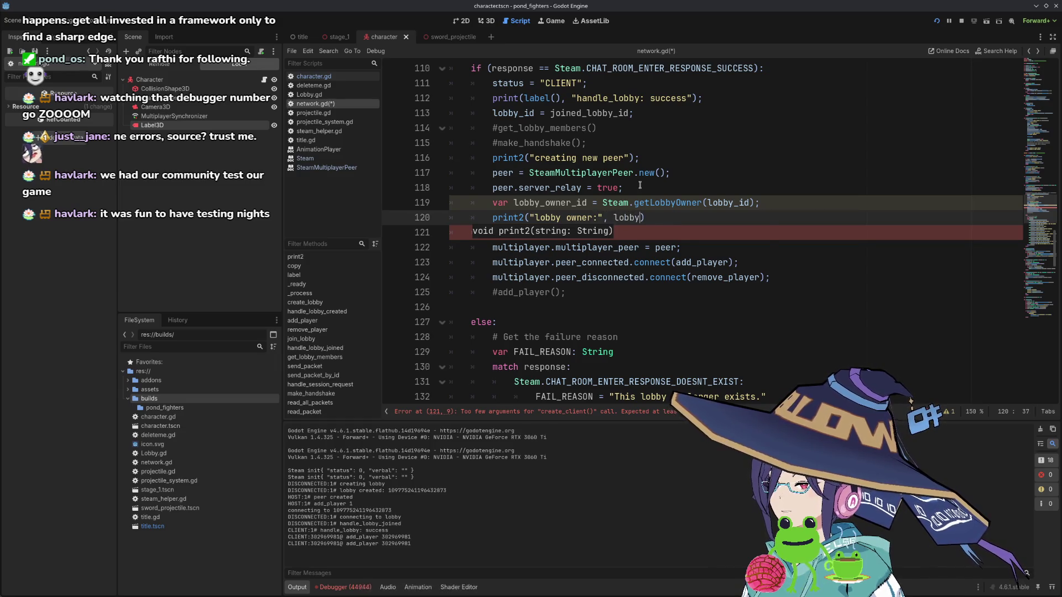
pyautogui.press('Down')
pyautogui.press('Down')
pyautogui.press('Down')
pyautogui.press('Return')
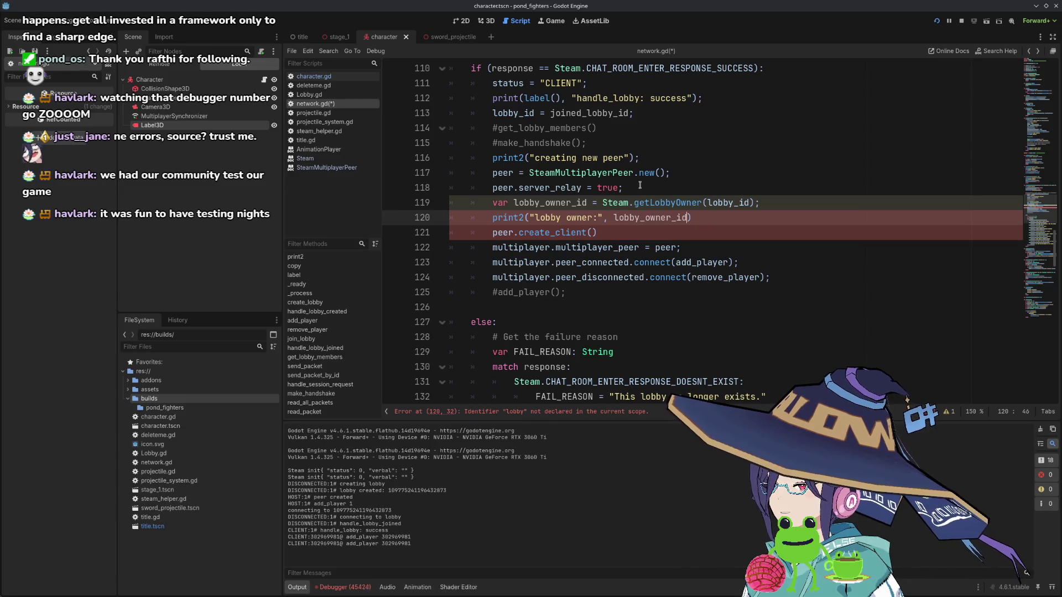
pyautogui.hotkey('ctrl', 'shift', 'Left')
pyautogui.hotkey('ctrl', 'shift', 'Left')
pyautogui.hotkey('ctrl', 'shift', 'Left')
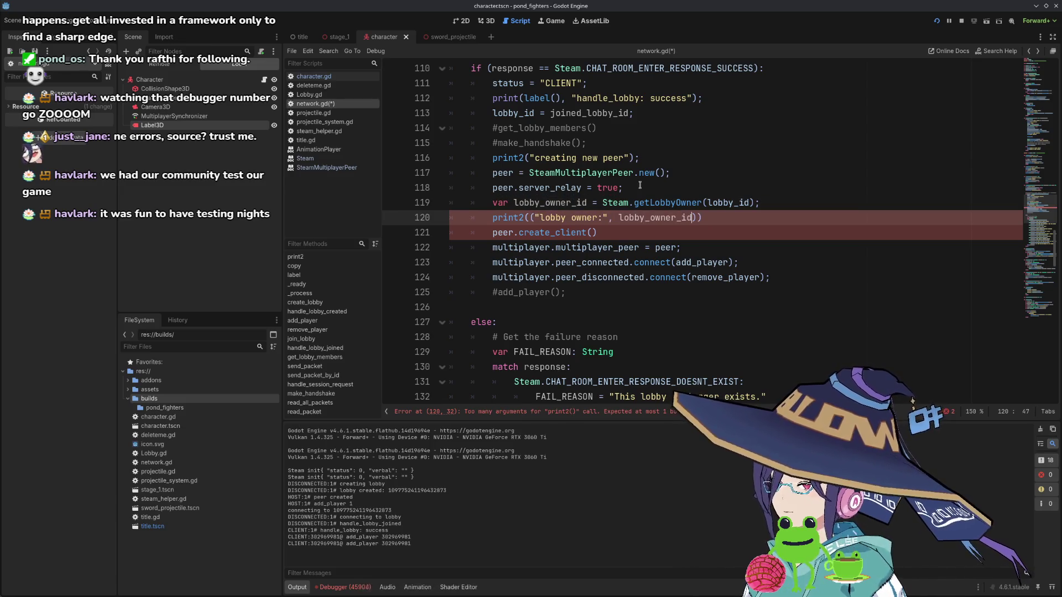
pyautogui.write('(')
pyautogui.press('Left')
pyautogui.write('str')
pyautogui.press('End')
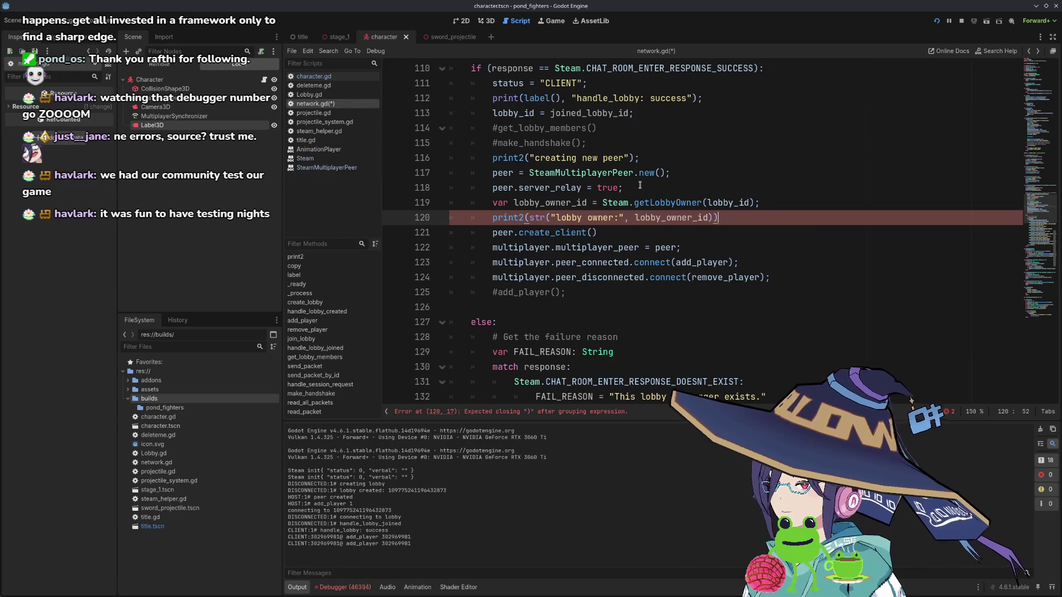
# - Change the call to create_client(lobby_owner_id);
pyautogui.click(601, 228)
pyautogui.press('Left')
pyautogui.write('lobby_owner_id')
pyautogui.press('End')
pyautogui.write(';')
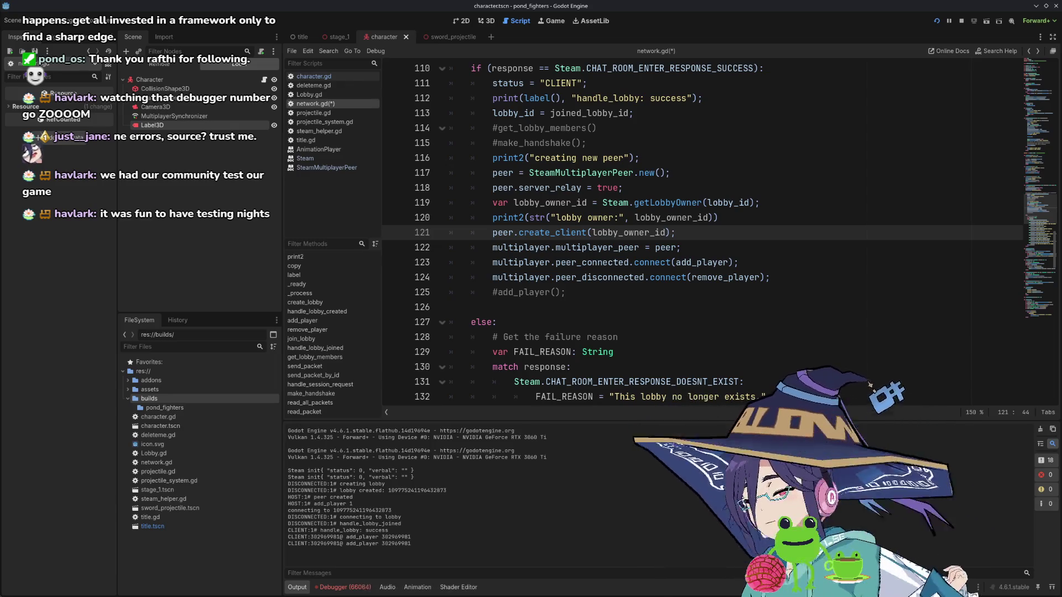
pyautogui.click(802, 292)
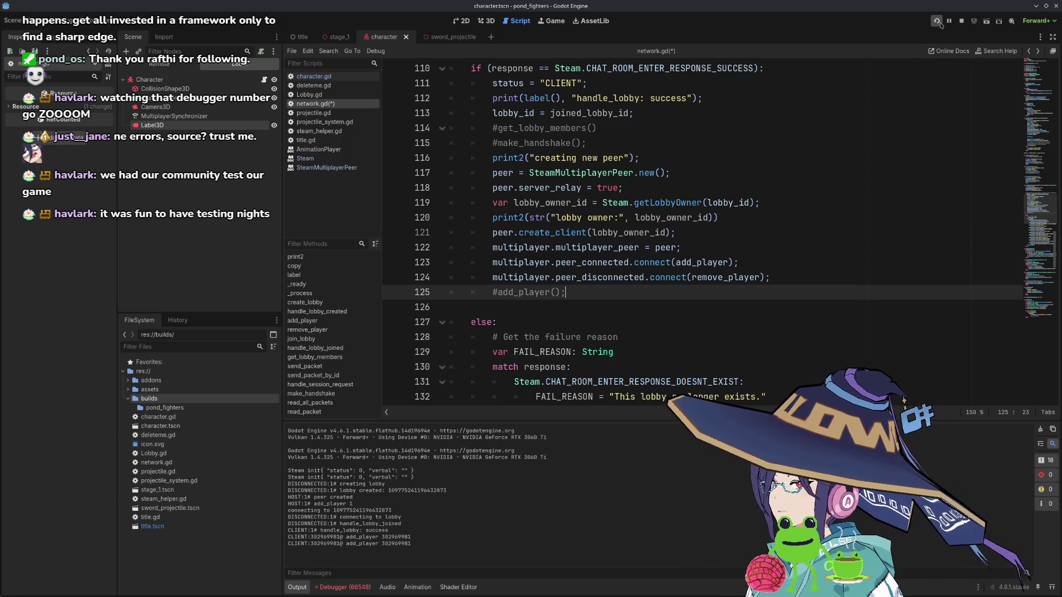
# - Restart the game in two debug instances and host a lobby in the first window
pyautogui.click(962, 21)
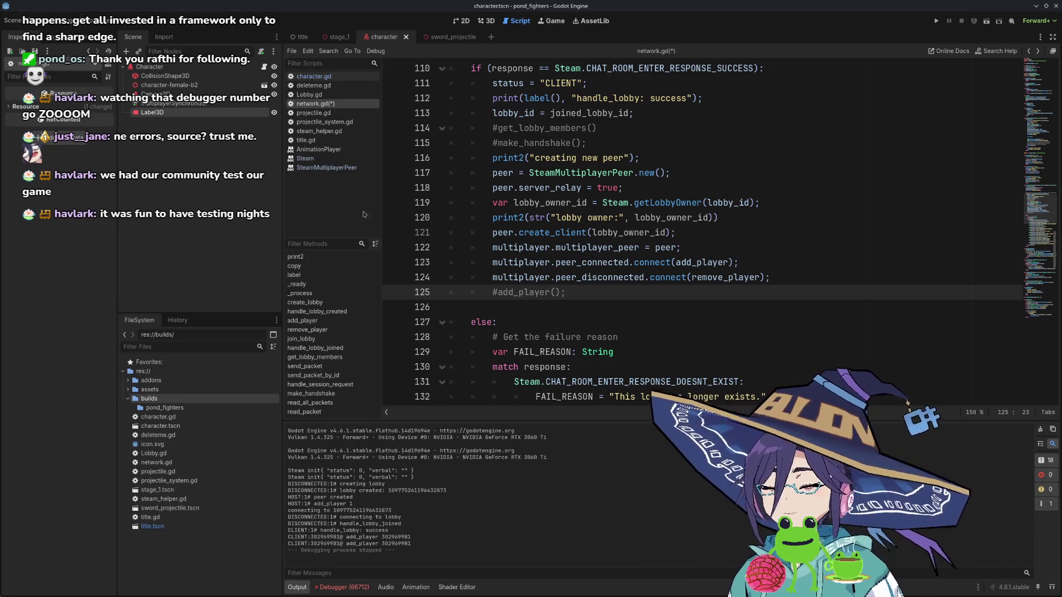
pyautogui.click(936, 21)
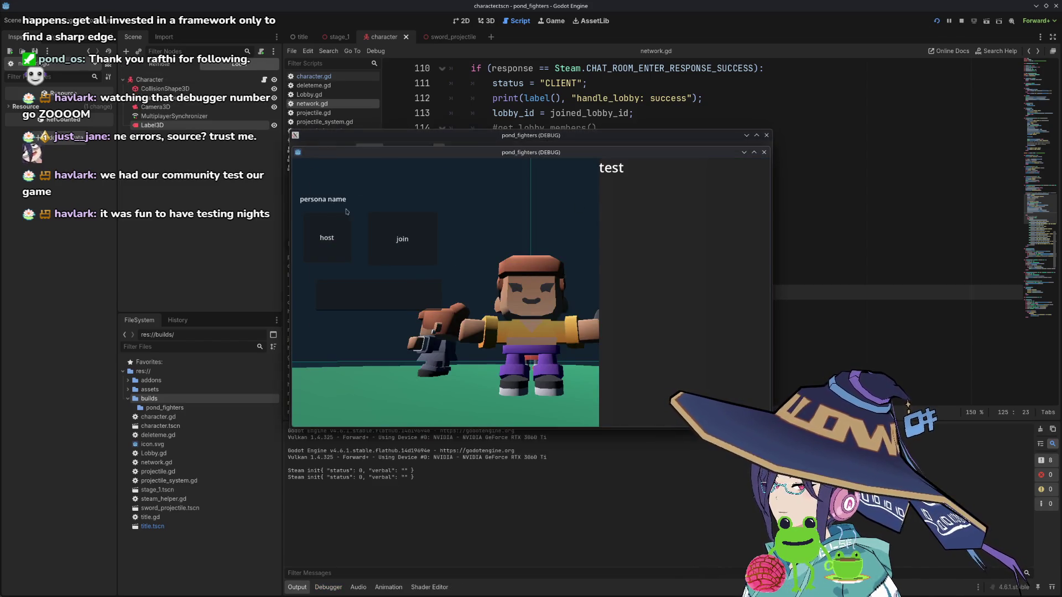
pyautogui.moveTo(395, 153); pyautogui.dragTo(584, 204)
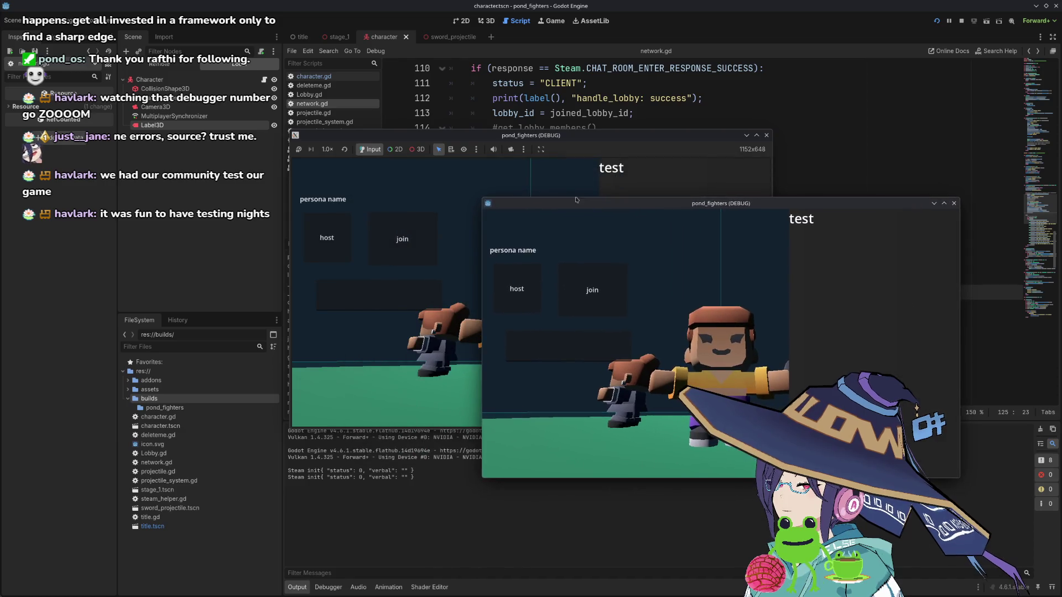
pyautogui.click(328, 239)
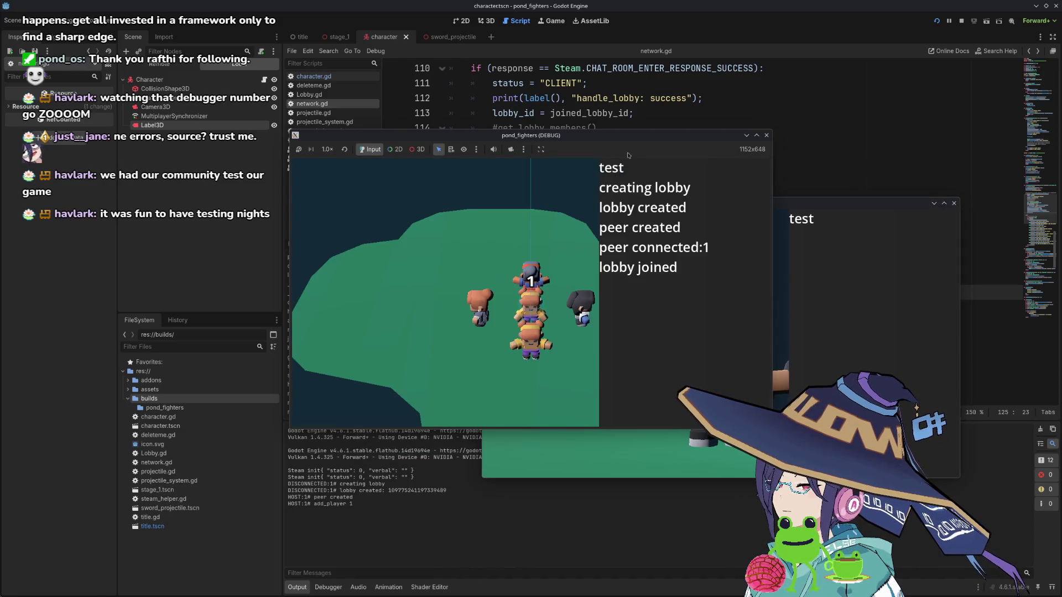
pyautogui.moveTo(636, 137)
pyautogui.mouseDown()
pyautogui.moveTo(407, 142)
pyautogui.moveTo(383, 163)
pyautogui.mouseUp()
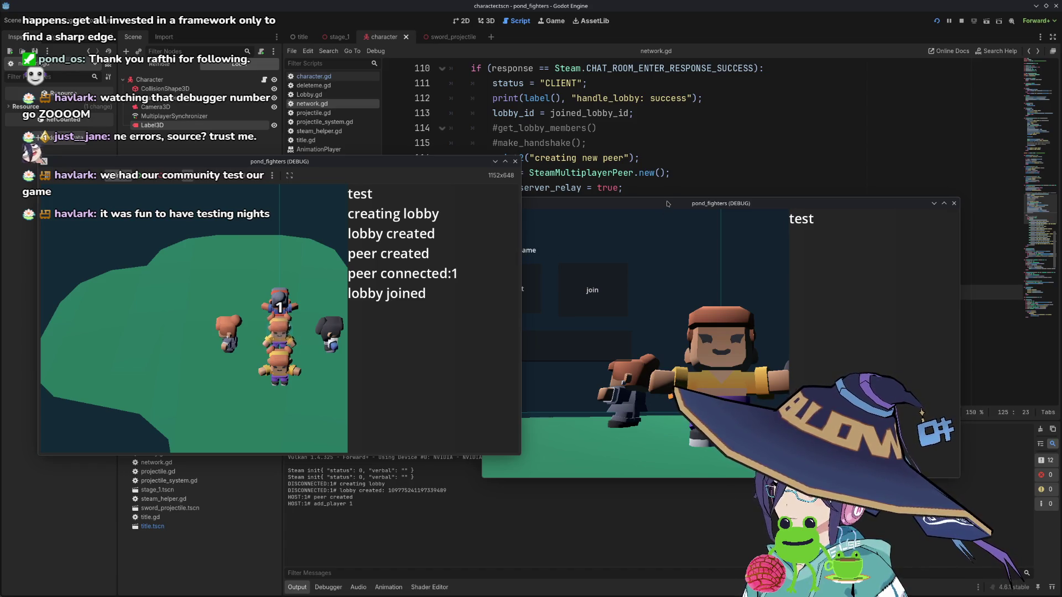
# - Paste the lobby ID into the second window, join, then close the game windows
pyautogui.click(564, 345)
pyautogui.hotkey('ctrl', 'v')
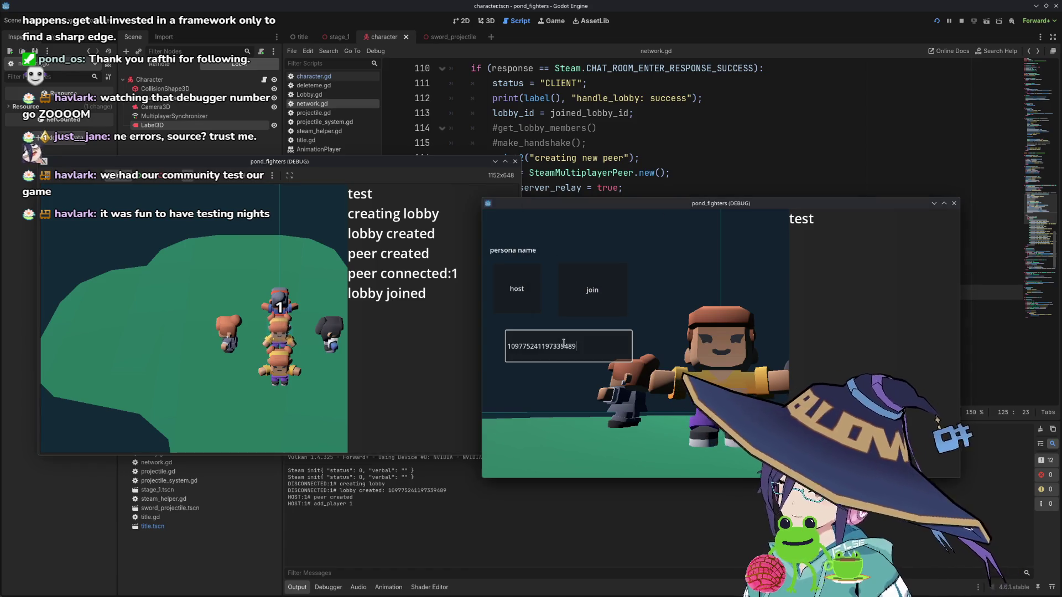
pyautogui.click(604, 295)
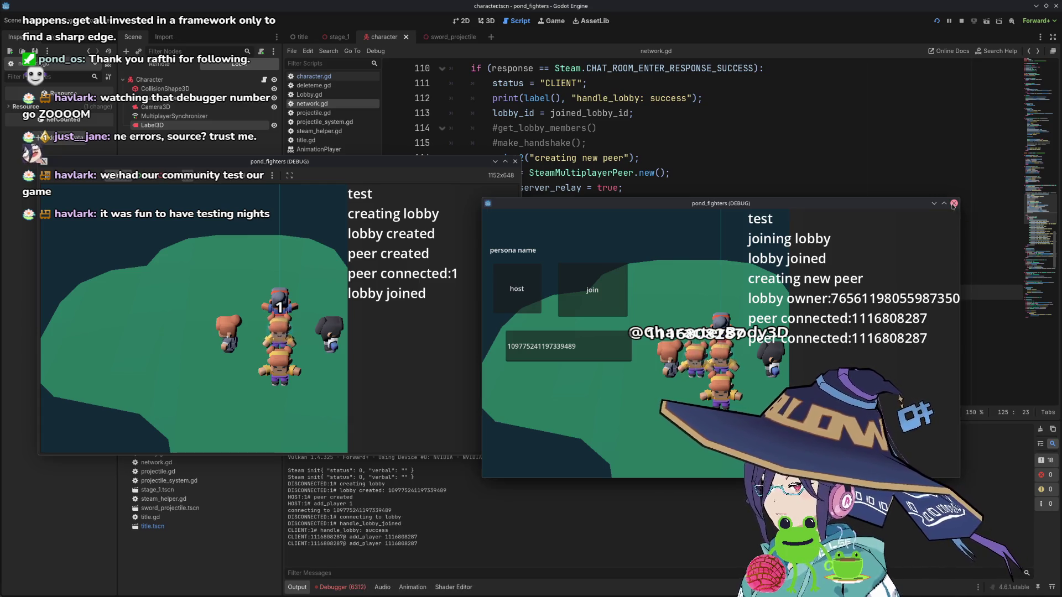
pyautogui.click(954, 204)
pyautogui.scroll(12, 567, 234)
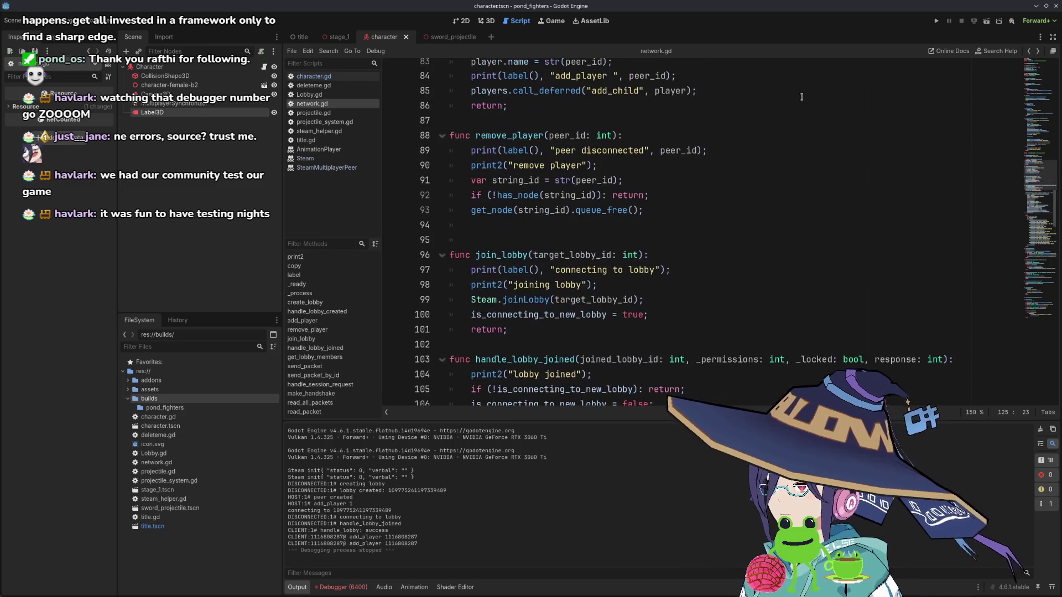
pyautogui.scroll(6, 586, 239)
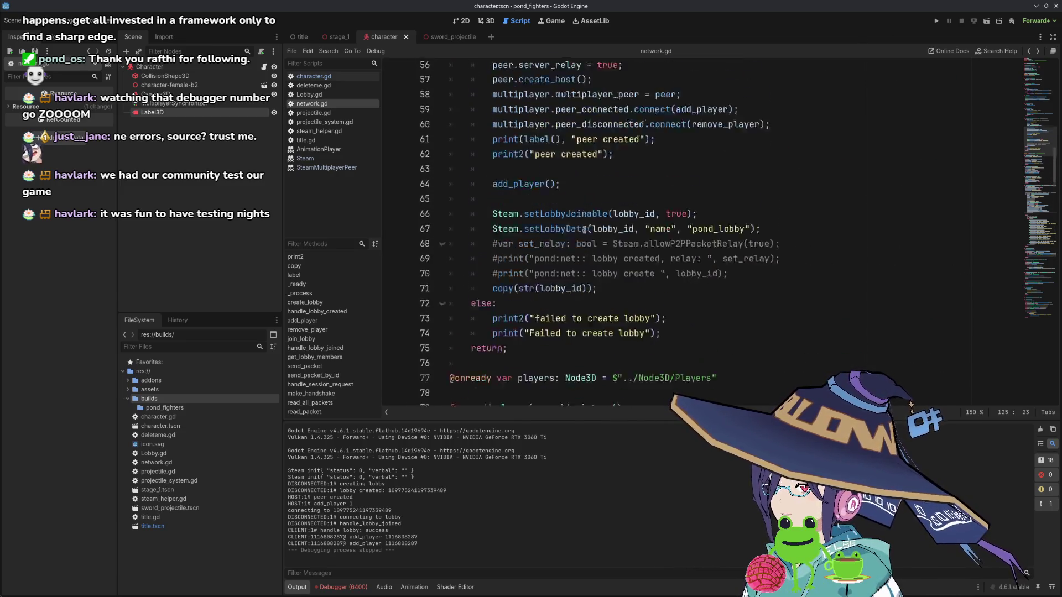
# - Add a print2("i am:") line after the peer creation on line 55
pyautogui.click(683, 231)
pyautogui.click(666, 219)
pyautogui.click(690, 190)
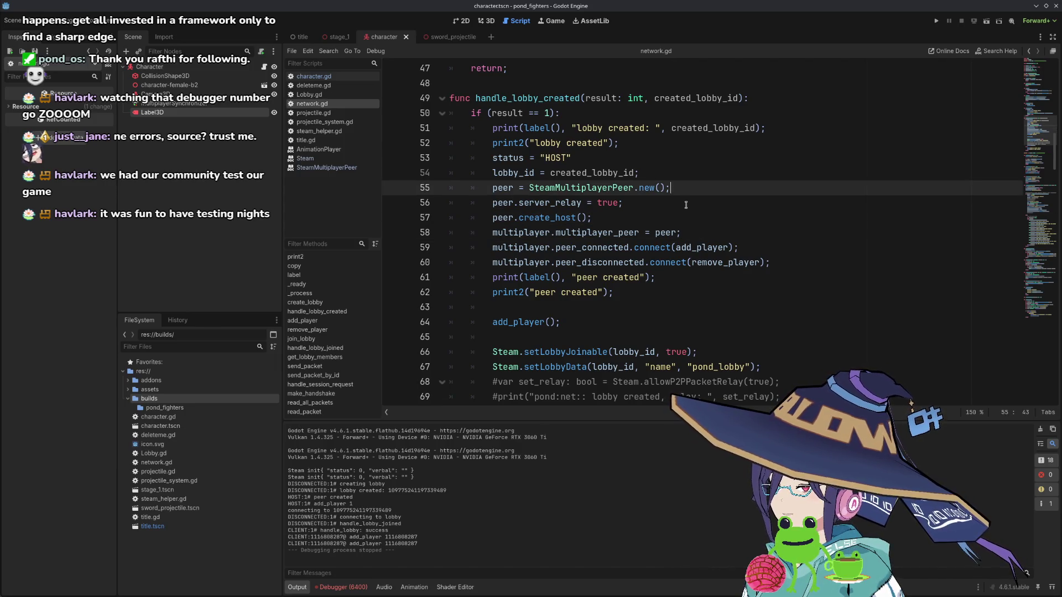
pyautogui.click(676, 216)
pyautogui.click(692, 194)
pyautogui.press('Return')
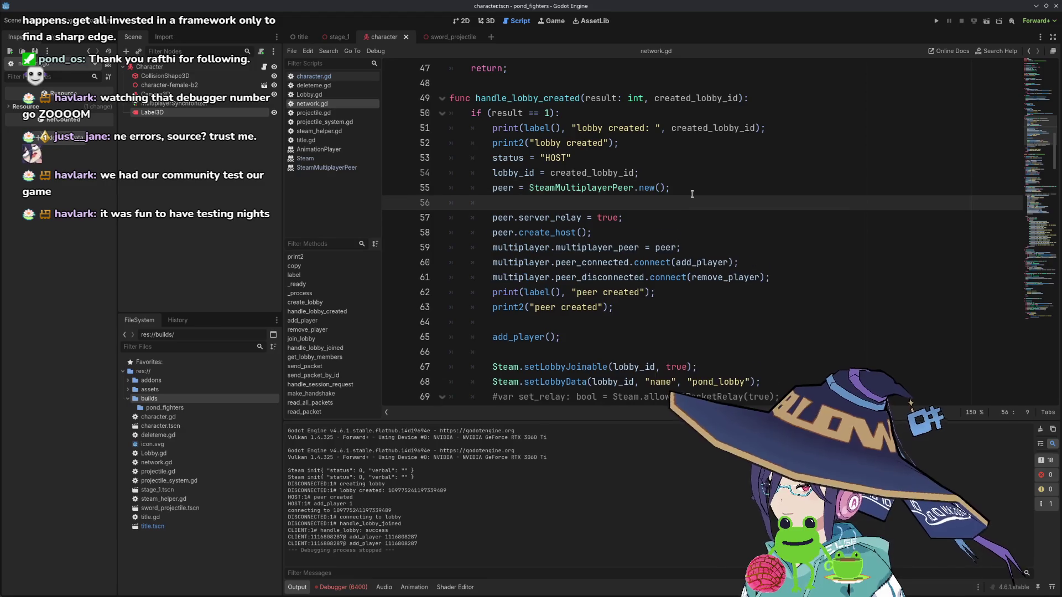
pyautogui.write('prin')
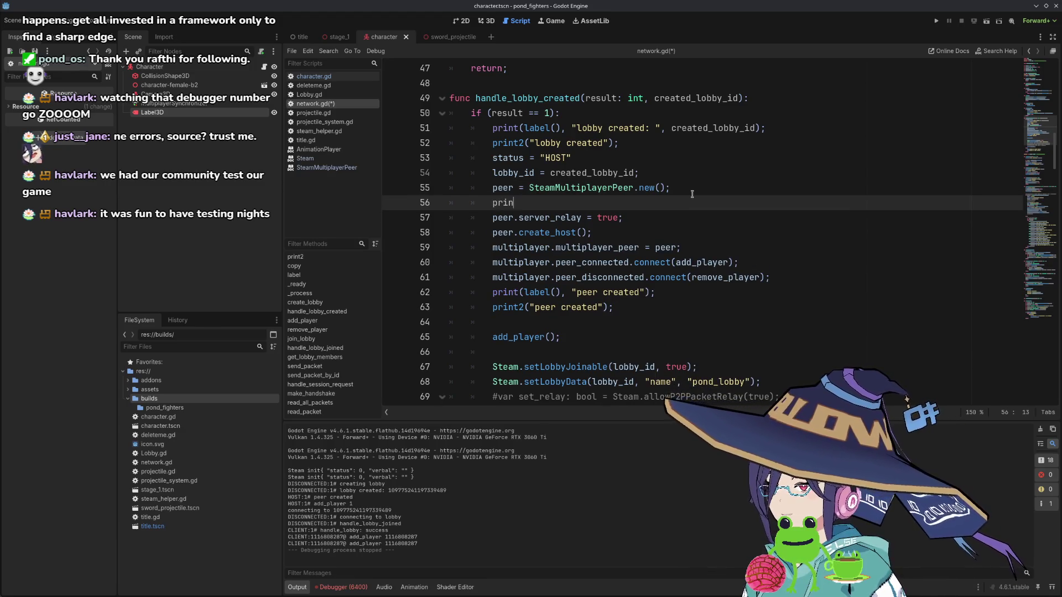
pyautogui.write('t2("iam')
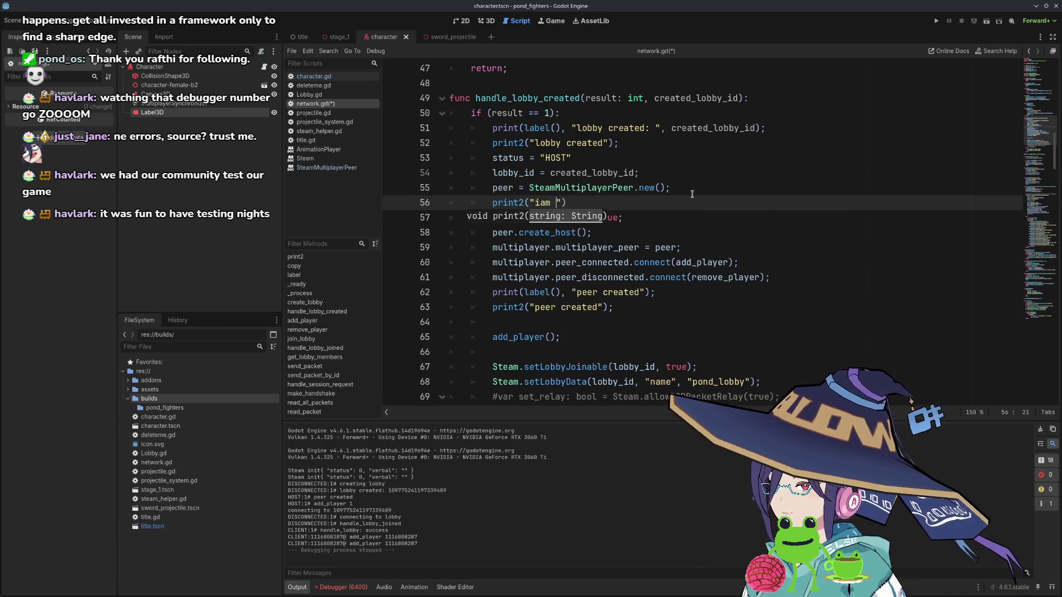
pyautogui.press('BackSpace')
pyautogui.press('BackSpace')
pyautogui.write('am:"')
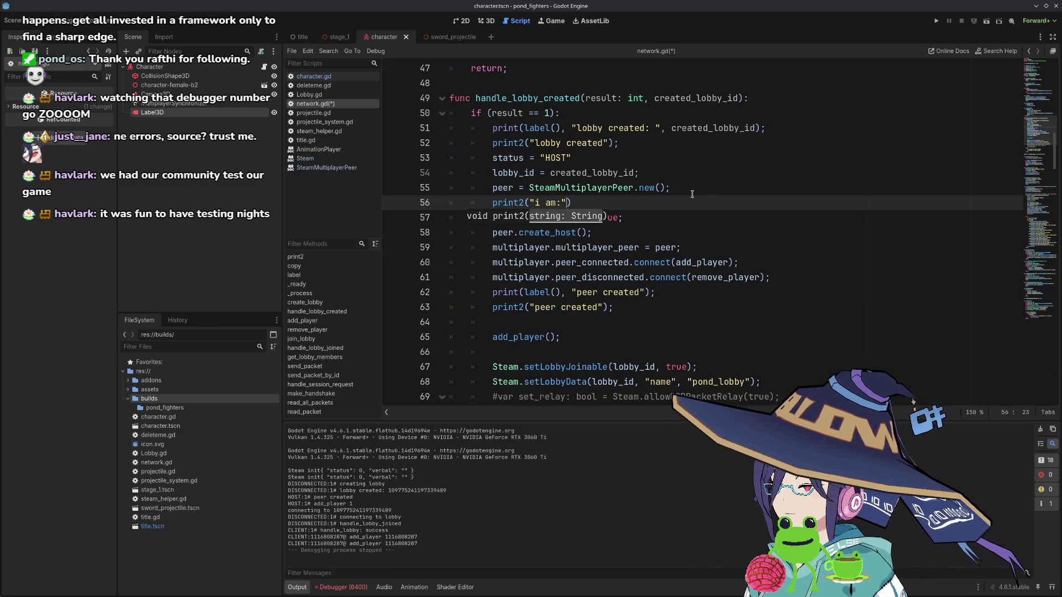
pyautogui.hotkey('shift', 'Left')
pyautogui.hotkey('shift', 'Left')
pyautogui.hotkey('shift', 'Left')
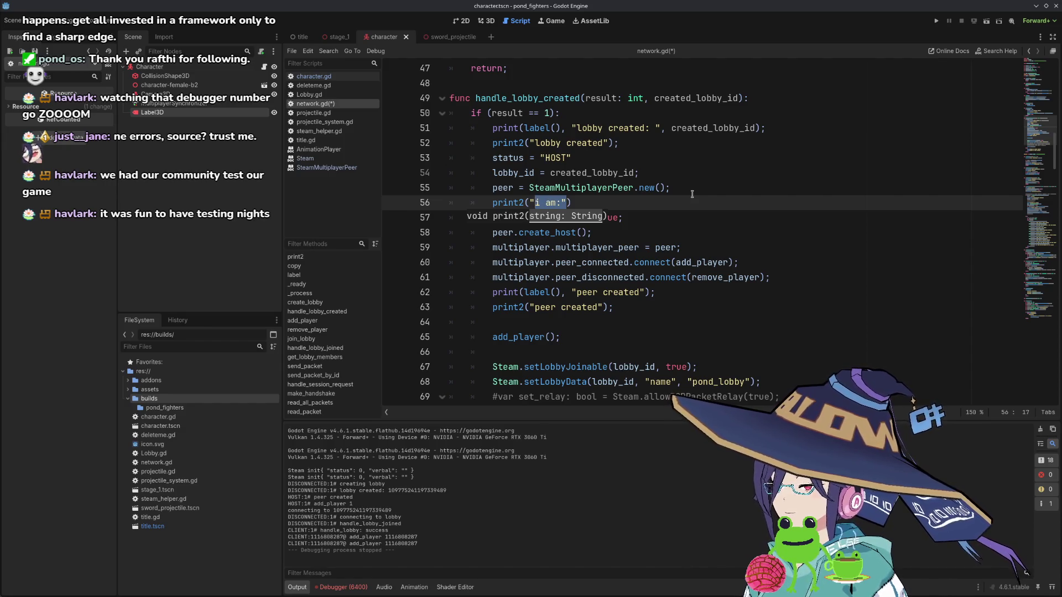
pyautogui.hotkey('shift', 'Home')
pyautogui.press('Right')
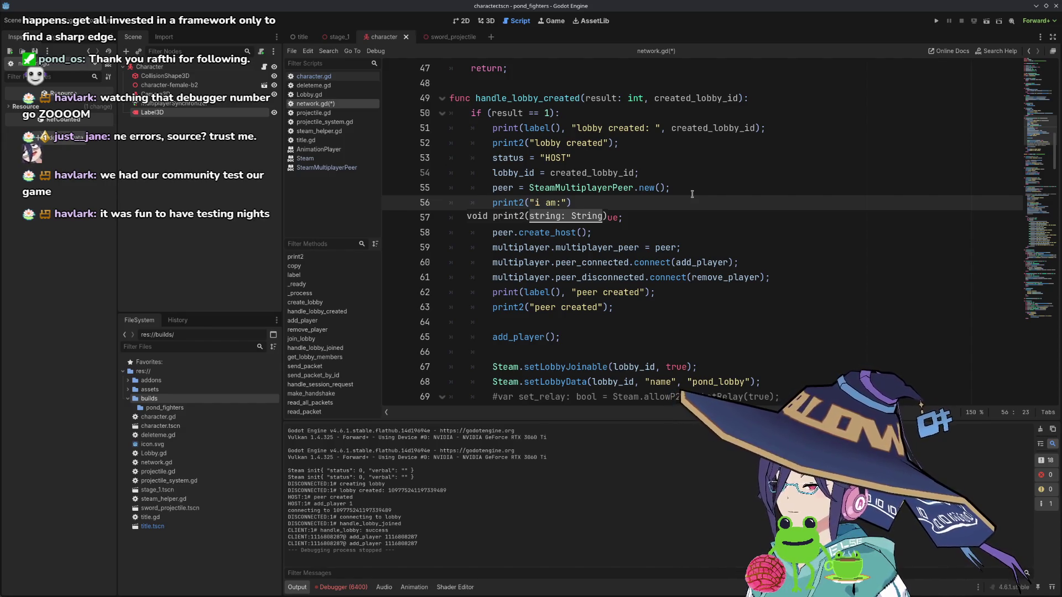
# - Wrap the message in str() and add peer.get_unique_id() as the second argument
pyautogui.press('Left')
pyautogui.write('str(')
pyautogui.press('End')
pyautogui.press('Left')
pyautogui.write(')')
pyautogui.write(', ')
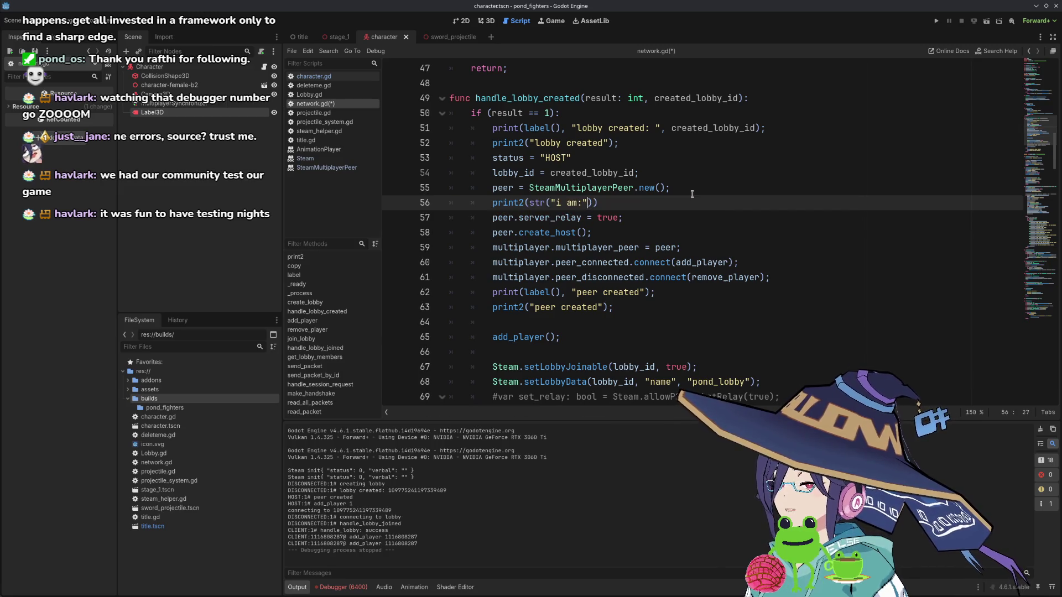
pyautogui.write('peer.mu')
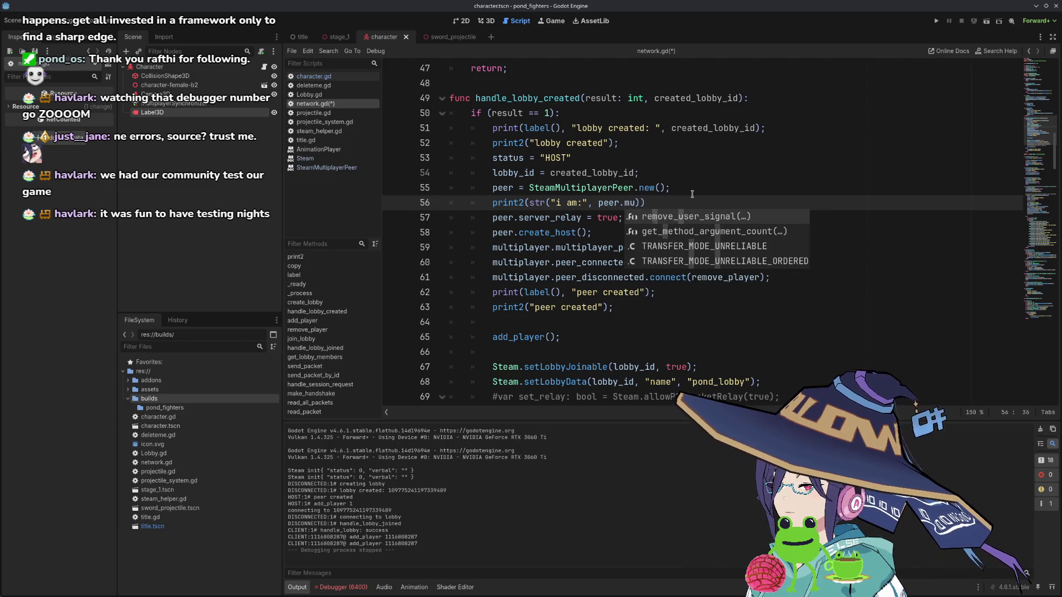
pyautogui.press('BackSpace')
pyautogui.press('BackSpace')
pyautogui.write('id')
pyautogui.press('Down')
pyautogui.press('Down')
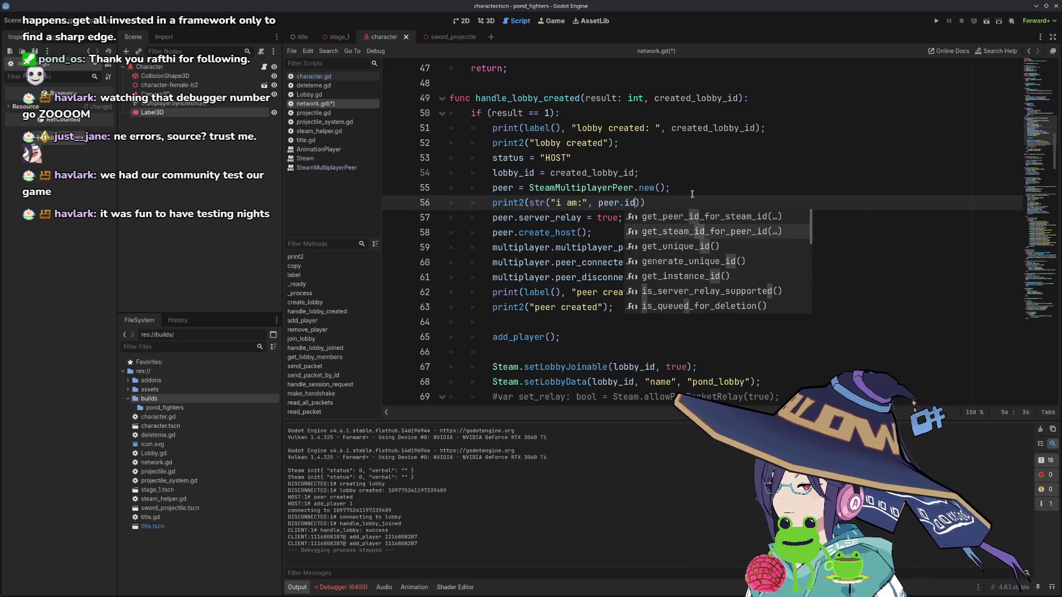
pyautogui.press('Return')
pyautogui.write('));')
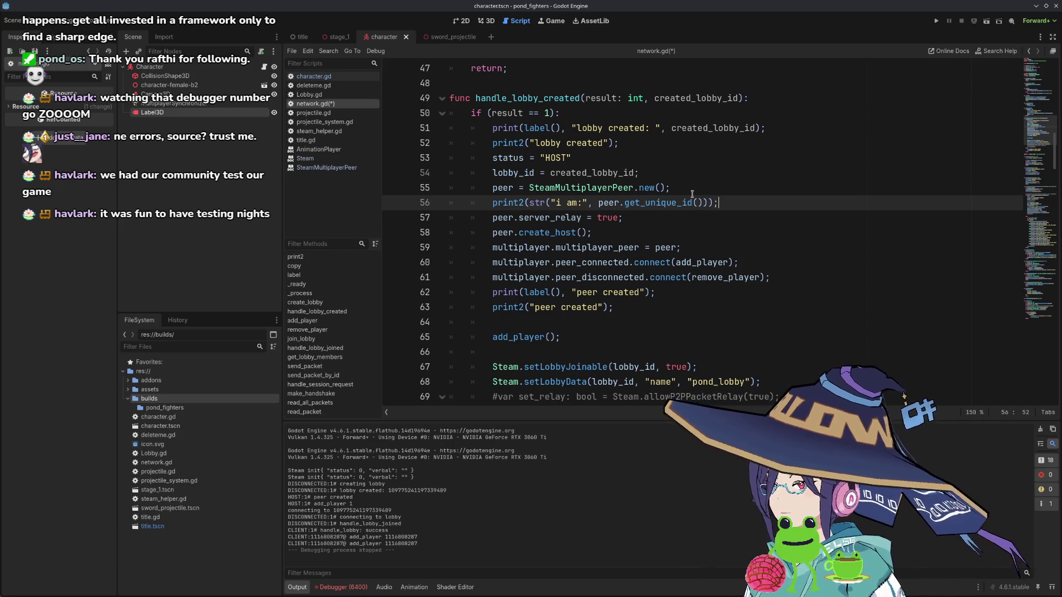
pyautogui.hotkey('shift', 'Home')
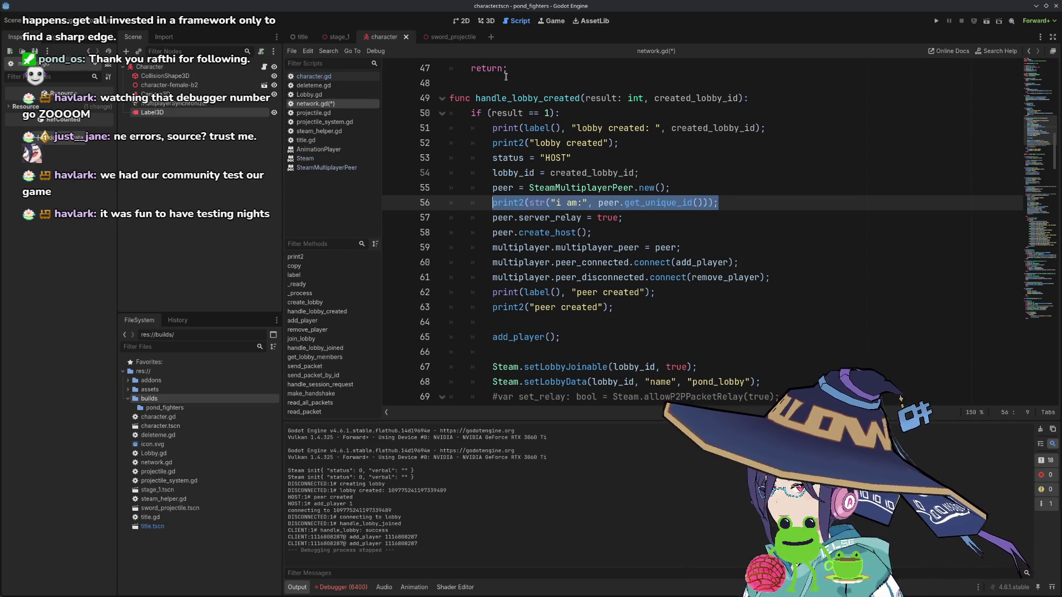
pyautogui.doubleClick(532, 98)
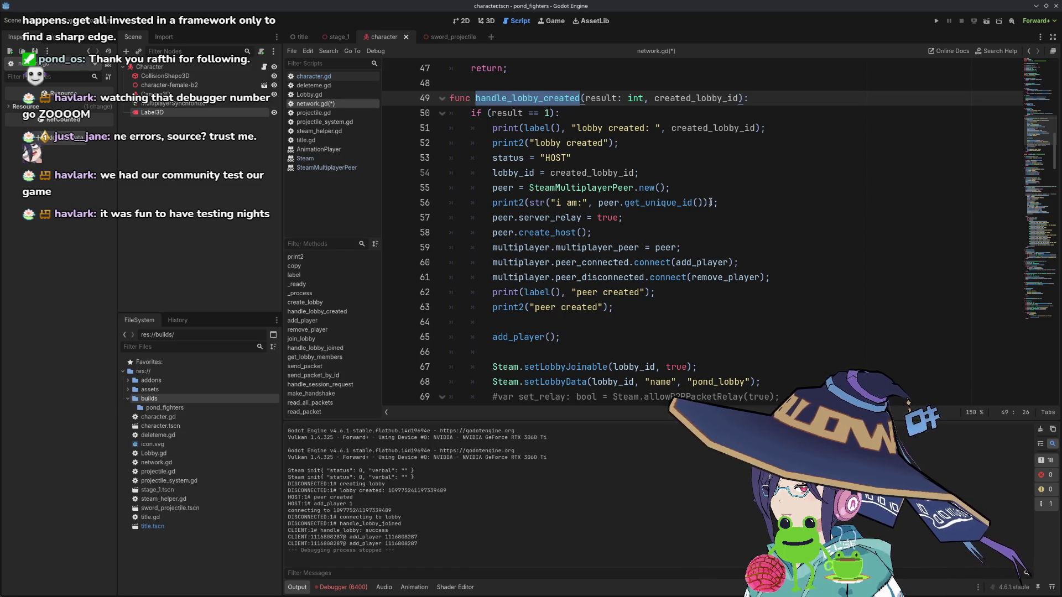
# - Paste the 'i am:' unique-id print line after line 118 in handle_lobby_joined
pyautogui.click(730, 200)
pyautogui.moveTo(730, 200); pyautogui.dragTo(729, 191)
pyautogui.hotkey('ctrl', 'c')
pyautogui.scroll(-10, 570, 115)
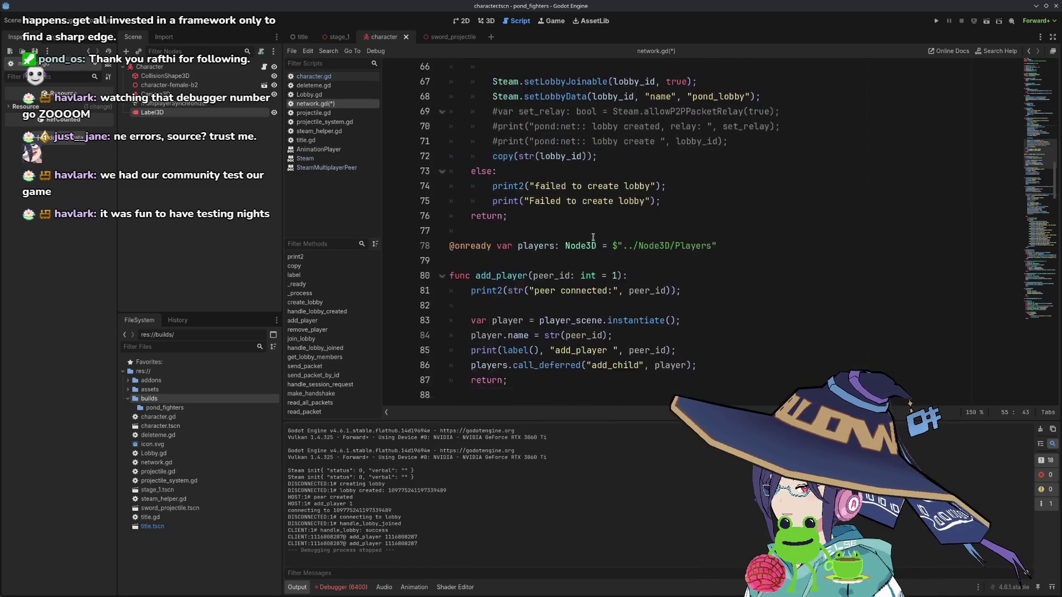
pyautogui.scroll(-6, 594, 238)
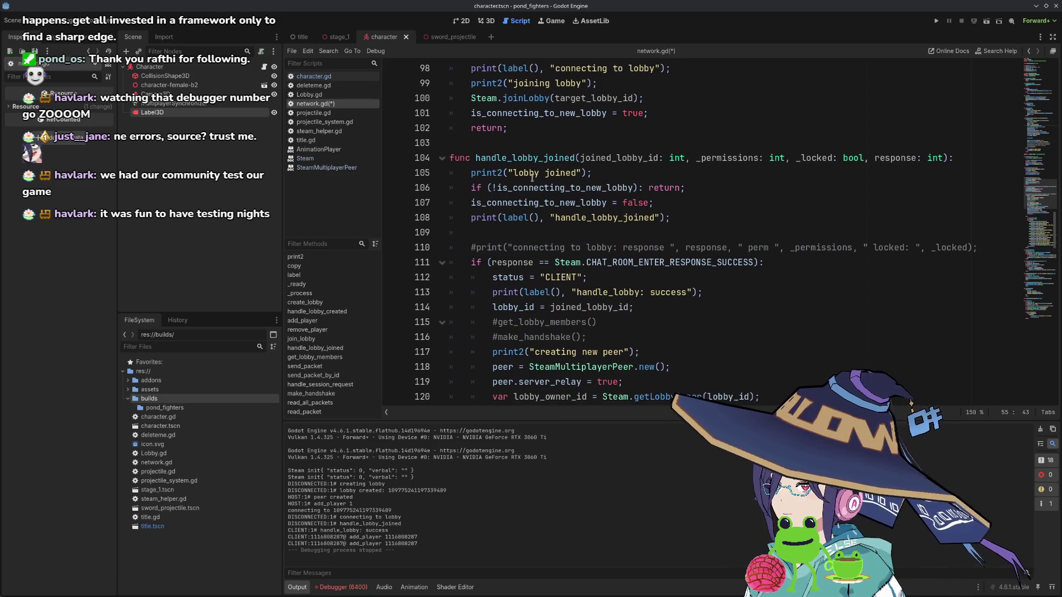
pyautogui.scroll(-2, 597, 227)
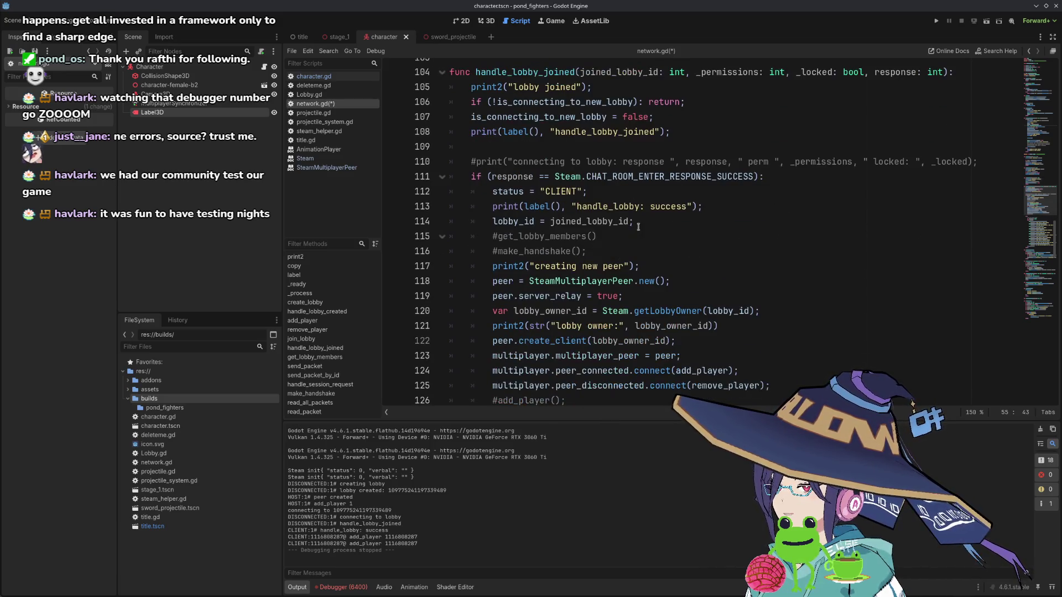
pyautogui.click(689, 279)
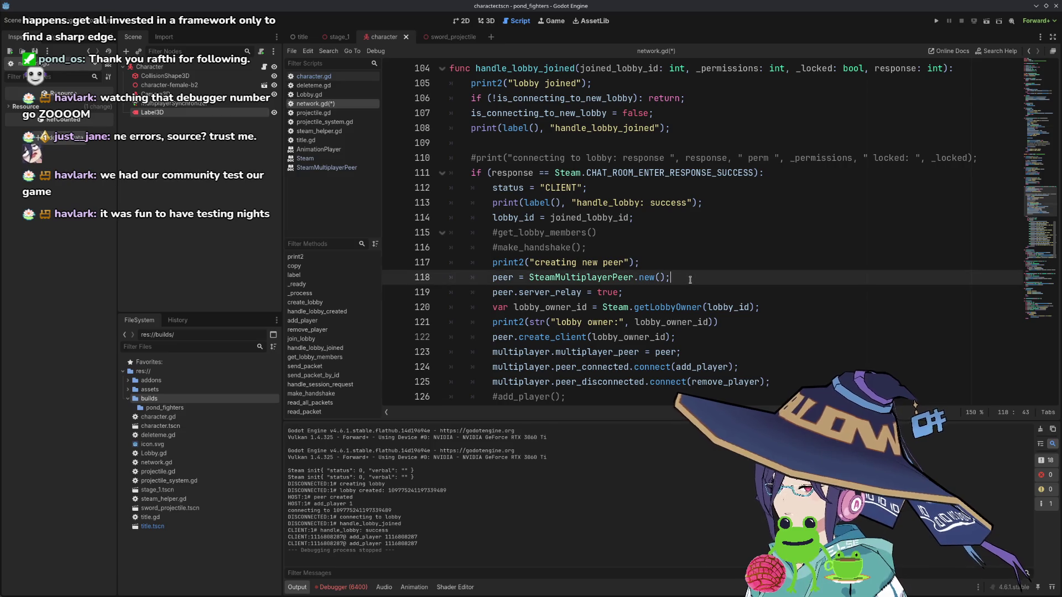
pyautogui.press('Return')
pyautogui.press('Return')
pyautogui.hotkey('ctrl', 'v')
pyautogui.click(690, 278)
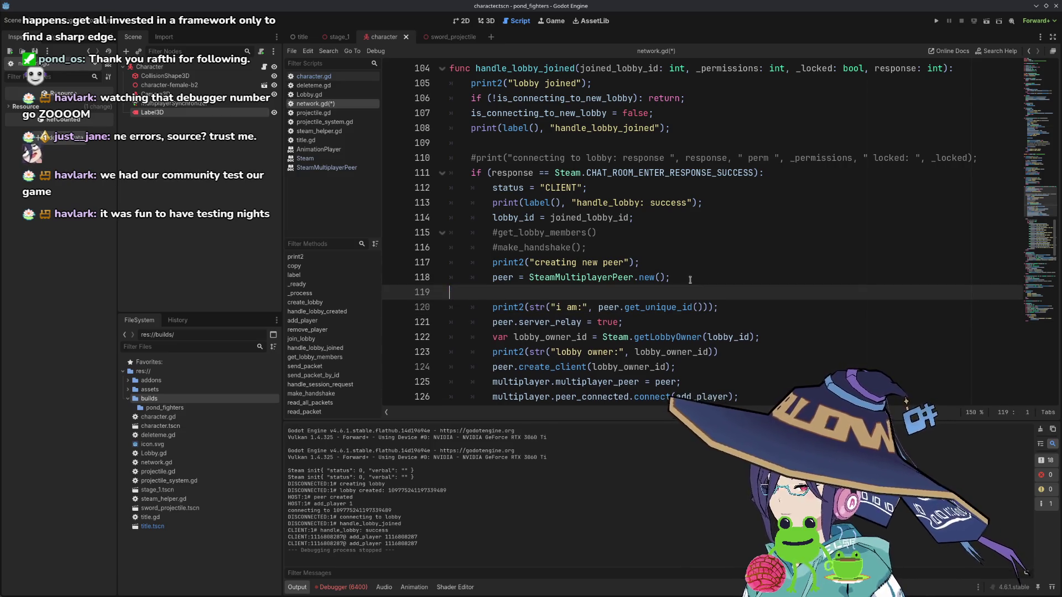
pyautogui.press('Delete')
# - Delete the stray blank line in add_player and save network.gd
pyautogui.scroll(10, 693, 273)
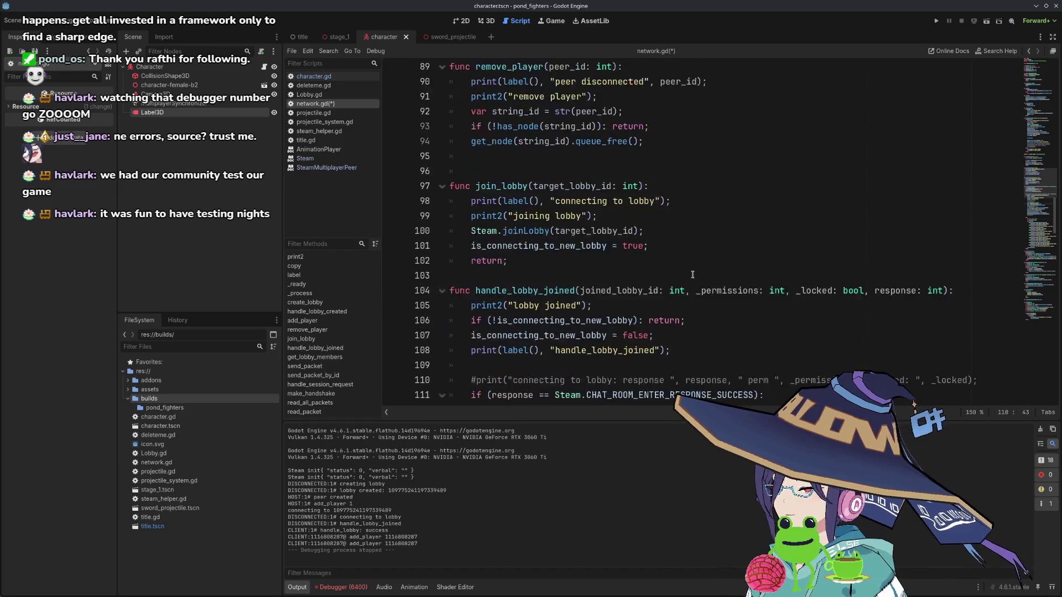
pyautogui.click(570, 189)
pyautogui.press('BackSpace')
pyautogui.press('BackSpace')
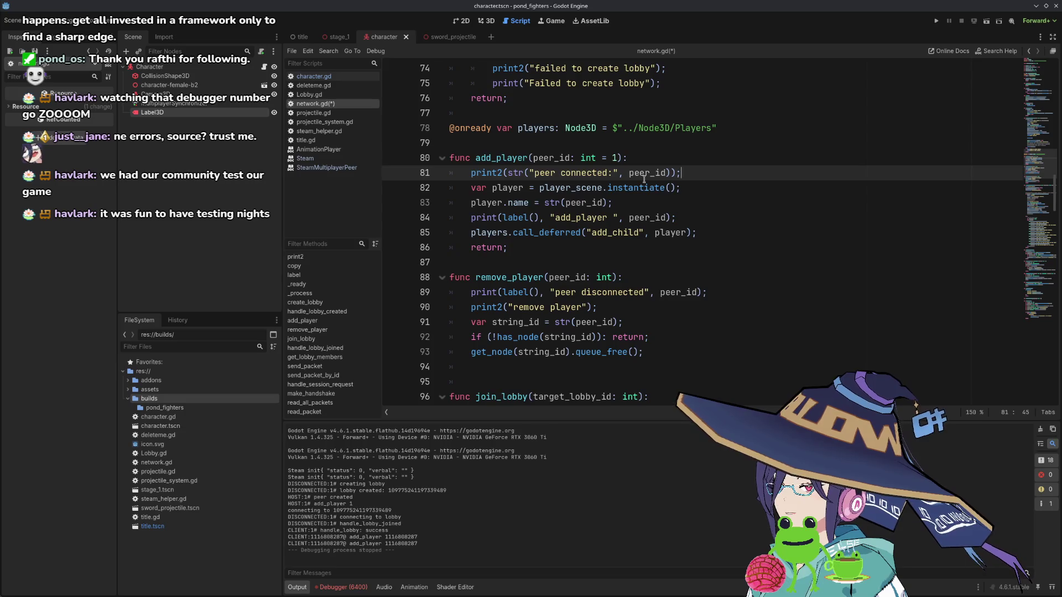
pyautogui.scroll(8, 644, 179)
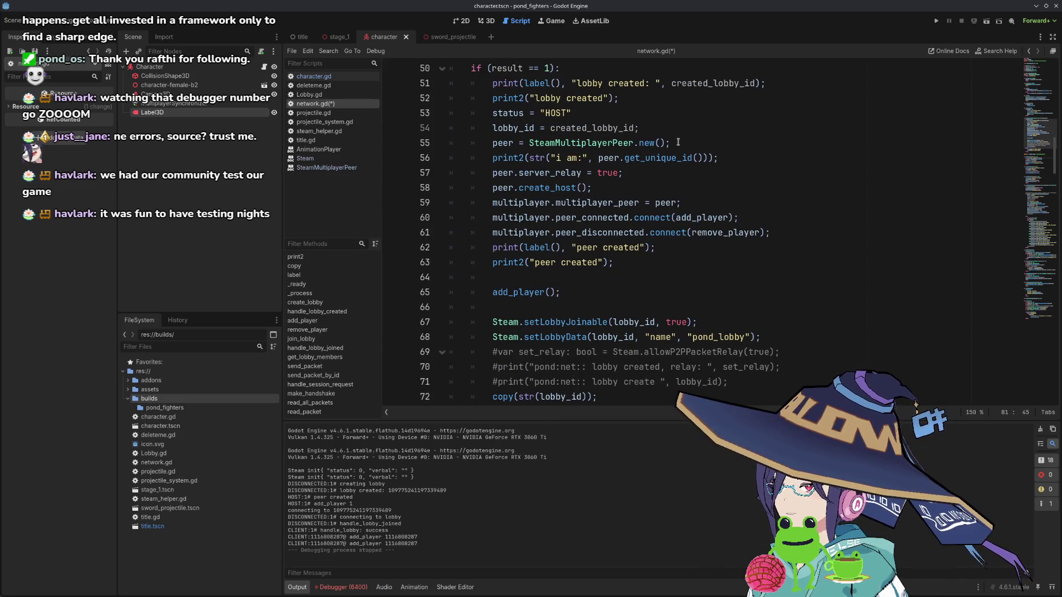
pyautogui.click(740, 148)
pyautogui.click(728, 156)
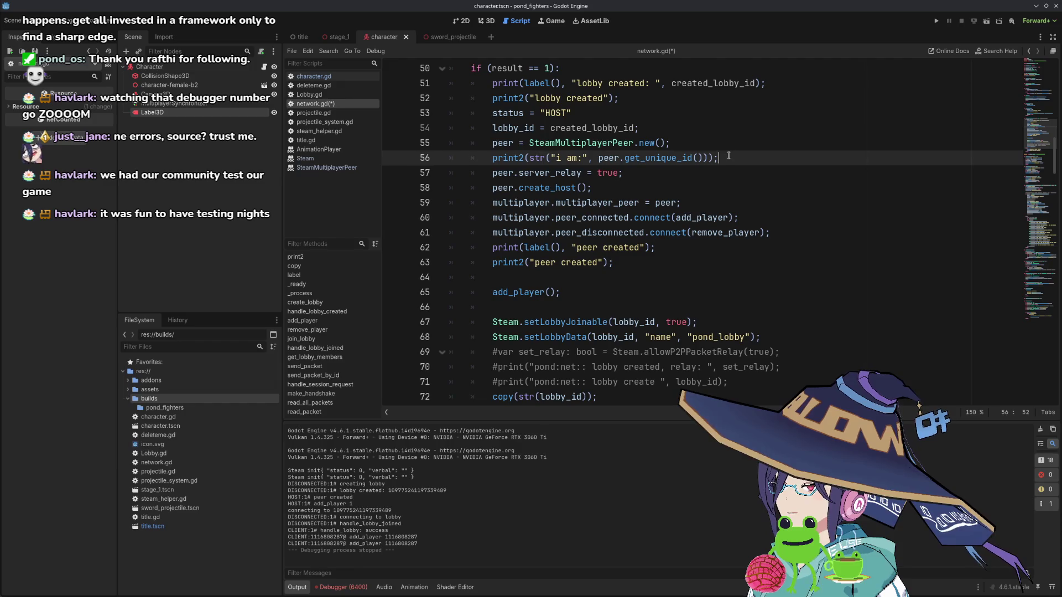
pyautogui.hotkey('ctrl', 's')
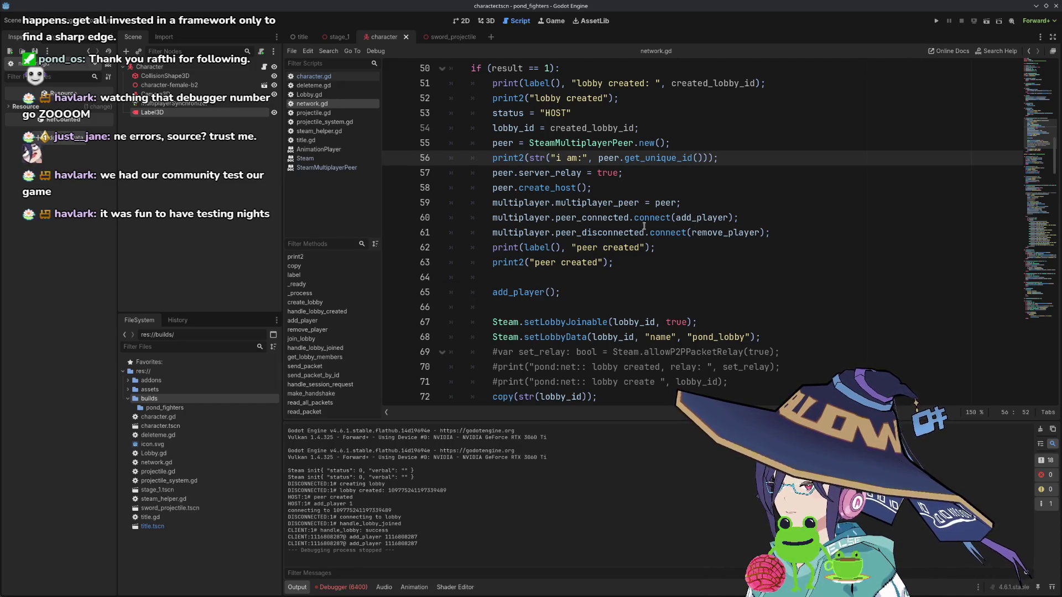
pyautogui.moveTo(607, 234)
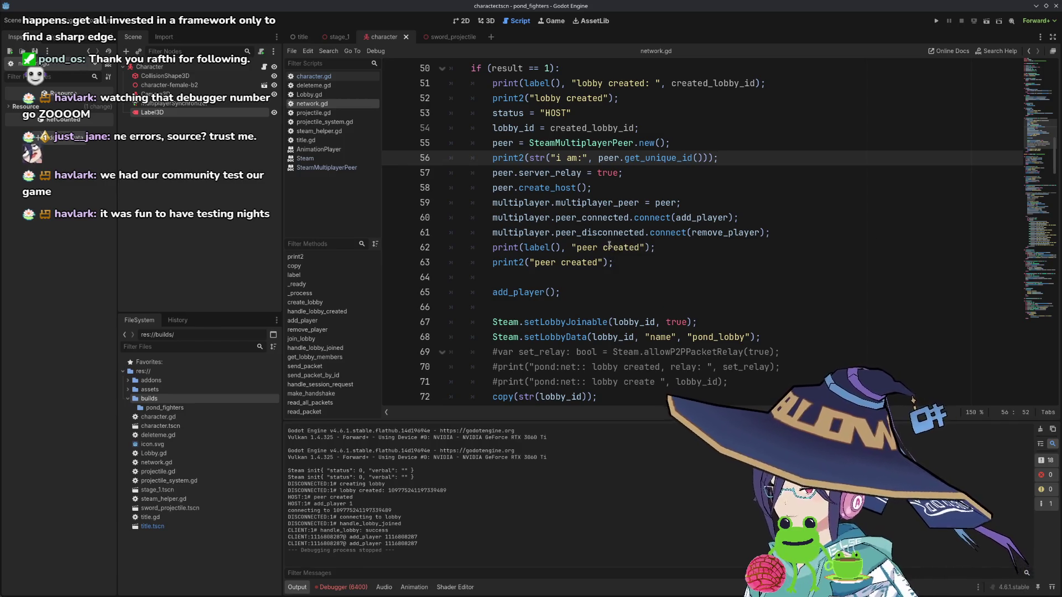
pyautogui.scroll(-6, 610, 241)
pyautogui.scroll(-2, 611, 244)
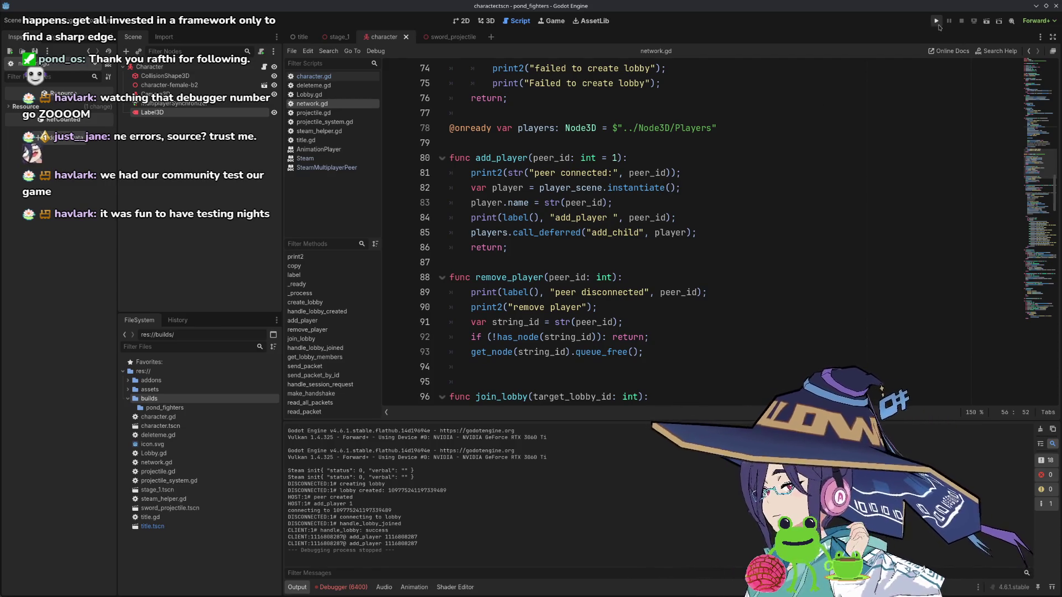
# - Run the project briefly, then stop it and close the game window
pyautogui.click(937, 22)
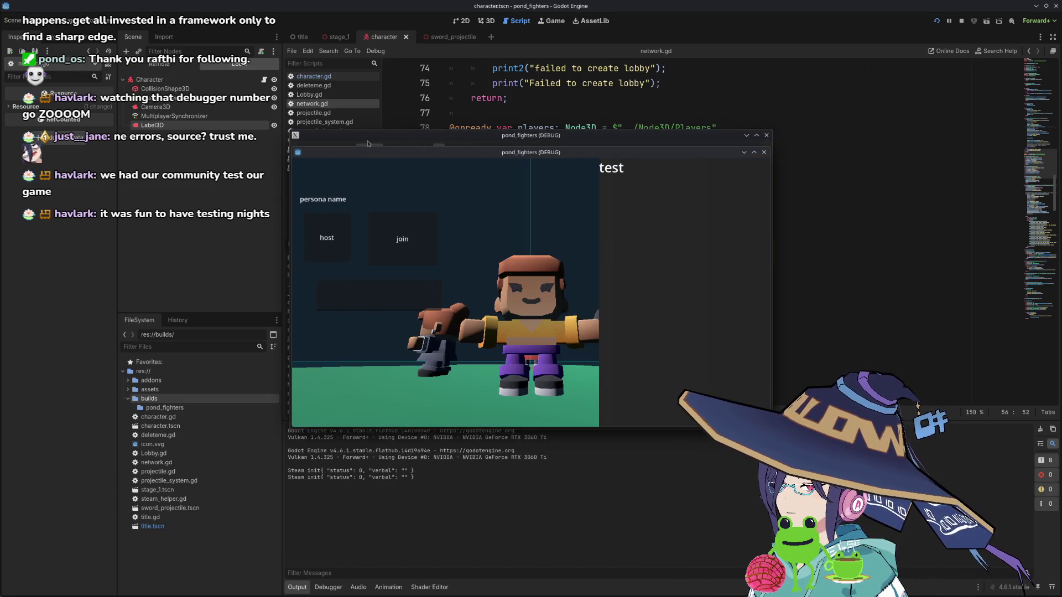
pyautogui.moveTo(389, 156)
pyautogui.mouseDown()
pyautogui.moveTo(596, 212)
pyautogui.moveTo(595, 229)
pyautogui.mouseUp()
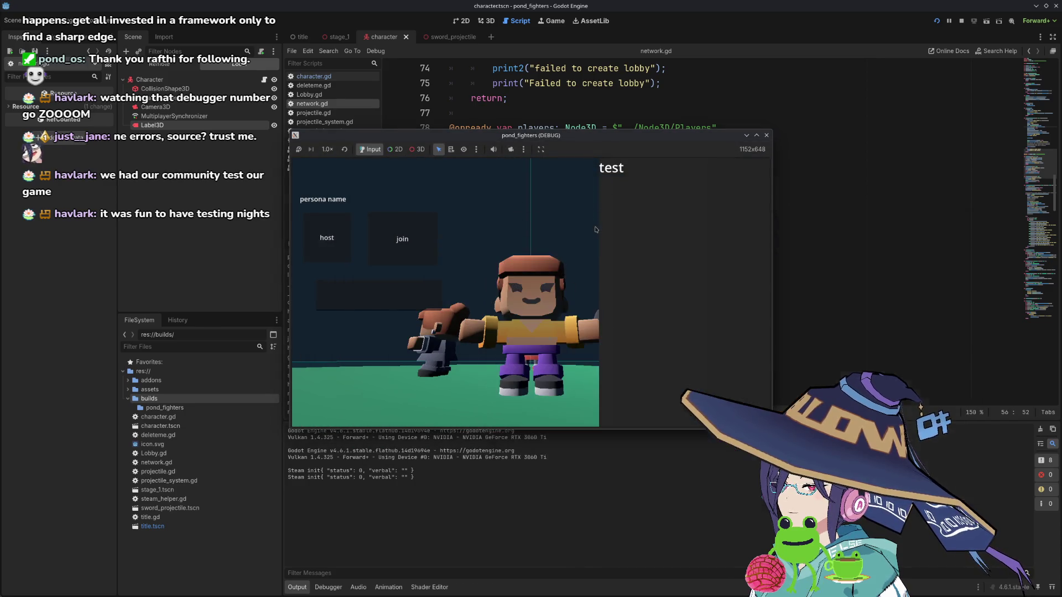
pyautogui.click(962, 21)
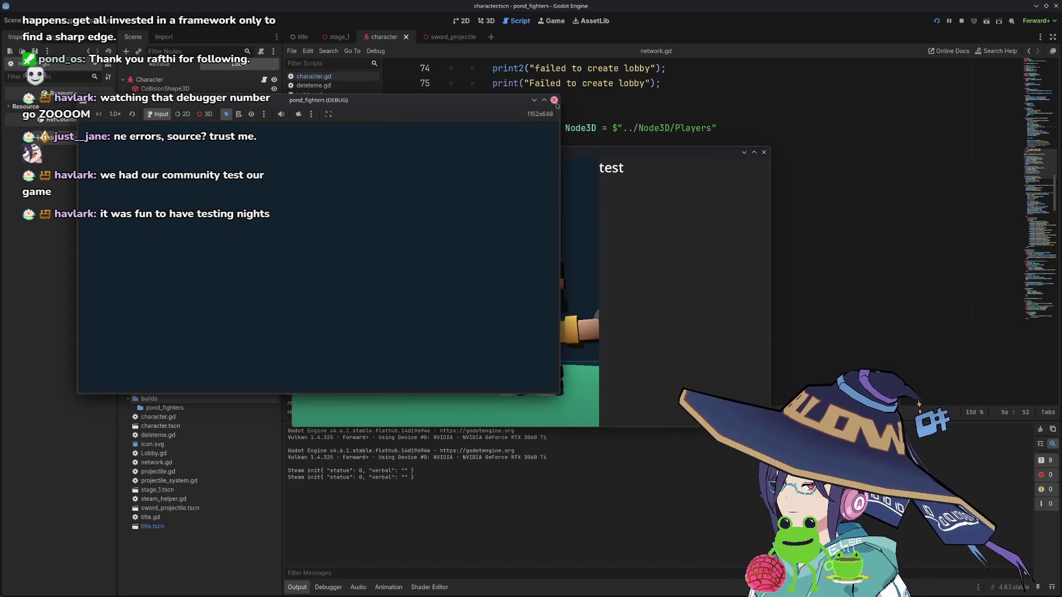
pyautogui.click(554, 100)
# - Relaunch with two game instances, host a new lobby, then close the windows and stop debugging
pyautogui.click(764, 152)
pyautogui.press('F5')
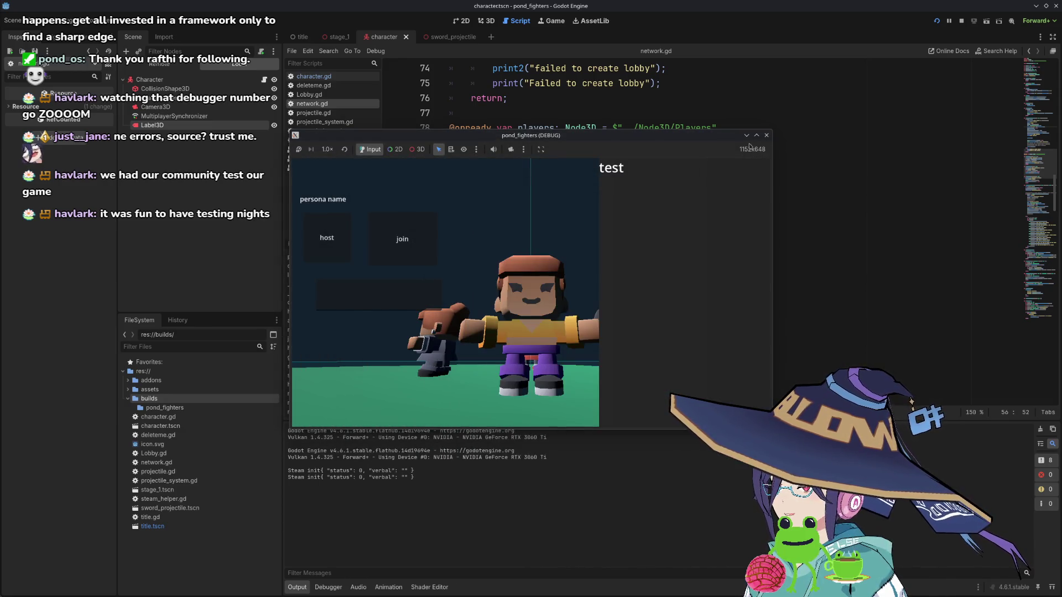
pyautogui.press('F5')
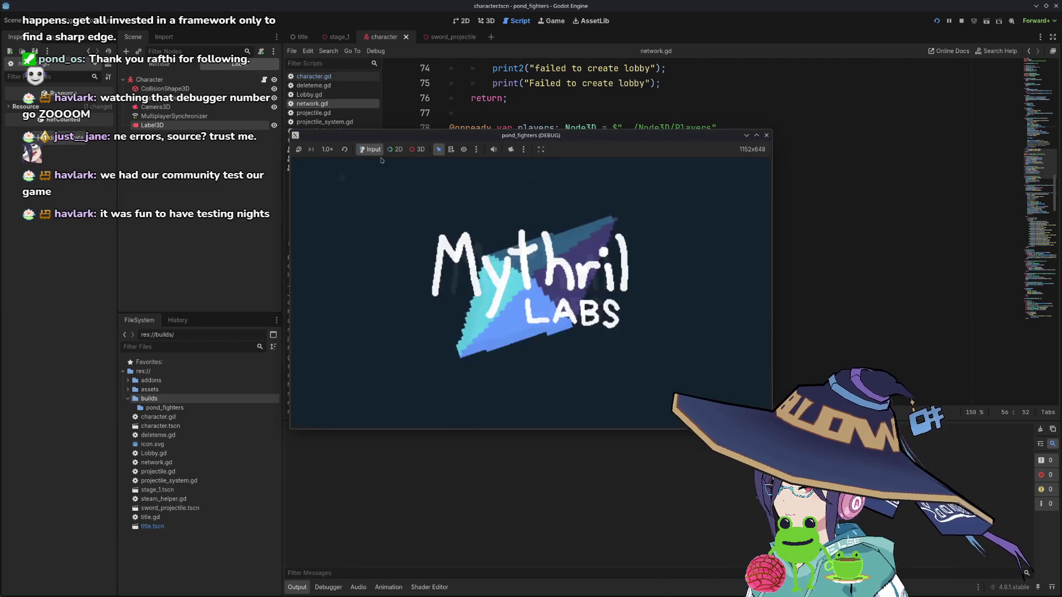
pyautogui.click(331, 244)
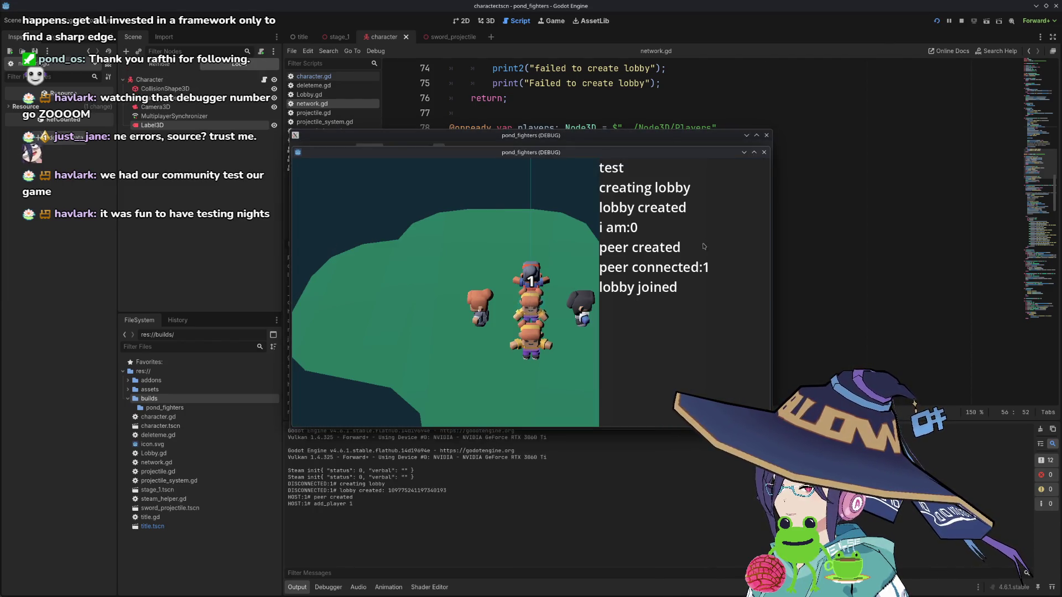
pyautogui.moveTo(635, 155); pyautogui.dragTo(771, 214)
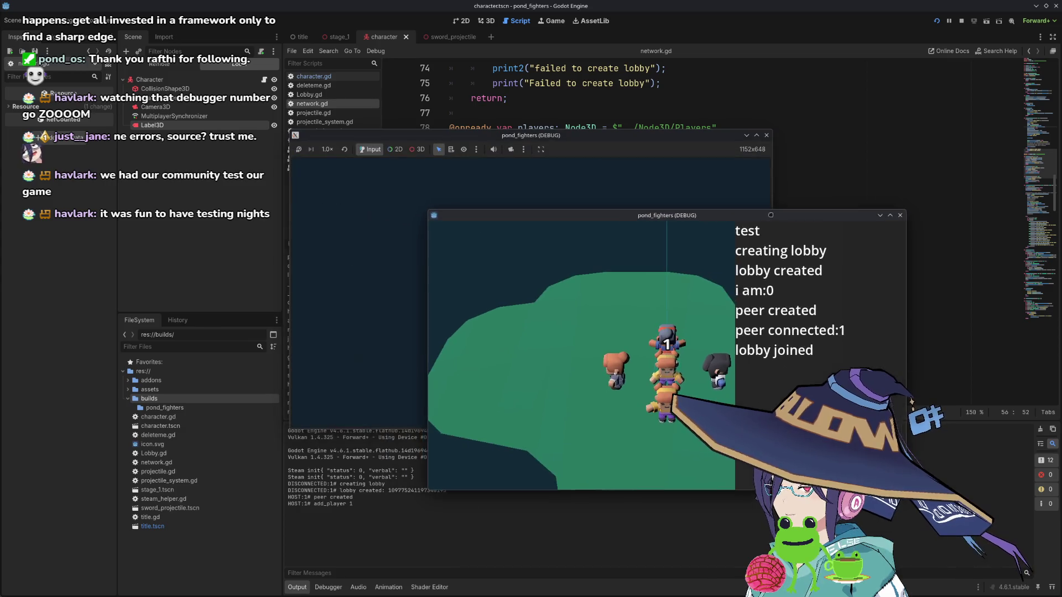
pyautogui.click(767, 136)
pyautogui.click(900, 215)
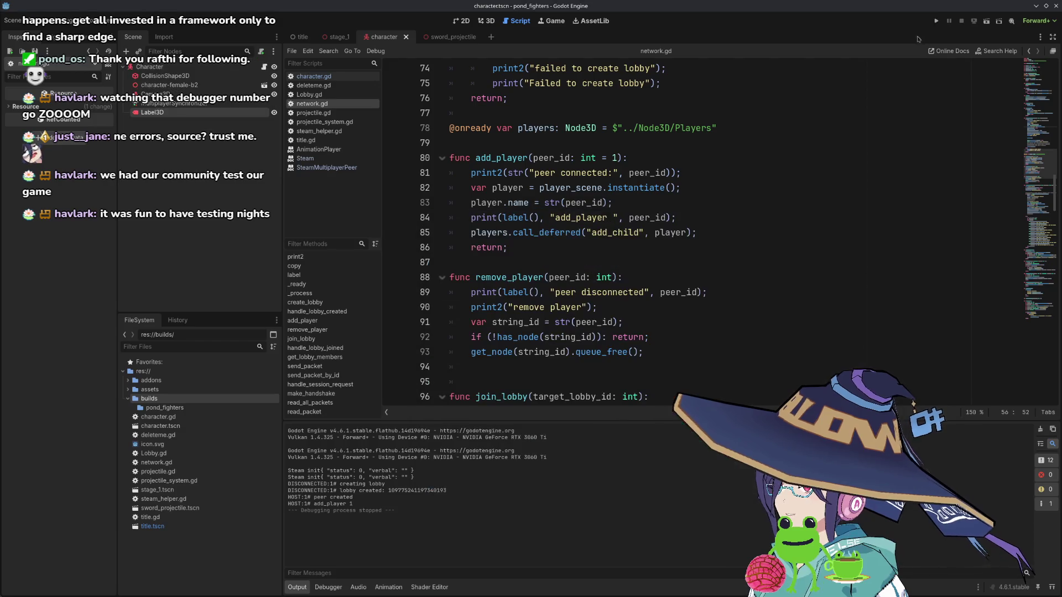
# - Run the two-instance game, host and try joining a lobby, then stop the run
pyautogui.click(936, 21)
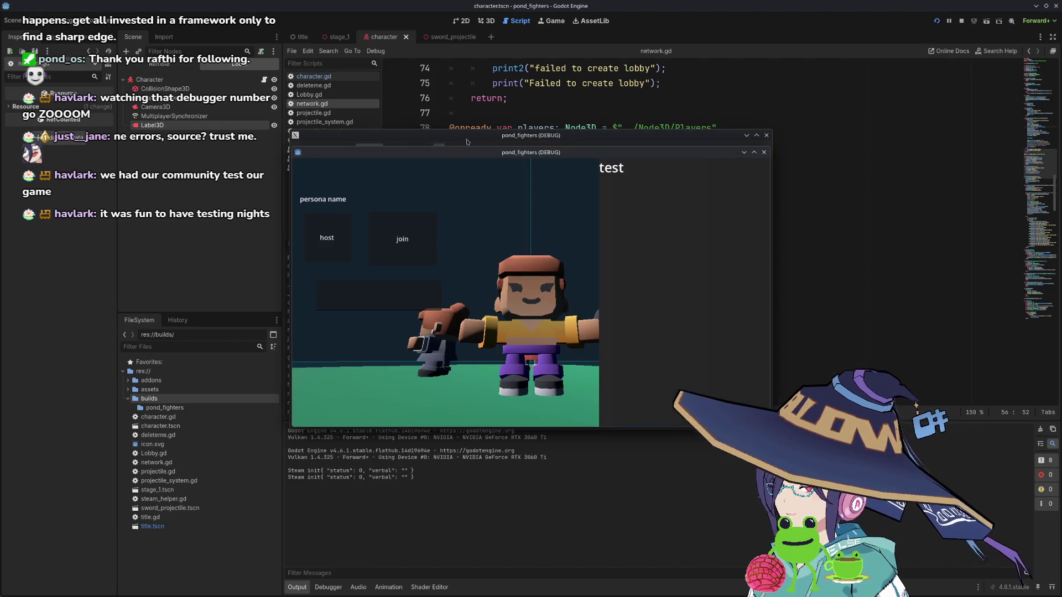
pyautogui.click(331, 244)
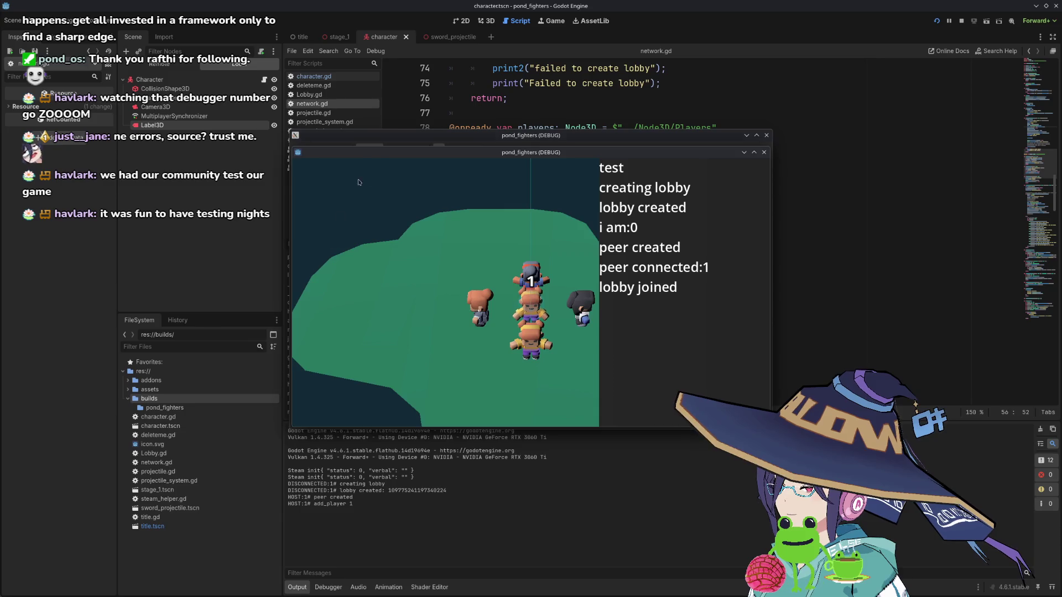
pyautogui.press('F5')
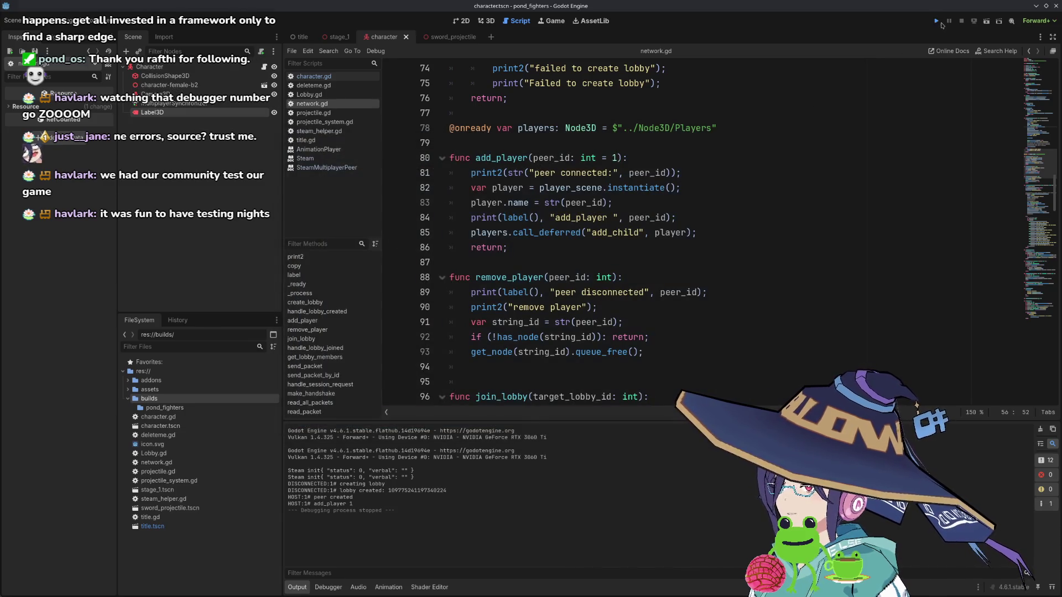
pyautogui.click(407, 249)
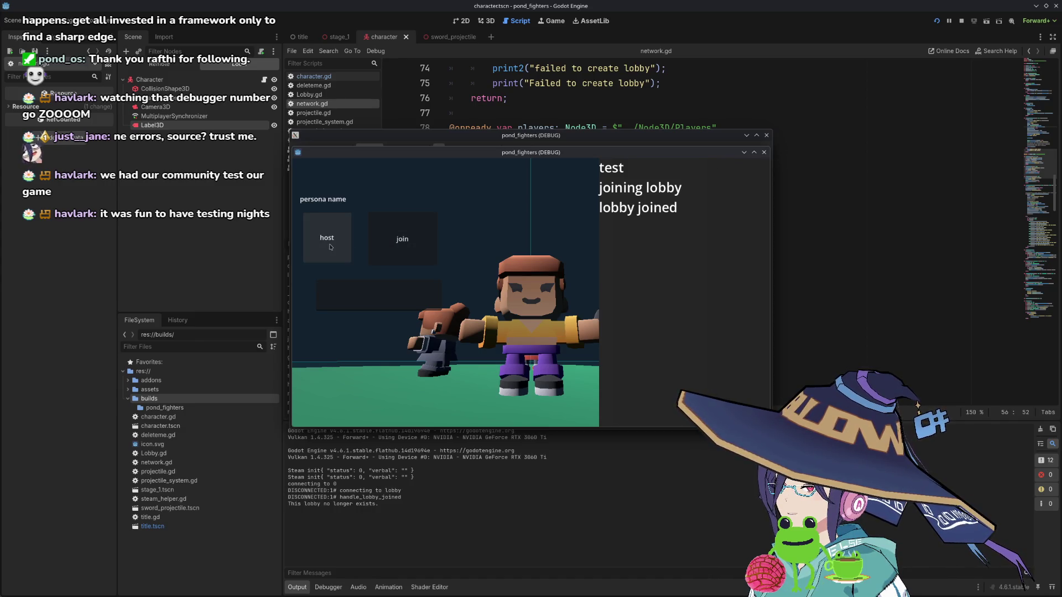
pyautogui.click(765, 152)
pyautogui.click(766, 135)
# - Relaunch and host a lobby twice more, closing the game windows after each attempt
pyautogui.click(936, 20)
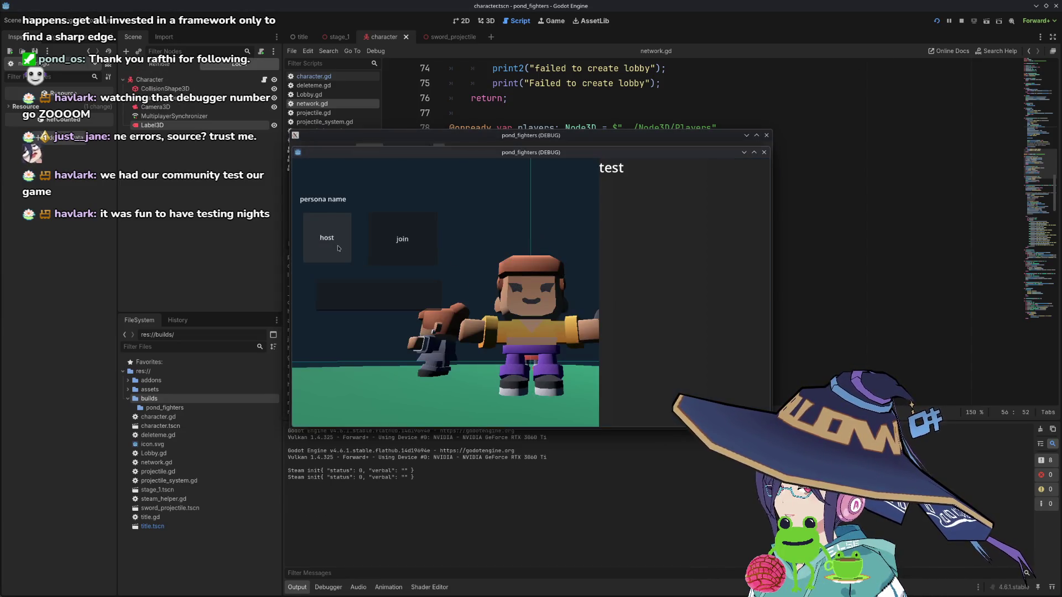
pyautogui.click(336, 247)
pyautogui.click(764, 152)
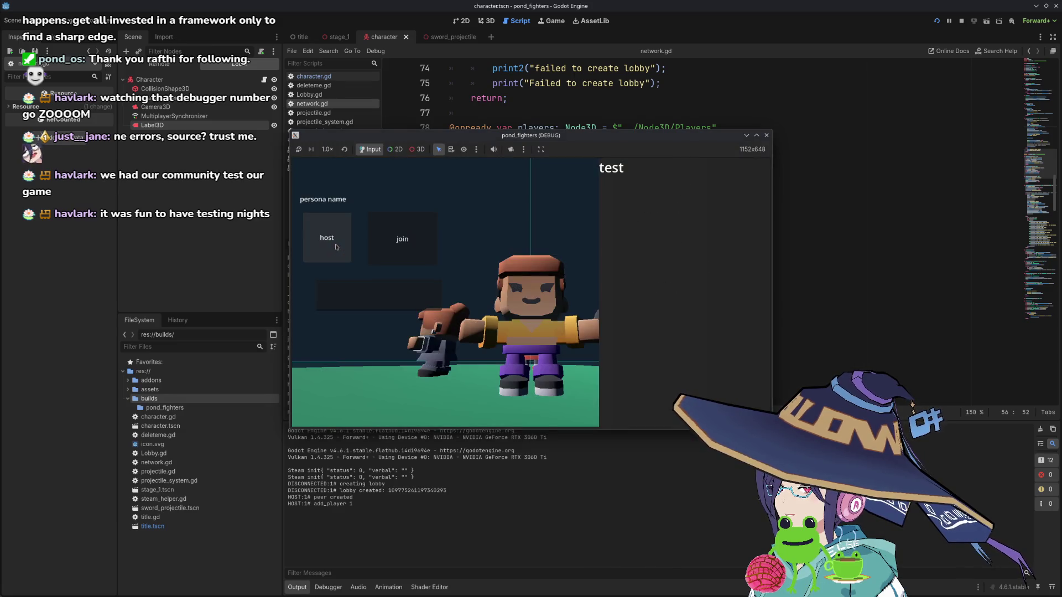
pyautogui.click(766, 135)
pyautogui.click(936, 20)
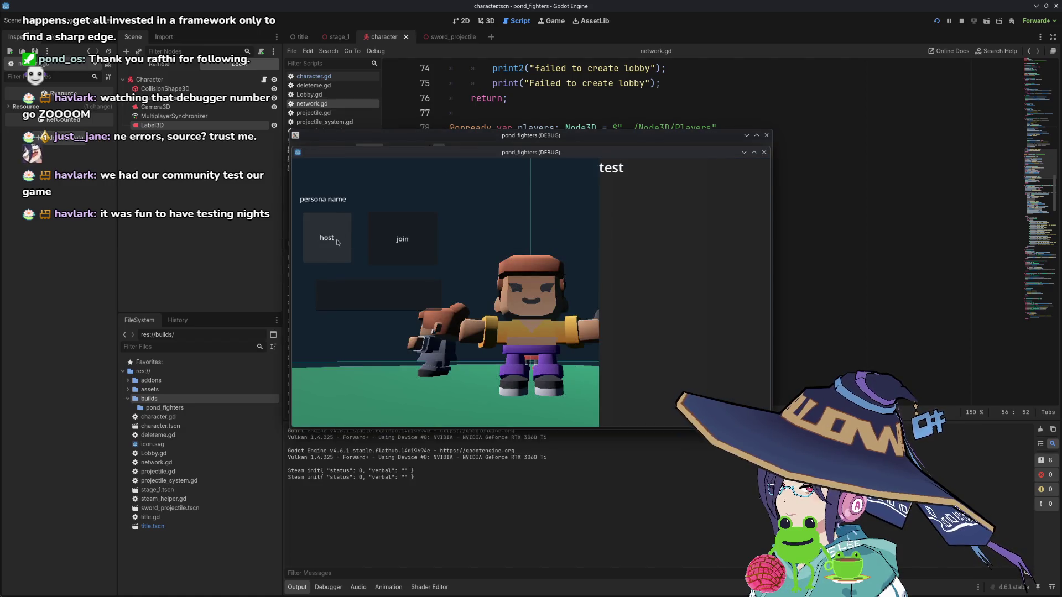
pyautogui.click(338, 243)
pyautogui.click(764, 152)
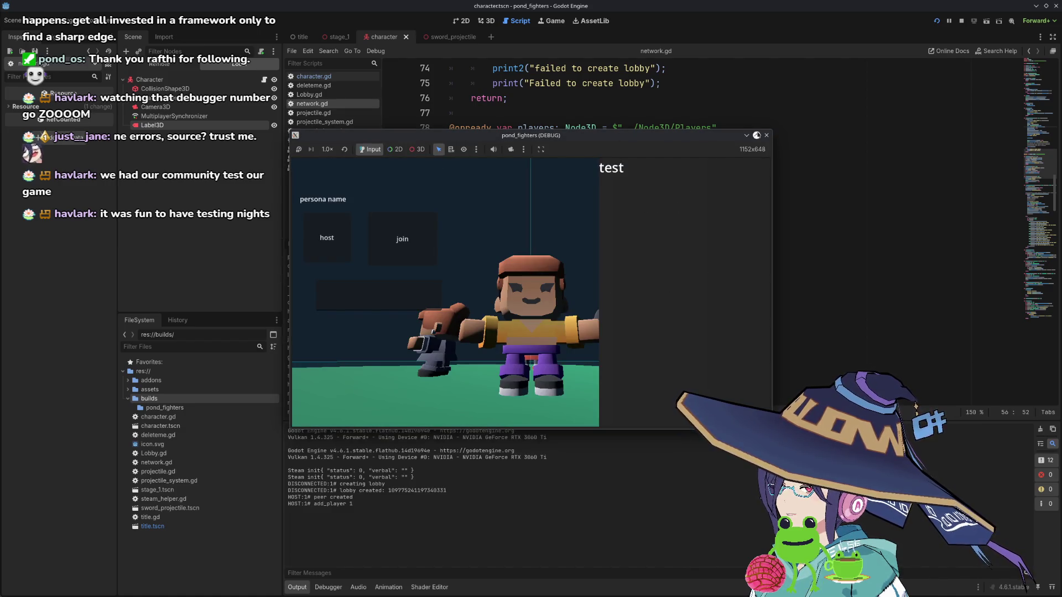
pyautogui.click(767, 135)
# - Relaunch and host a lobby from both game windows, then close them
pyautogui.click(937, 20)
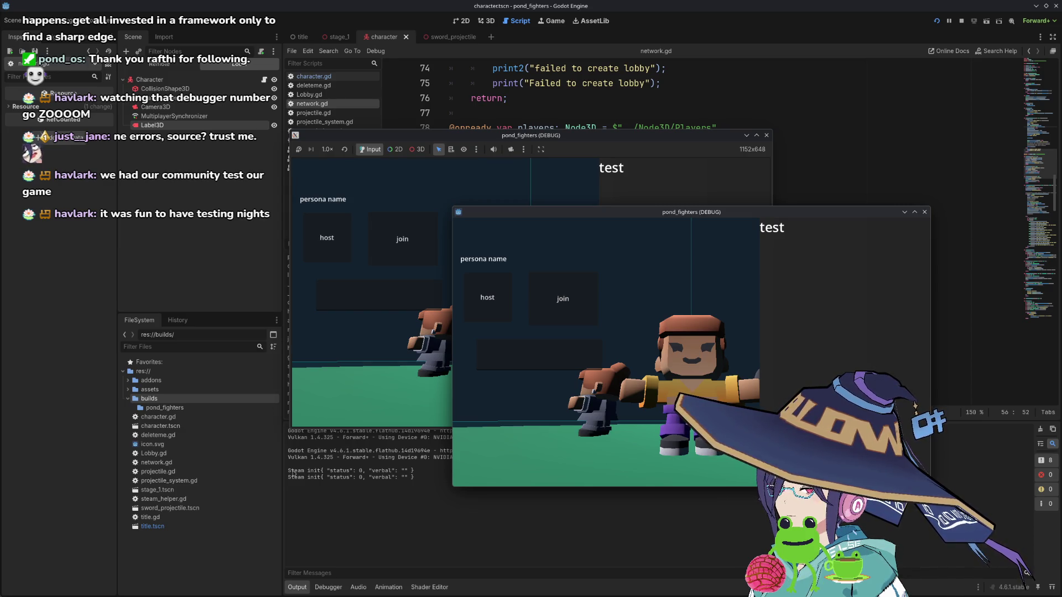
pyautogui.click(480, 306)
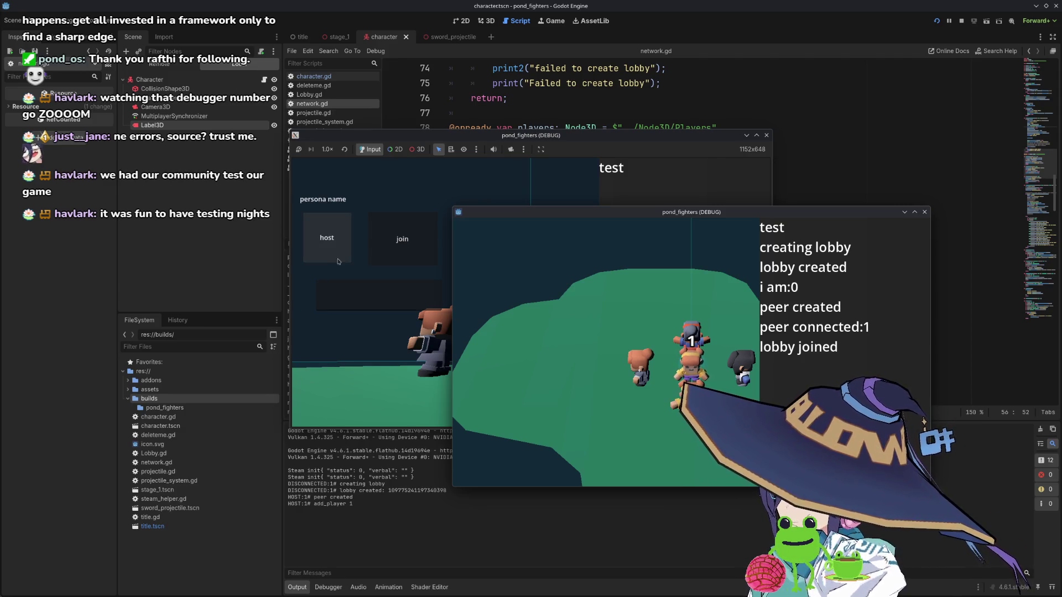
pyautogui.click(332, 243)
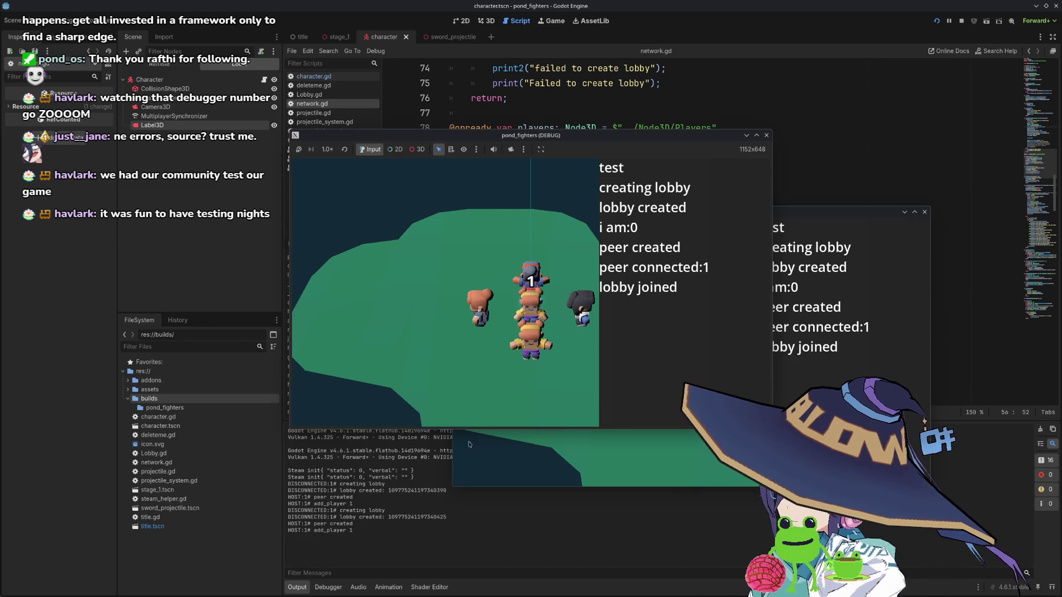
pyautogui.click(767, 135)
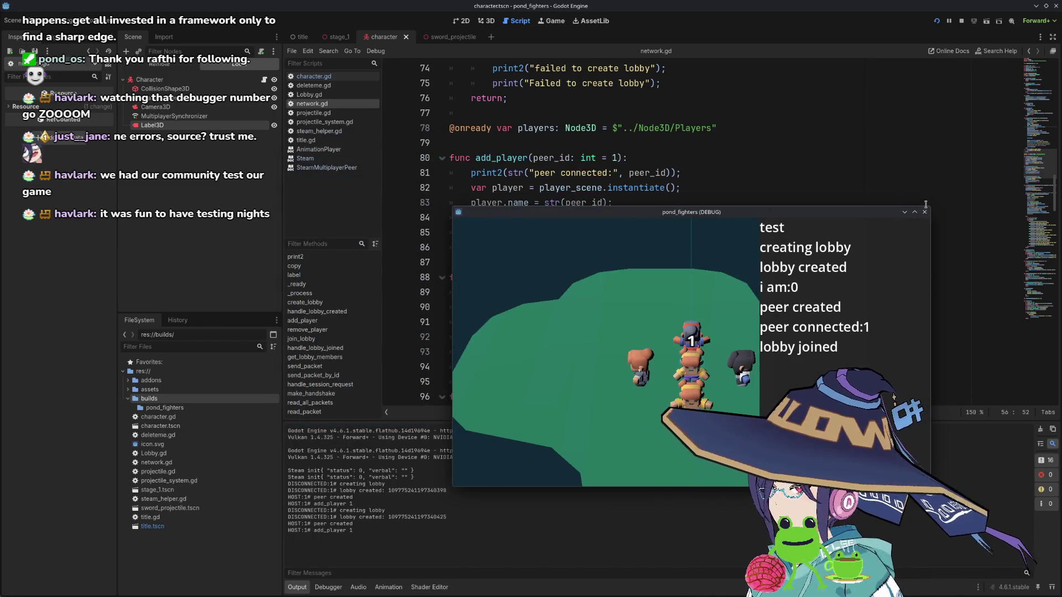
pyautogui.click(924, 212)
# - Restart the project repeatedly, hosting a lobby each time after moving the second window aside
pyautogui.press('F5')
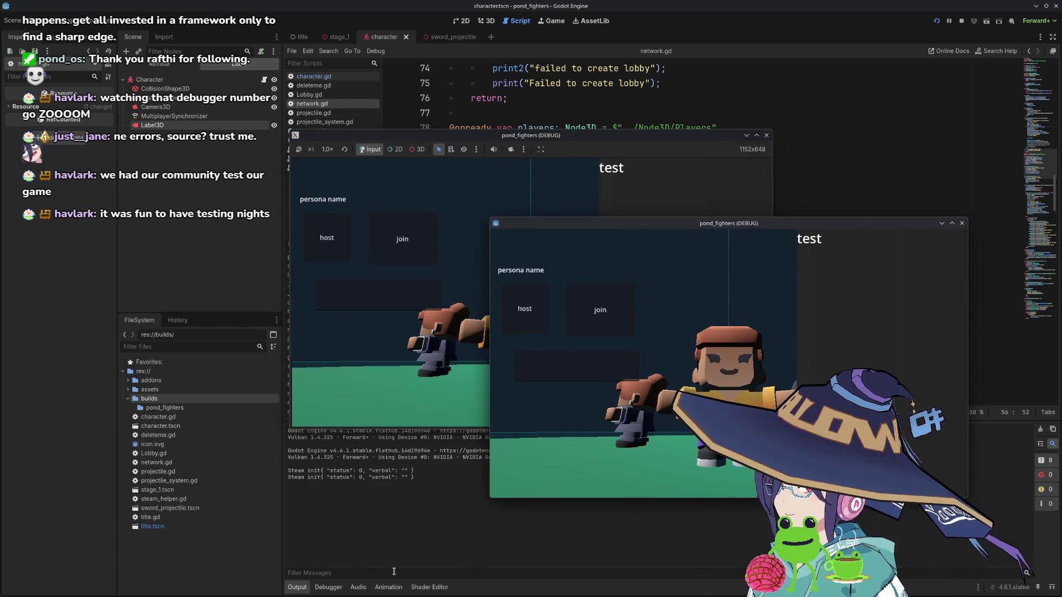
pyautogui.click(530, 318)
pyautogui.press('F5')
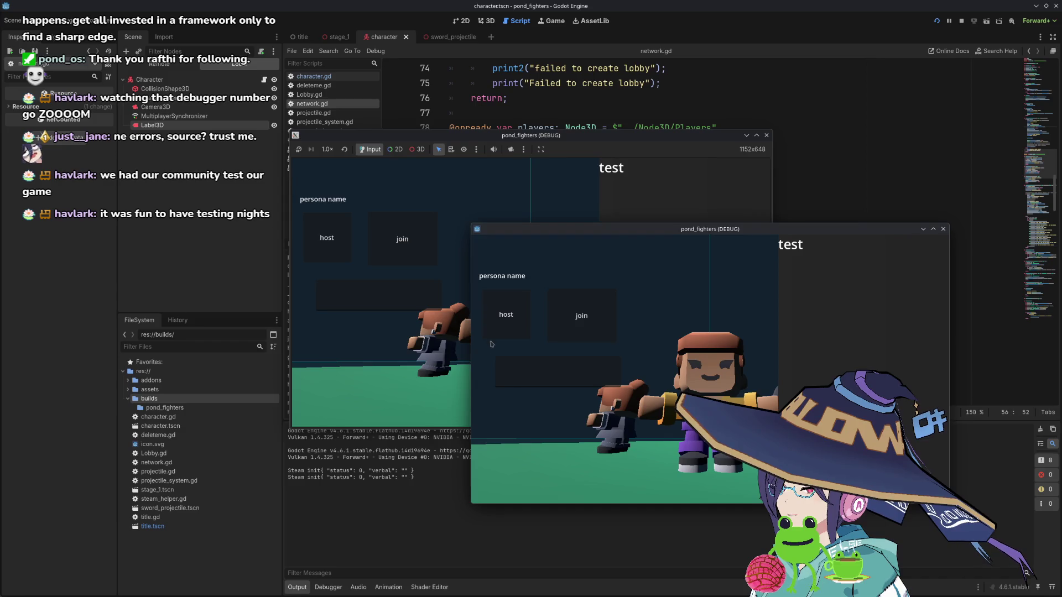
pyautogui.click(505, 320)
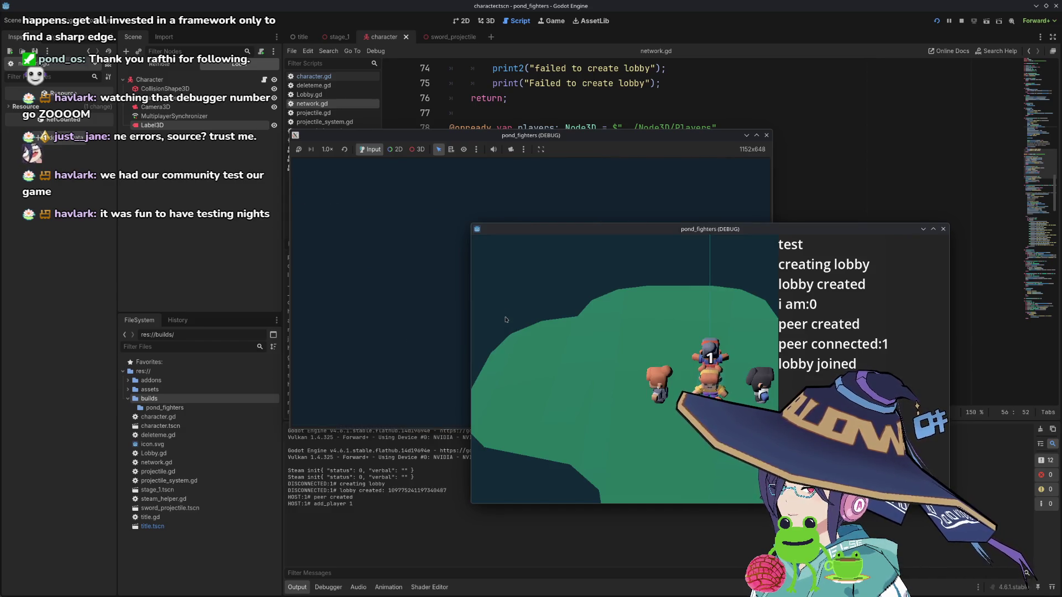
pyautogui.press('F5')
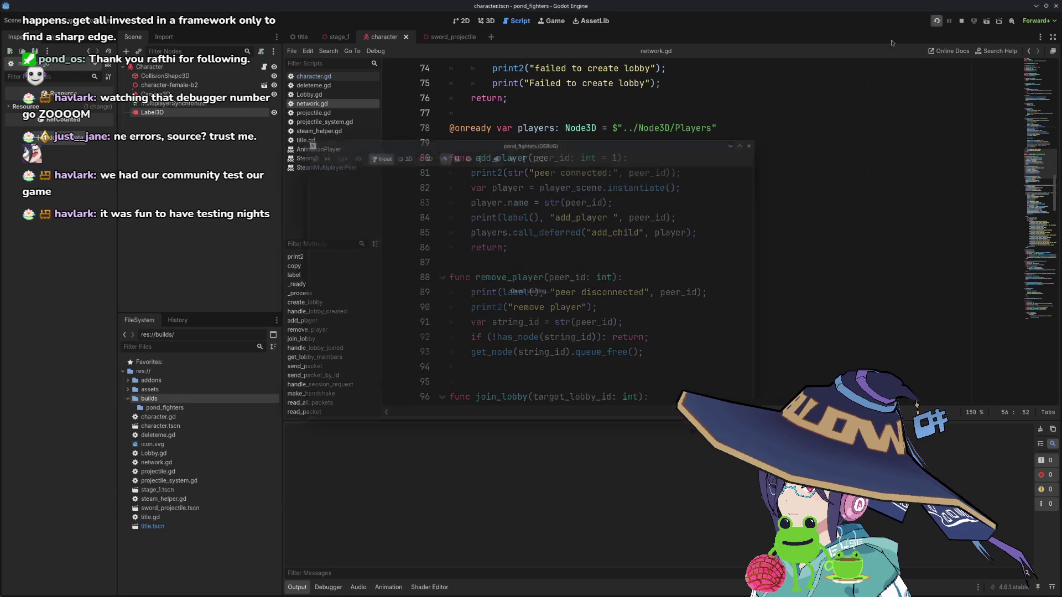
pyautogui.moveTo(466, 153); pyautogui.dragTo(703, 256)
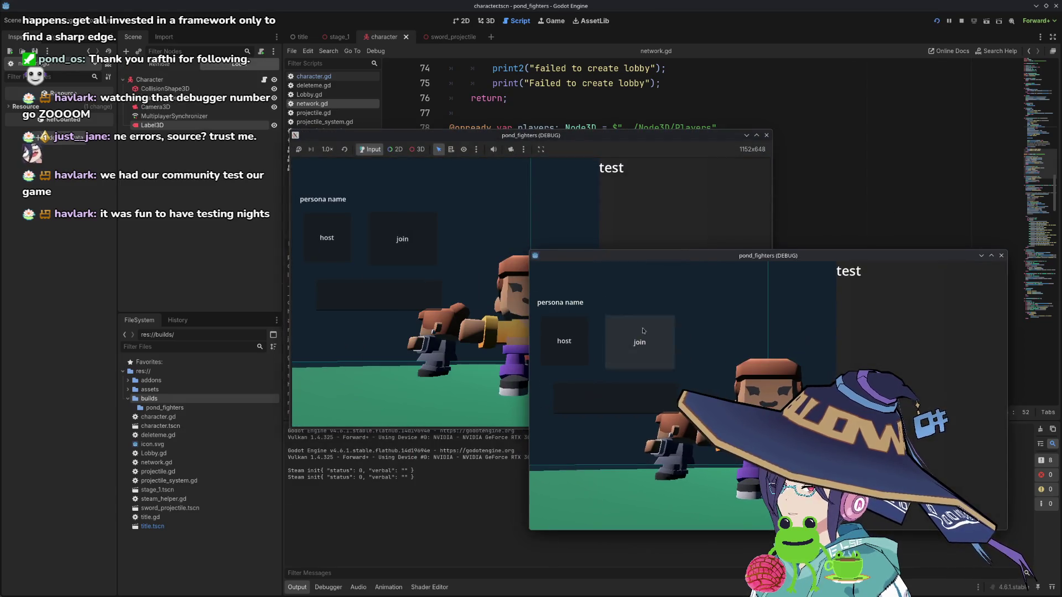
pyautogui.click(564, 353)
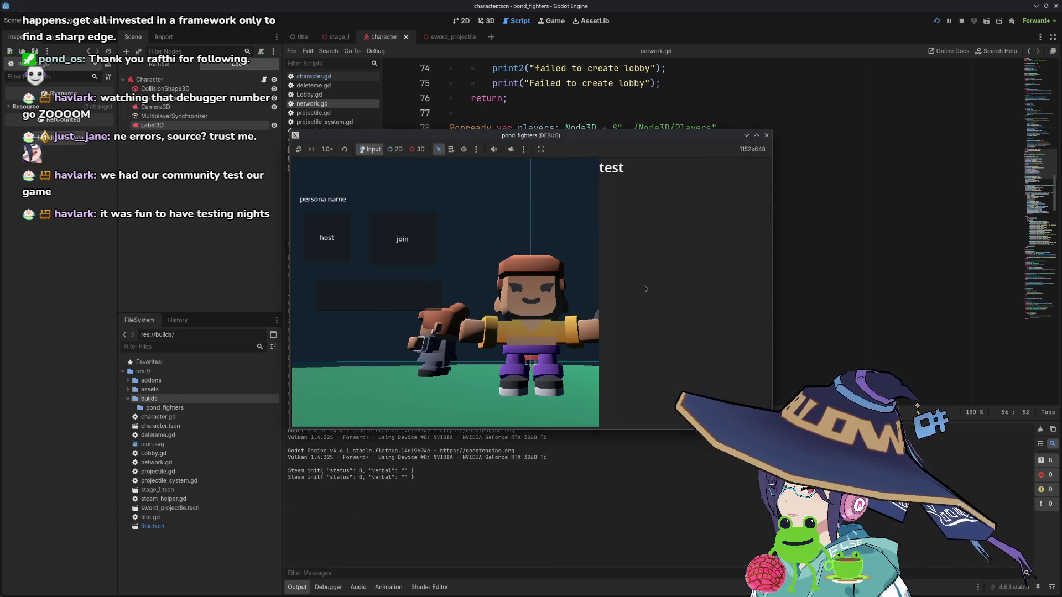
# - Stop and relaunch with the second window repositioned, then host and try joining a lobby
pyautogui.click(961, 21)
pyautogui.click(936, 20)
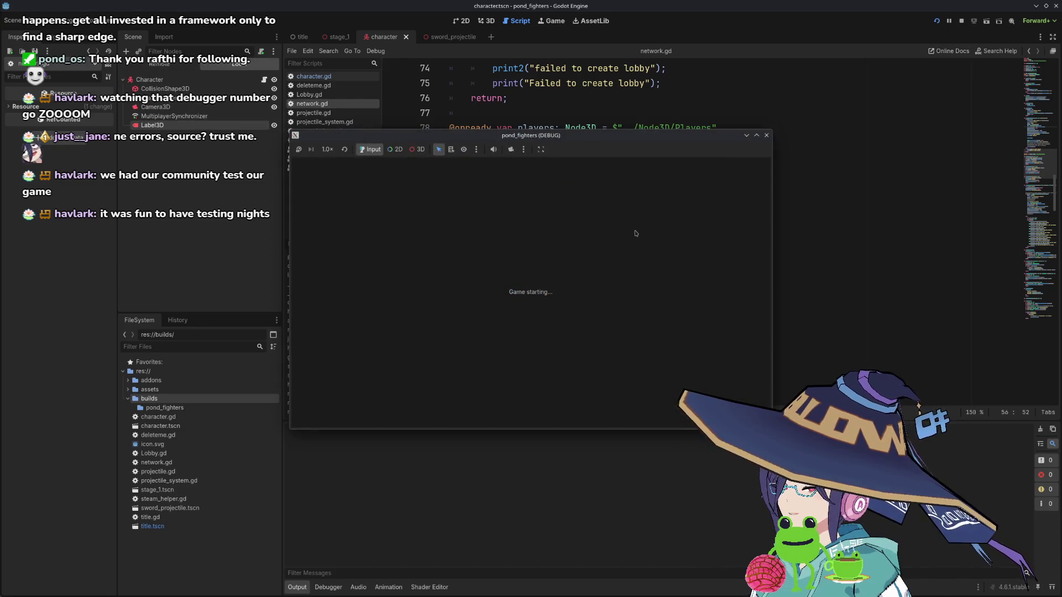
pyautogui.moveTo(495, 154); pyautogui.dragTo(708, 295)
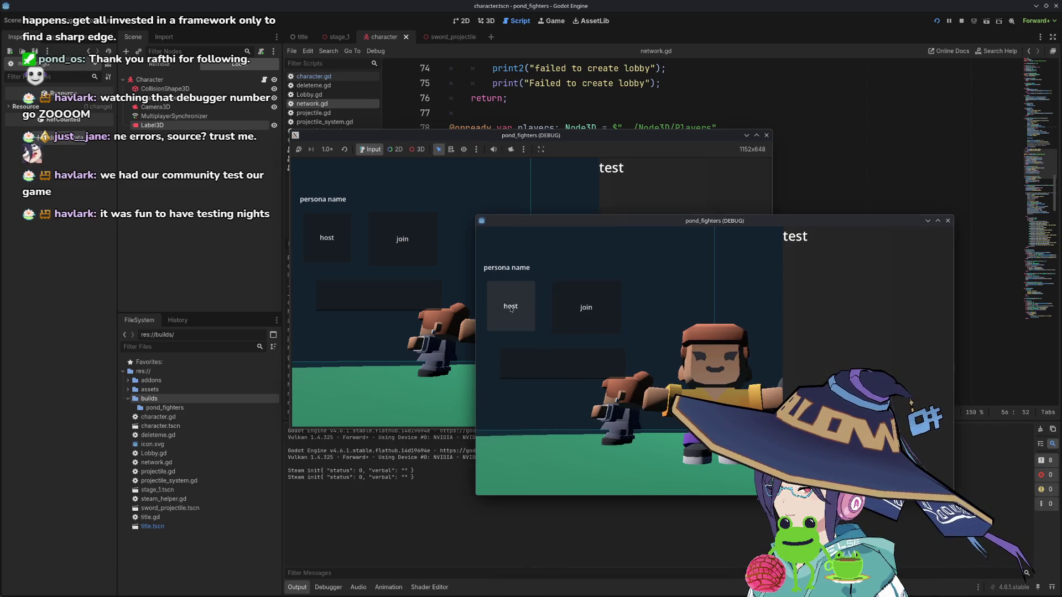
pyautogui.click(961, 21)
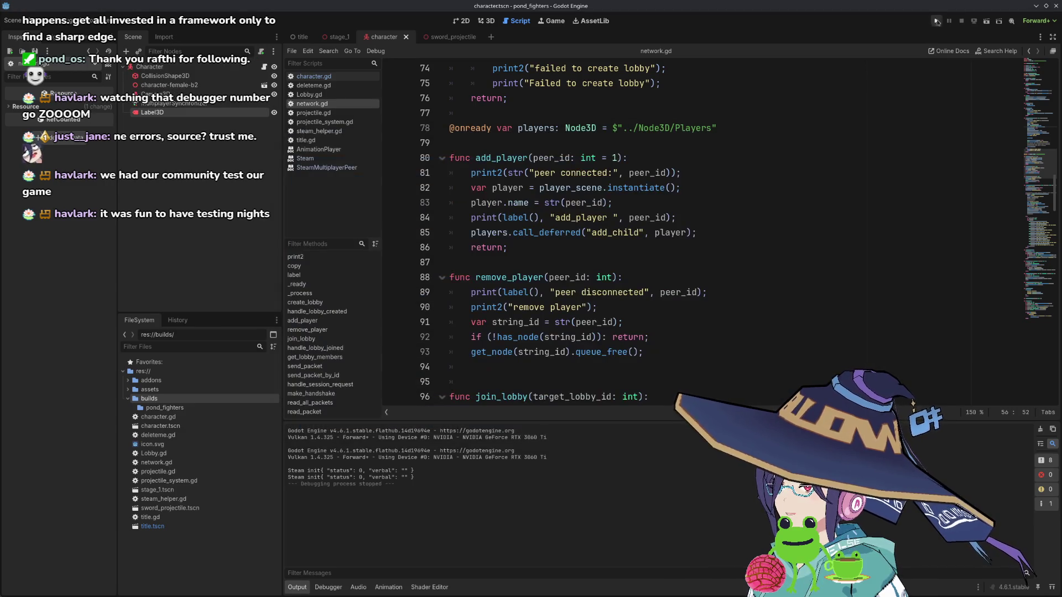
pyautogui.click(937, 21)
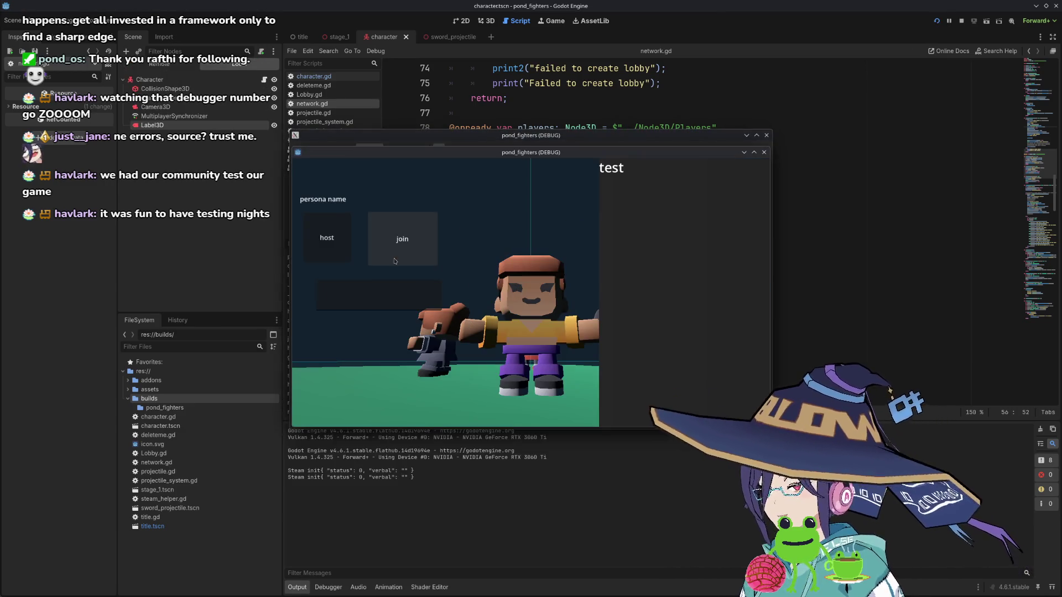
pyautogui.click(327, 238)
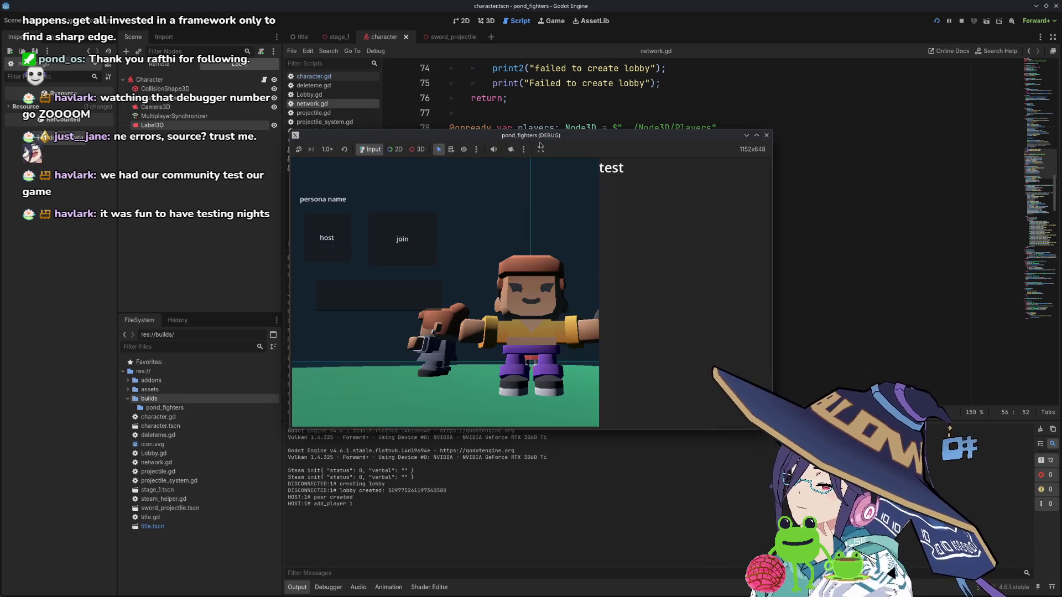
pyautogui.click(402, 239)
# - Relaunch to host once more, close the windows, then start and stop another run
pyautogui.click(936, 21)
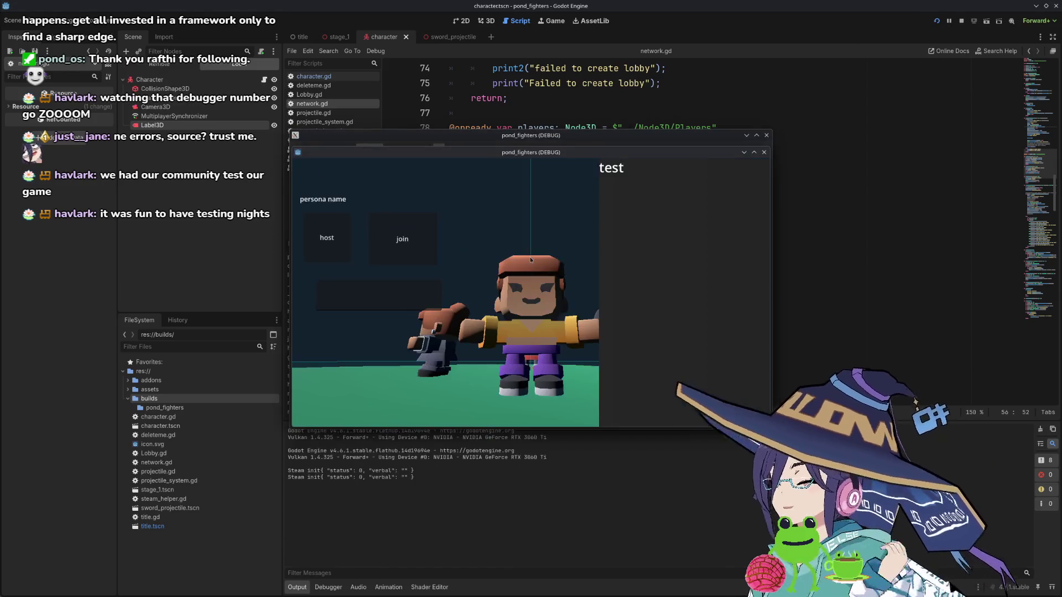
pyautogui.click(327, 238)
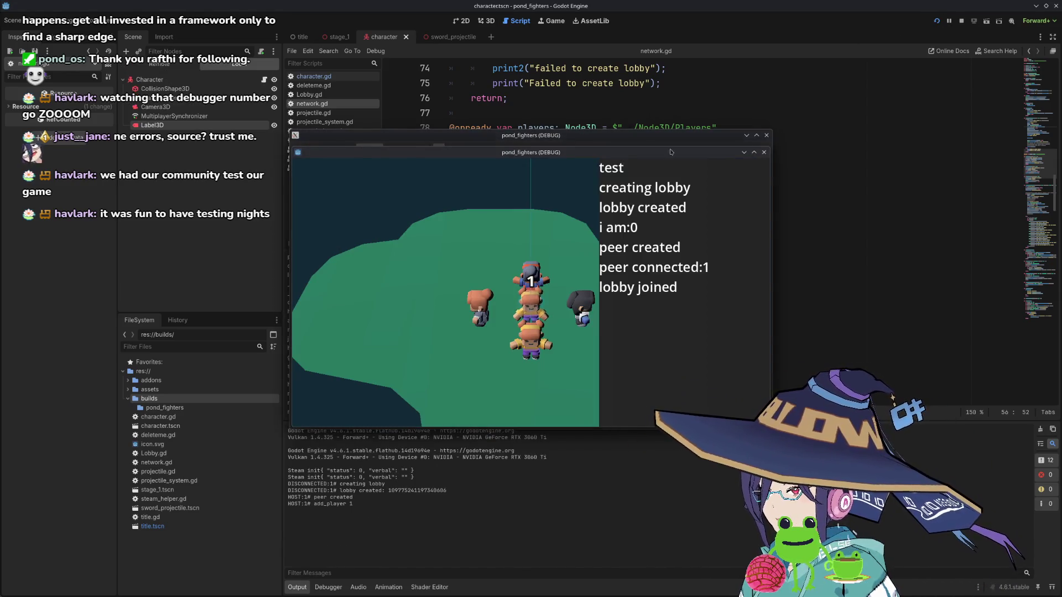
pyautogui.click(632, 142)
pyautogui.click(767, 136)
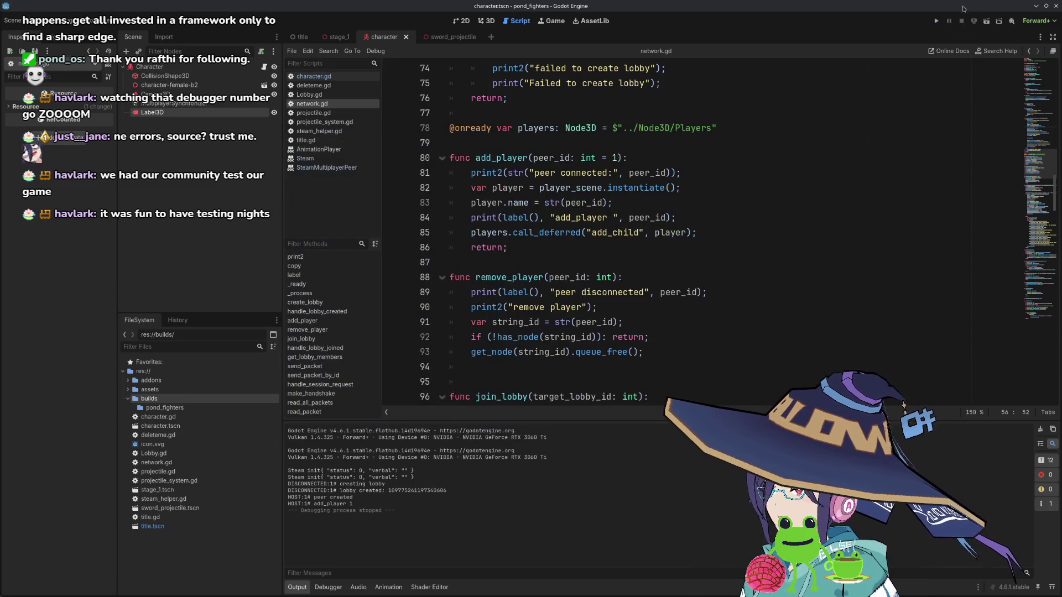
pyautogui.click(938, 22)
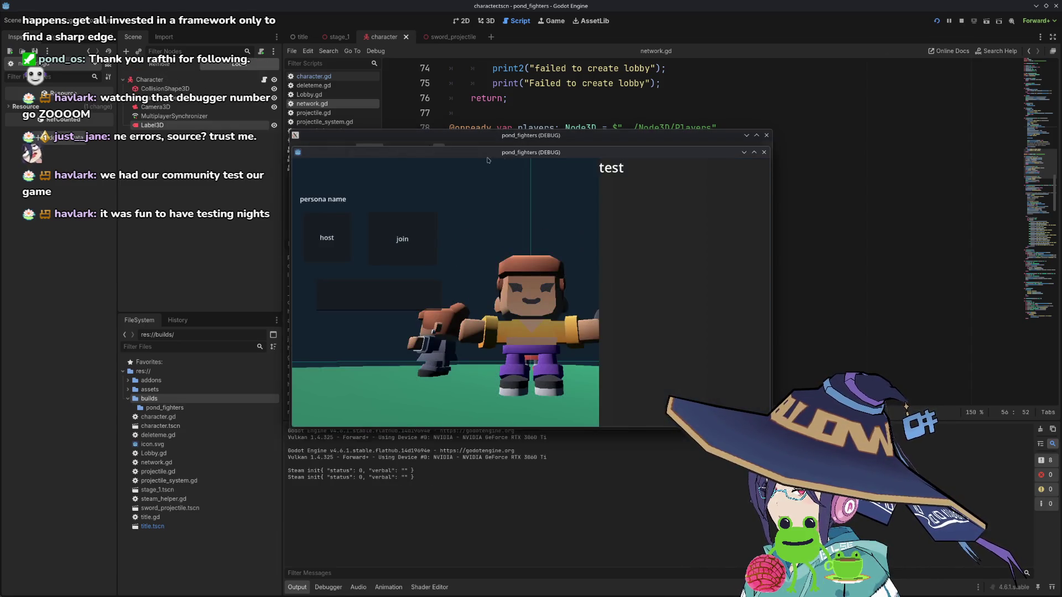
pyautogui.moveTo(559, 188); pyautogui.dragTo(573, 191)
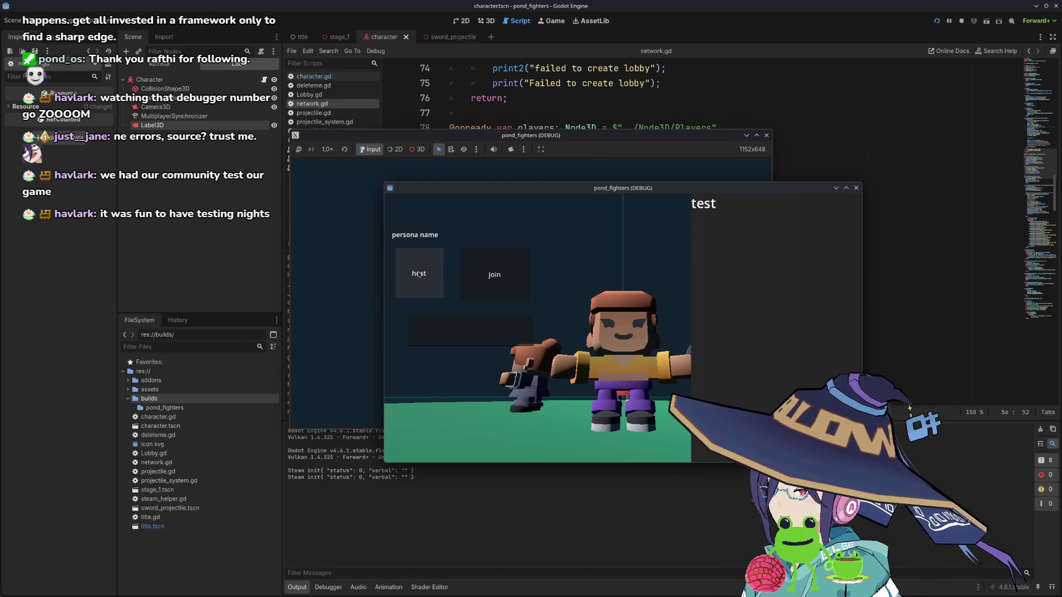
pyautogui.click(857, 188)
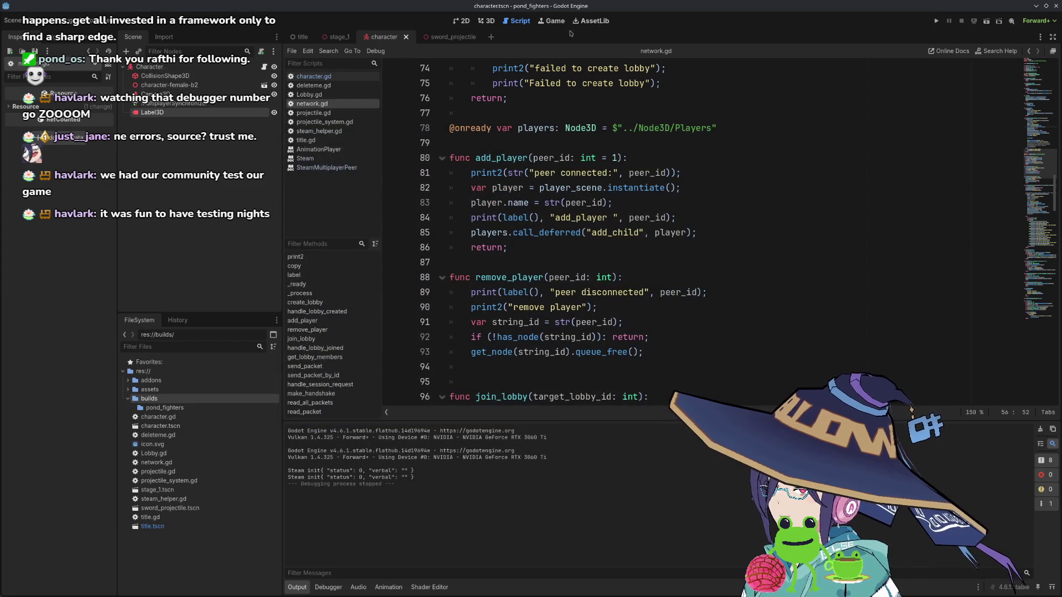
# - In the Game workspace, turn off Make Game Workspace Floating and Embed Game on Next Play
pyautogui.click(553, 21)
pyautogui.click(532, 51)
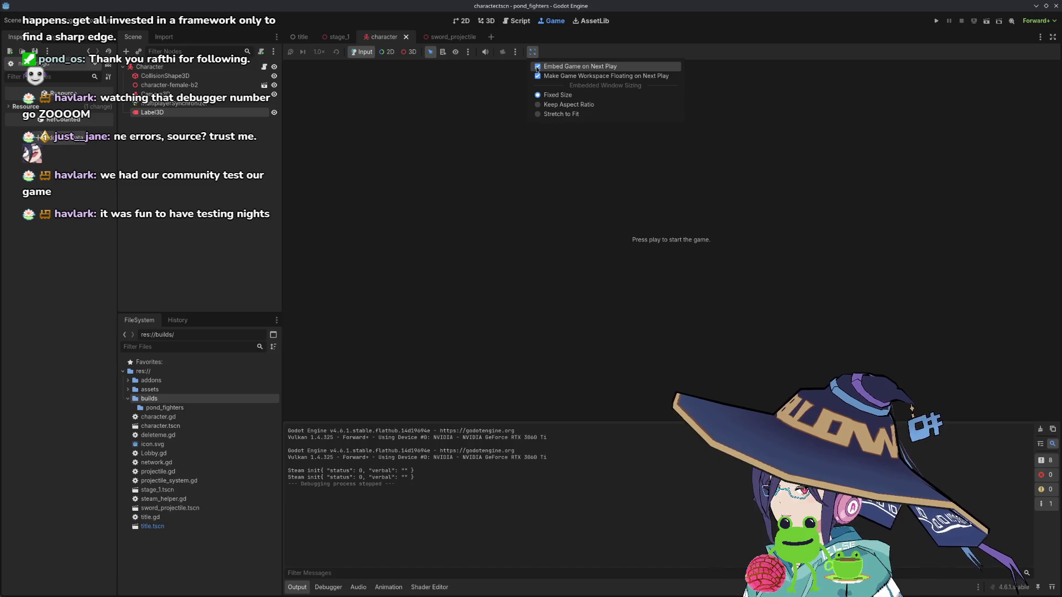
pyautogui.click(537, 77)
pyautogui.click(533, 52)
pyautogui.click(536, 67)
pyautogui.click(515, 52)
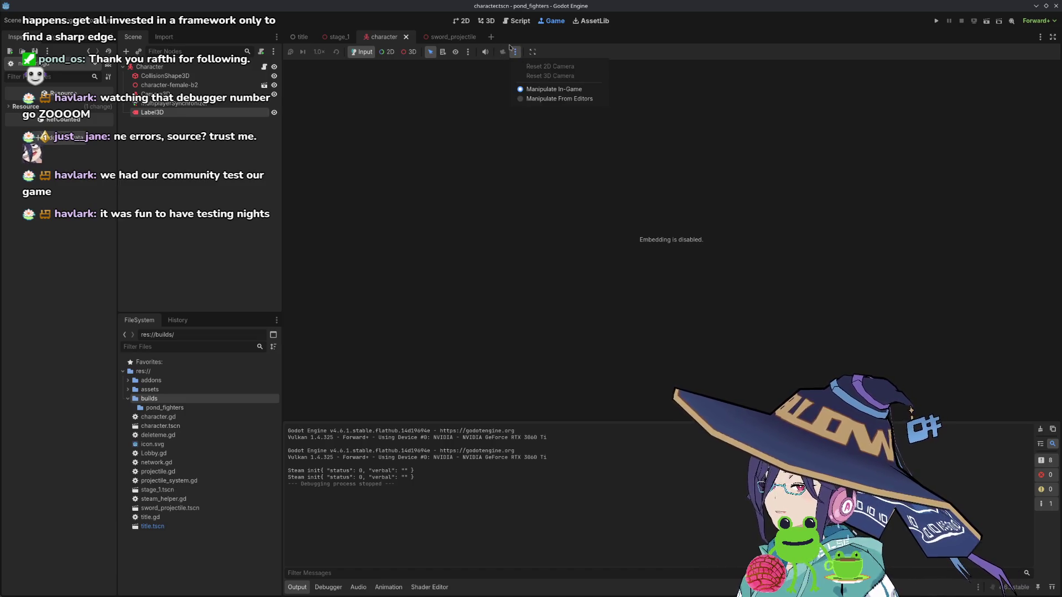
pyautogui.click(467, 54)
# - Run the game unembedded, hosting and trying to join a lobby across restarts
pyautogui.click(468, 52)
pyautogui.click(657, 127)
pyautogui.press('F5')
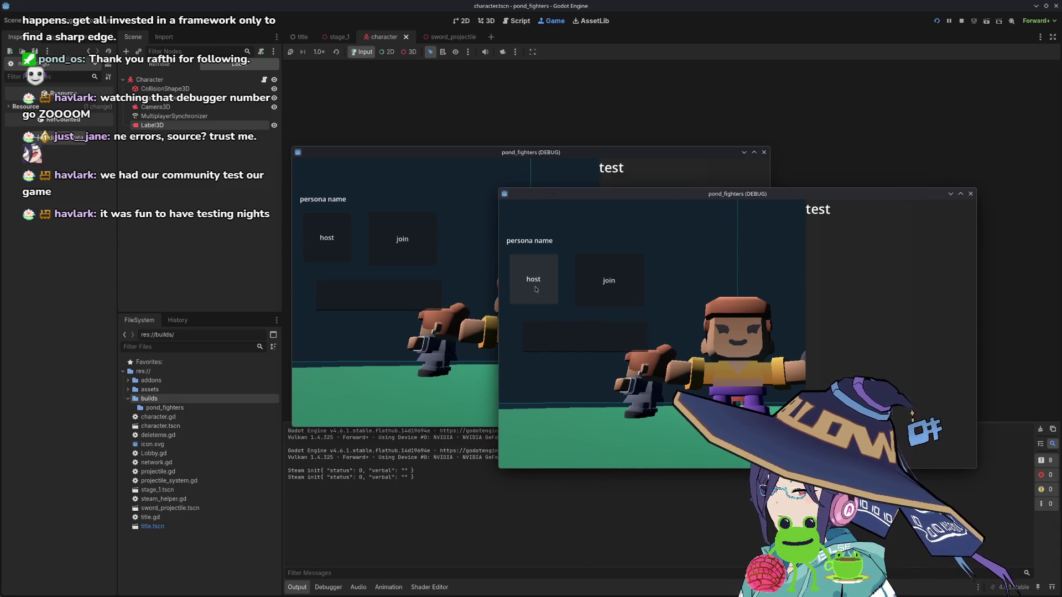
pyautogui.press('F8')
pyautogui.click(938, 21)
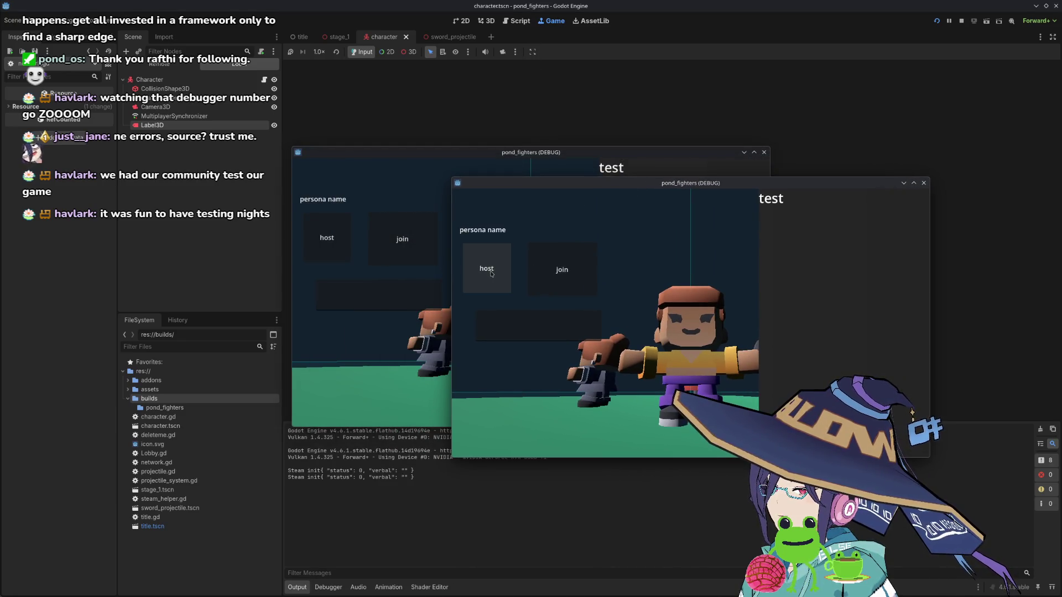
pyautogui.click(491, 273)
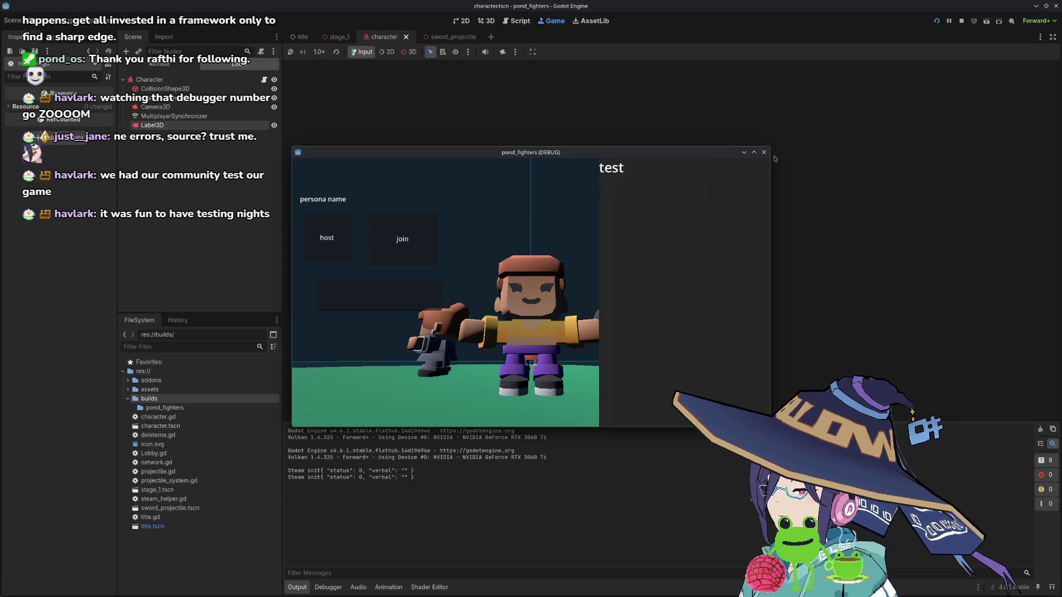
pyautogui.press('F5')
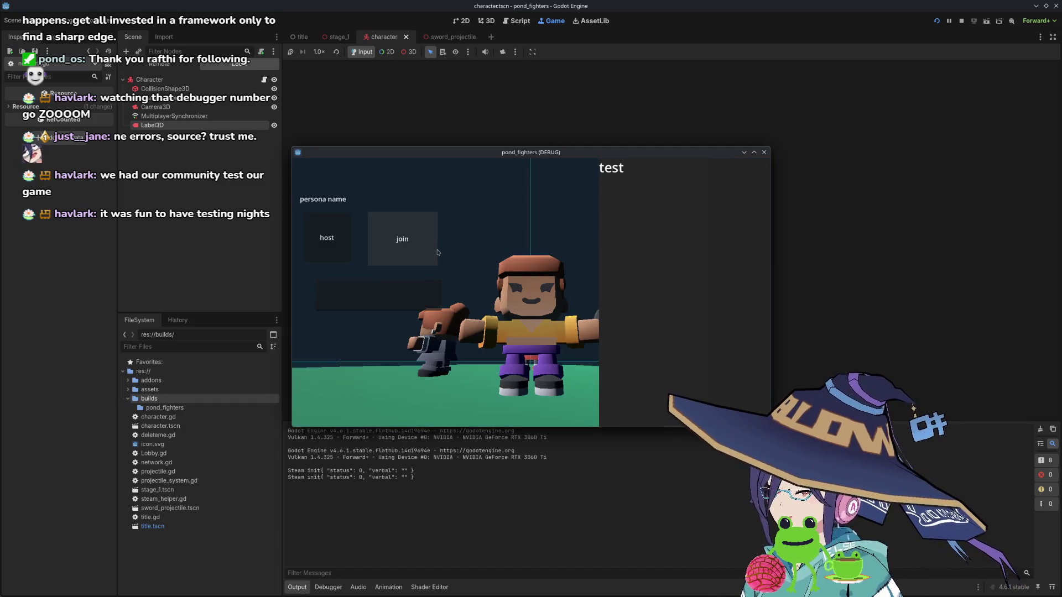
pyautogui.click(436, 249)
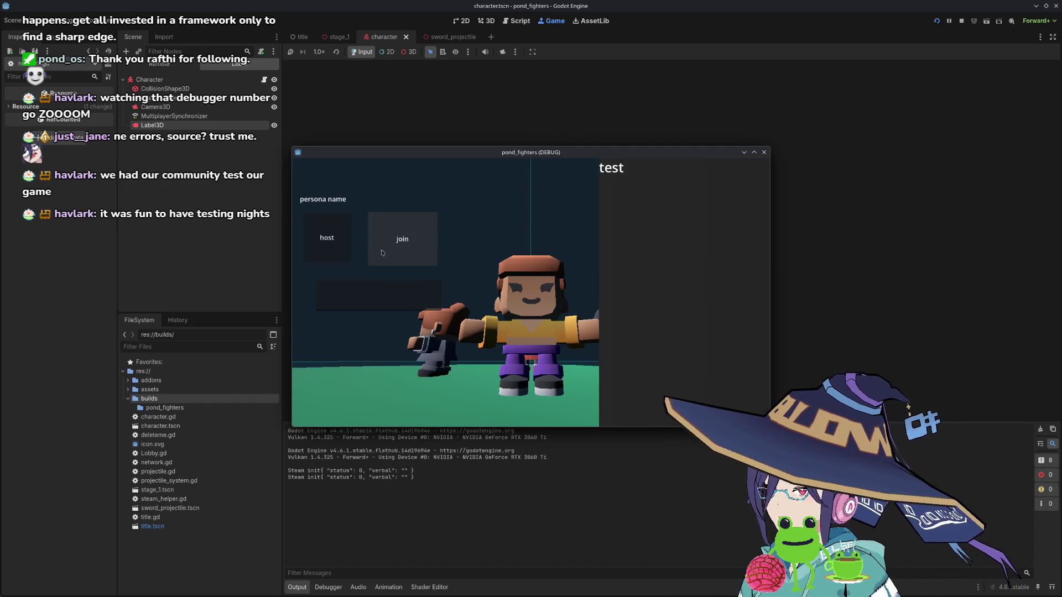
# - Turn Embed Game on Next Play back on, then run and stop the project
pyautogui.click(533, 51)
pyautogui.click(537, 66)
pyautogui.click(532, 51)
pyautogui.press('Escape')
pyautogui.click(936, 21)
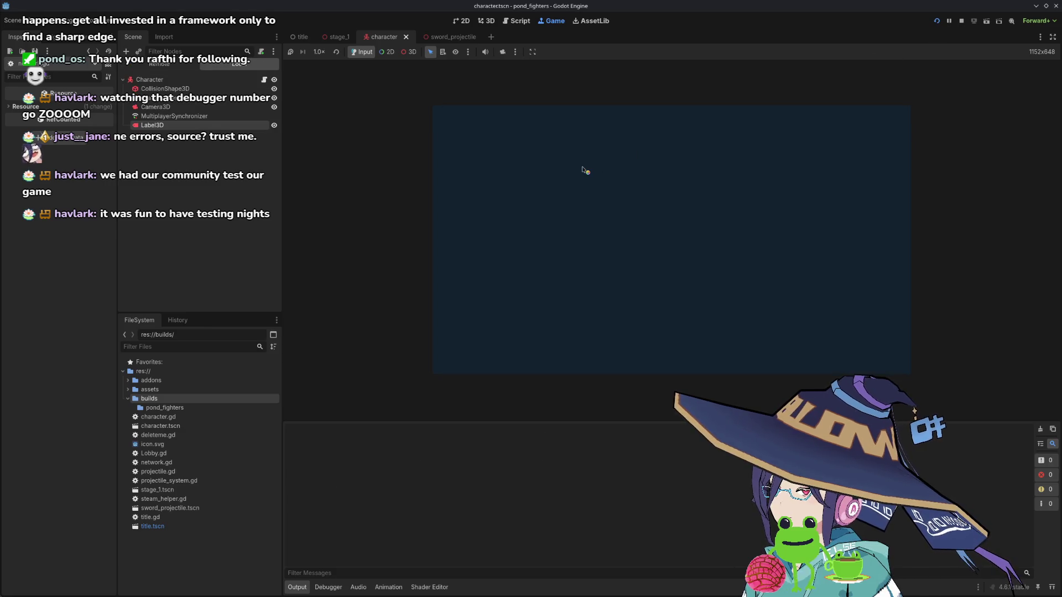
pyautogui.moveTo(584, 159)
pyautogui.mouseDown()
pyautogui.moveTo(368, 240)
pyautogui.moveTo(817, 299)
pyautogui.mouseUp()
pyautogui.press('F8')
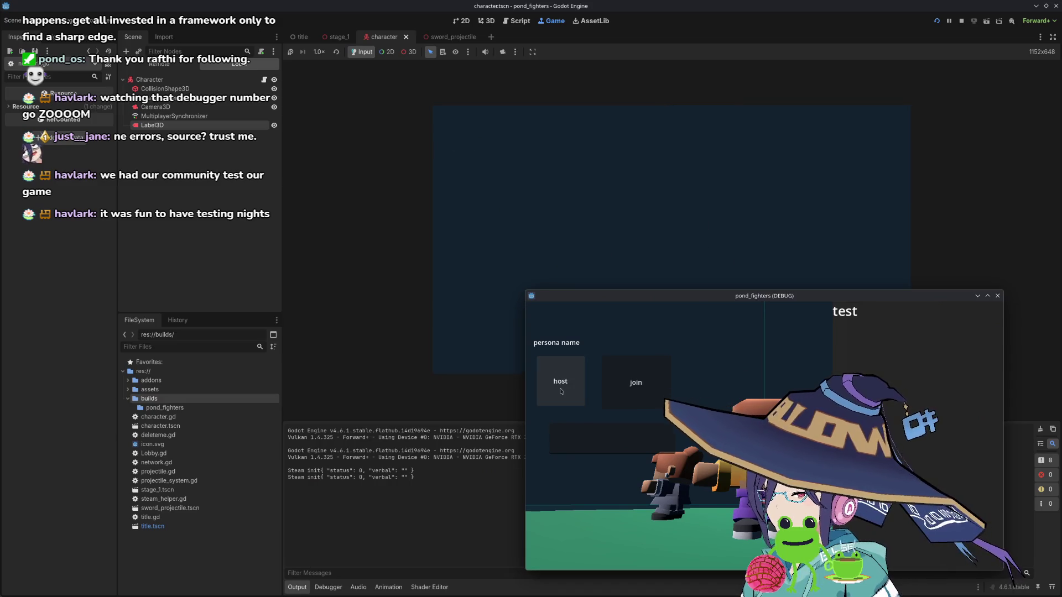
# - Start another run, host a lobby from both game windows, and stop it
pyautogui.click(936, 21)
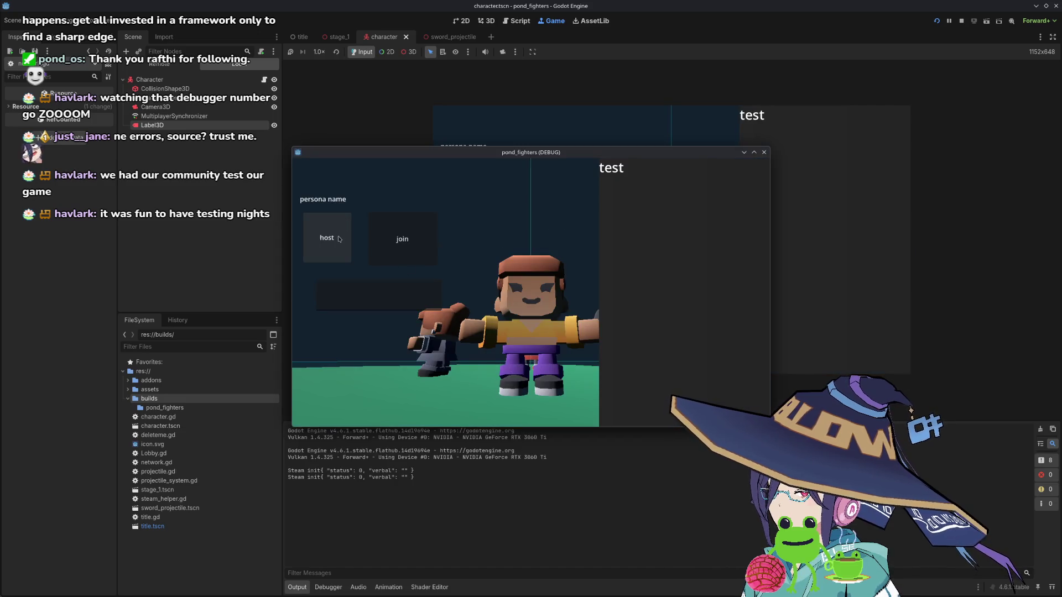
pyautogui.click(339, 239)
pyautogui.click(713, 79)
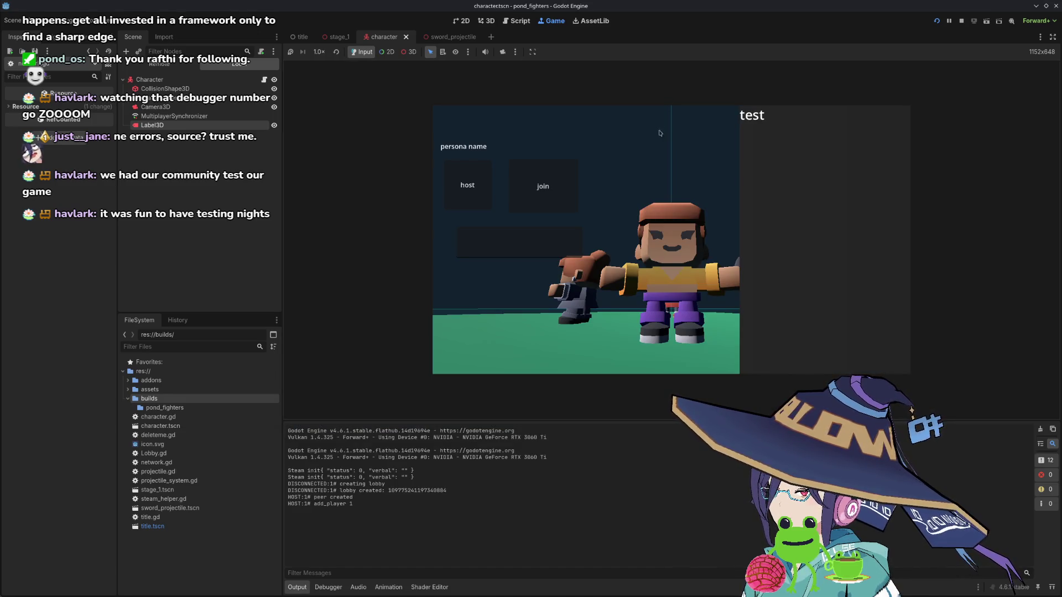
pyautogui.click(961, 22)
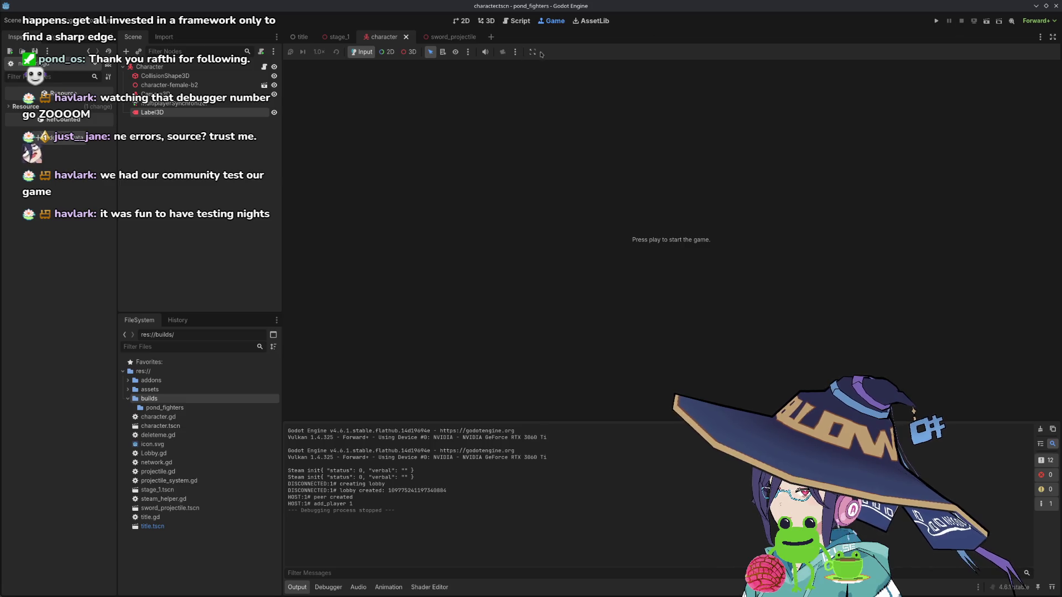
# - Turn Make Game Workspace Floating back on and launch a fresh two-window run
pyautogui.click(533, 51)
pyautogui.click(539, 77)
pyautogui.click(936, 21)
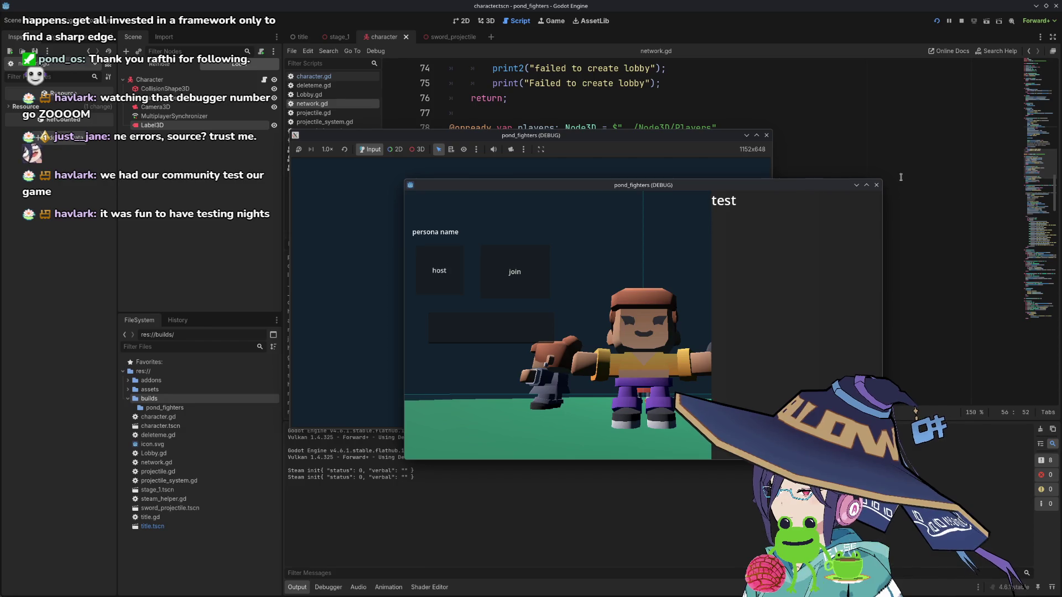
# - Stop the current run, relaunch, and host a lobby in the front game window
pyautogui.click(768, 135)
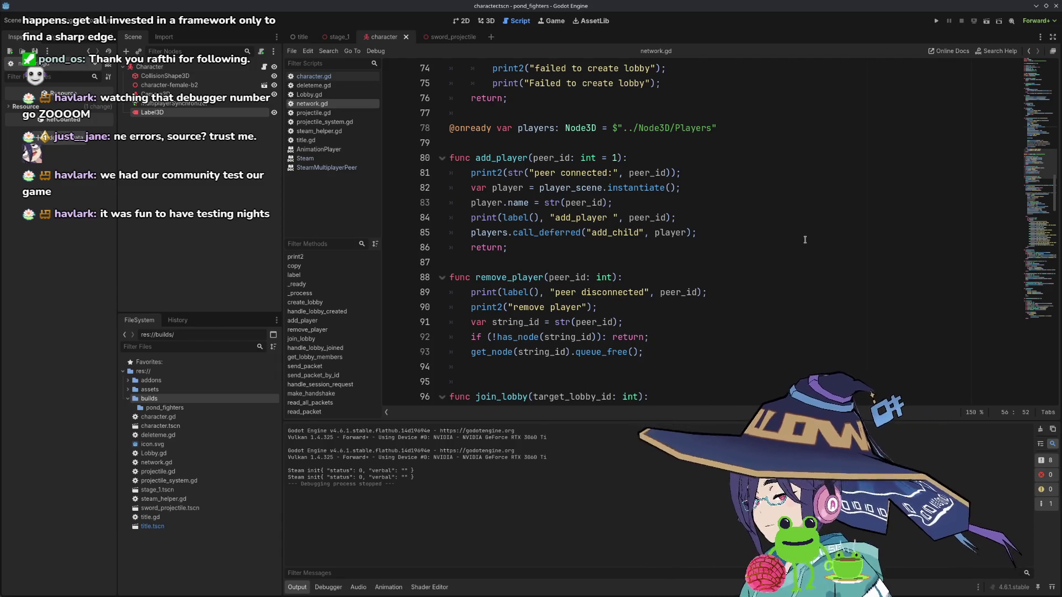
pyautogui.click(936, 21)
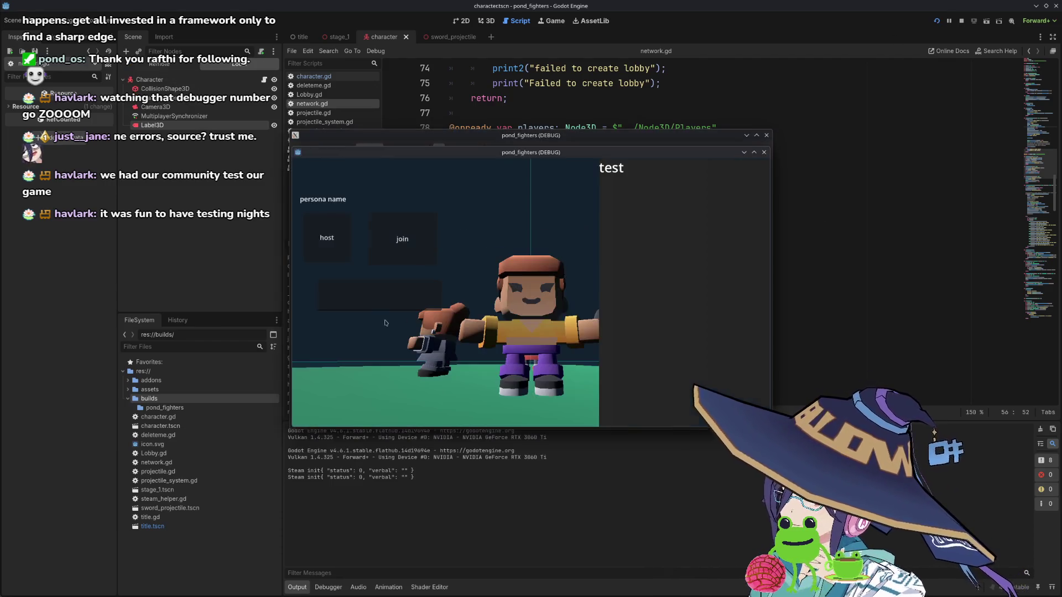
pyautogui.click(337, 242)
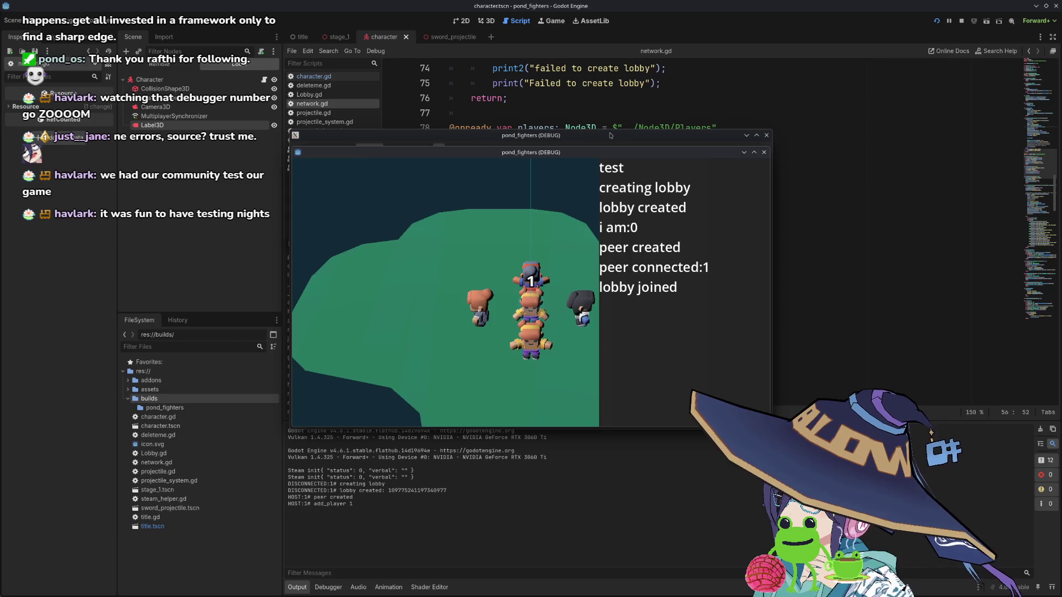
# - Paste the copied lobby ID, which lands at the end of network.gd line 56
pyautogui.click(374, 271)
pyautogui.click(379, 290)
pyautogui.hotkey('ctrl', 'v')
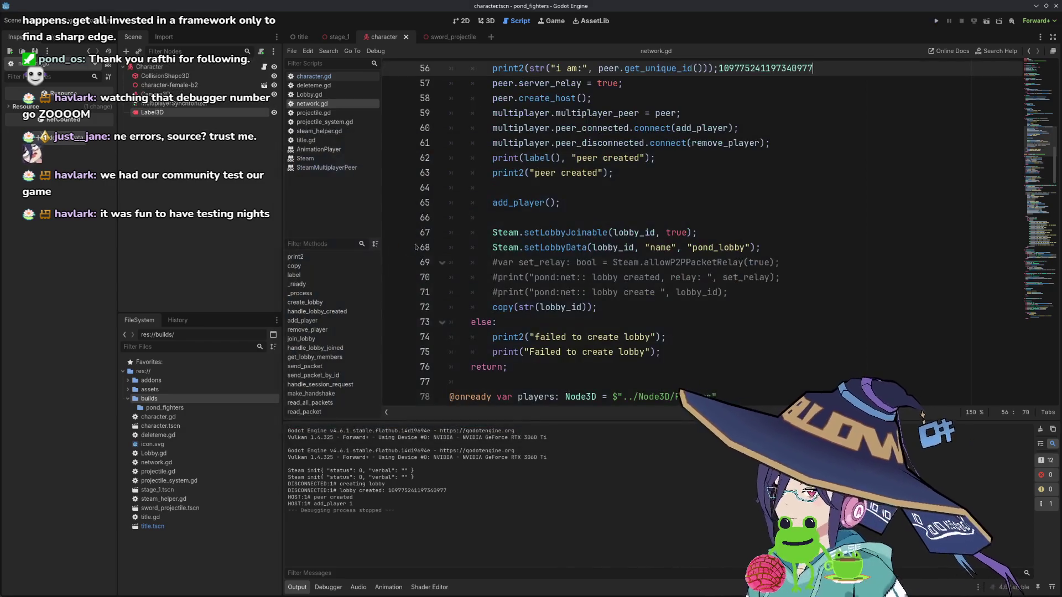
# - Undo the stray paste on line 56, rerun, and join the lobby using the pasted ID
pyautogui.hotkey('ctrl', 'z')
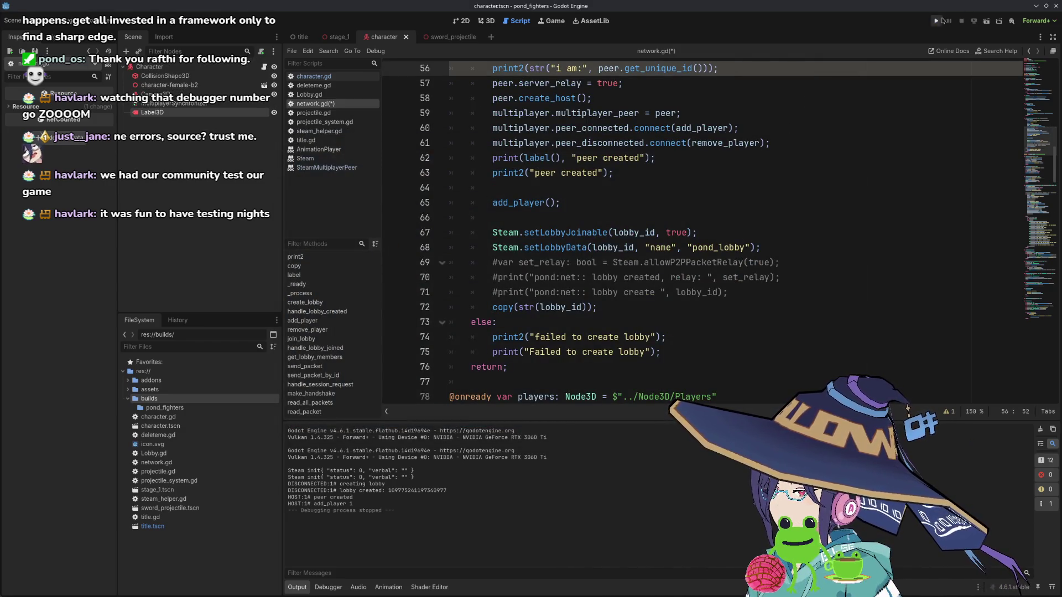
pyautogui.click(941, 21)
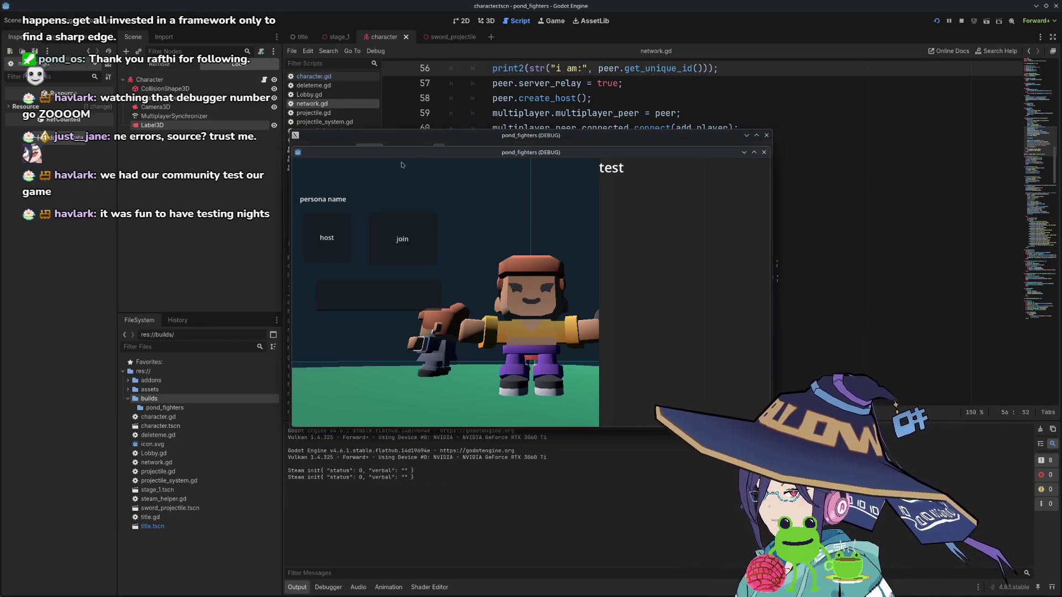
pyautogui.click(437, 349)
pyautogui.hotkey('ctrl', 'v')
pyautogui.click(470, 320)
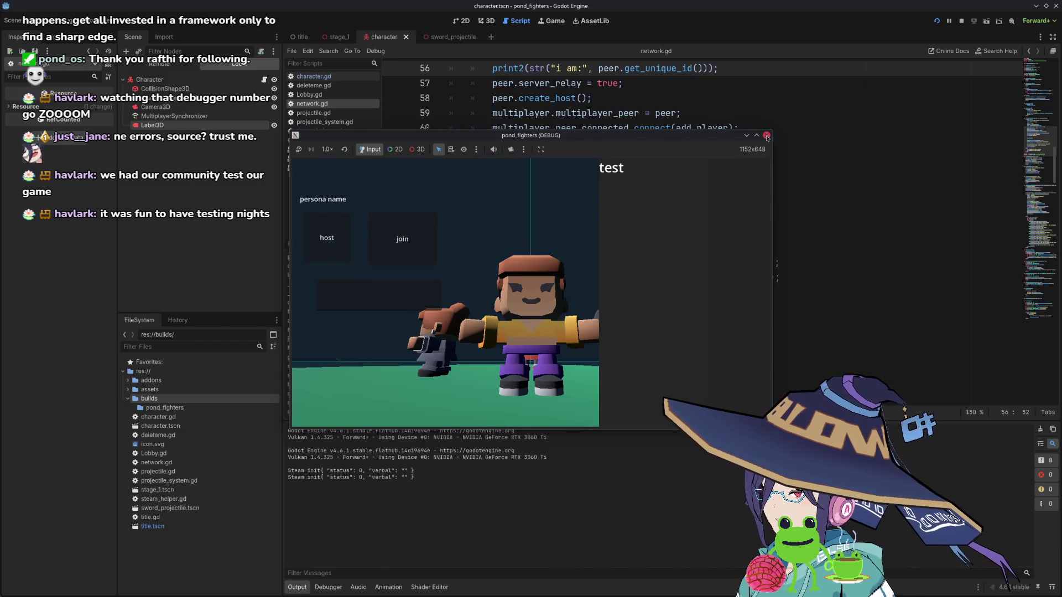
pyautogui.click(767, 136)
# - Relaunch, host a new lobby, and join it from the other window with the pasted ID
pyautogui.click(937, 21)
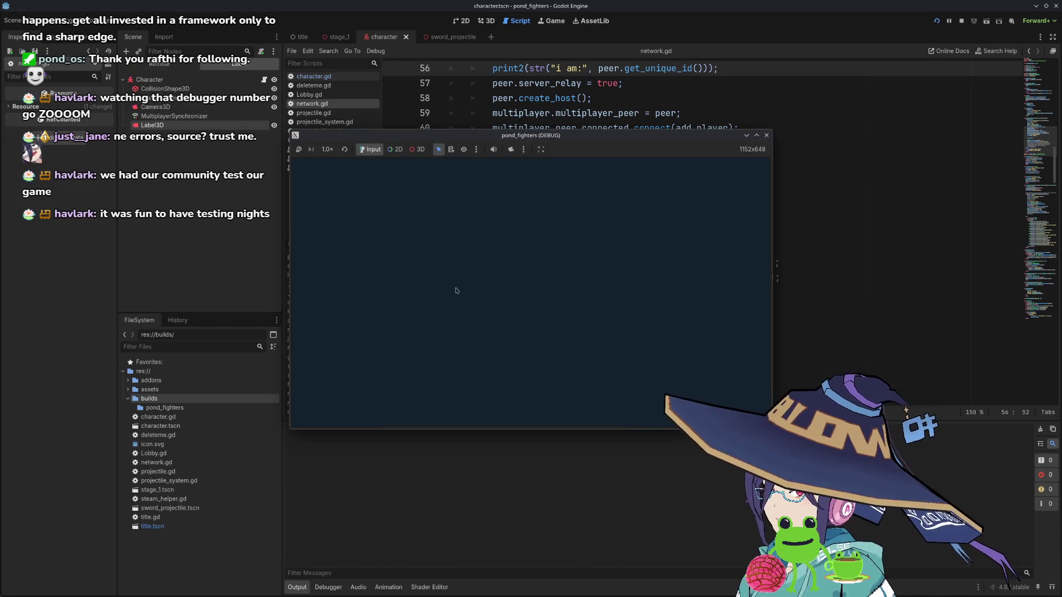
pyautogui.click(312, 242)
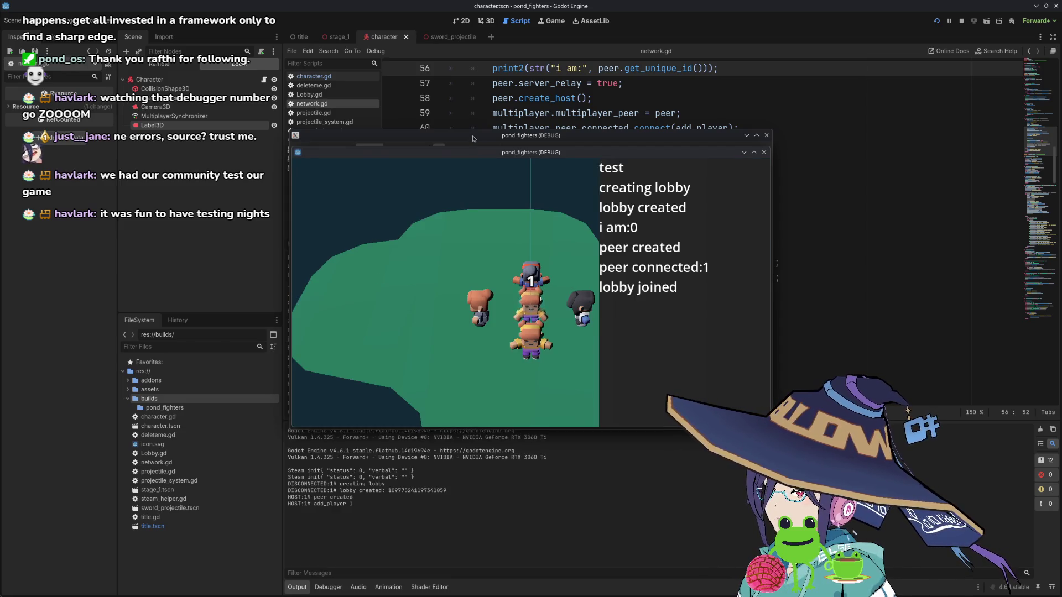
pyautogui.click(386, 283)
pyautogui.hotkey('ctrl', 'v')
pyautogui.click(402, 239)
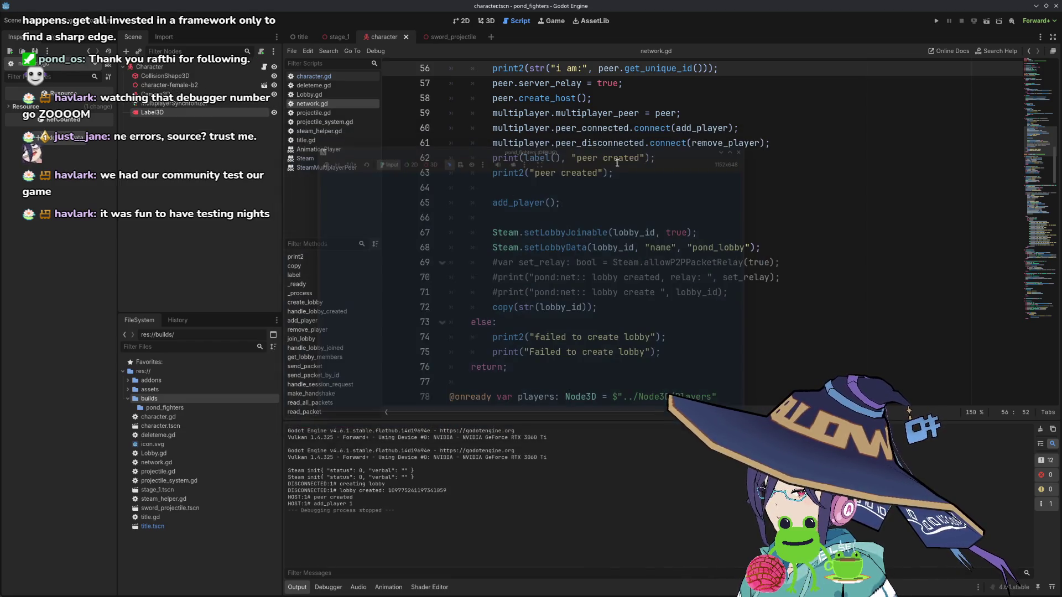
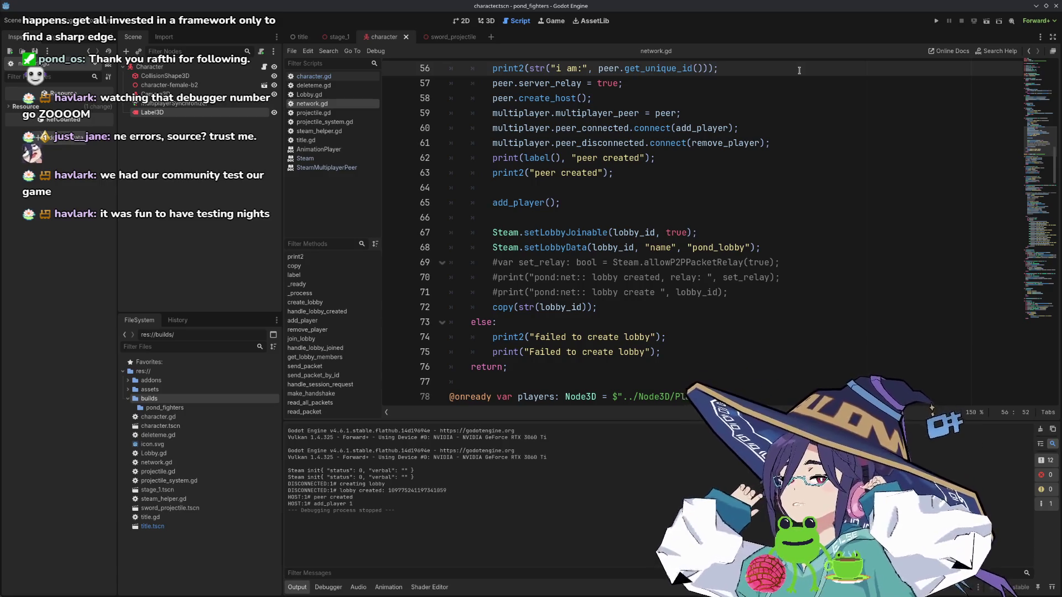
# - Hide the Output panel and open Editor Settings from the Editor menu
pyautogui.click(1057, 6)
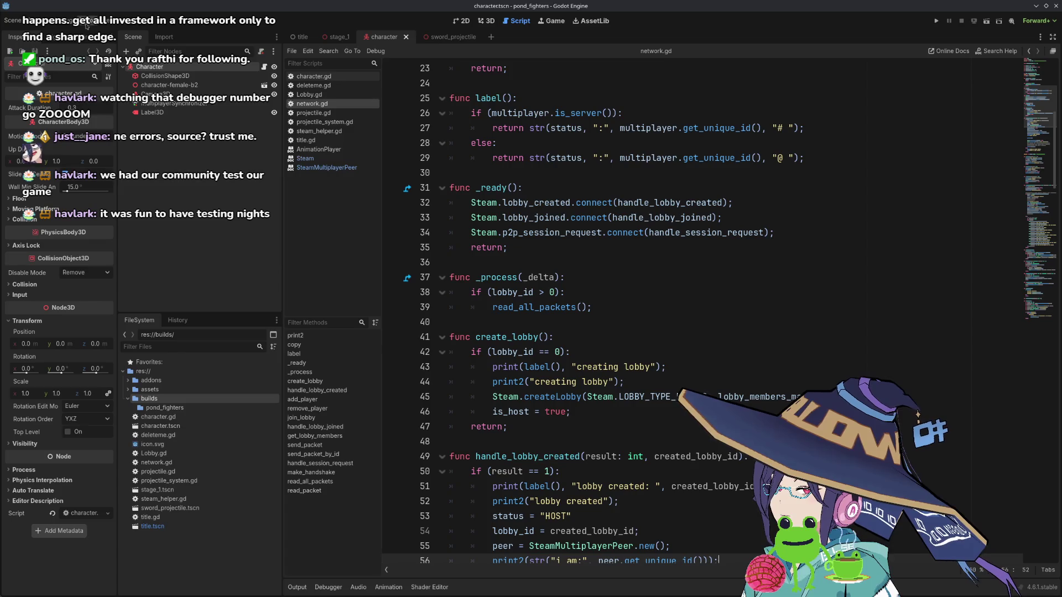
pyautogui.click(86, 22)
pyautogui.click(108, 34)
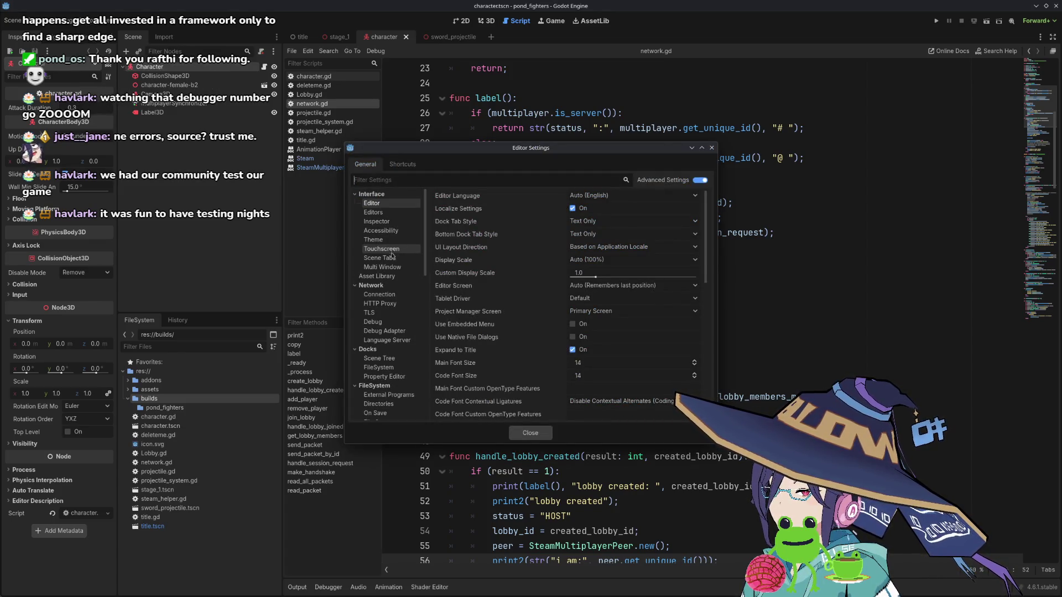
pyautogui.scroll(-5, 478, 358)
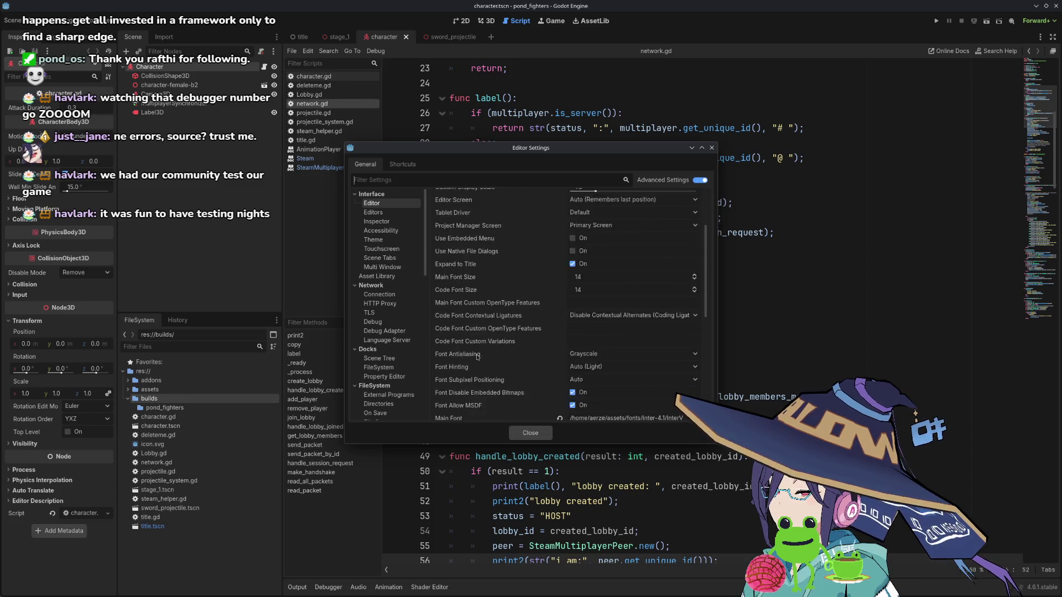
pyautogui.scroll(-5, 479, 357)
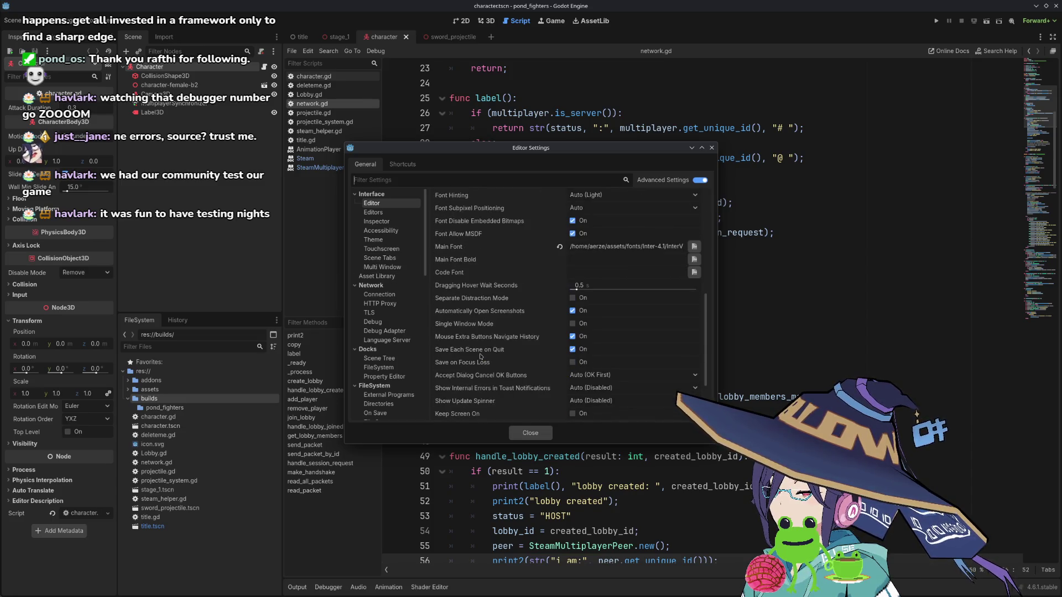
pyautogui.scroll(2, 480, 356)
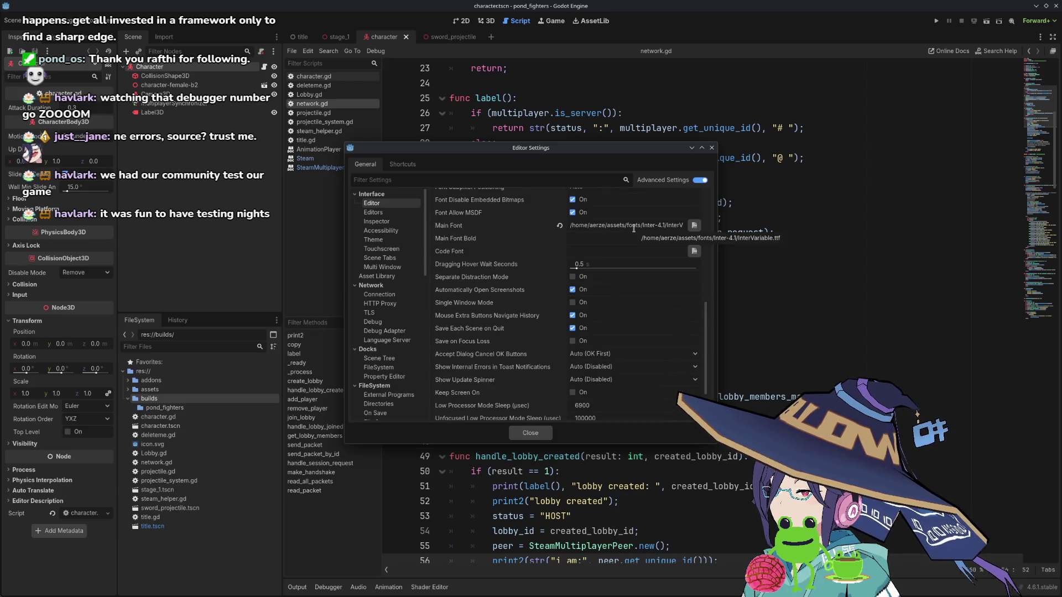
pyautogui.scroll(-2, 480, 335)
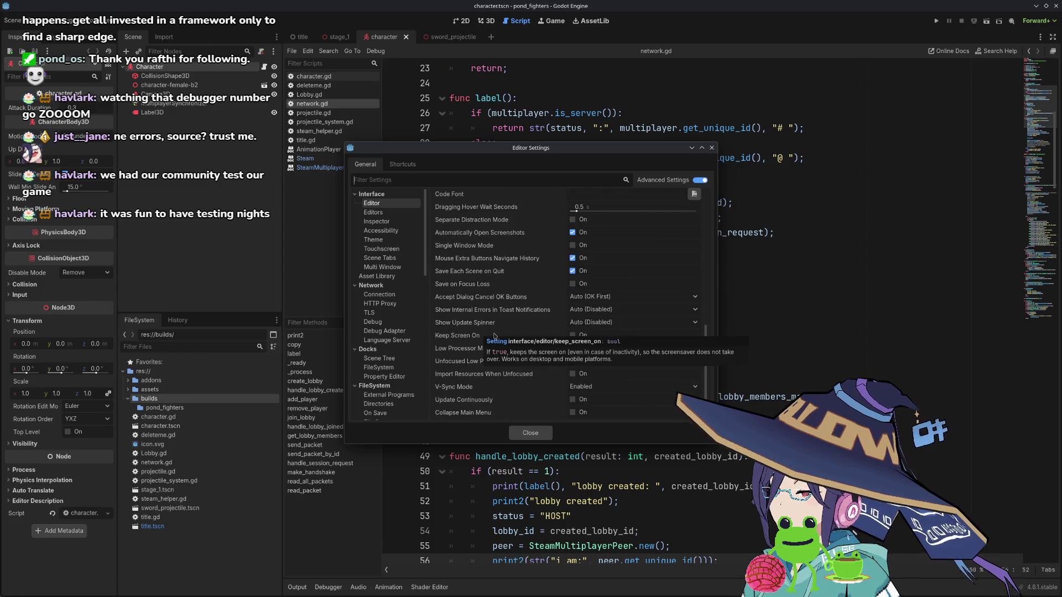
pyautogui.scroll(-5, 397, 353)
pyautogui.scroll(-10, 396, 353)
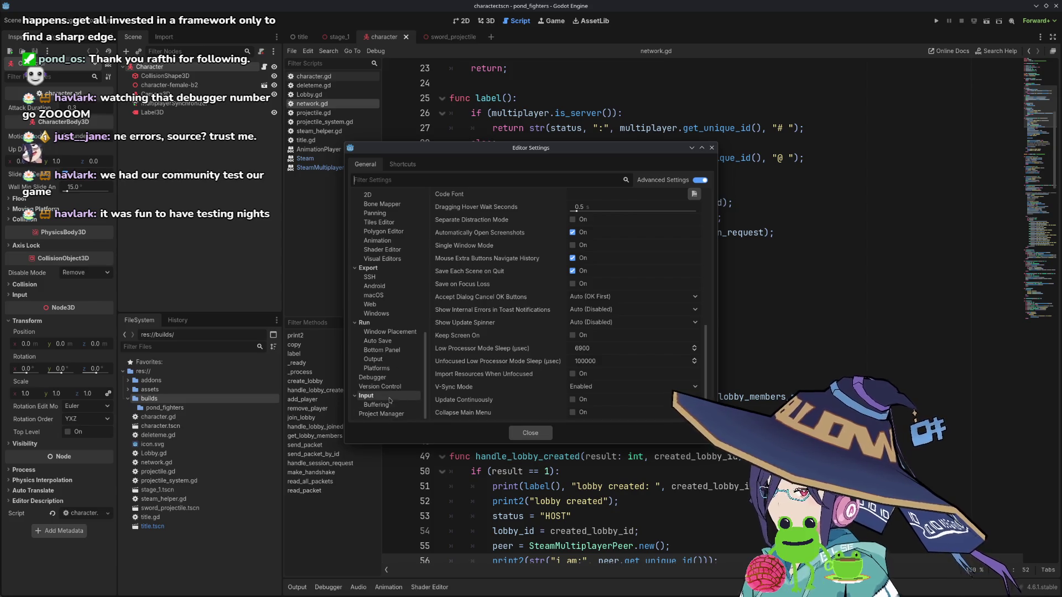
pyautogui.click(387, 415)
pyautogui.scroll(1, 390, 382)
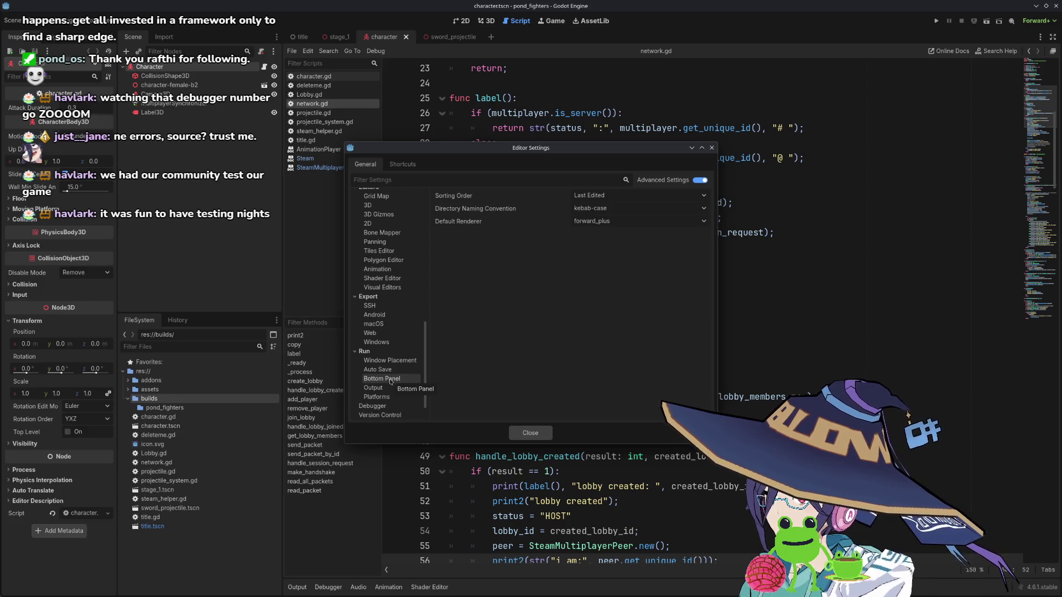
pyautogui.scroll(3, 390, 381)
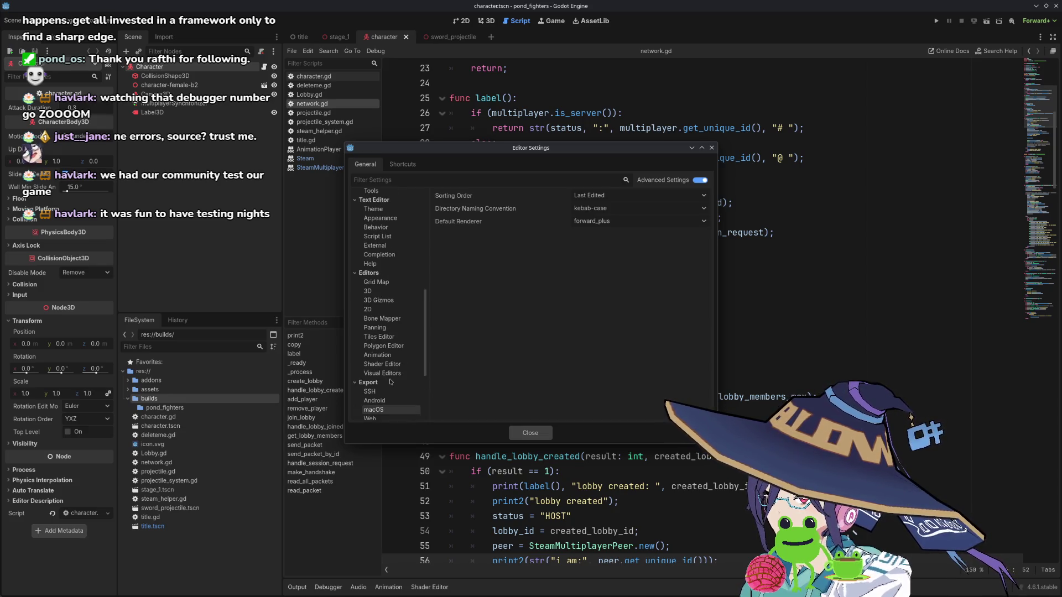
pyautogui.scroll(1, 390, 379)
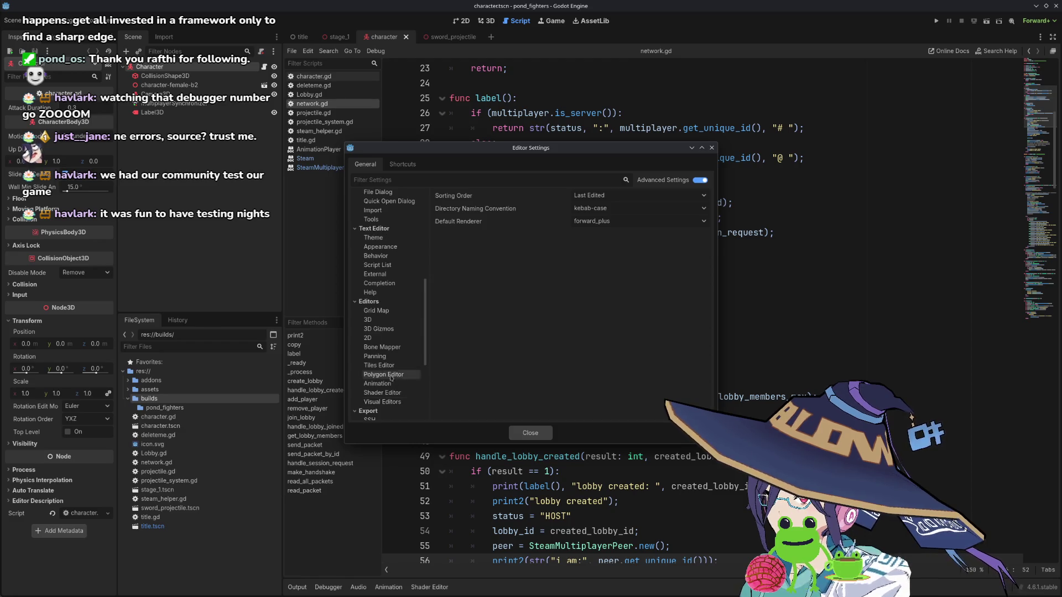
pyautogui.scroll(2, 391, 381)
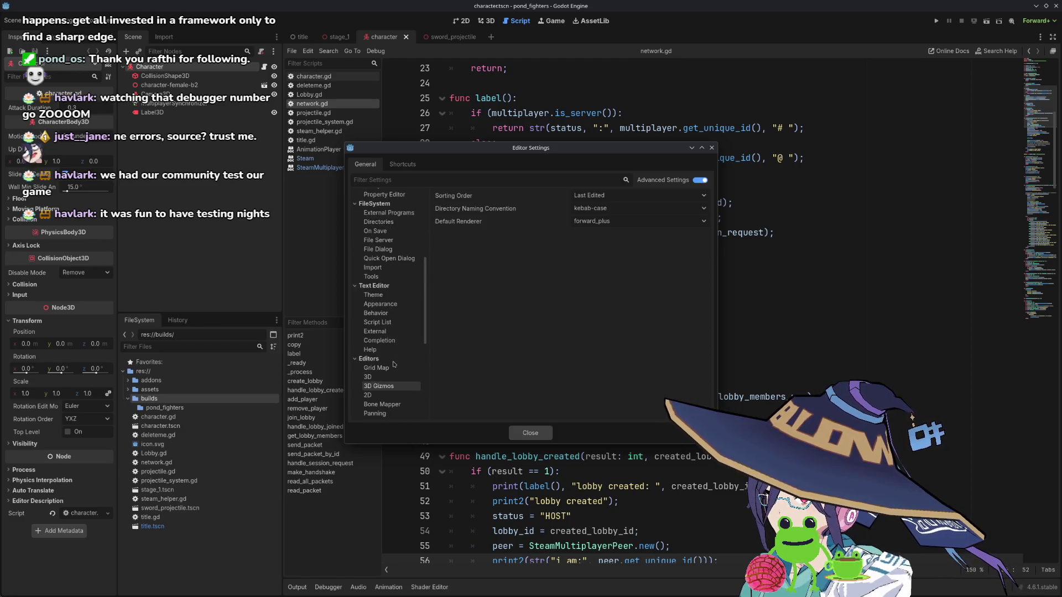
pyautogui.click(392, 296)
pyautogui.scroll(6, 392, 287)
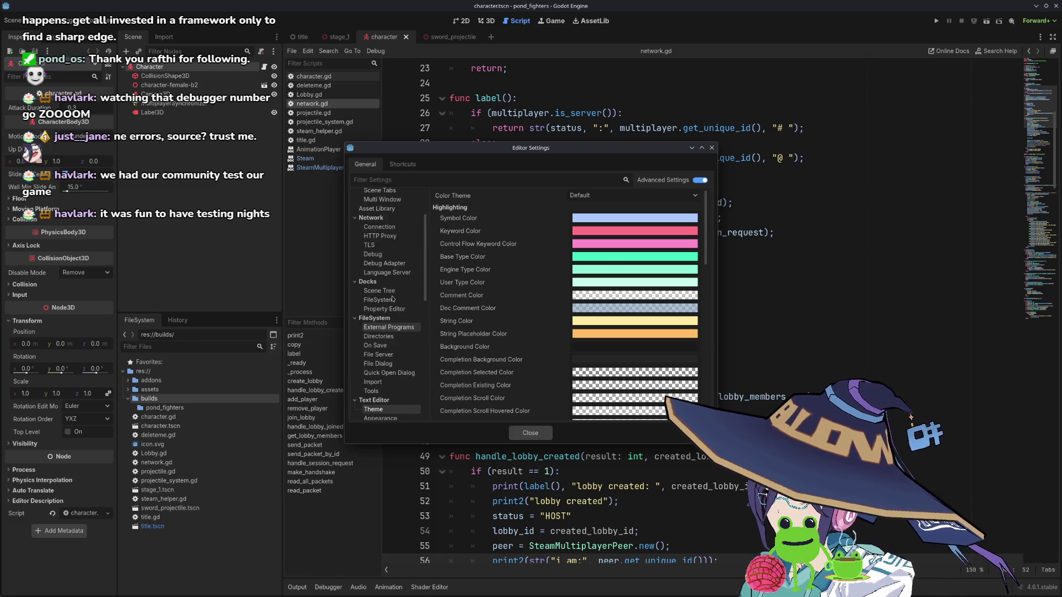
pyautogui.click(389, 242)
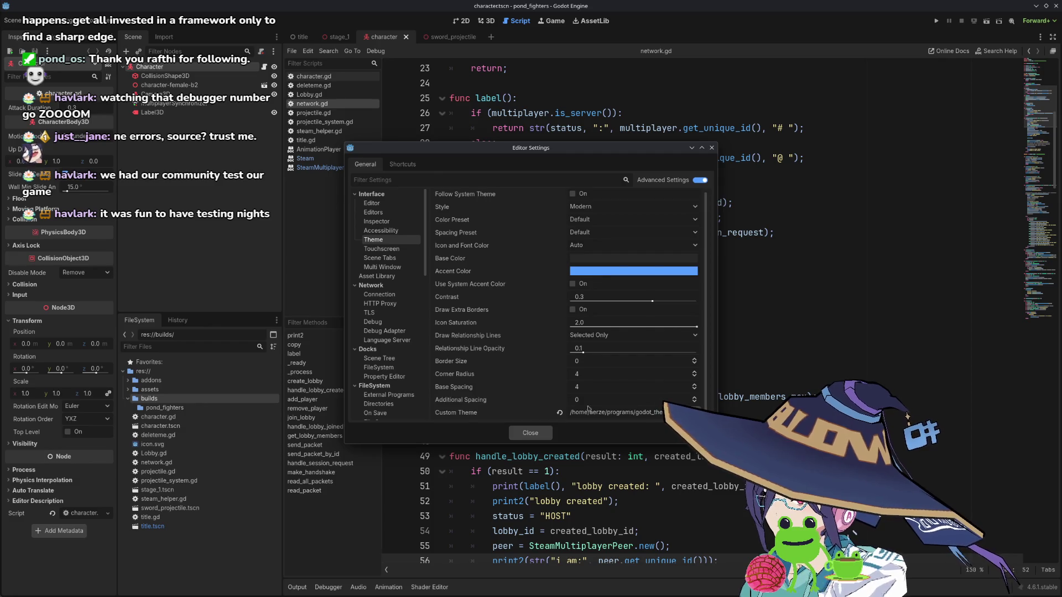
pyautogui.click(541, 434)
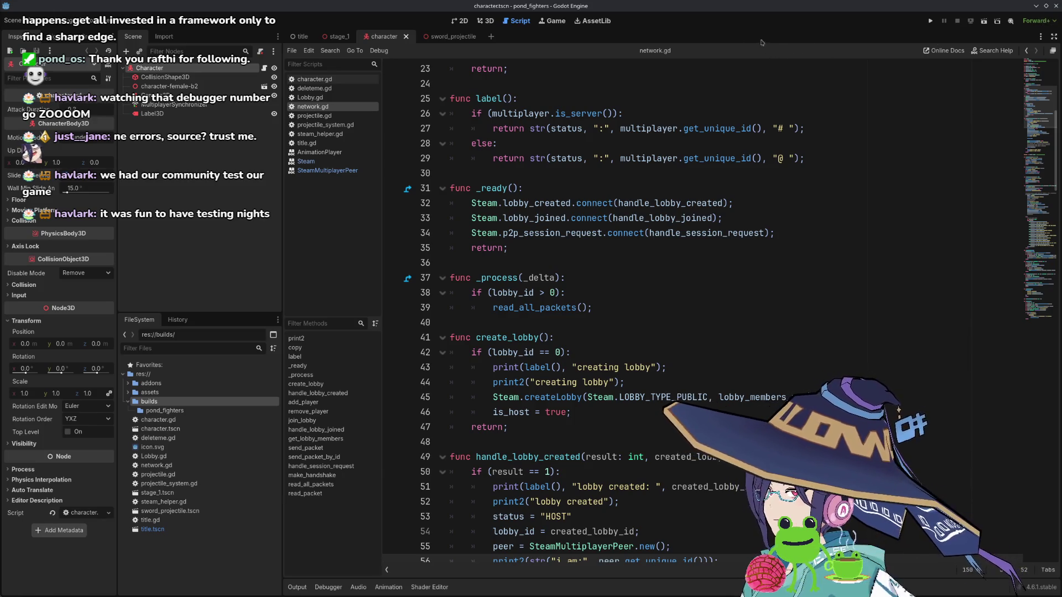
# - Run the project, host a lobby in one instance and join it from the other with the pasted ID
pyautogui.click(931, 21)
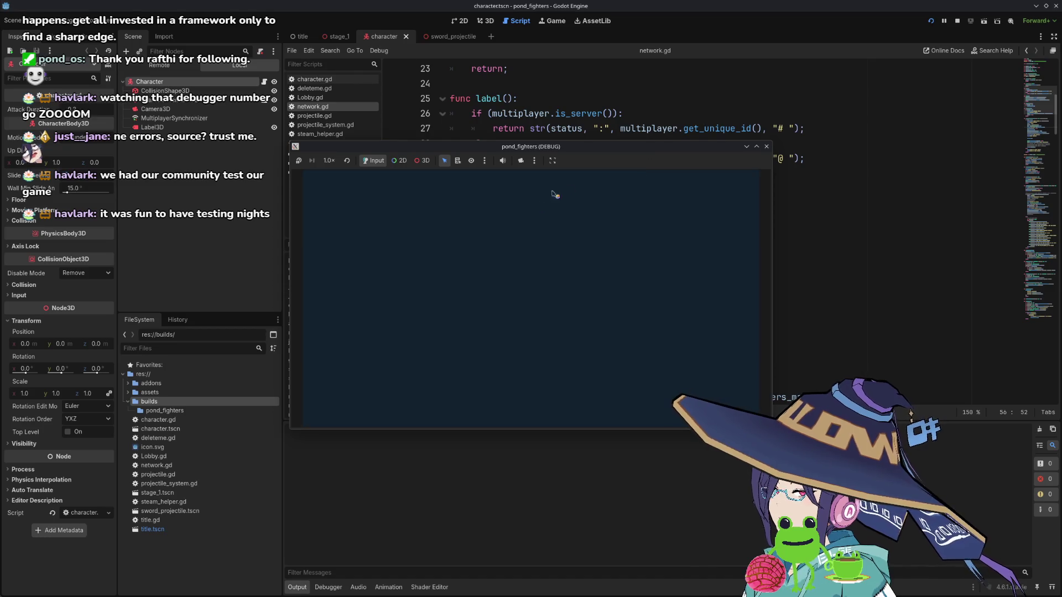
pyautogui.click(327, 238)
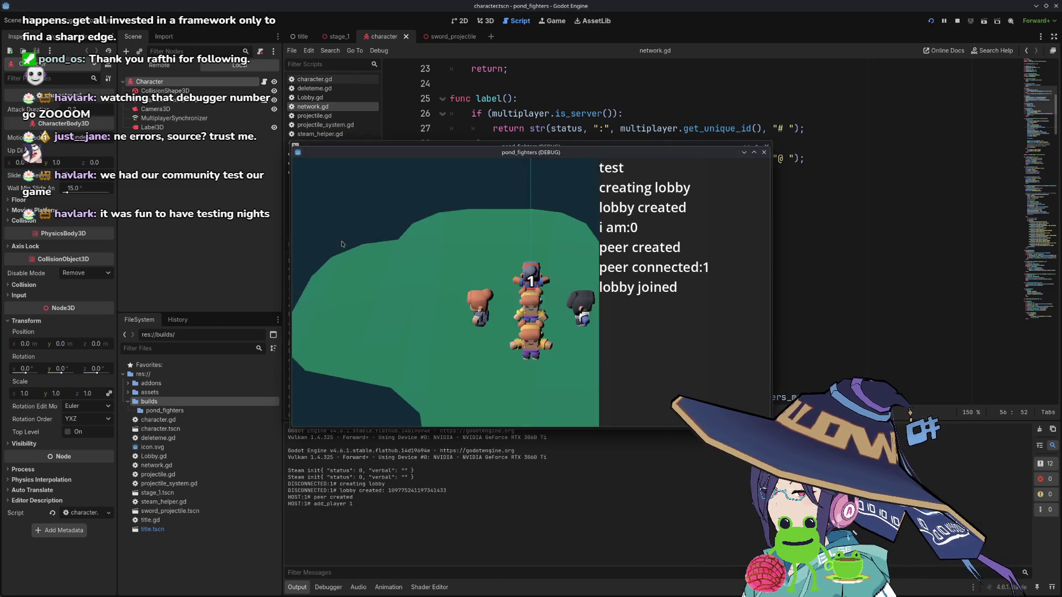
pyautogui.moveTo(490, 158); pyautogui.dragTo(692, 256)
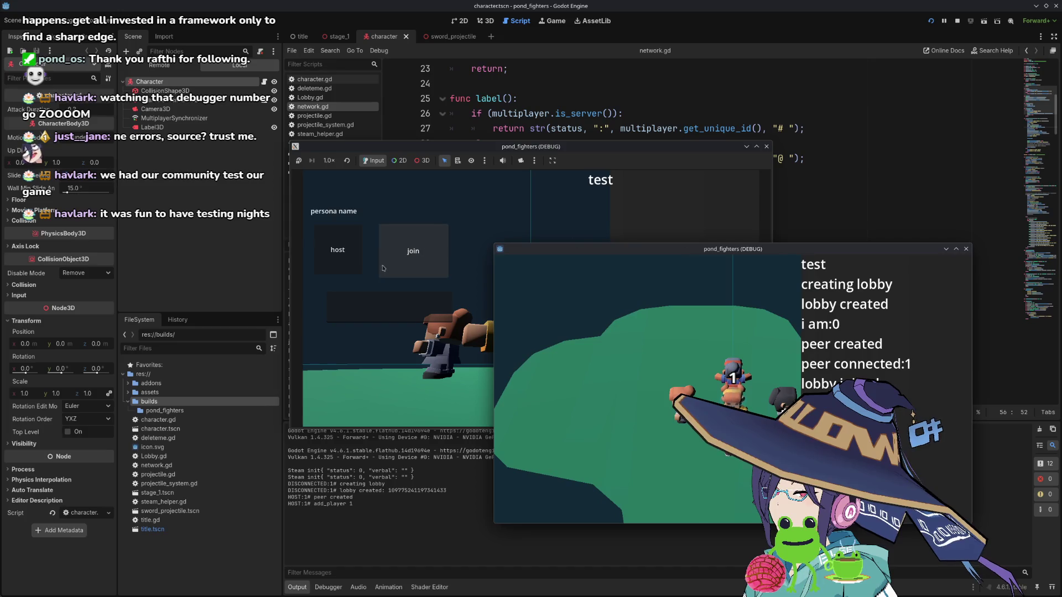
pyautogui.click(391, 303)
pyautogui.hotkey('ctrl', 'v')
pyautogui.click(419, 256)
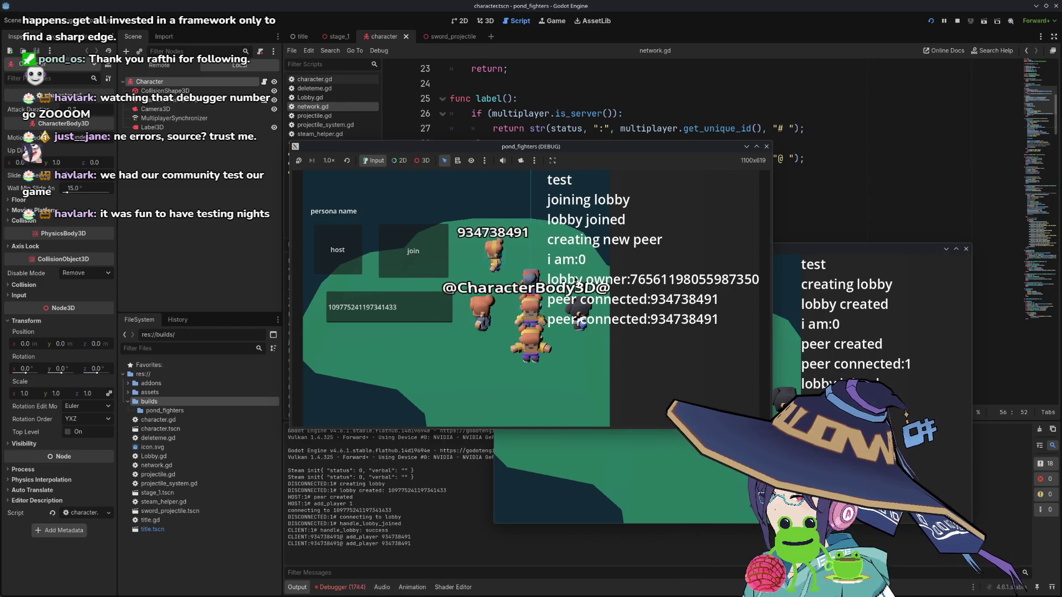
# - Close both pond_fighters game windows to end the test run
pyautogui.click(709, 493)
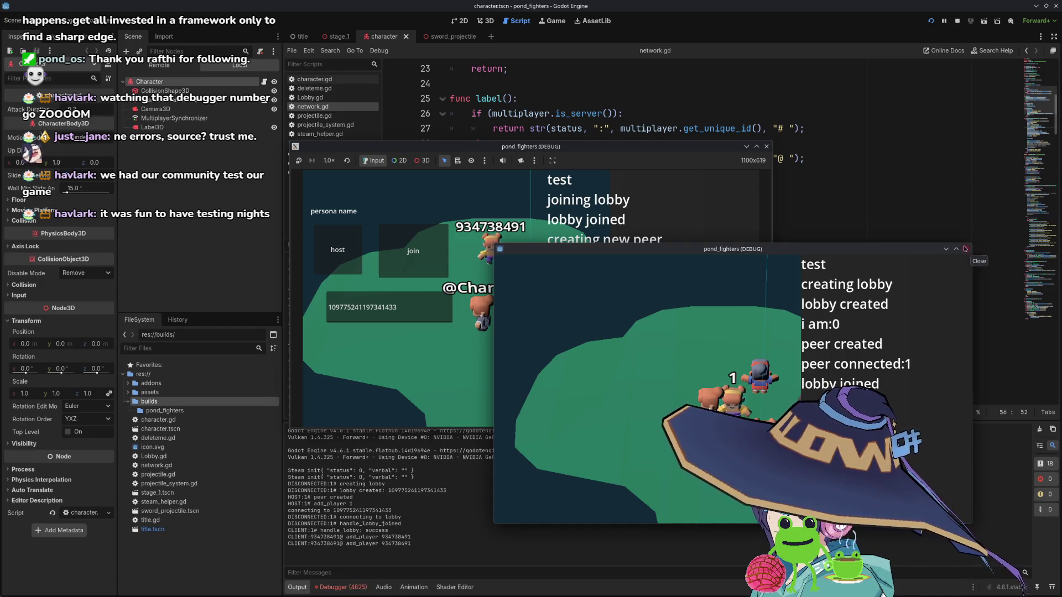
pyautogui.click(966, 249)
pyautogui.click(766, 146)
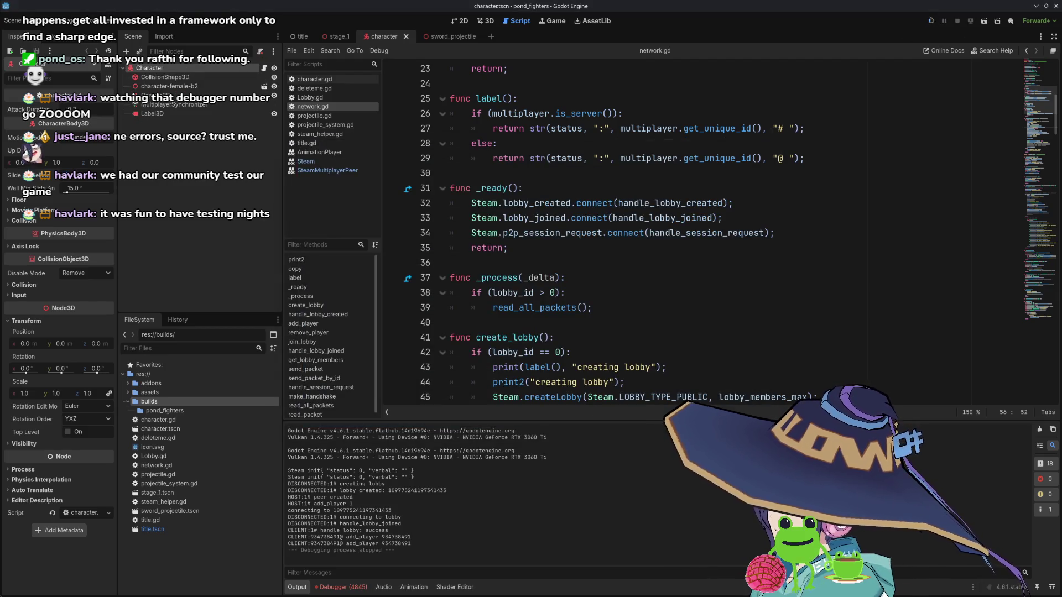
# - Rerun the game, host in the front instance, join from the other with the pasted ID, then close both
pyautogui.click(932, 20)
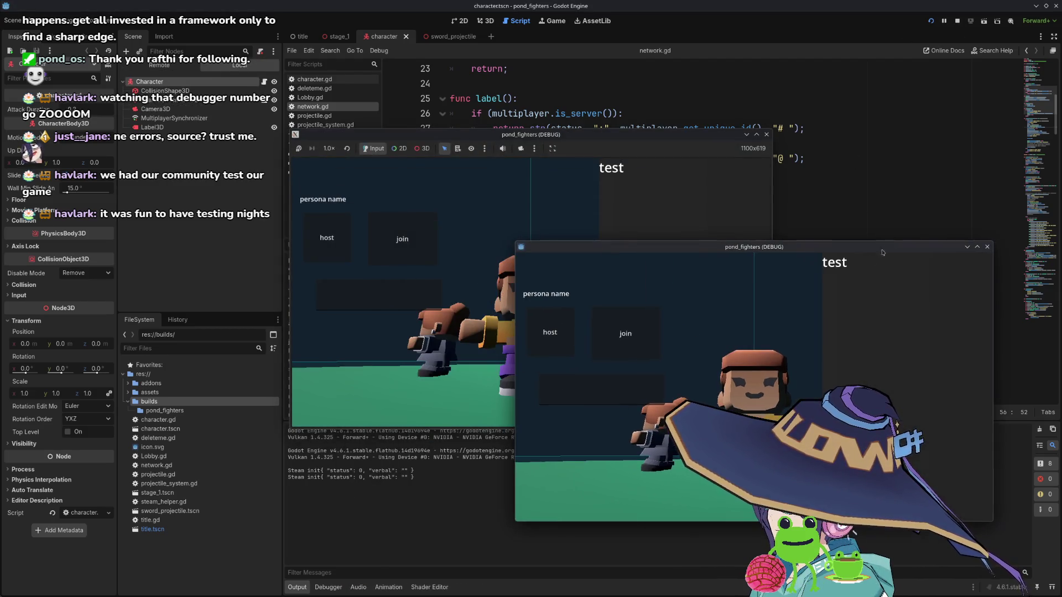
pyautogui.click(550, 332)
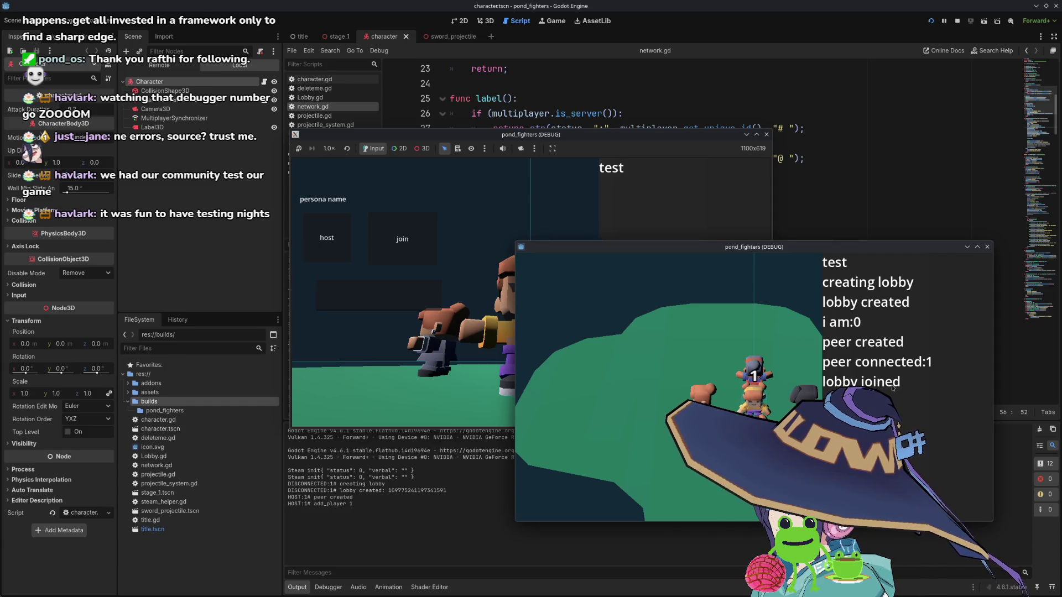
pyautogui.click(385, 287)
pyautogui.hotkey('ctrl', 'v')
pyautogui.click(402, 239)
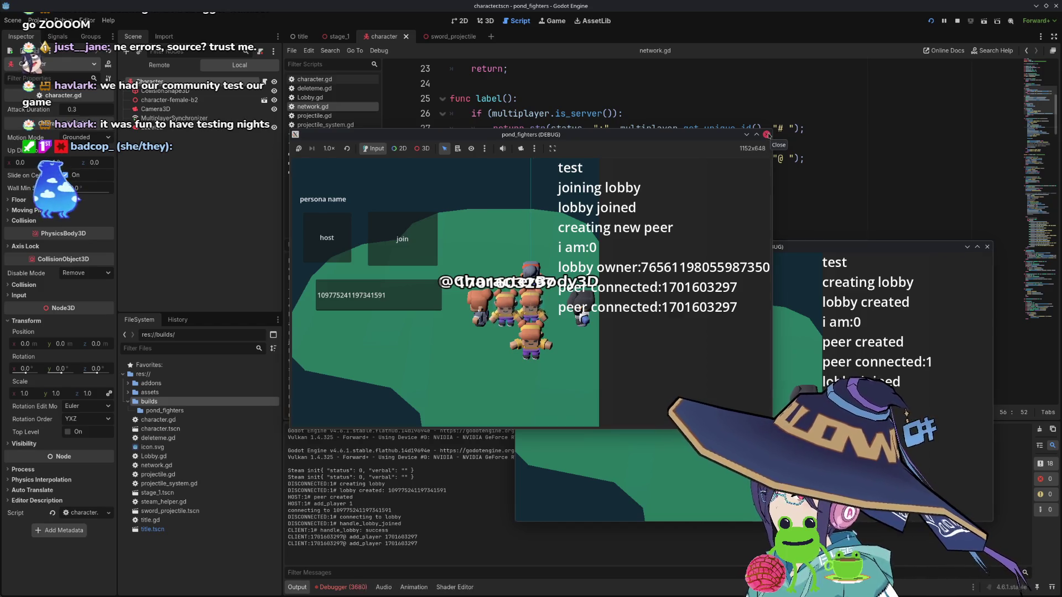
pyautogui.click(767, 135)
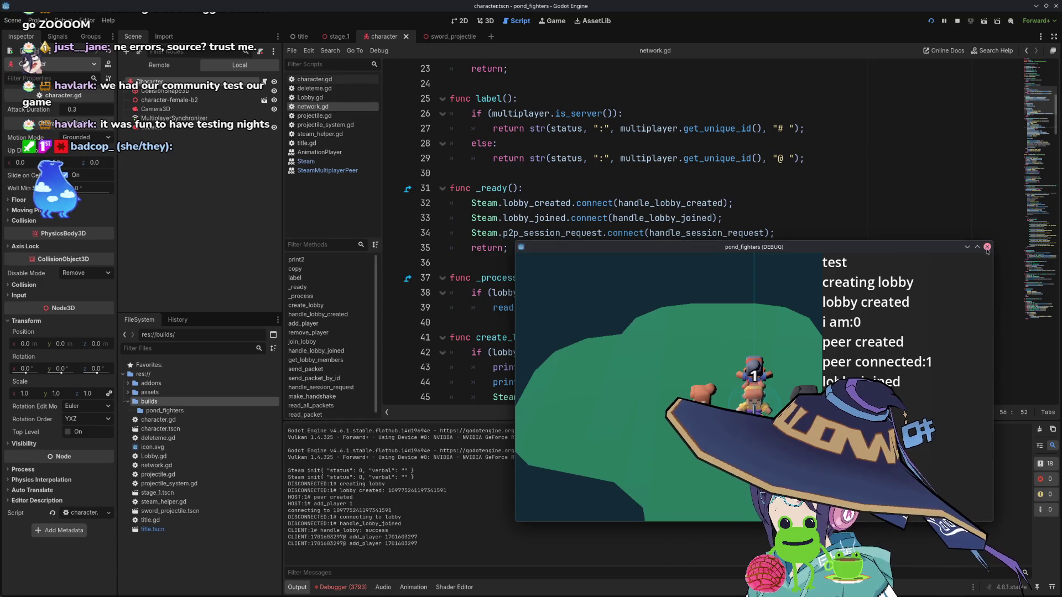
pyautogui.click(978, 248)
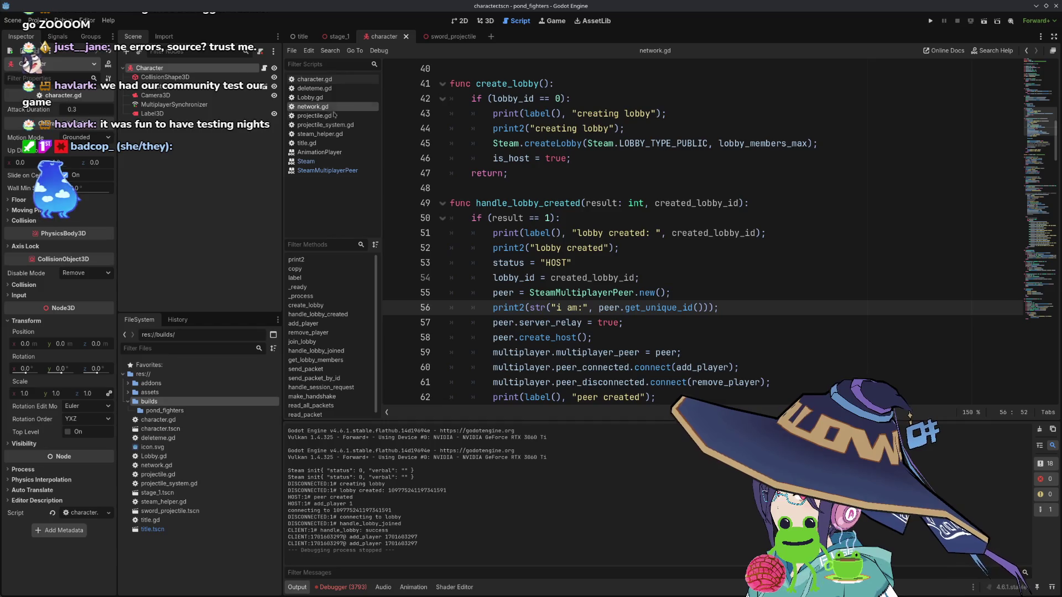
# - Select peer_connected and add_player on line 60 of network.gd to review the signal hookup
pyautogui.scroll(-7, 664, 222)
pyautogui.scroll(3, 664, 221)
pyautogui.doubleClick(592, 188)
pyautogui.doubleClick(697, 188)
pyautogui.click(714, 188)
pyautogui.doubleClick(722, 188)
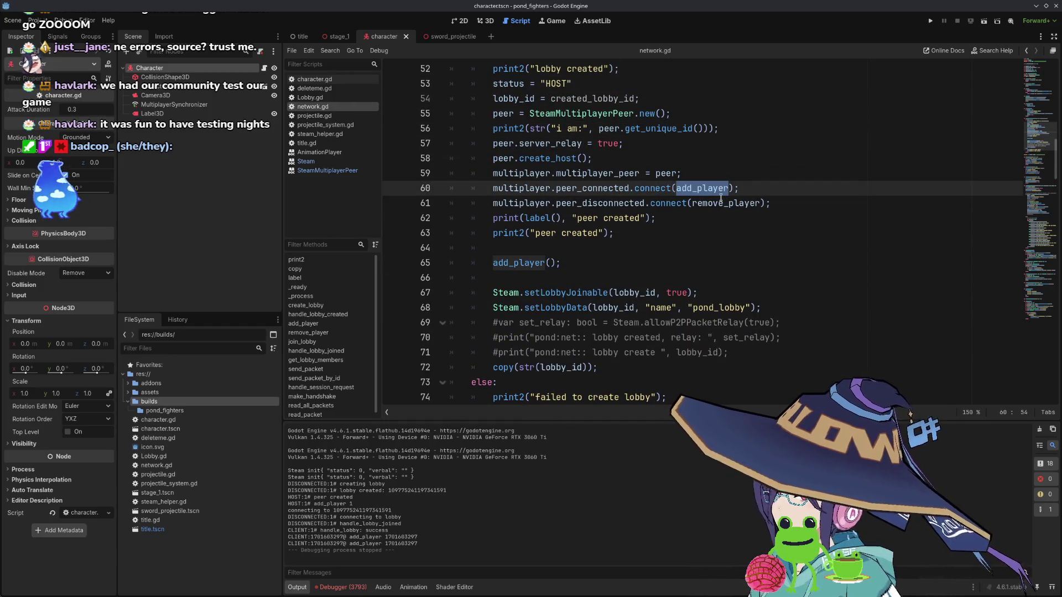
pyautogui.doubleClick(595, 188)
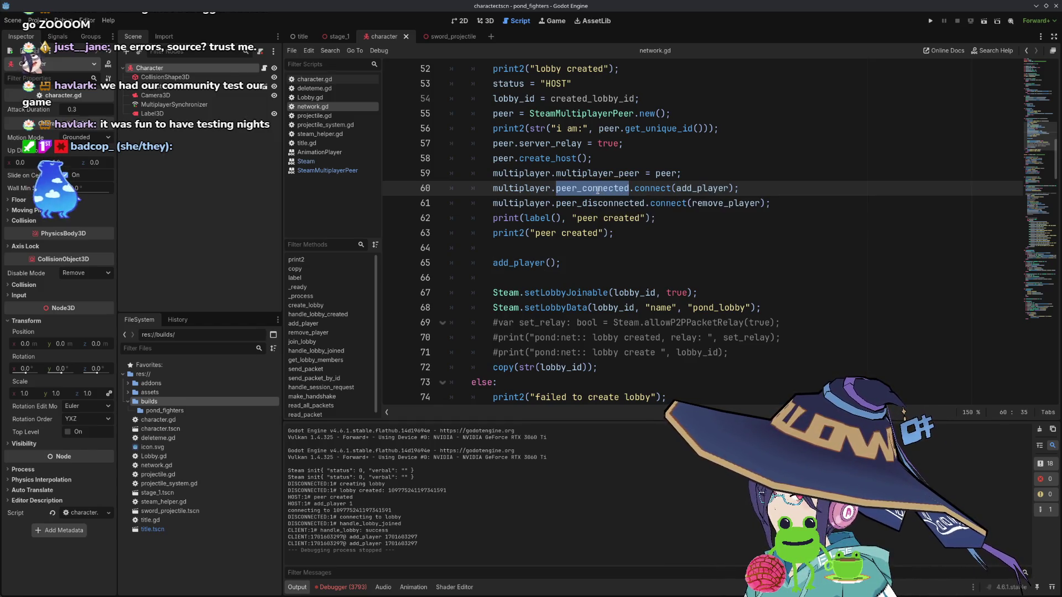
# - Scroll through network.gd and select peer_connected on line 124 to read its documentation
pyautogui.scroll(-6, 598, 189)
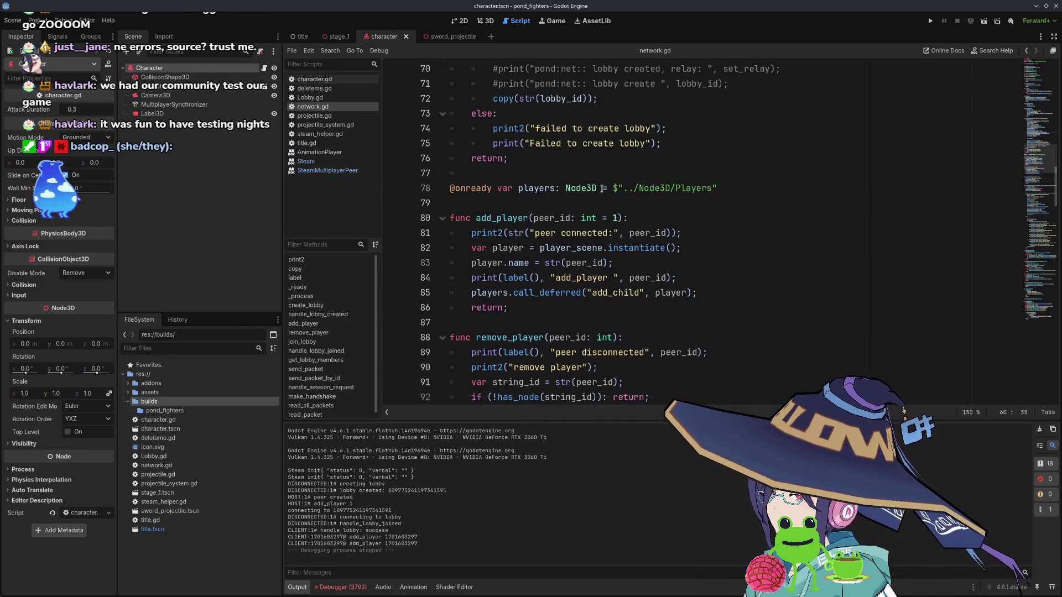
pyautogui.scroll(1, 602, 188)
pyautogui.scroll(3, 614, 203)
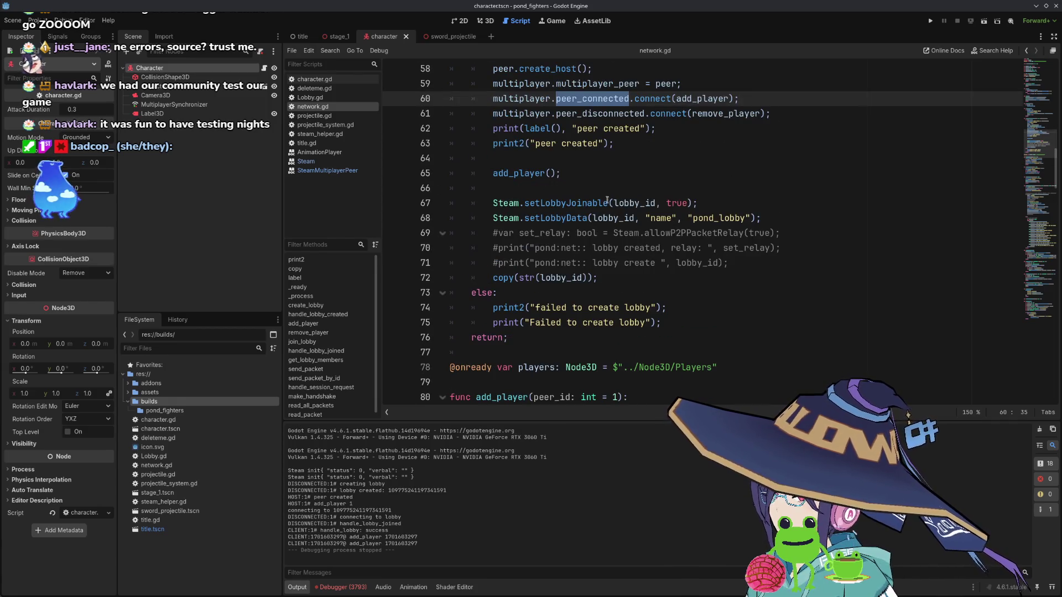
pyautogui.scroll(1, 624, 198)
pyautogui.scroll(2, 596, 144)
pyautogui.scroll(-20, 592, 188)
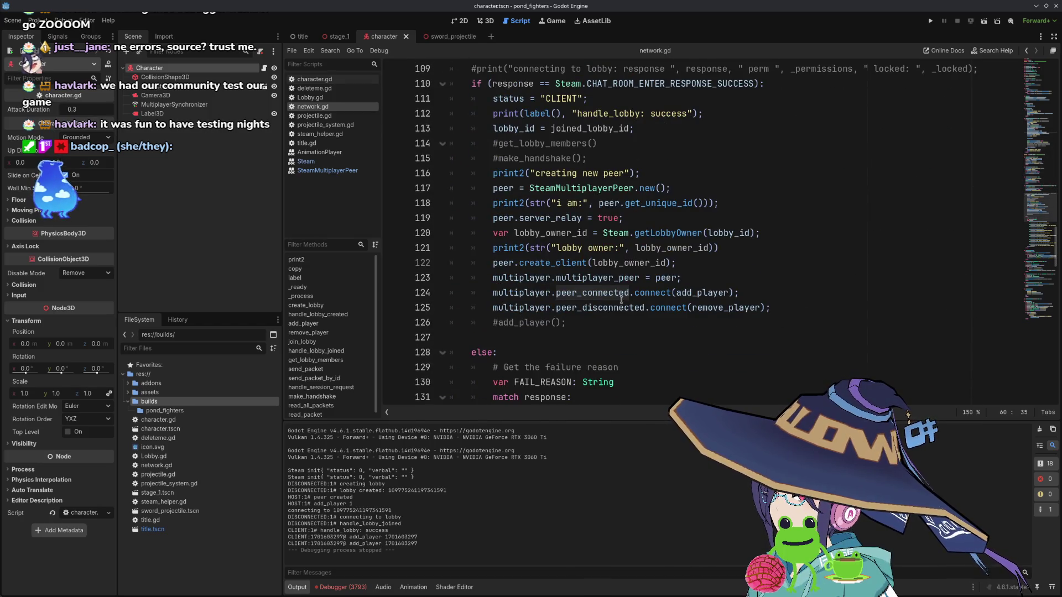
pyautogui.click(619, 295)
pyautogui.doubleClick(603, 292)
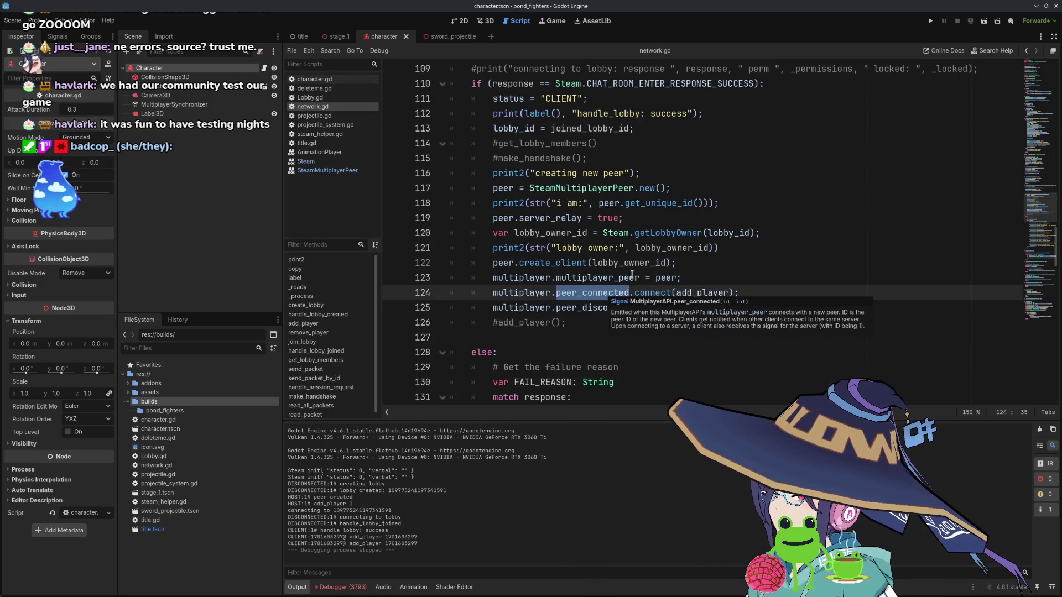
pyautogui.scroll(18, 636, 272)
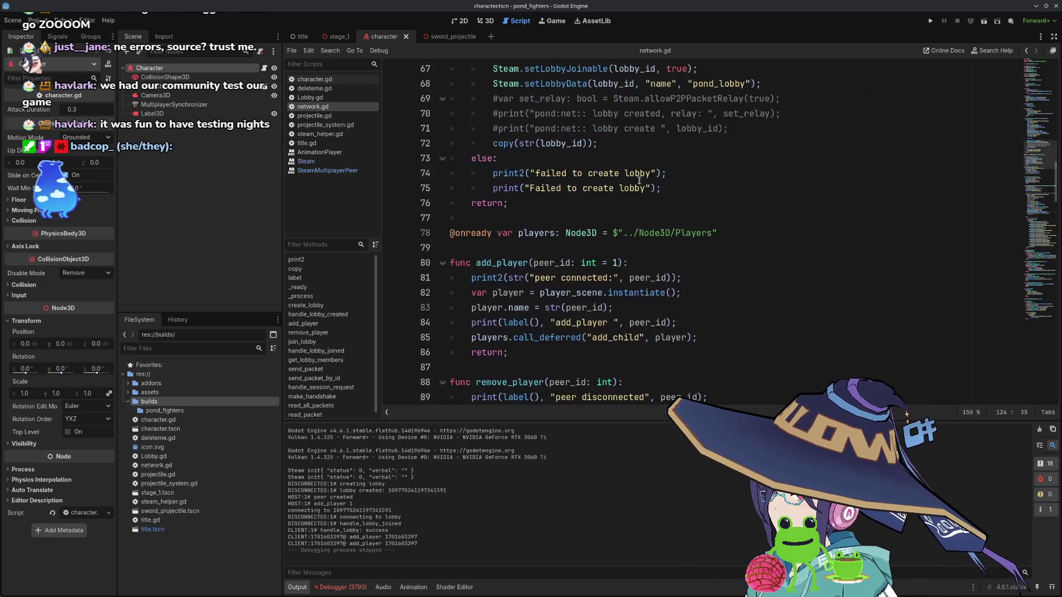
pyautogui.scroll(1, 607, 148)
pyautogui.scroll(-18, 655, 208)
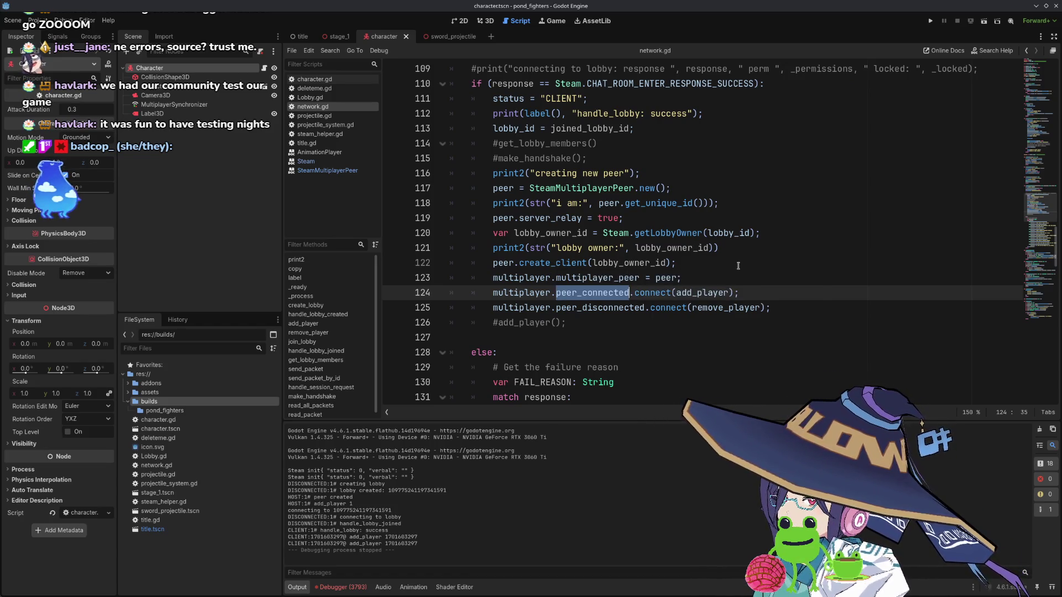
# - Place the caret after the create_client call, then switch to steam_helper.gd
pyautogui.click(735, 266)
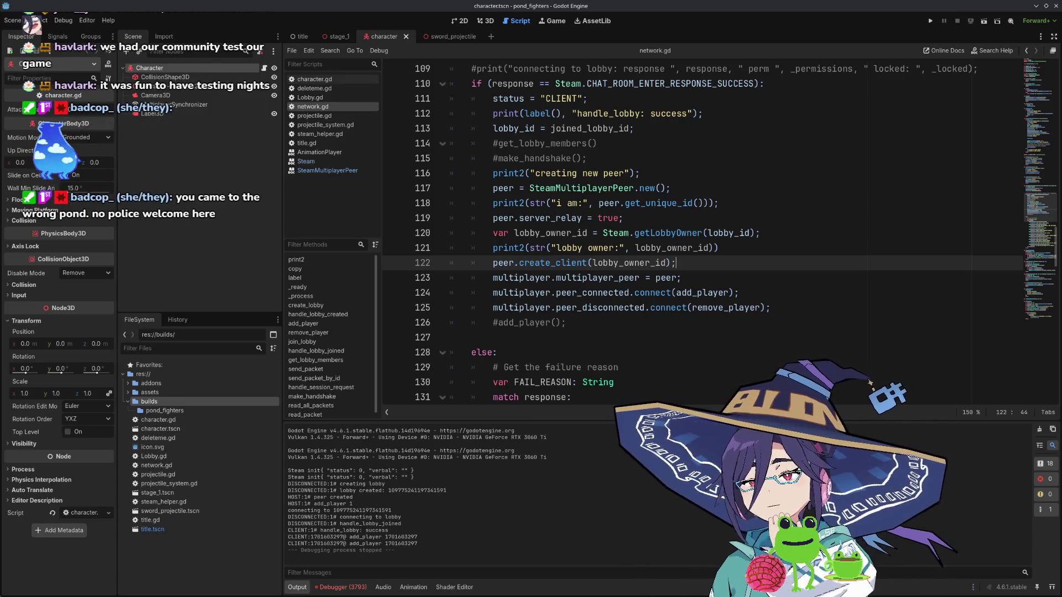
pyautogui.scroll(-4, 667, 304)
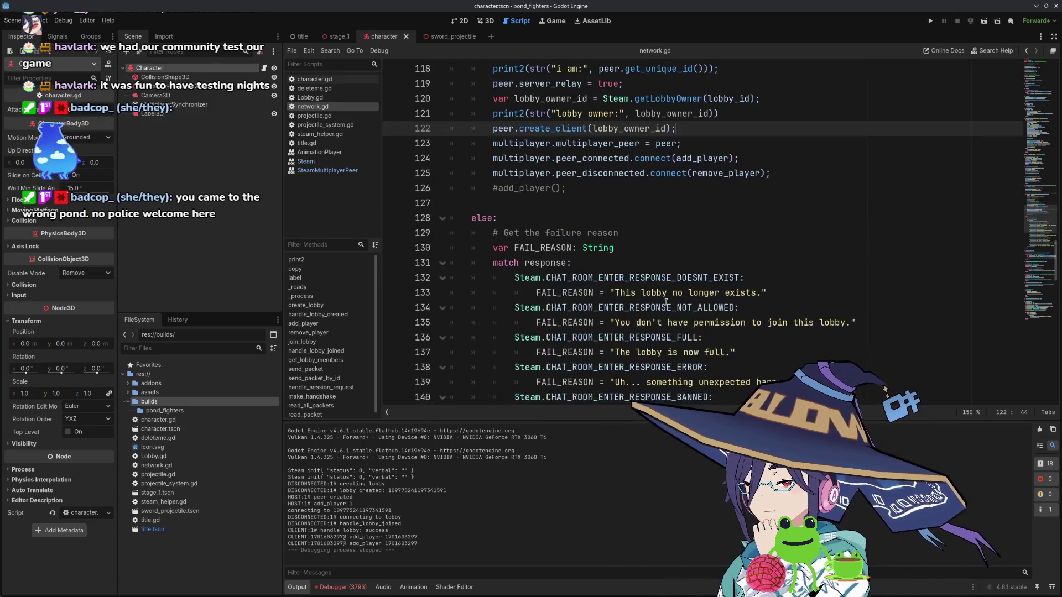
pyautogui.scroll(-7, 667, 303)
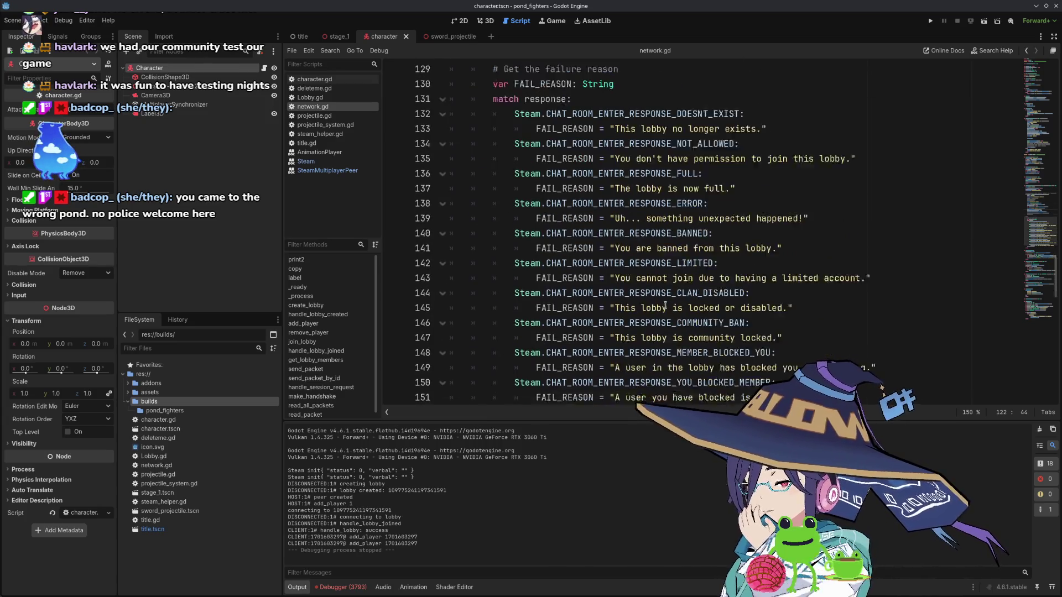
pyautogui.scroll(-9, 657, 301)
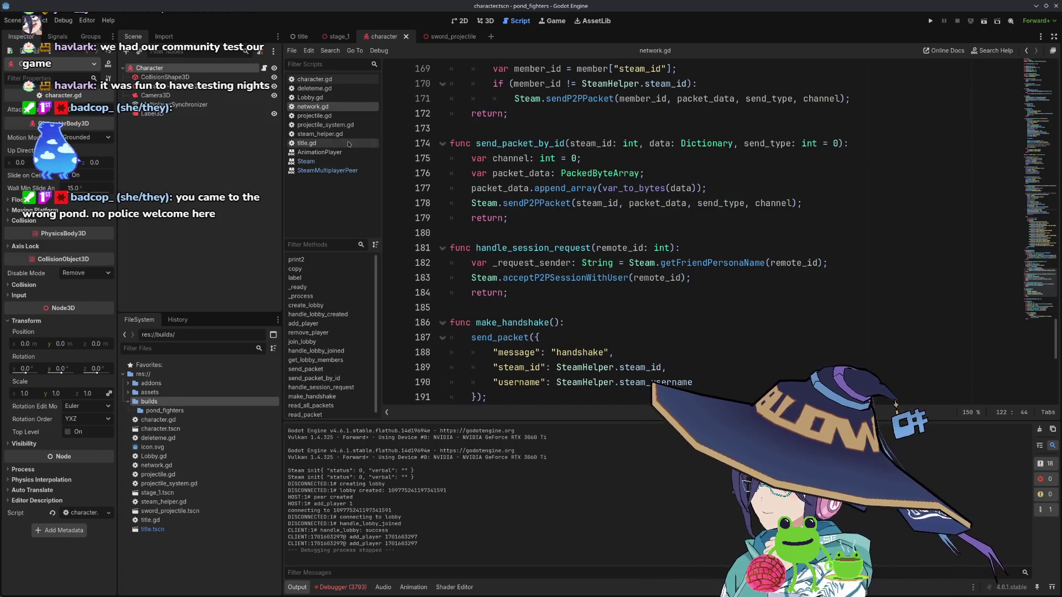
pyautogui.click(319, 133)
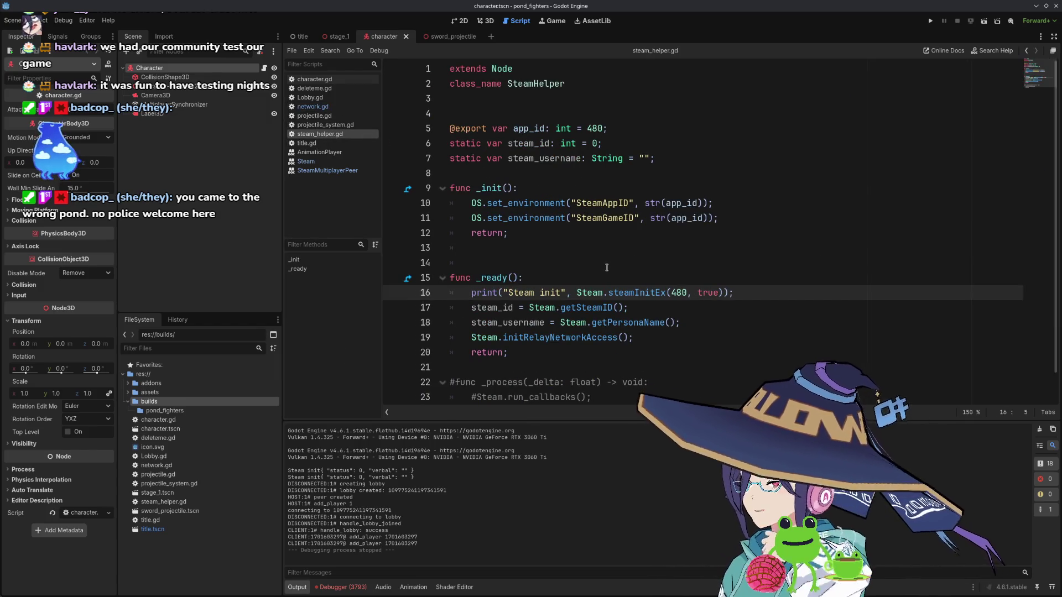
# - Uncomment the _process function on lines 22–24, save steam_helper.gd and run the project with F5
pyautogui.scroll(-1, 606, 268)
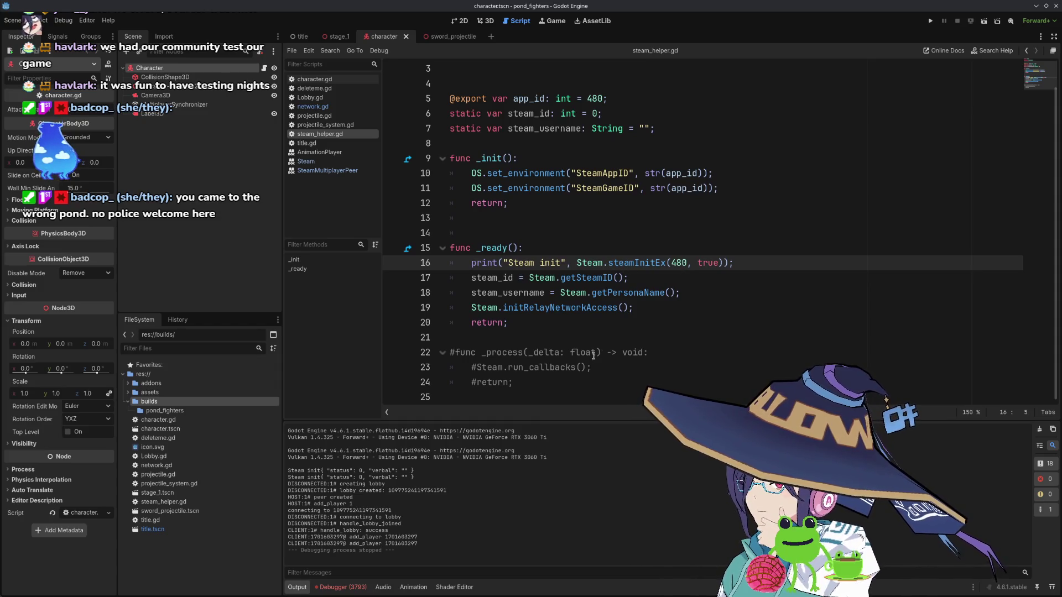
pyautogui.moveTo(546, 384); pyautogui.dragTo(440, 349)
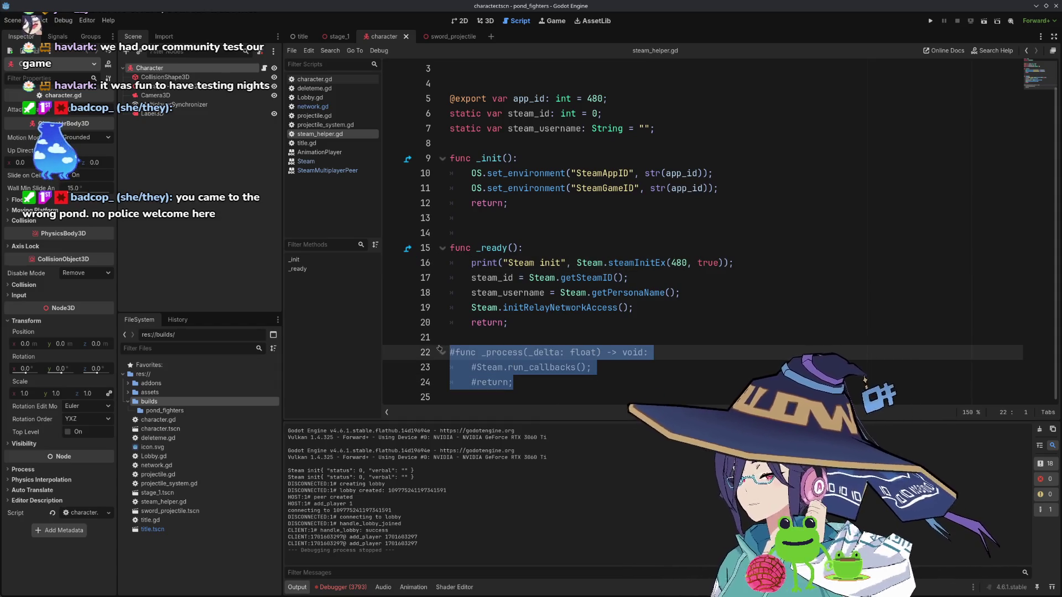
pyautogui.hotkey('ctrl', 'k')
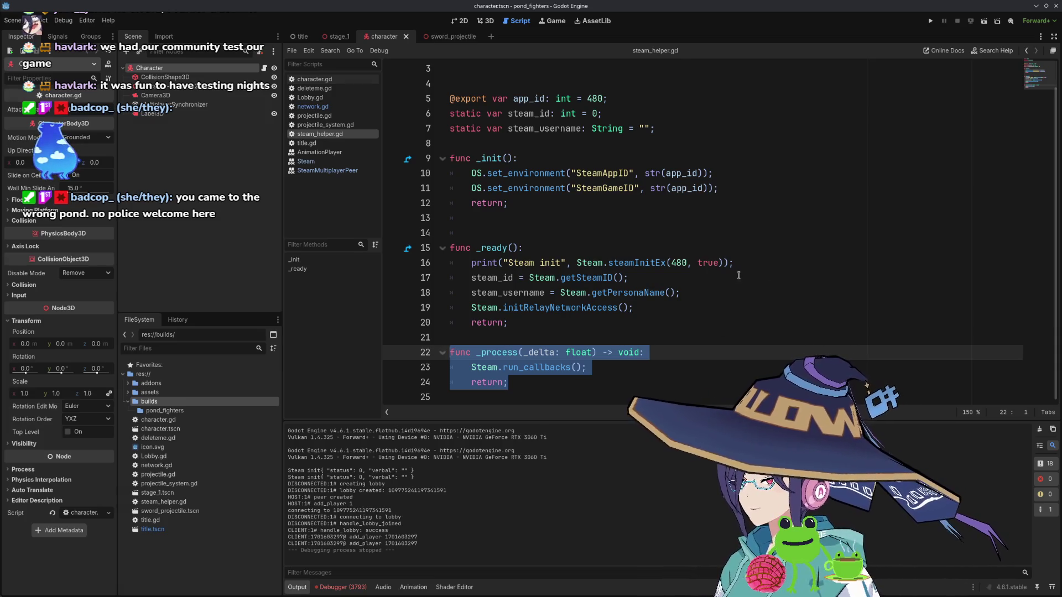
pyautogui.click(721, 264)
pyautogui.click(644, 331)
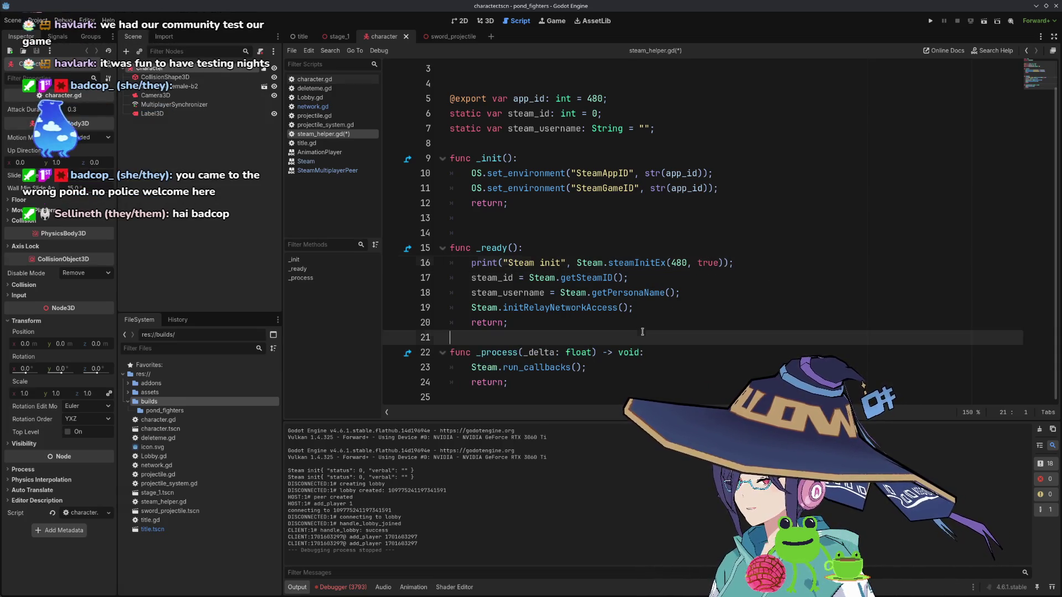
pyautogui.hotkey('ctrl', 's')
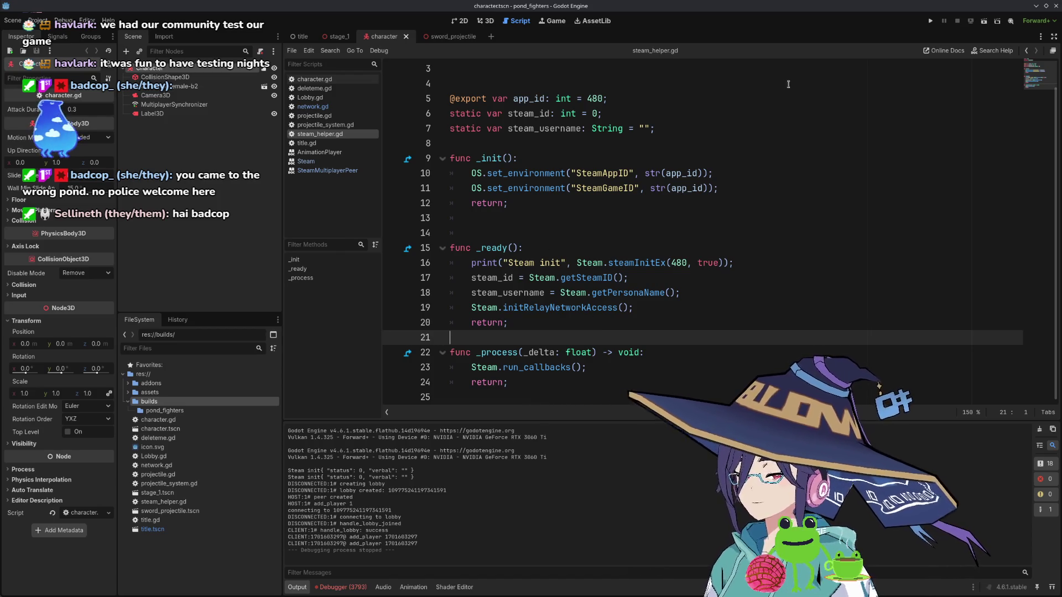
pyautogui.press('F5')
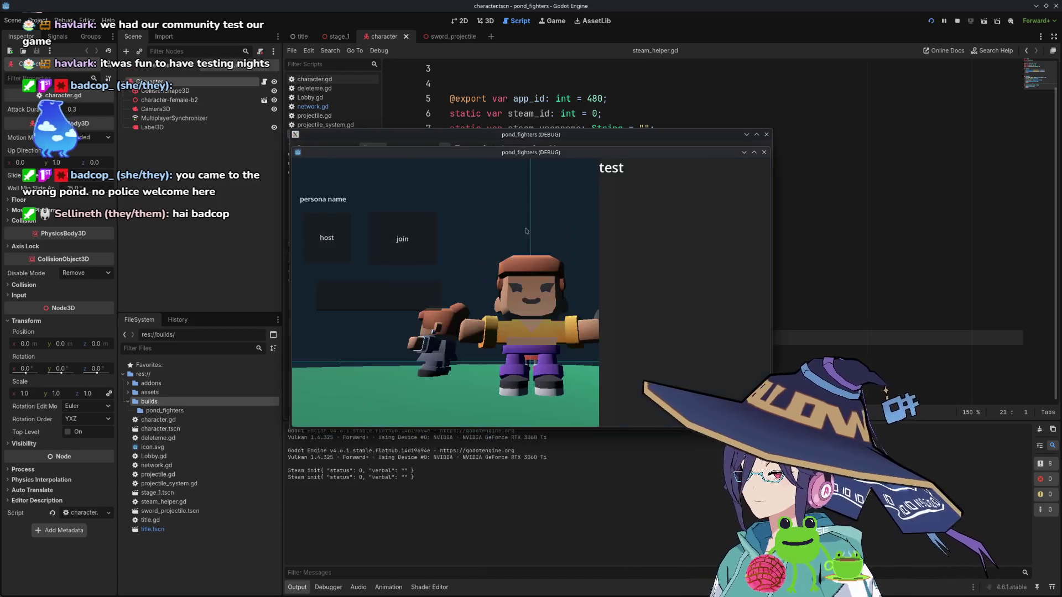
# - Host a lobby, restart the game with F5, host again, then stop the run
pyautogui.click(330, 241)
pyautogui.moveTo(520, 152); pyautogui.dragTo(670, 217)
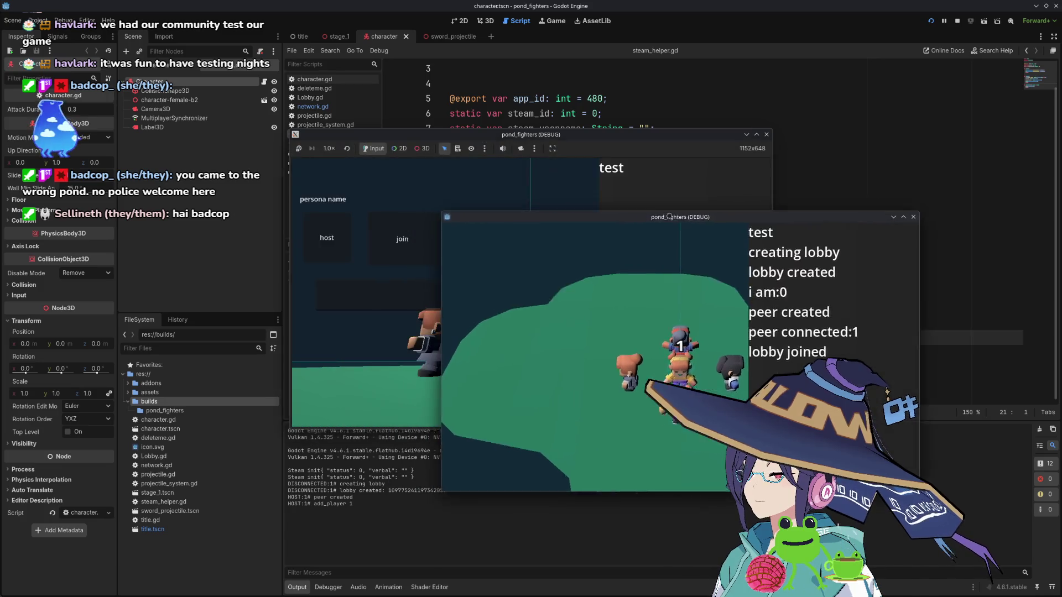
pyautogui.press('F5')
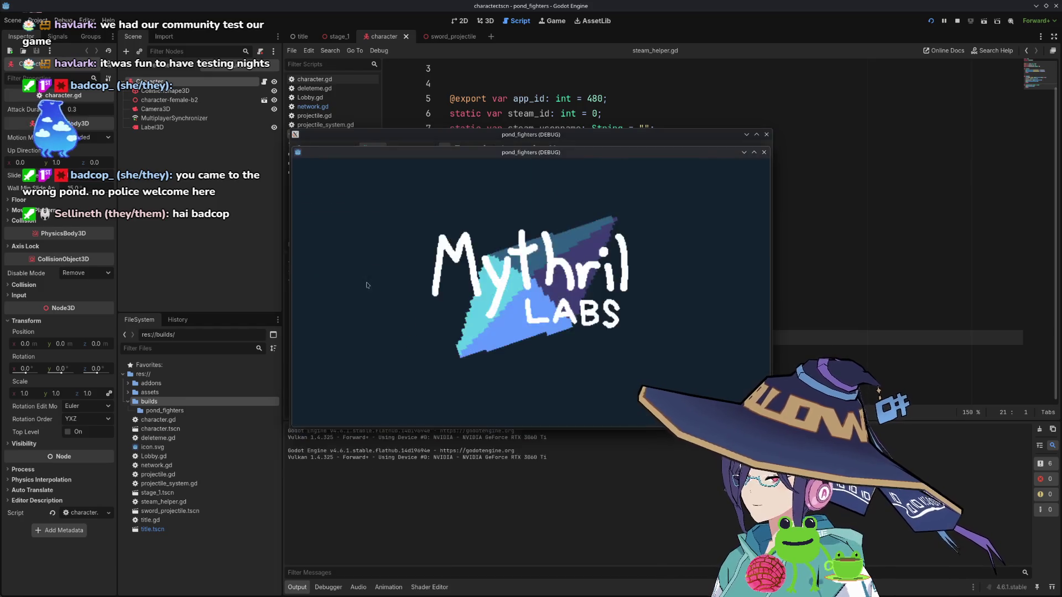
pyautogui.click(328, 238)
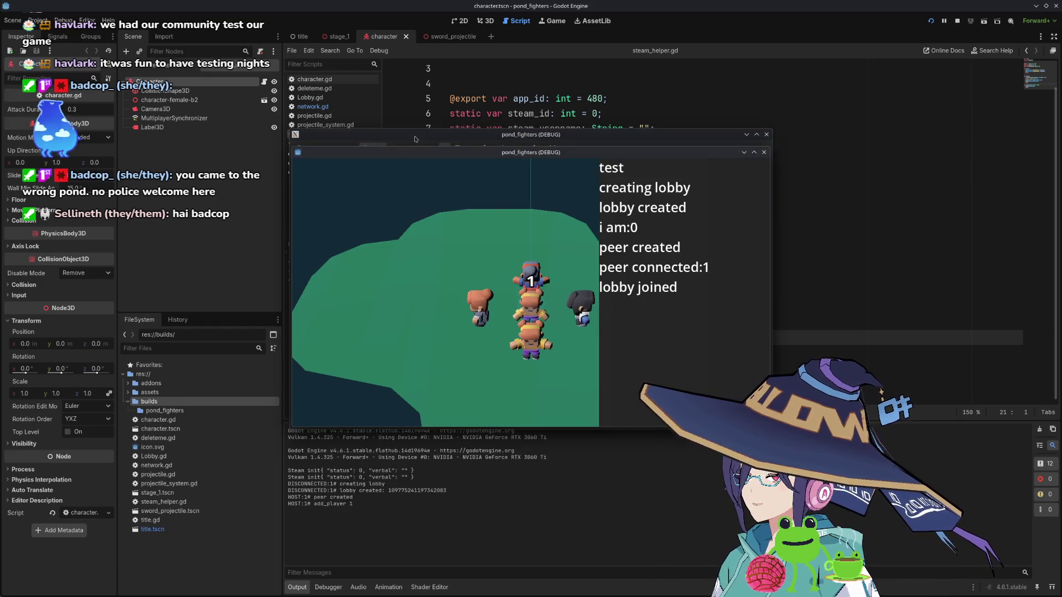
pyautogui.click(416, 138)
pyautogui.click(766, 135)
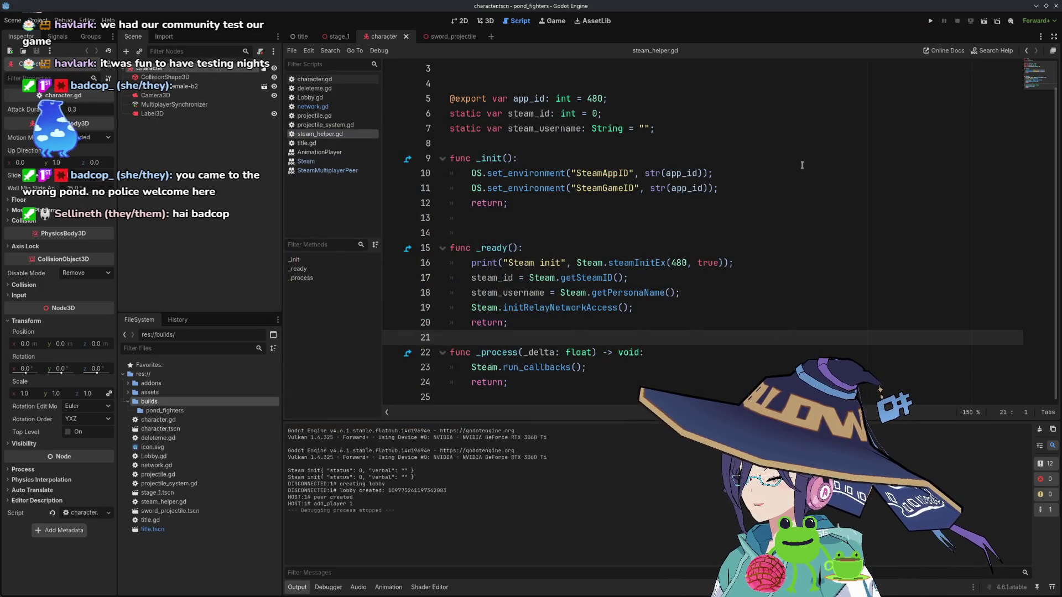
# - Relaunch the game, host a lobby, join it from the client with the pasted ID, then close the windows
pyautogui.click(930, 21)
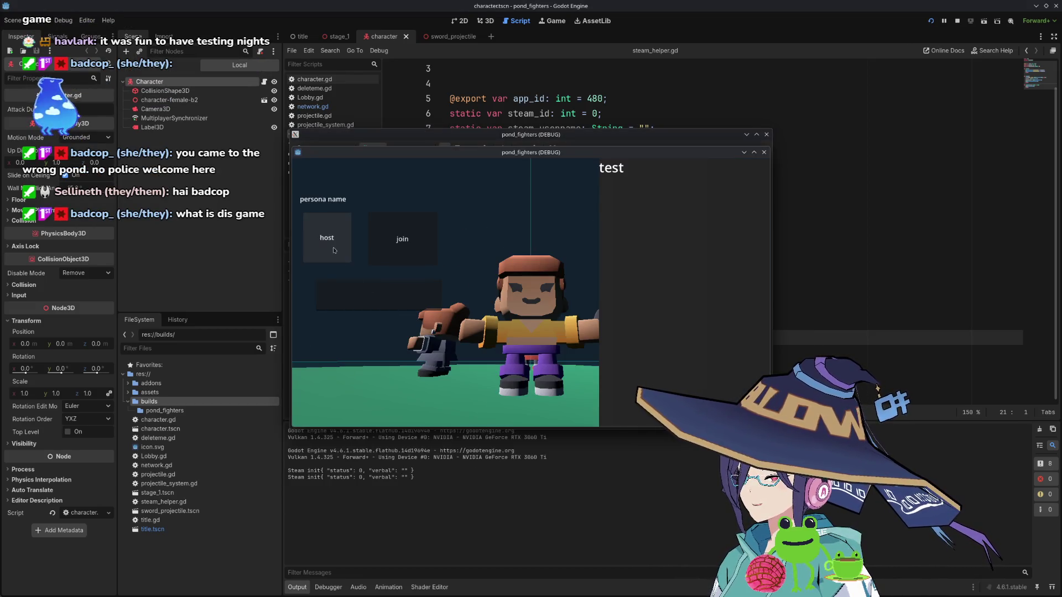
pyautogui.click(327, 238)
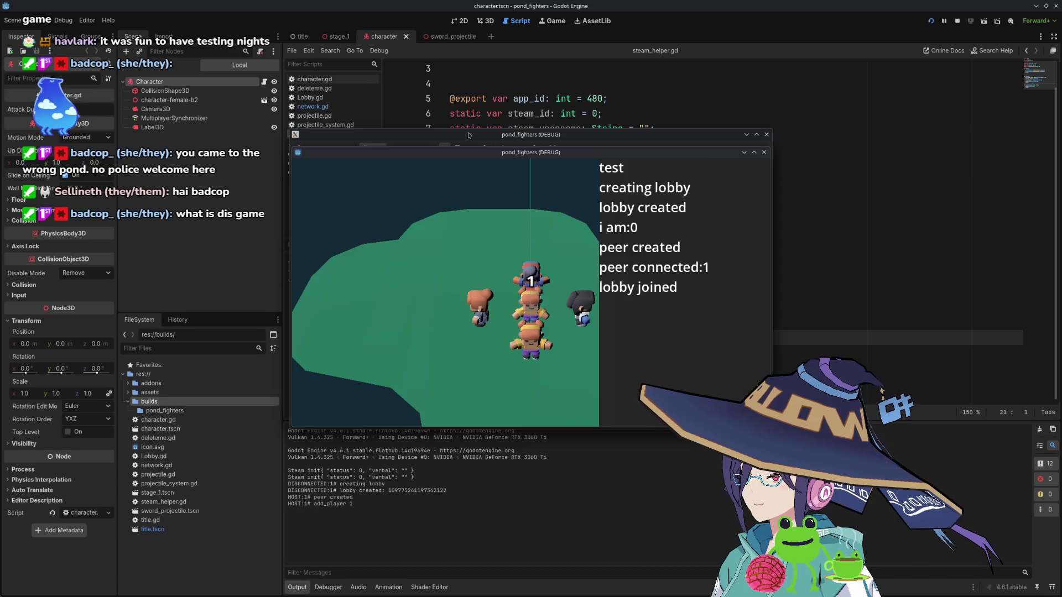
pyautogui.click(469, 135)
pyautogui.click(356, 296)
pyautogui.hotkey('ctrl', 'v')
pyautogui.click(407, 240)
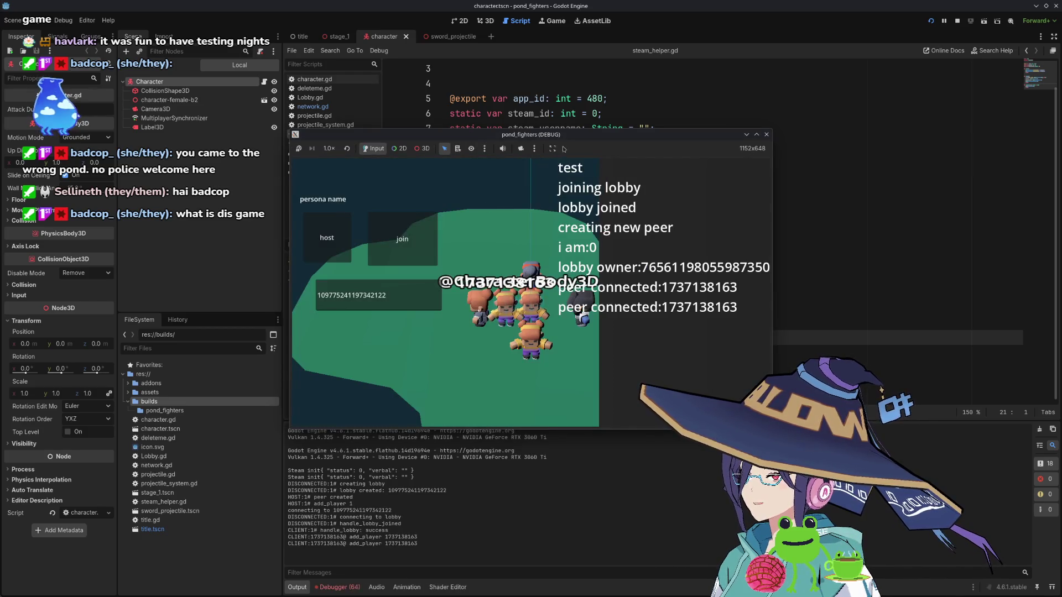
pyautogui.moveTo(580, 134)
pyautogui.mouseDown()
pyautogui.moveTo(403, 332)
pyautogui.moveTo(343, 196)
pyautogui.mouseUp()
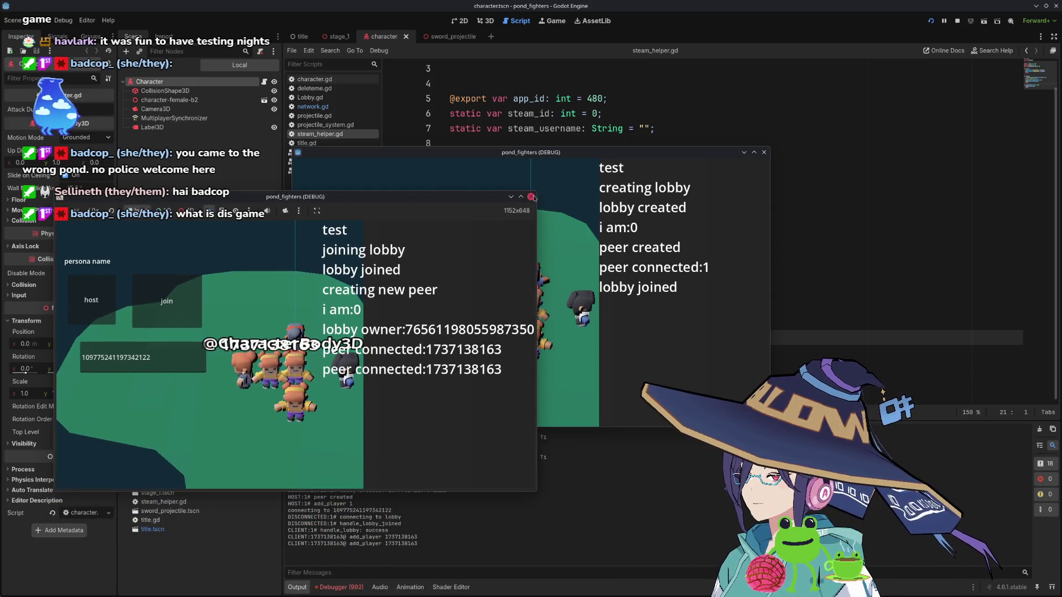
pyautogui.click(764, 153)
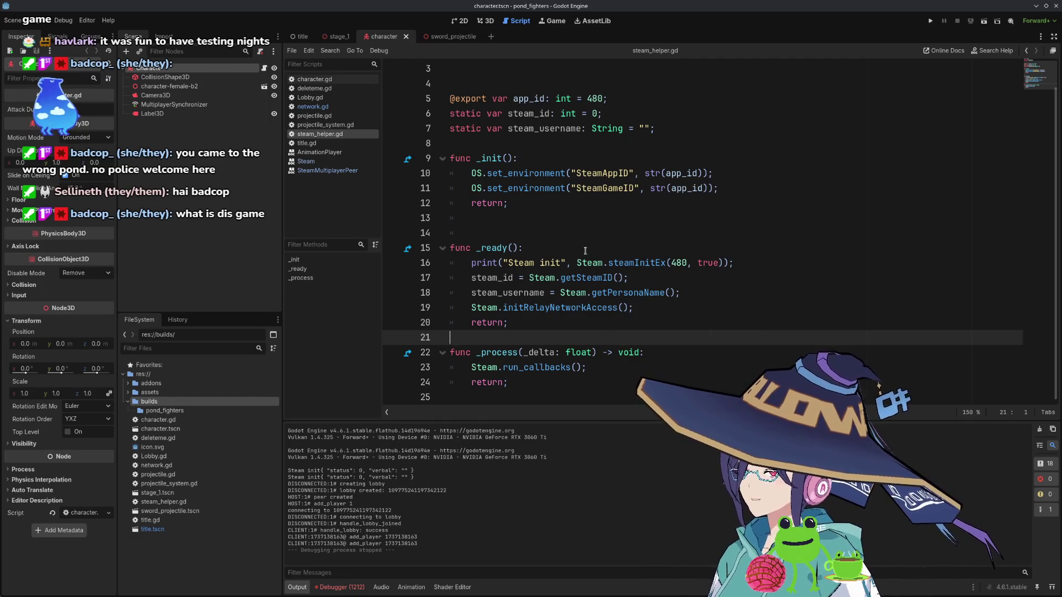
# - Open network.gd and select append_array and var_to_bytes on line 167
pyautogui.scroll(1, 580, 244)
pyautogui.scroll(-1, 578, 249)
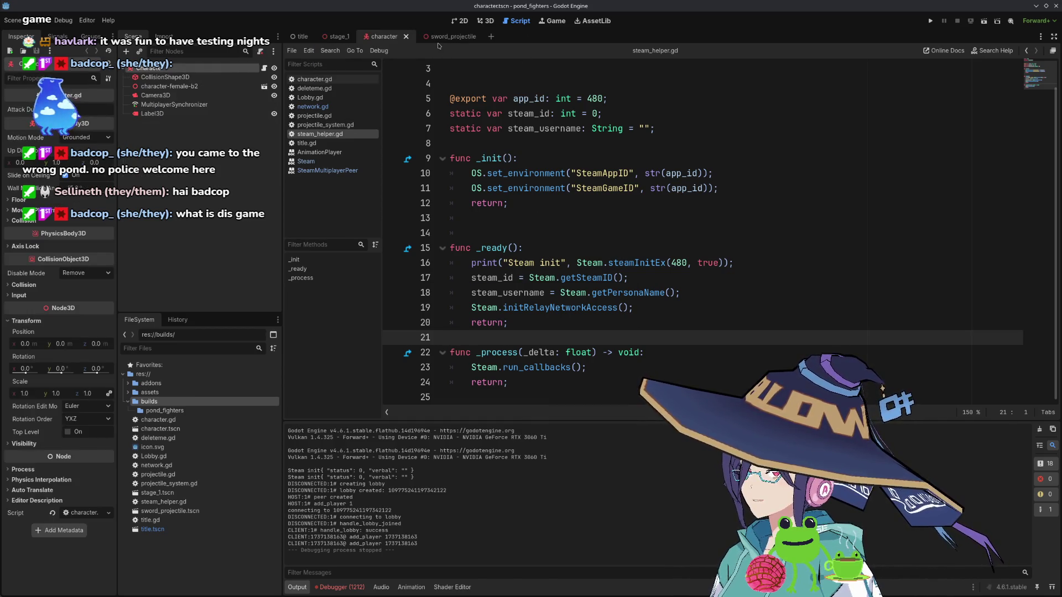
pyautogui.click(313, 107)
pyautogui.scroll(3, 571, 232)
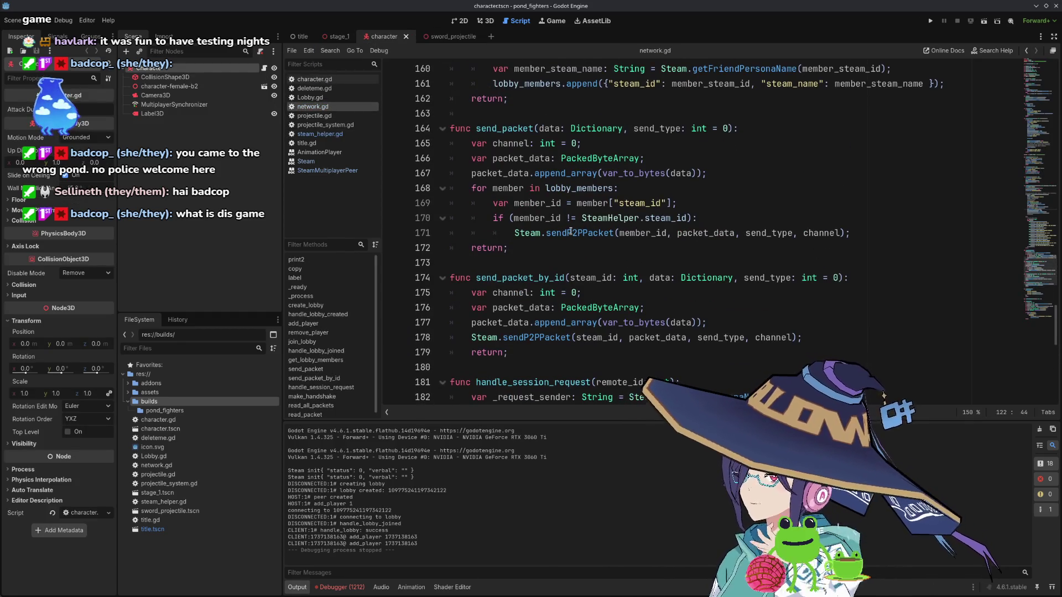
pyautogui.moveTo(571, 232)
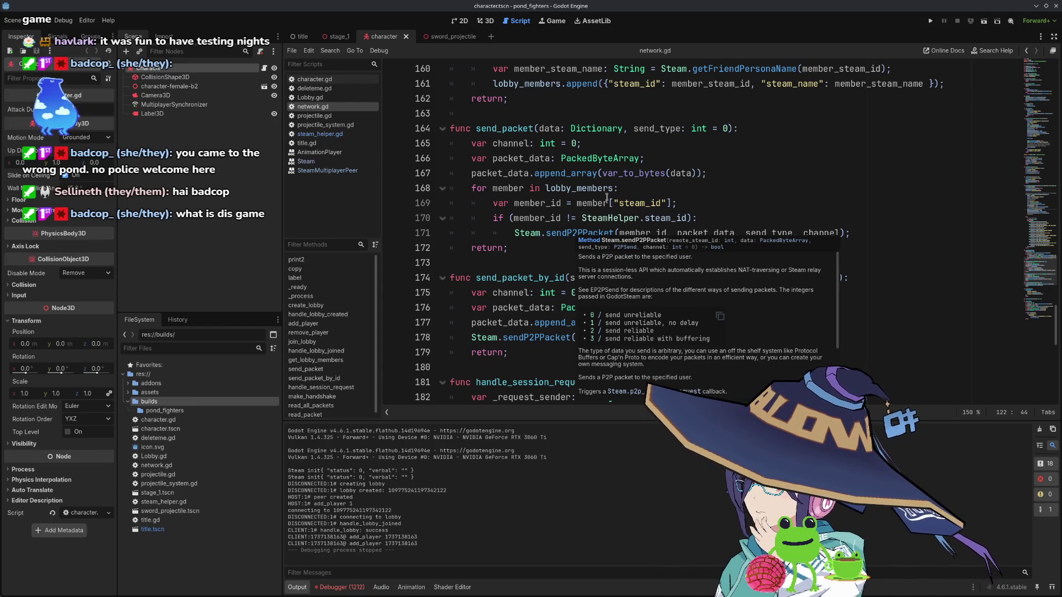
pyautogui.doubleClick(567, 174)
pyautogui.doubleClick(634, 174)
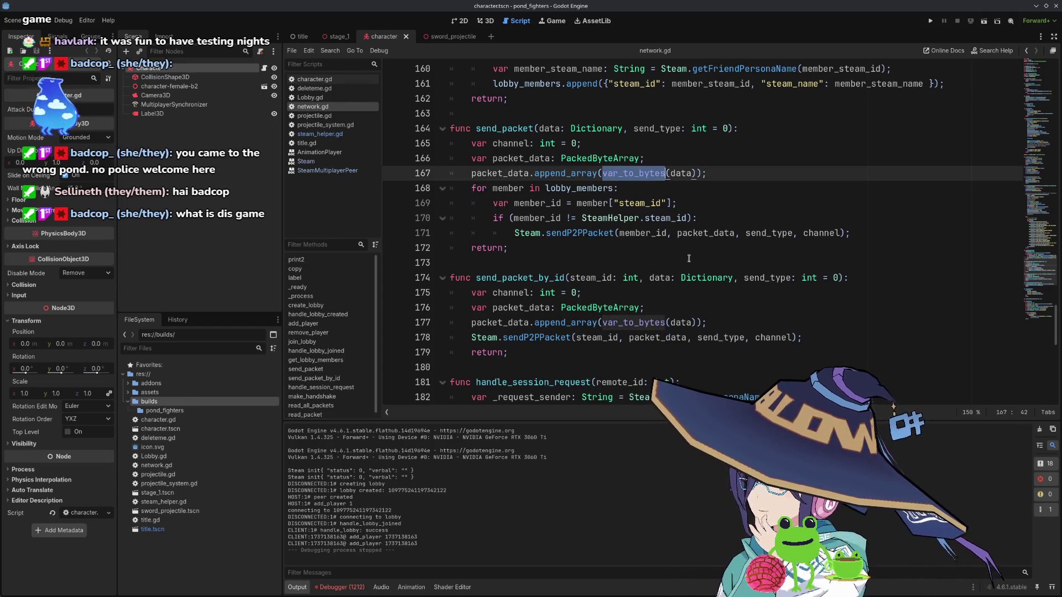
# - Fold send_packet, send_packet_by_id, handle_session_request, make_handshake, read_all_packets and read_packet
pyautogui.click(442, 128)
pyautogui.click(442, 158)
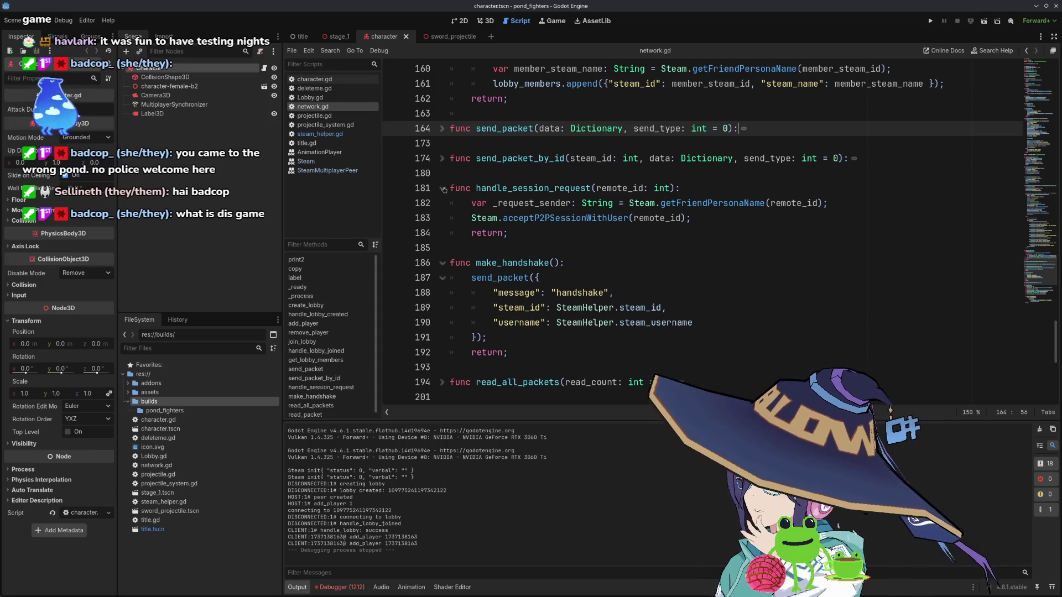
pyautogui.click(443, 188)
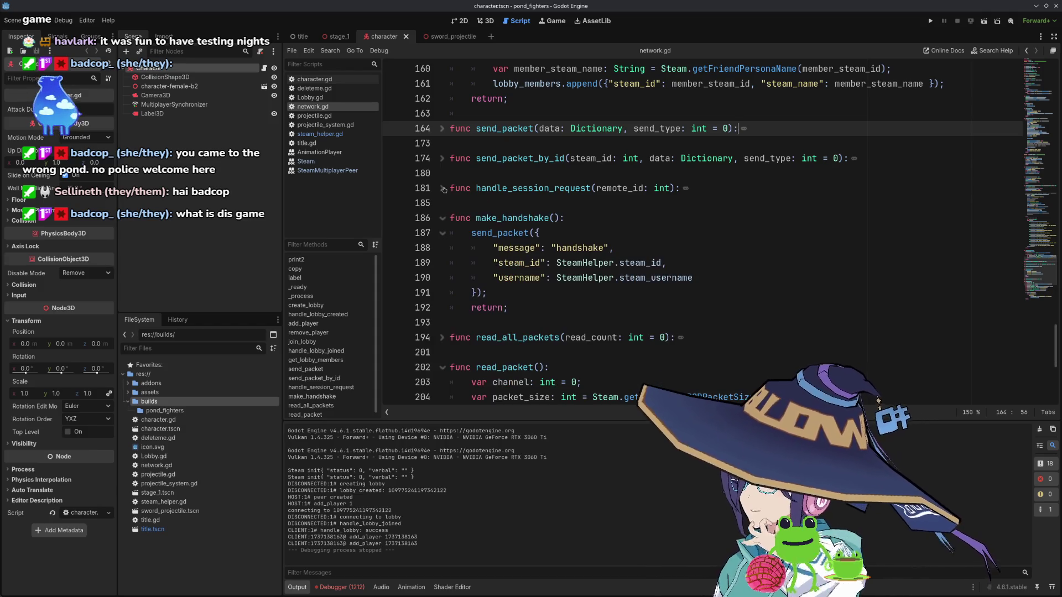
pyautogui.click(441, 219)
pyautogui.click(441, 218)
pyautogui.click(441, 219)
pyautogui.click(443, 248)
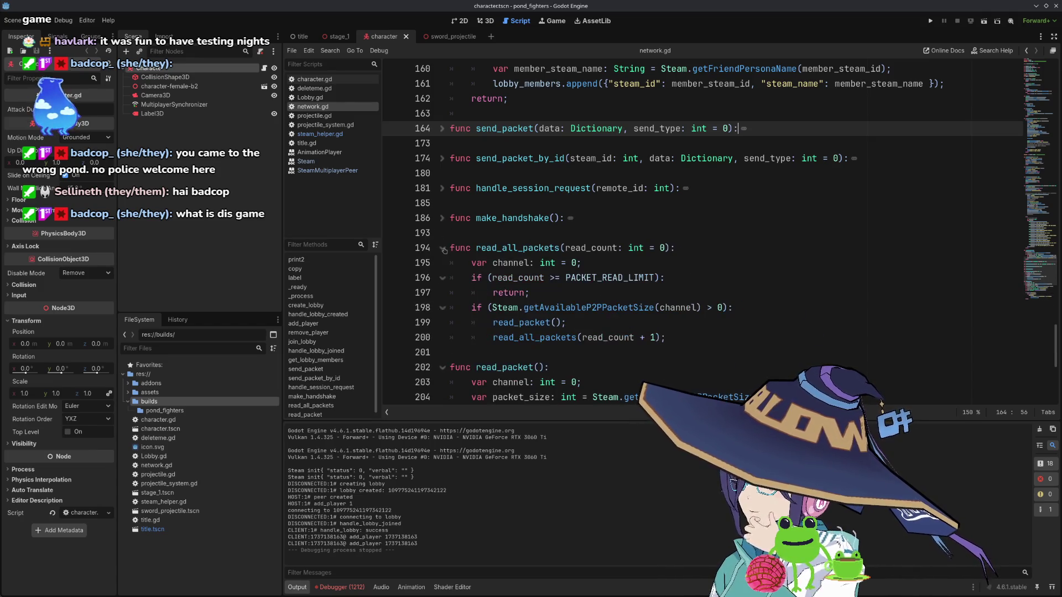
pyautogui.click(443, 248)
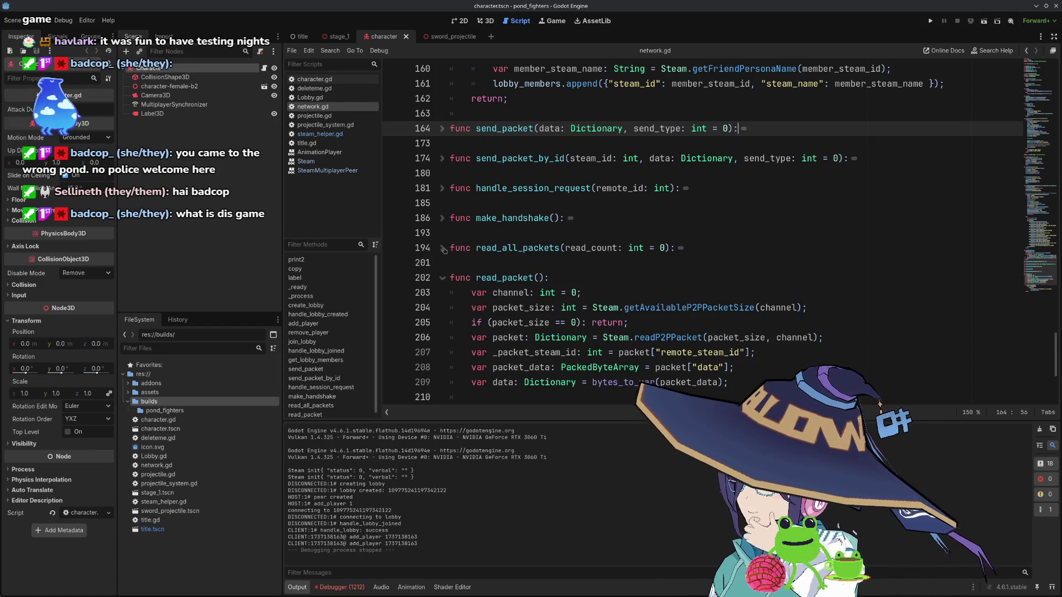
pyautogui.click(443, 278)
pyautogui.scroll(5, 516, 242)
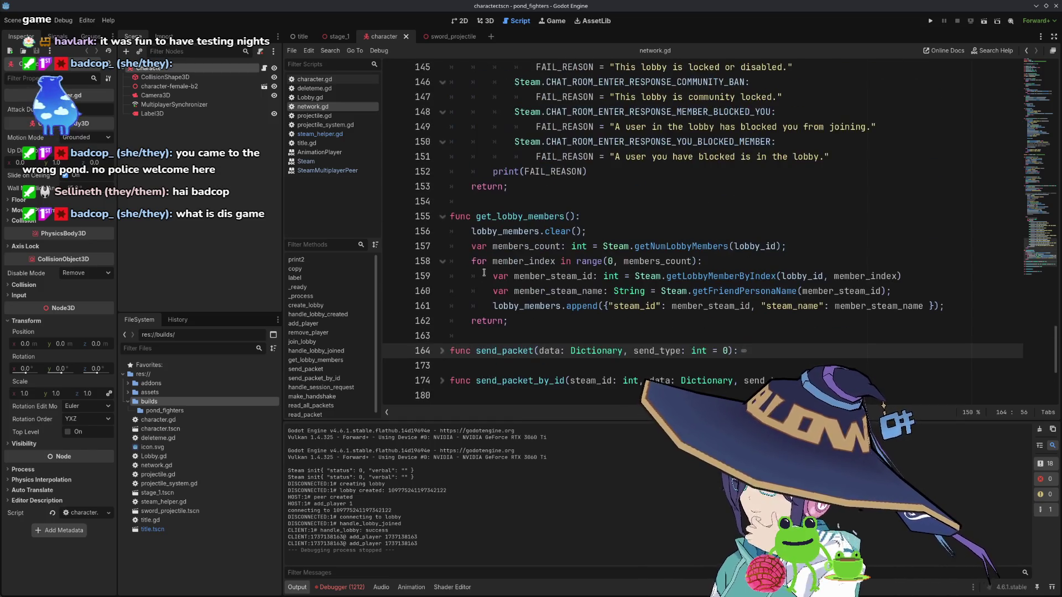
pyautogui.click(443, 218)
pyautogui.scroll(12, 517, 247)
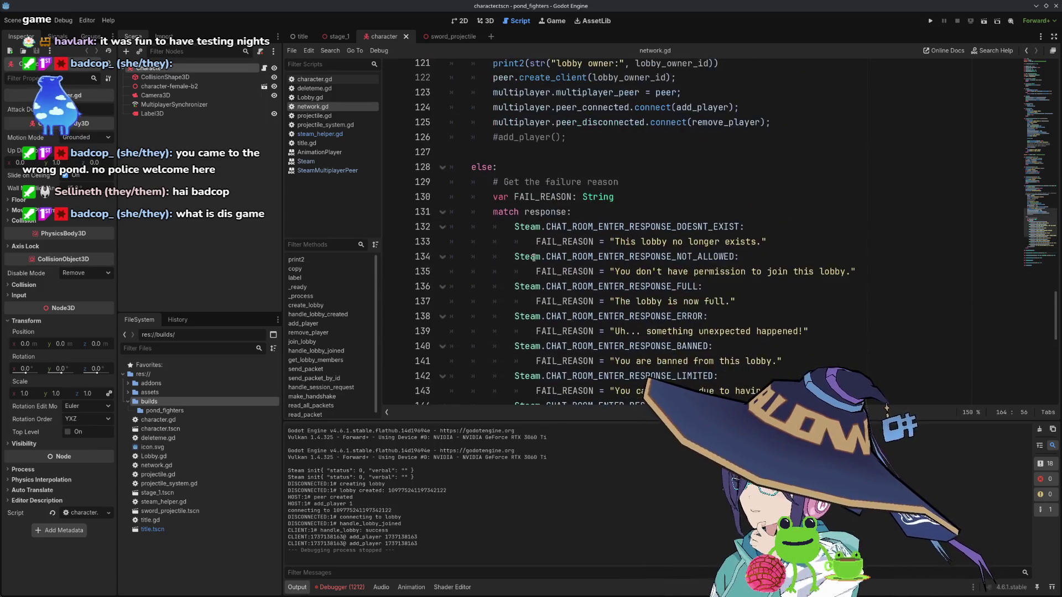
pyautogui.scroll(2, 534, 258)
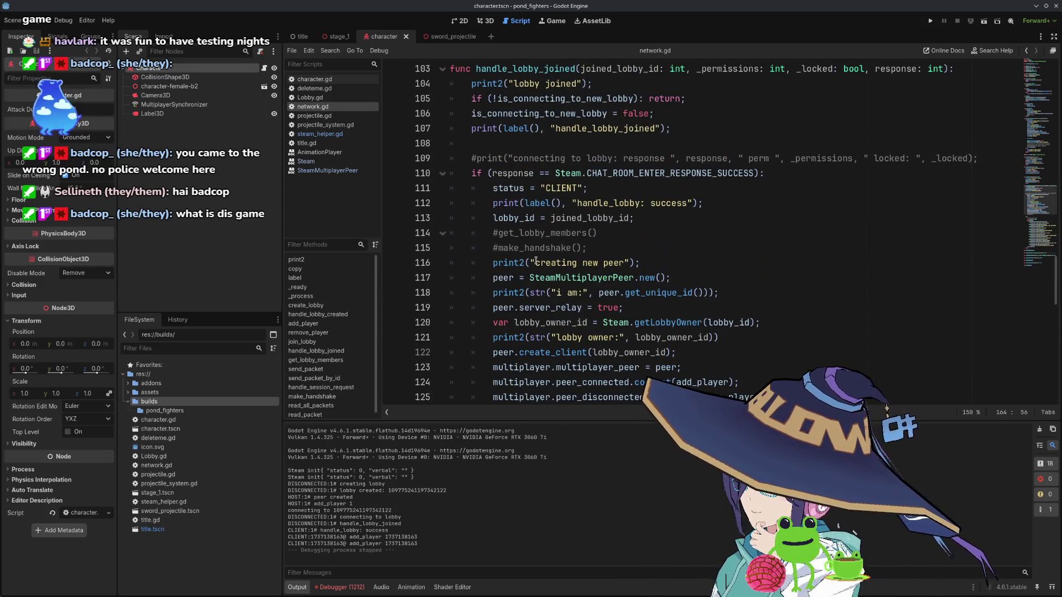
pyautogui.scroll(-3, 677, 247)
pyautogui.click(669, 247)
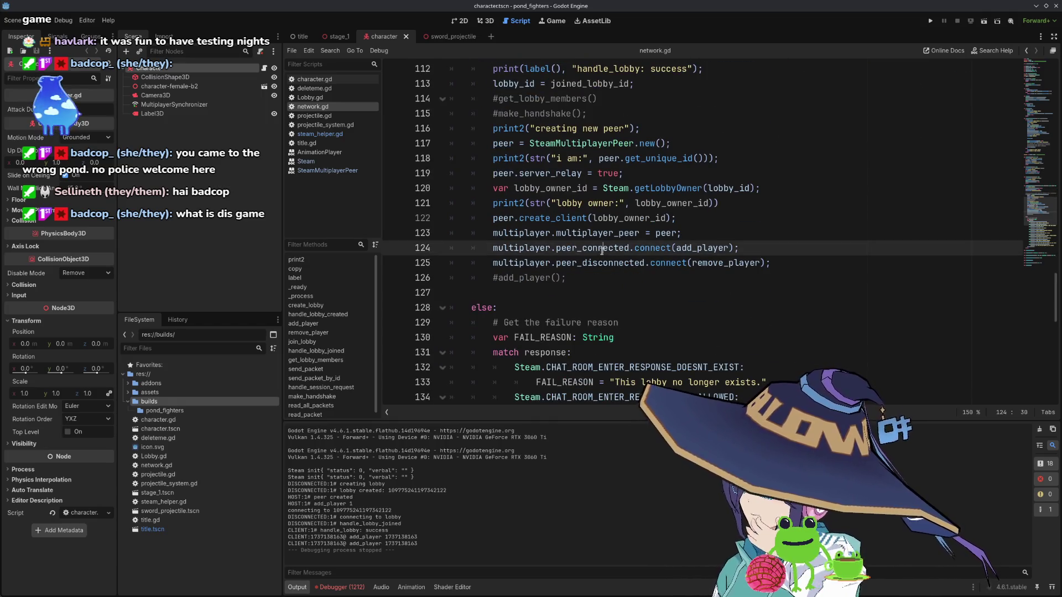
pyautogui.scroll(2, 636, 248)
pyautogui.scroll(15, 603, 249)
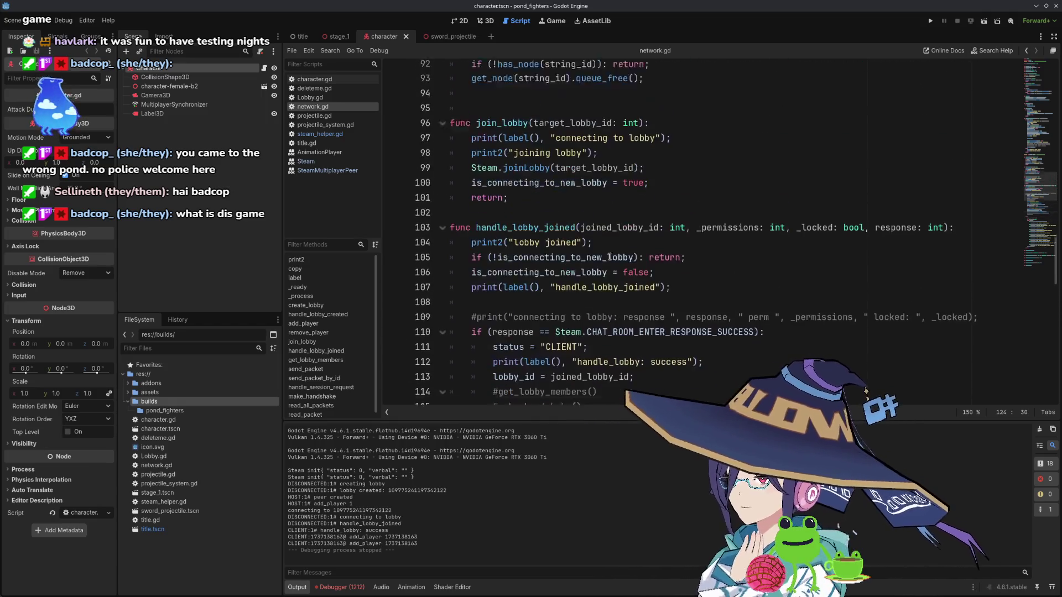
pyautogui.scroll(3, 589, 224)
pyautogui.doubleClick(608, 188)
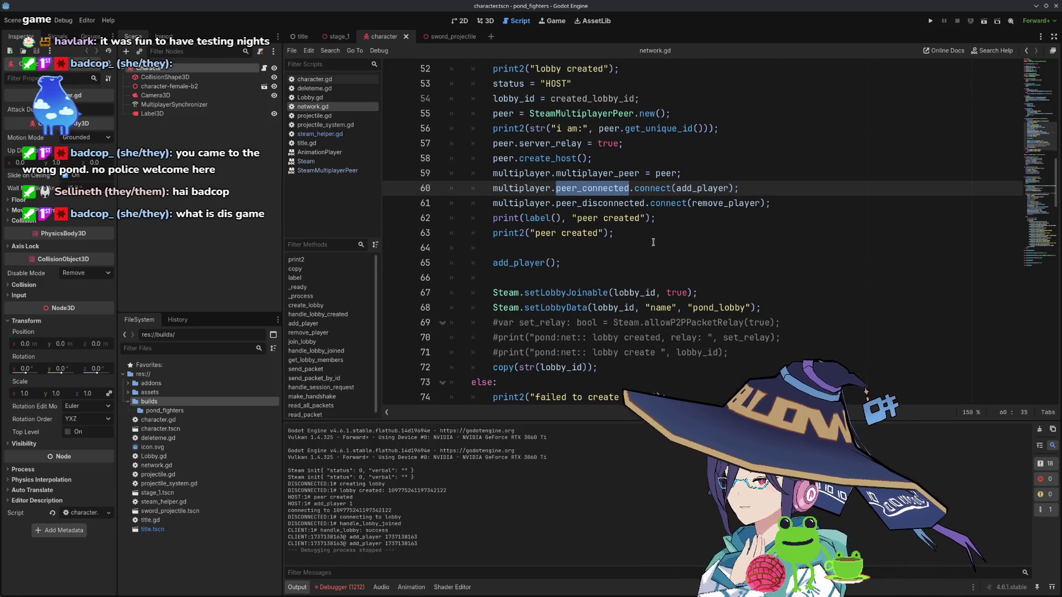
pyautogui.scroll(2, 653, 242)
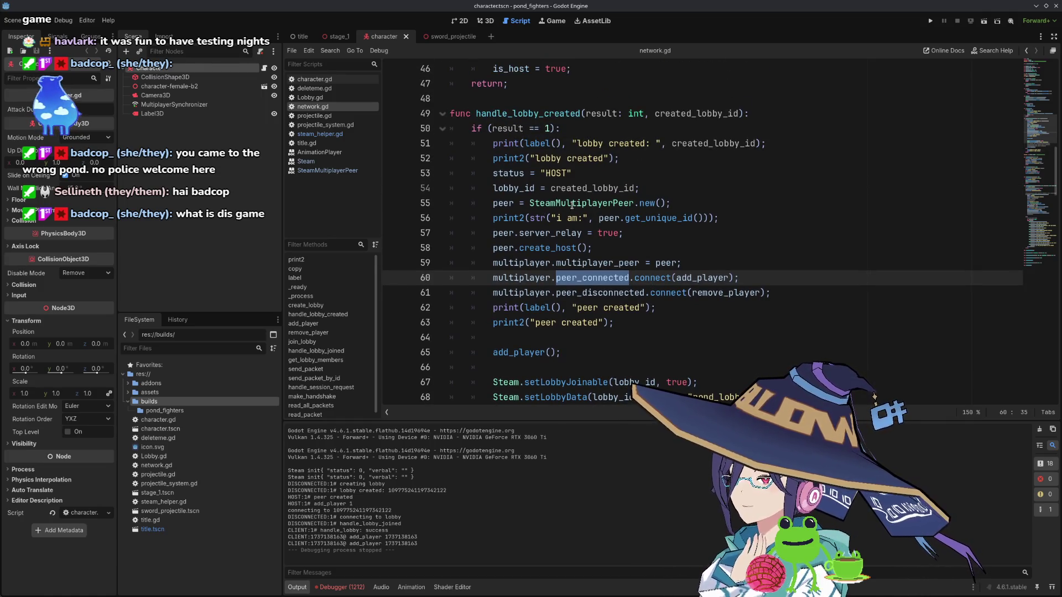
pyautogui.write('player.p')
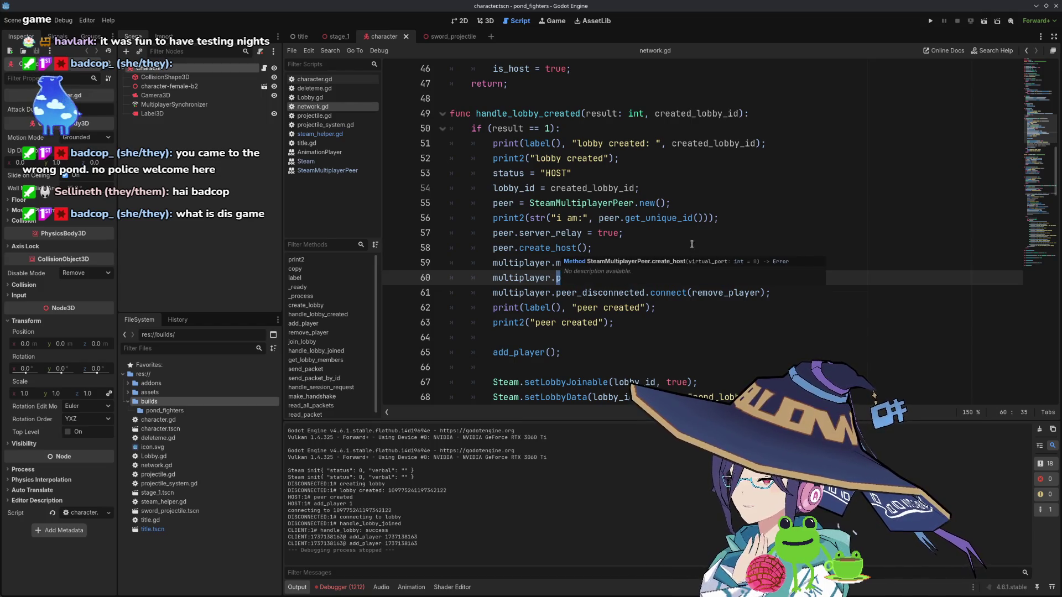
pyautogui.hotkey('ctrl', 'z')
pyautogui.doubleClick(589, 263)
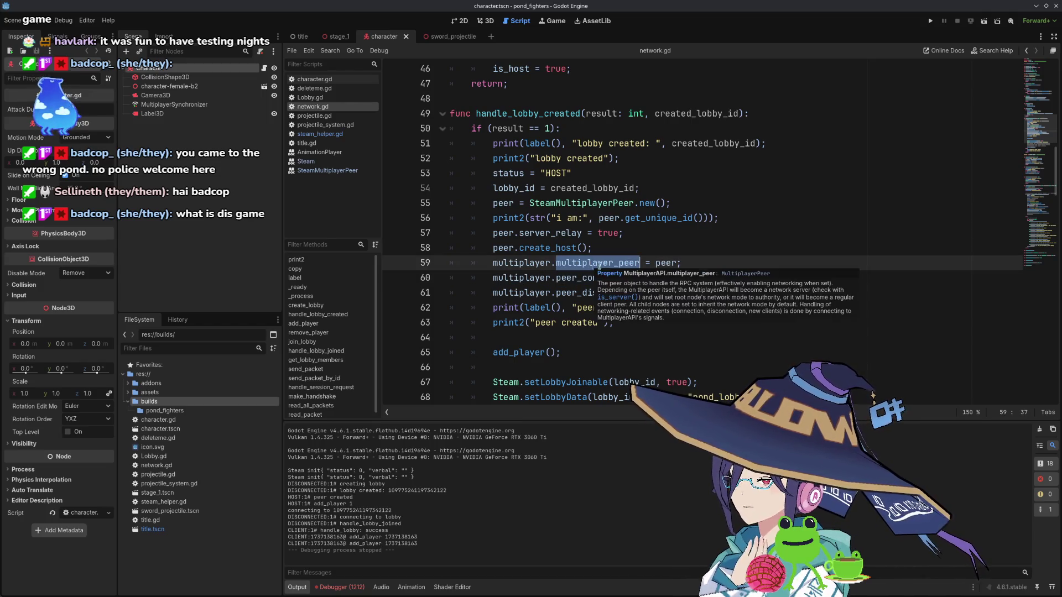
pyautogui.doubleClick(666, 263)
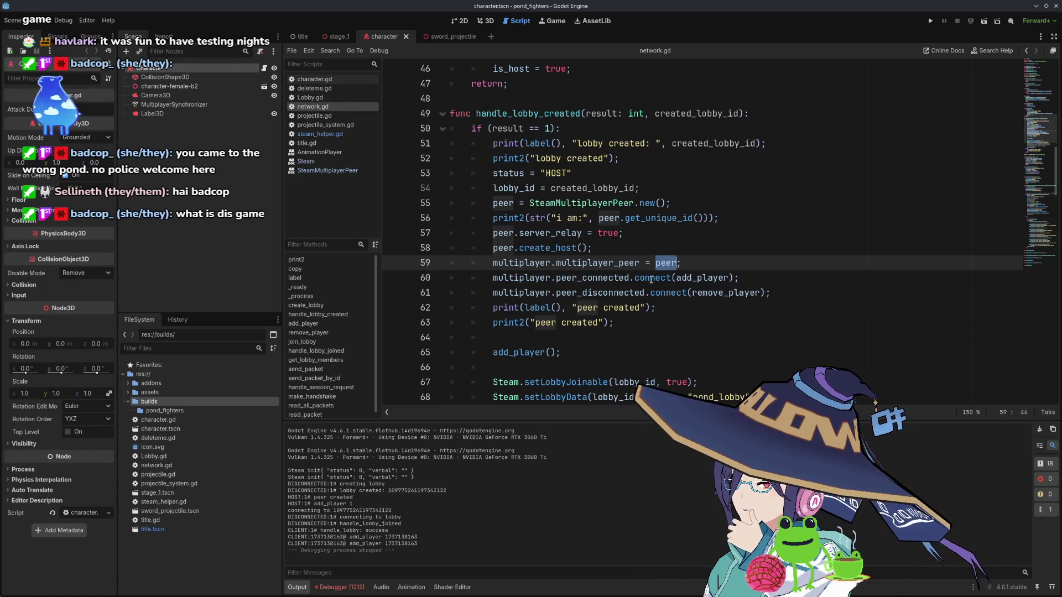
pyautogui.moveTo(596, 281)
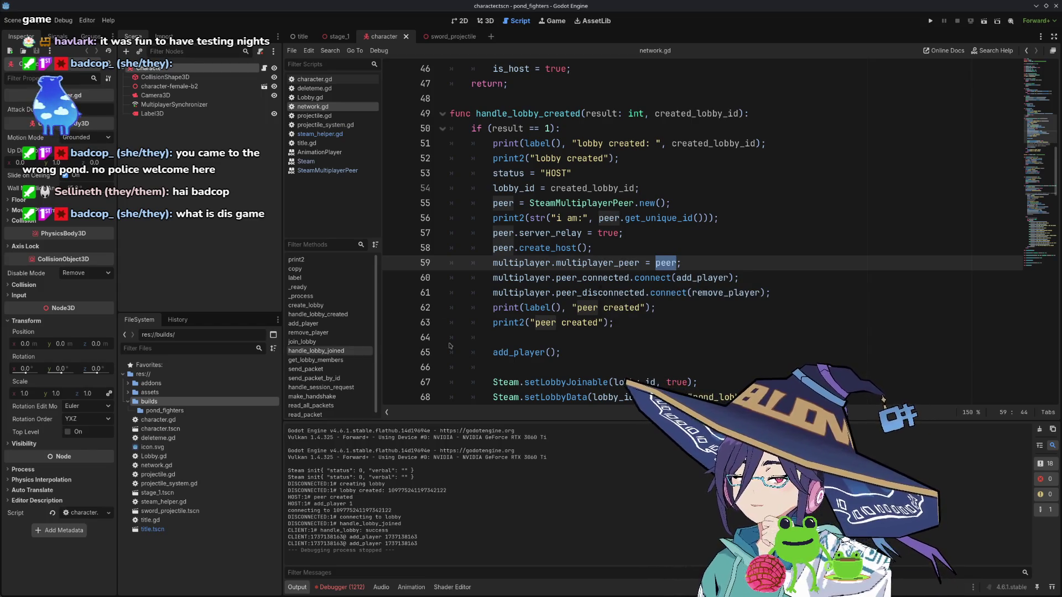
pyautogui.click(63, 21)
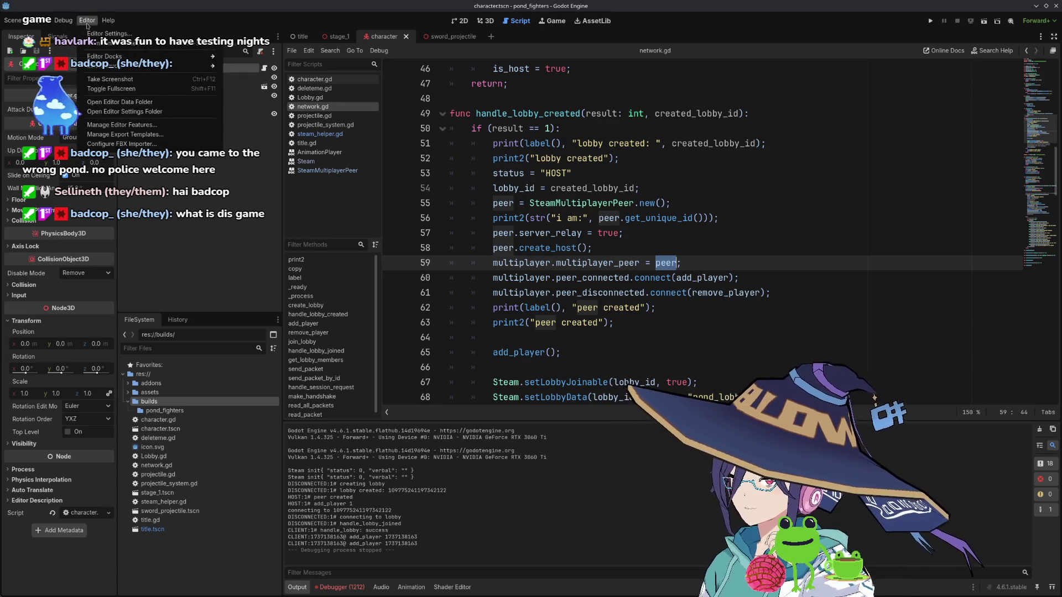
# - Confirm 3 run instances with multiple instances enabled, launch the project, then stop it
pyautogui.click(105, 143)
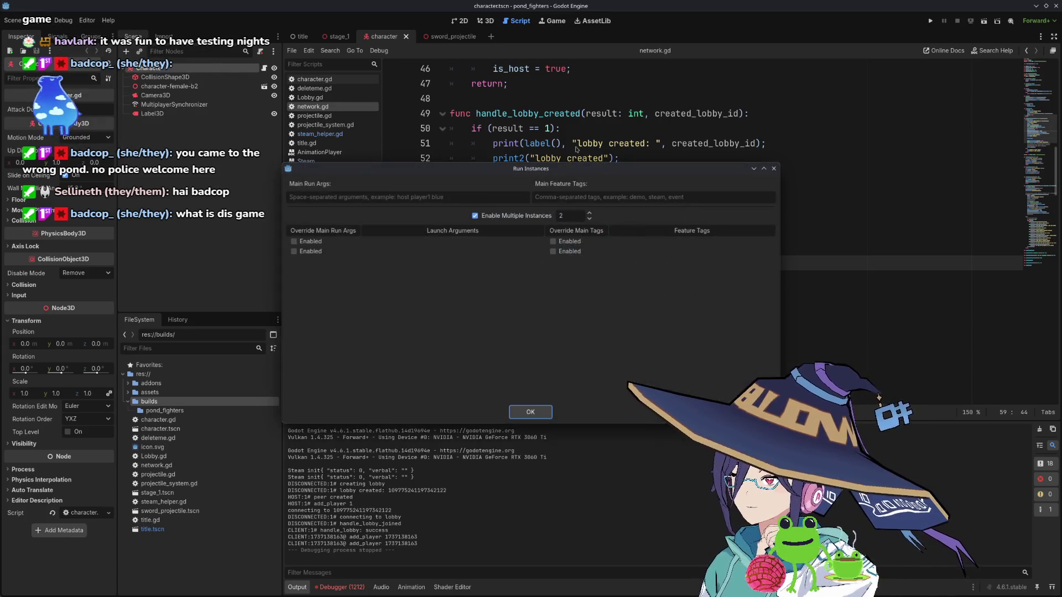
pyautogui.click(530, 412)
pyautogui.click(932, 23)
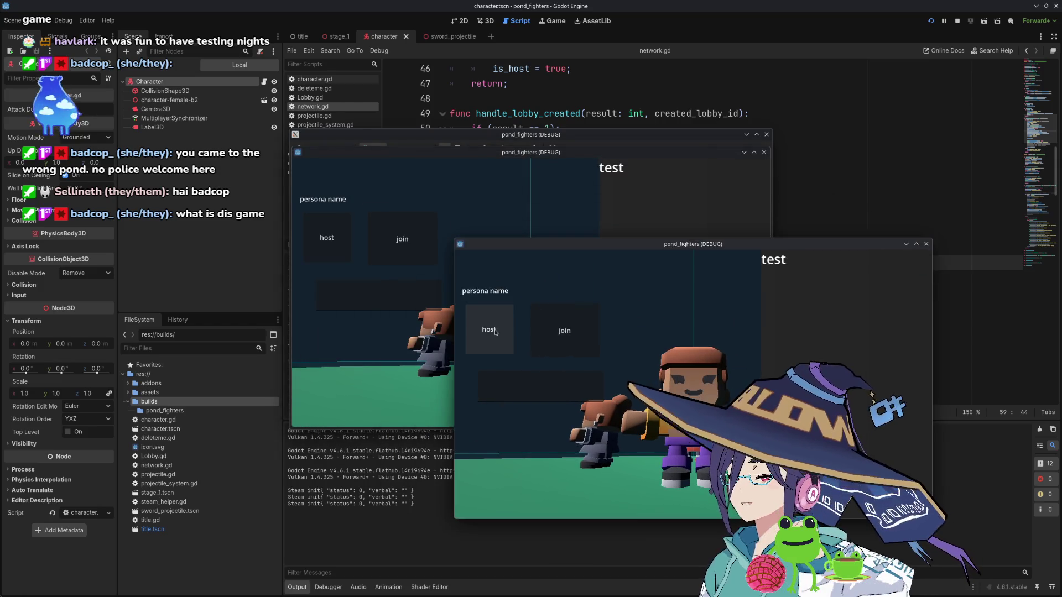
pyautogui.click(956, 22)
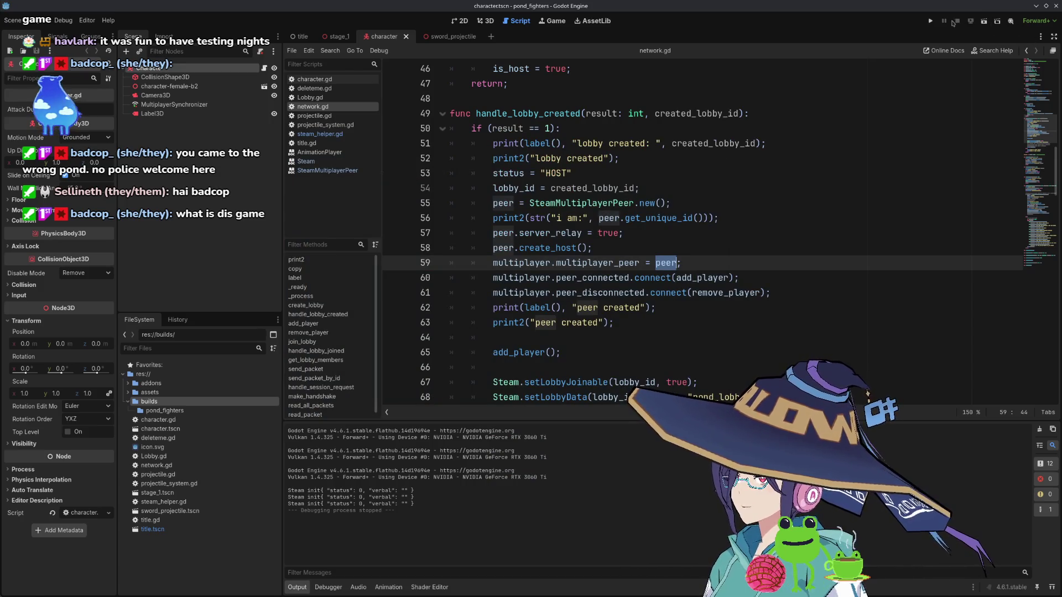
# - Run and restart the game, host a lobby in one instance, join it from another, then stop
pyautogui.click(931, 21)
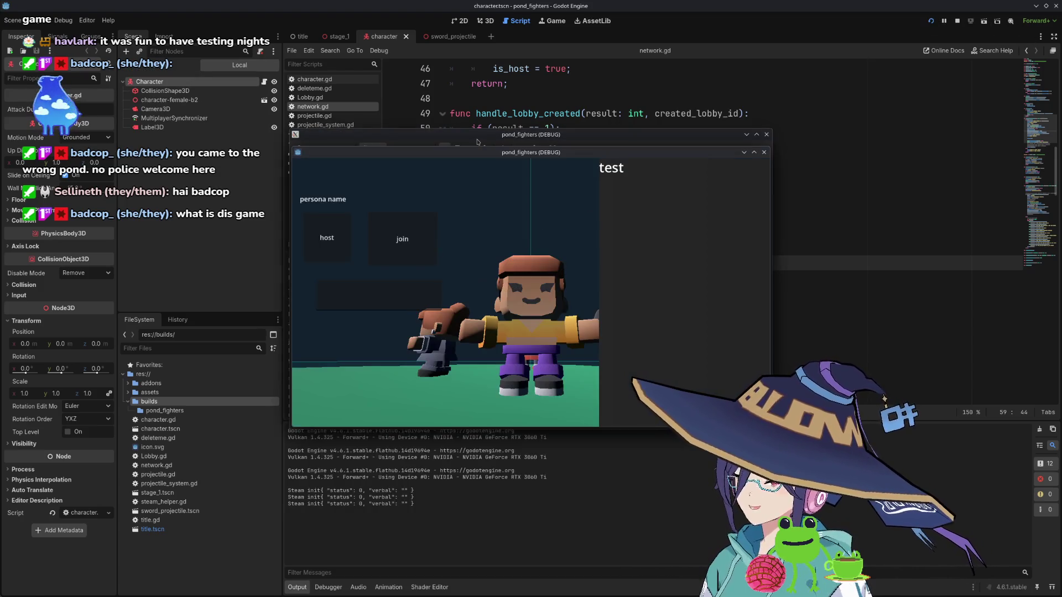
pyautogui.moveTo(482, 156); pyautogui.dragTo(671, 215)
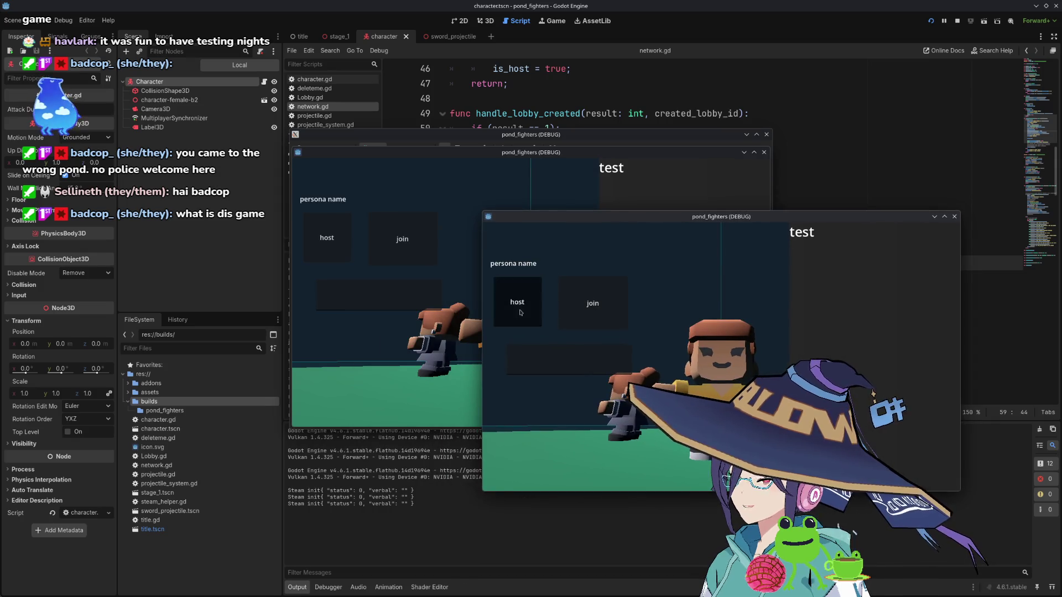
pyautogui.press('F5')
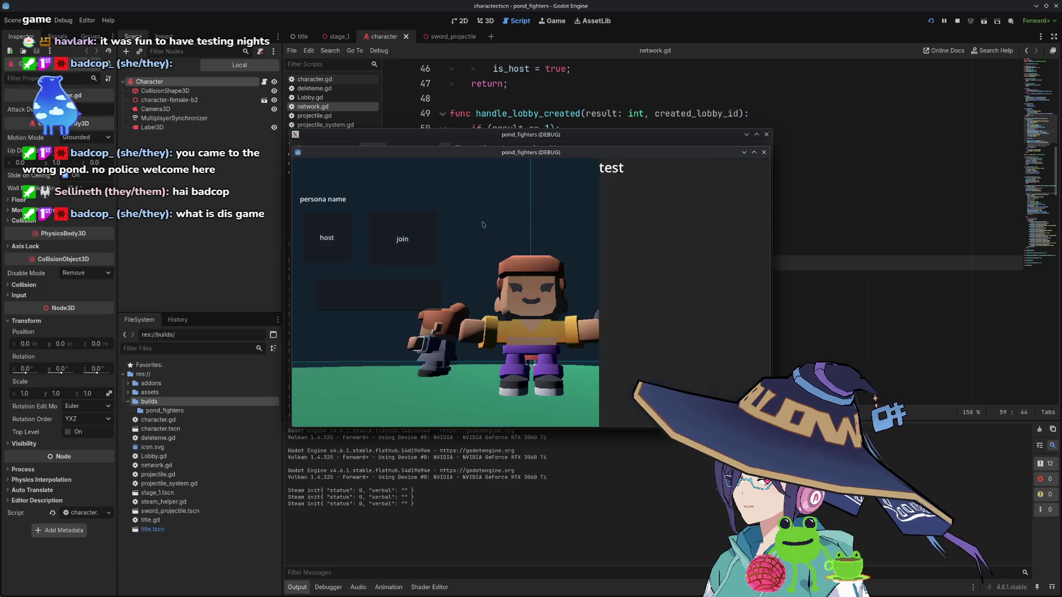
pyautogui.click(345, 243)
pyautogui.moveTo(636, 152)
pyautogui.mouseDown()
pyautogui.moveTo(693, 193)
pyautogui.moveTo(865, 246)
pyautogui.mouseUp()
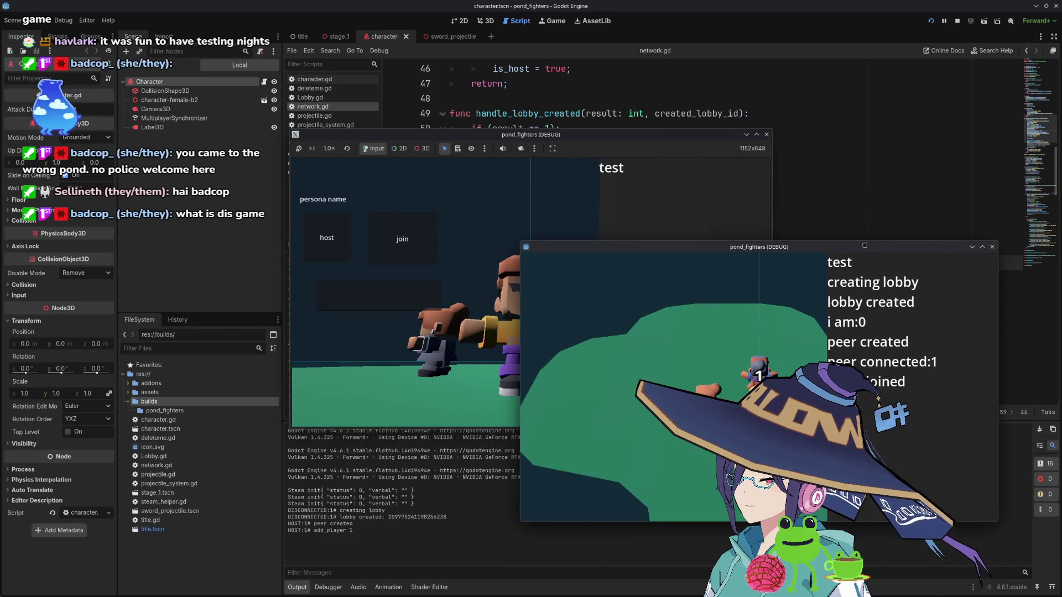
pyautogui.click(370, 295)
pyautogui.hotkey('ctrl', 'v')
pyautogui.click(396, 249)
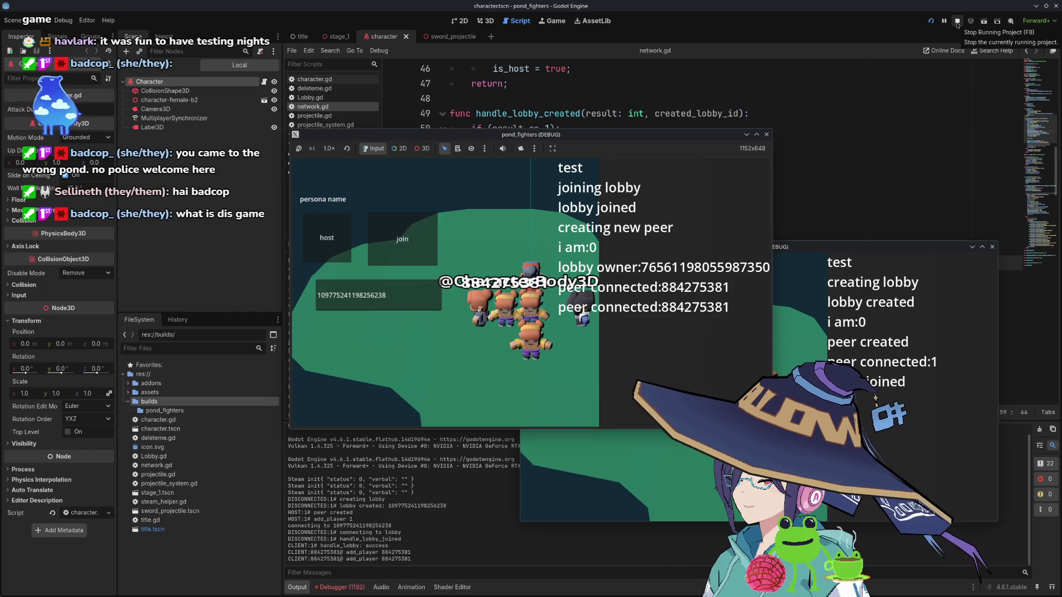
pyautogui.click(958, 23)
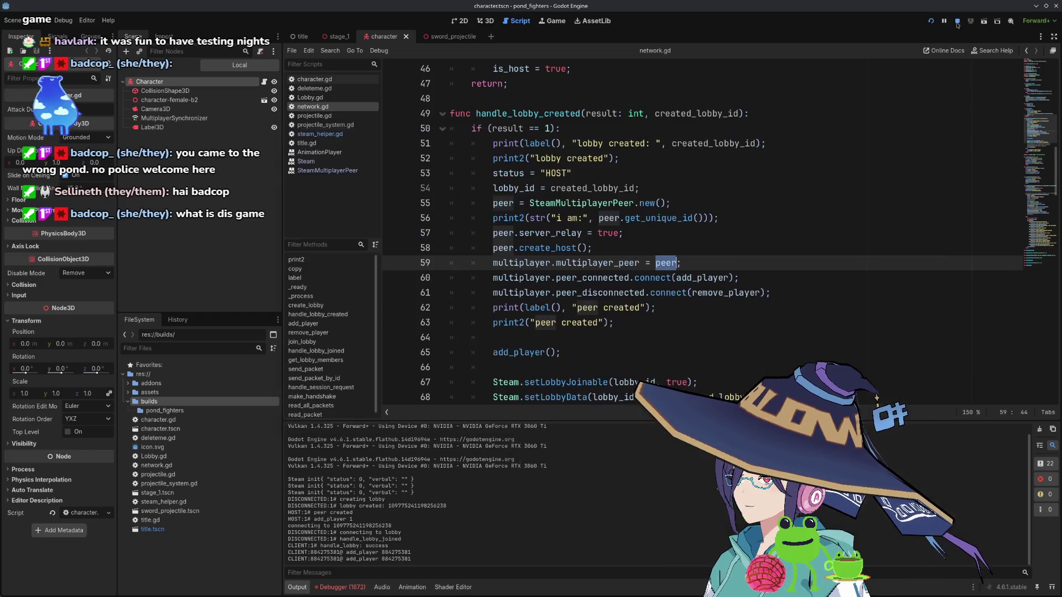
# - Relaunch the game instances, then close the two game windows
pyautogui.click(931, 22)
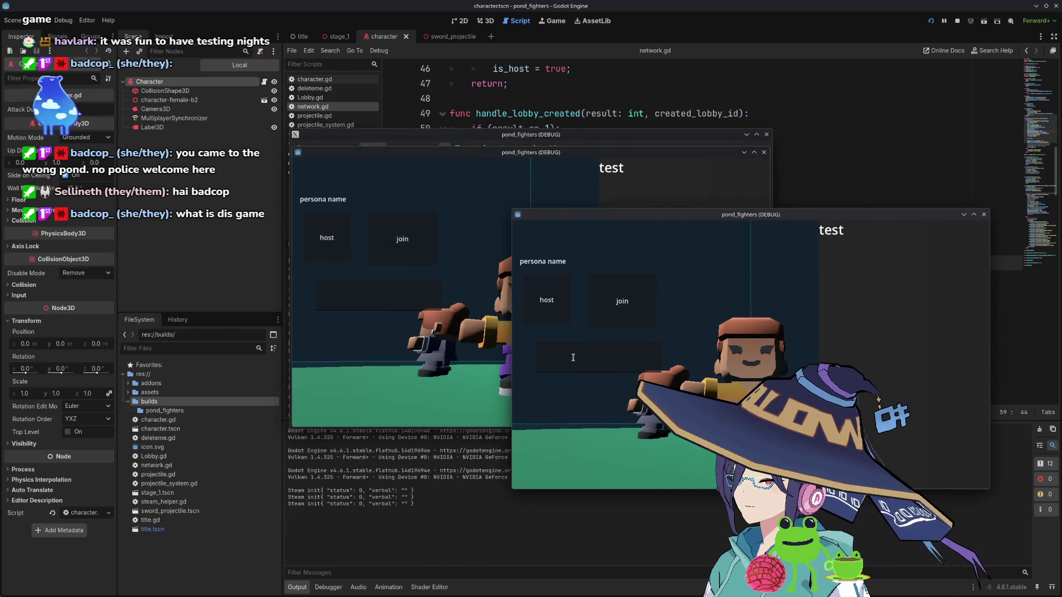
pyautogui.click(984, 215)
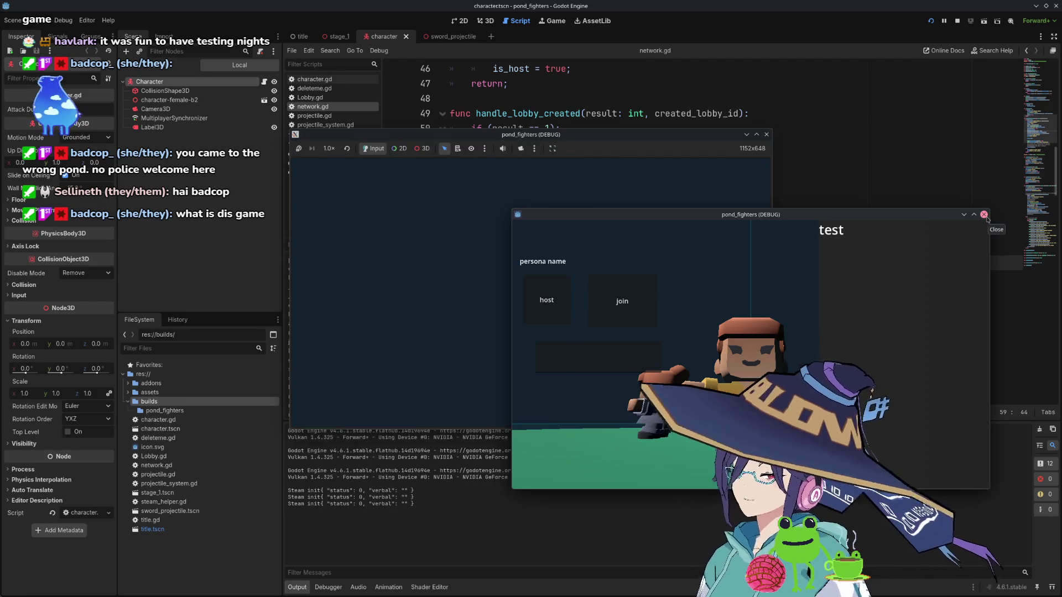
pyautogui.click(984, 215)
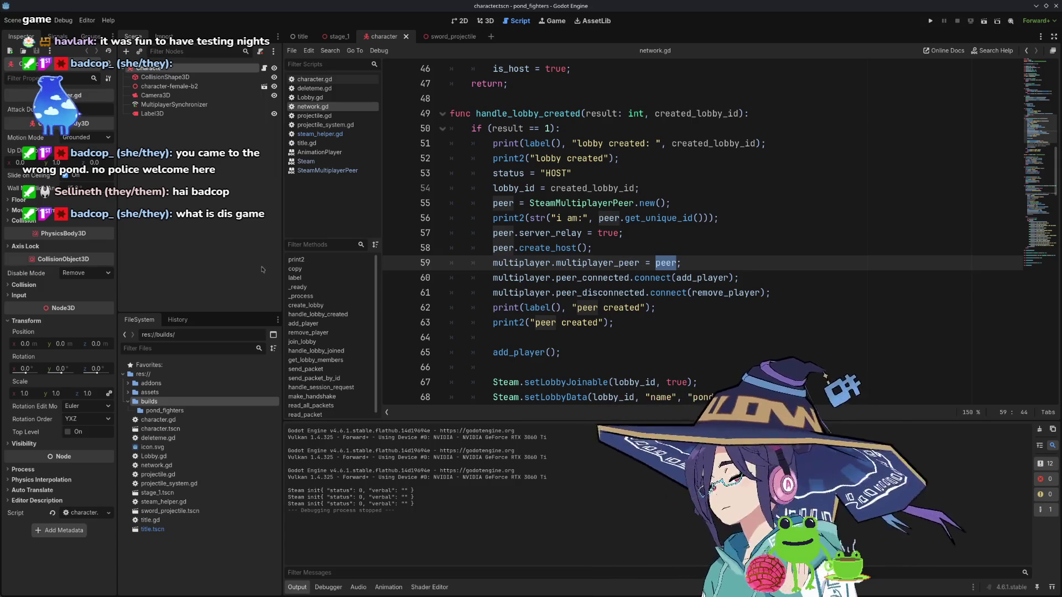
pyautogui.click(797, 290)
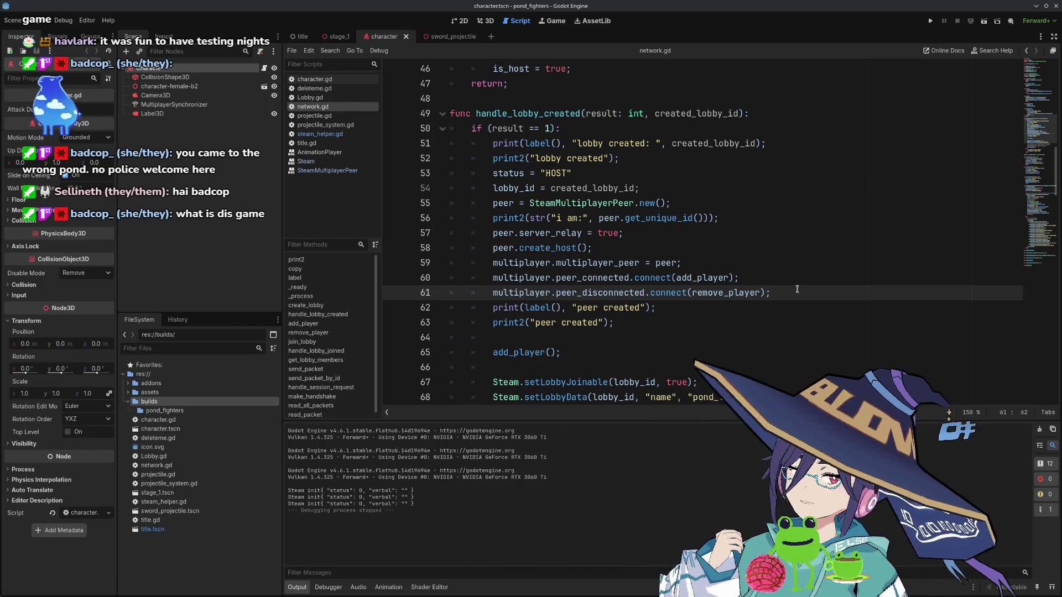
pyautogui.hotkey('shift', 'Up')
pyautogui.hotkey('shift', 'Up')
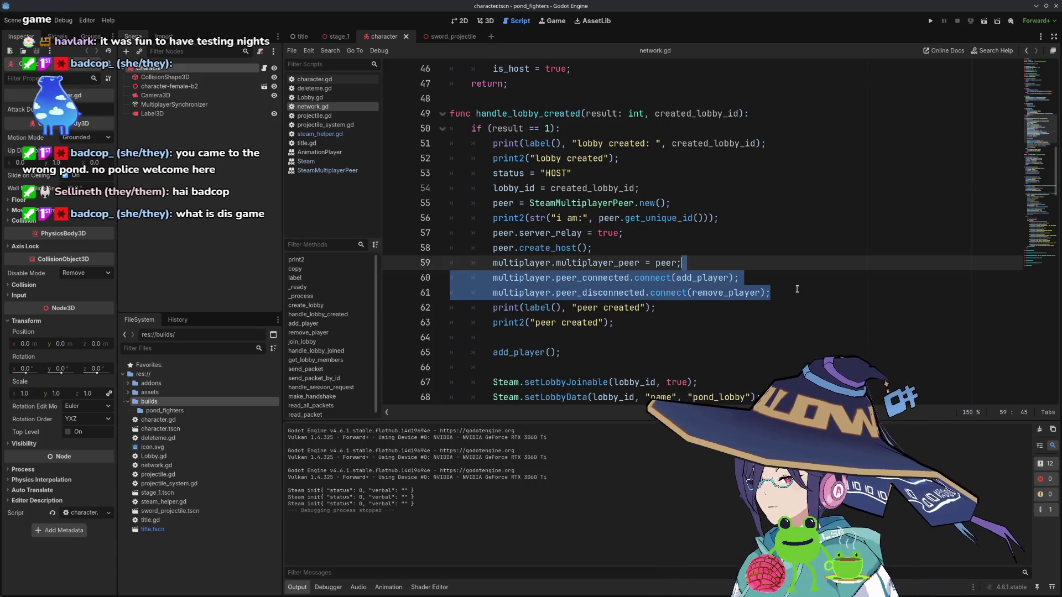
# - Move the peer_connected and peer_disconnected connection lines into _ready after line 34, unindented
pyautogui.hotkey('ctrl', 'x')
pyautogui.scroll(13, 680, 262)
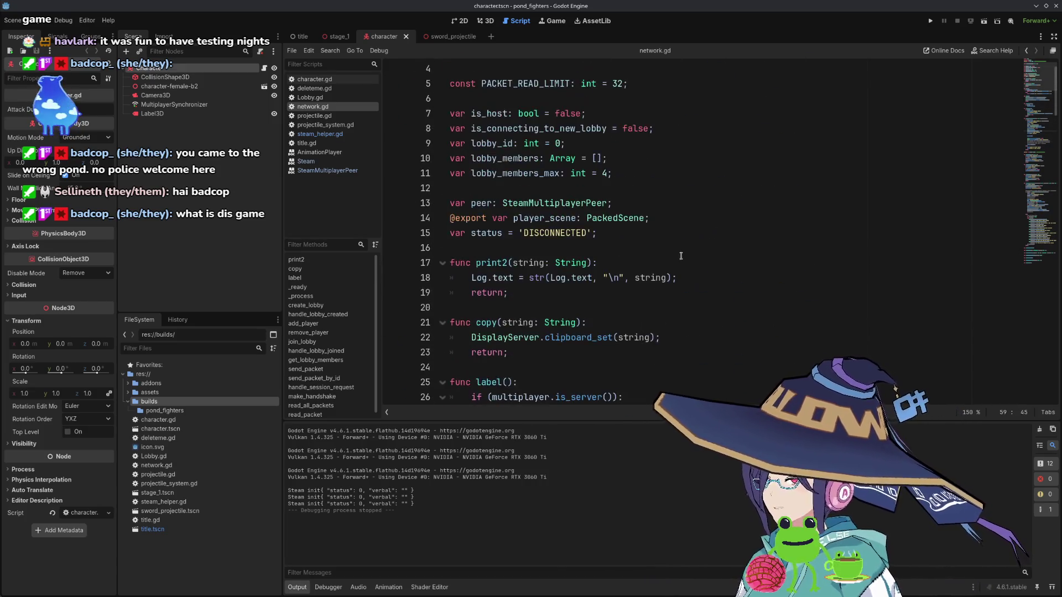
pyautogui.scroll(-4, 680, 262)
pyautogui.click(811, 292)
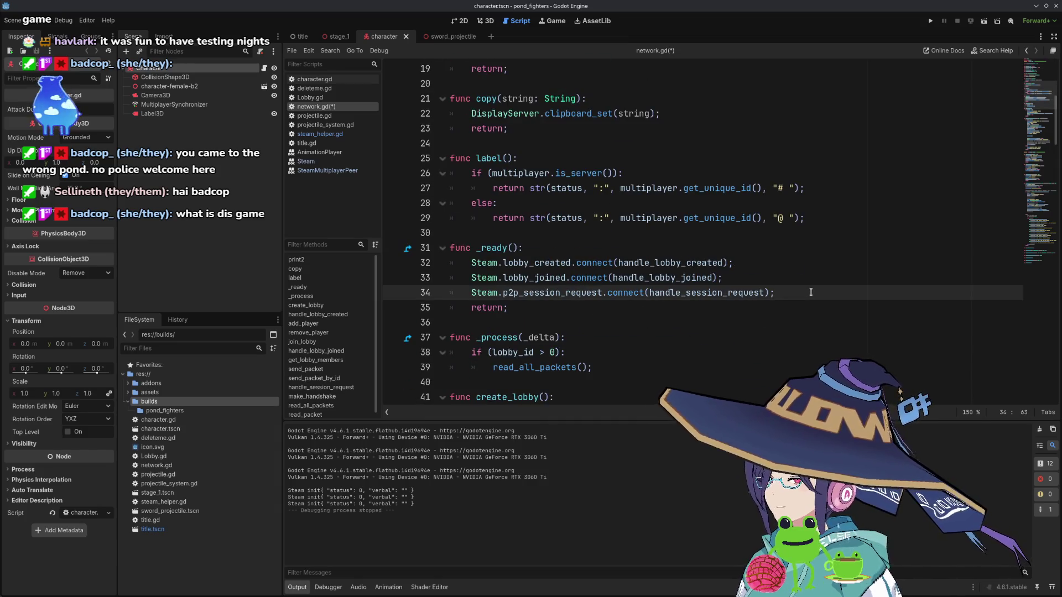
pyautogui.press('Return')
pyautogui.hotkey('ctrl', 'v')
pyautogui.hotkey('shift', 'Up')
pyautogui.hotkey('shift', 'Tab')
pyautogui.press('Up')
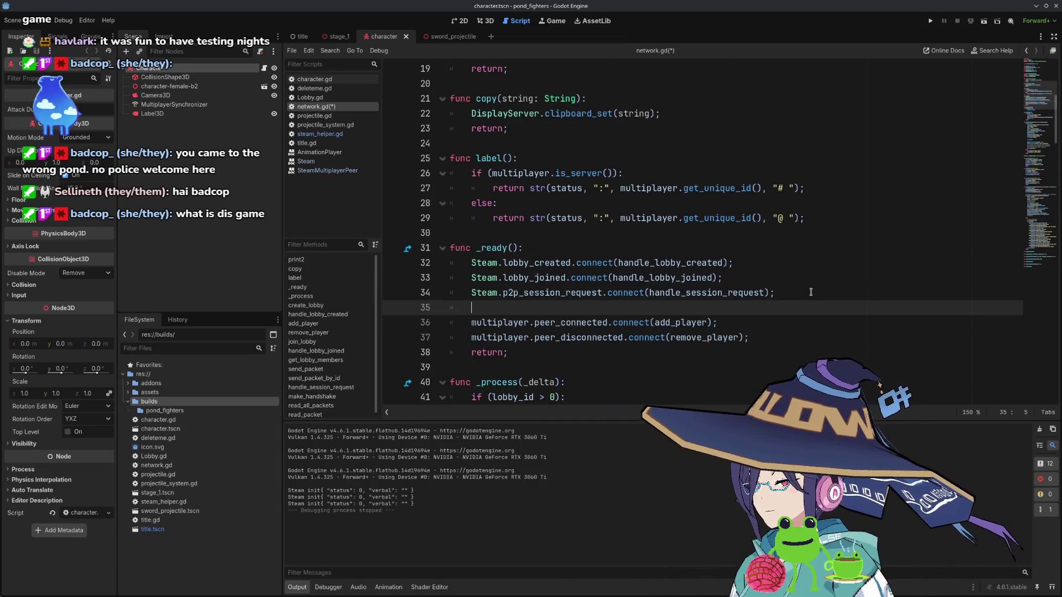
pyautogui.press('BackSpace')
# - Delete the duplicate peer_disconnected line in the client handler, save network.gd and run the game
pyautogui.scroll(-14, 737, 243)
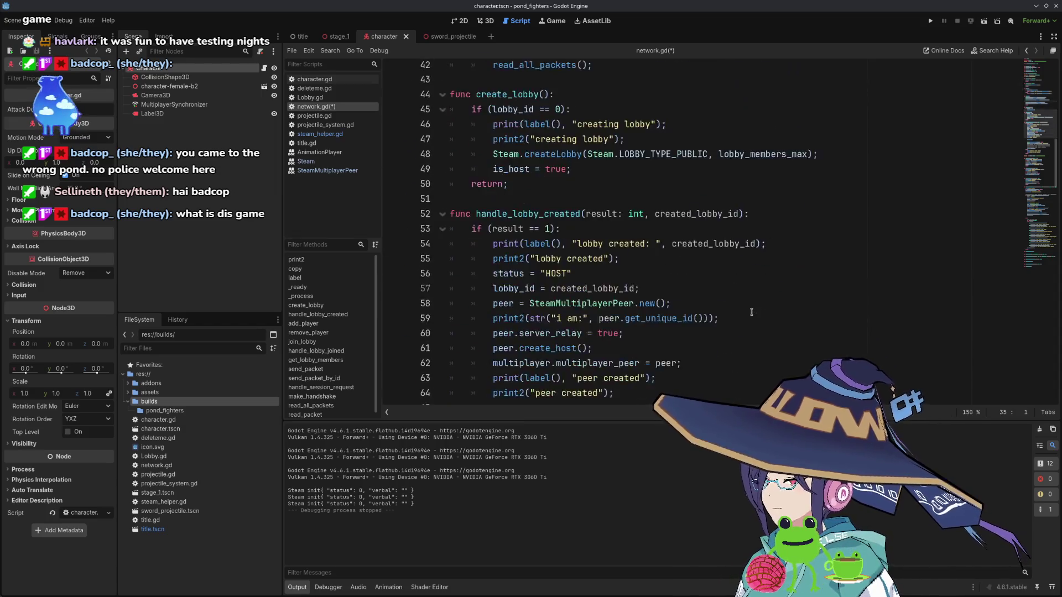
pyautogui.scroll(4, 737, 243)
pyautogui.click(659, 296)
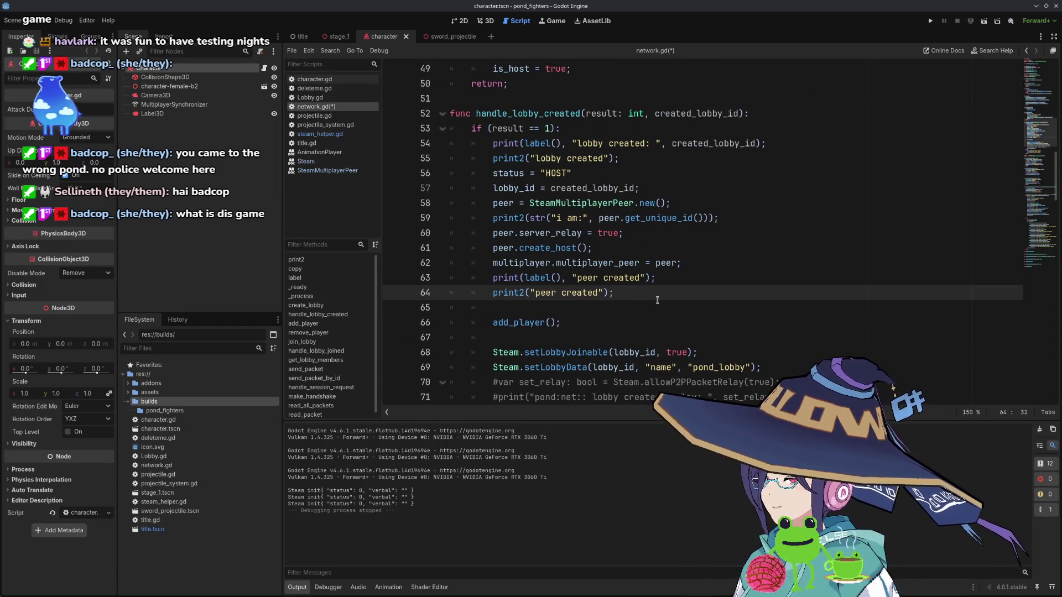
pyautogui.scroll(-10, 684, 316)
pyautogui.scroll(-10, 684, 316)
pyautogui.moveTo(782, 308); pyautogui.dragTo(788, 285)
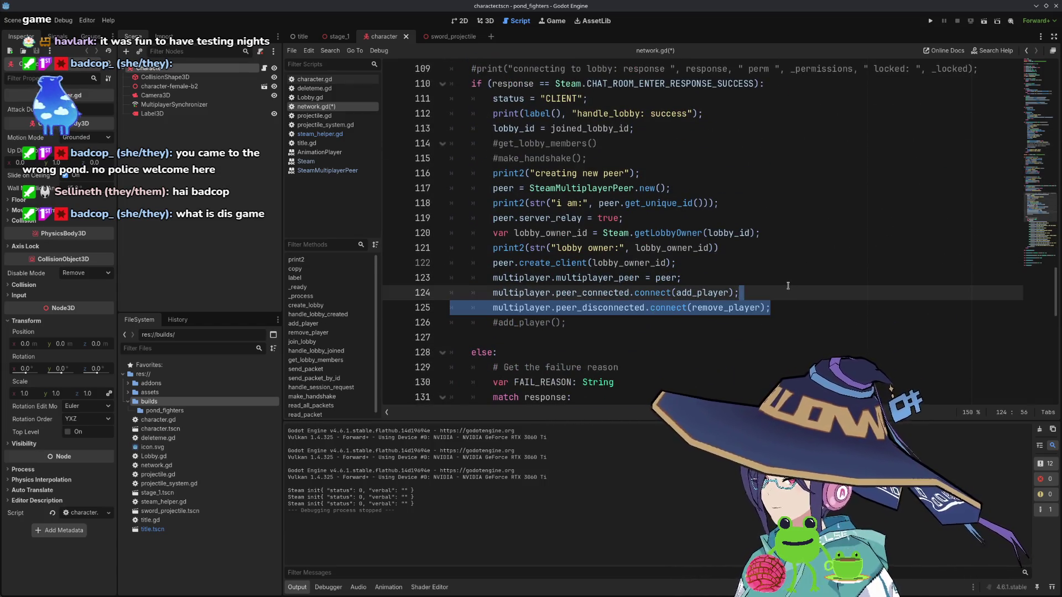
pyautogui.press('BackSpace')
pyautogui.hotkey('ctrl', 's')
pyautogui.click(931, 21)
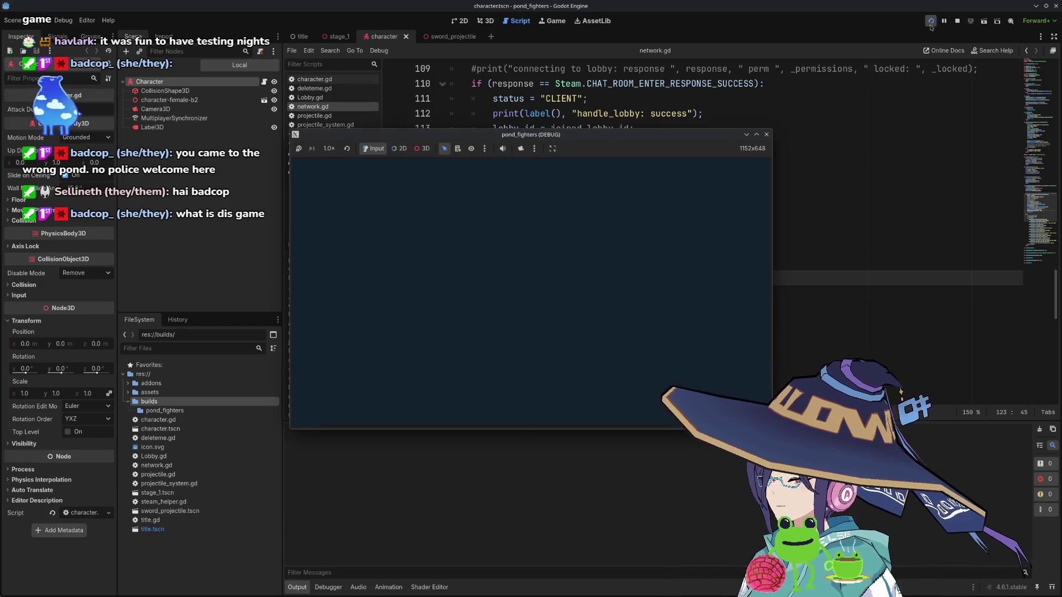
# - Host a lobby, then stop and relaunch the project and host again
pyautogui.click(330, 251)
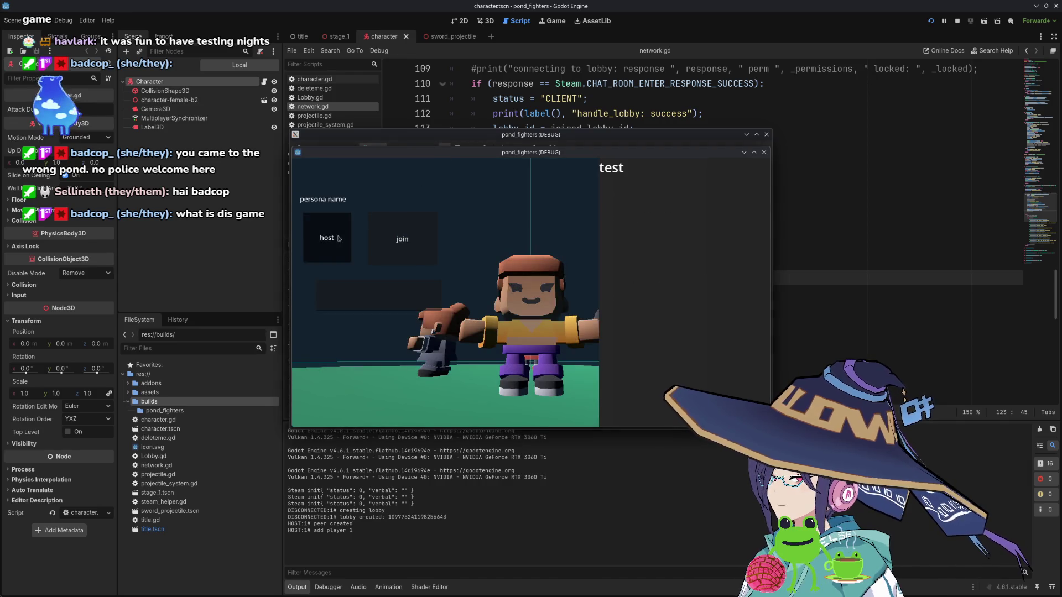
pyautogui.click(766, 135)
pyautogui.click(930, 21)
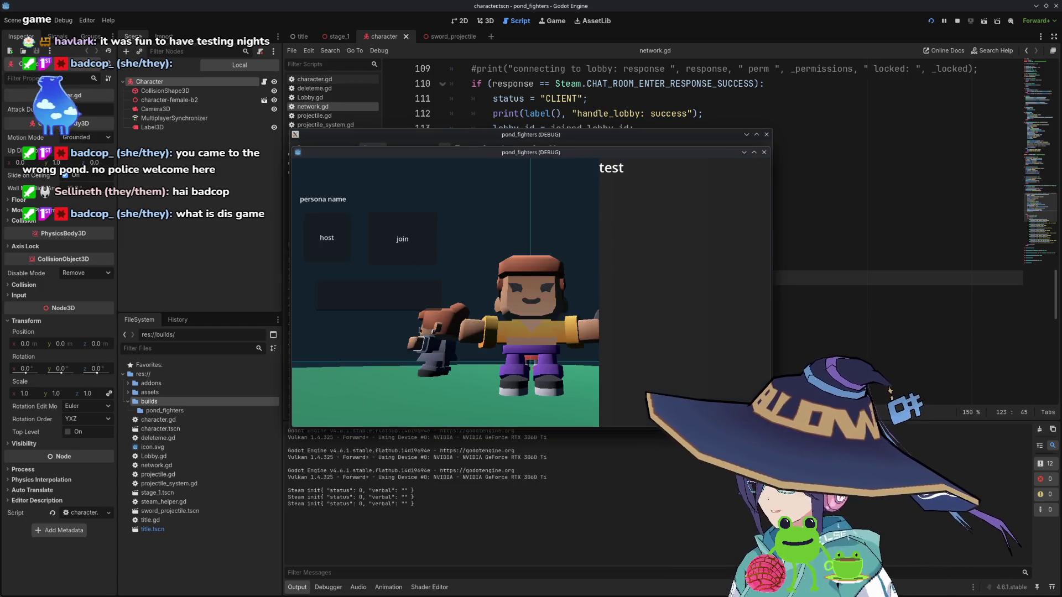
pyautogui.click(327, 238)
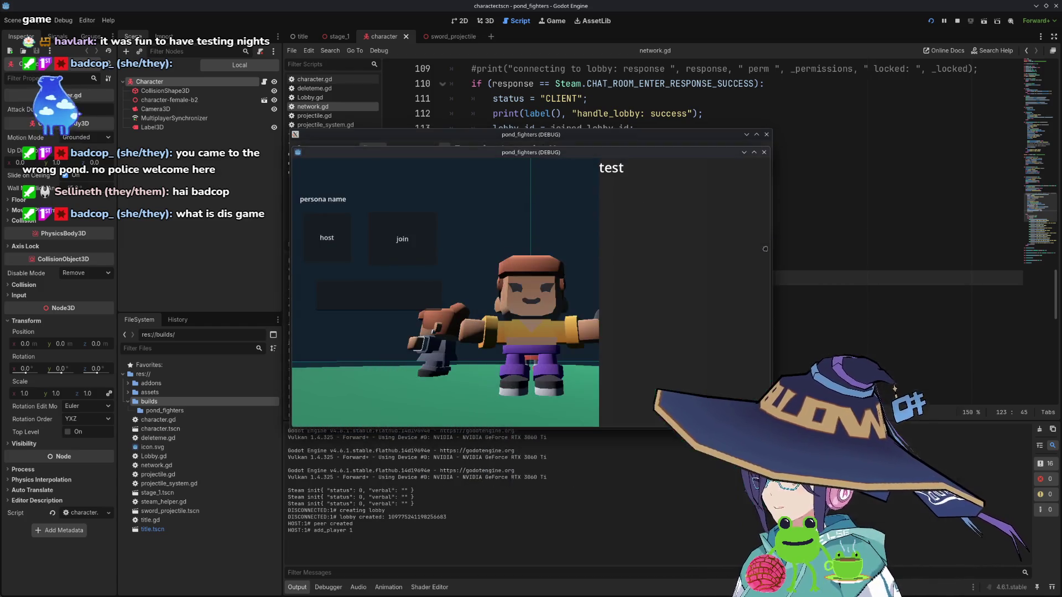
# - Restart the run once more and host a lobby from the second game instance
pyautogui.click(766, 135)
pyautogui.click(931, 21)
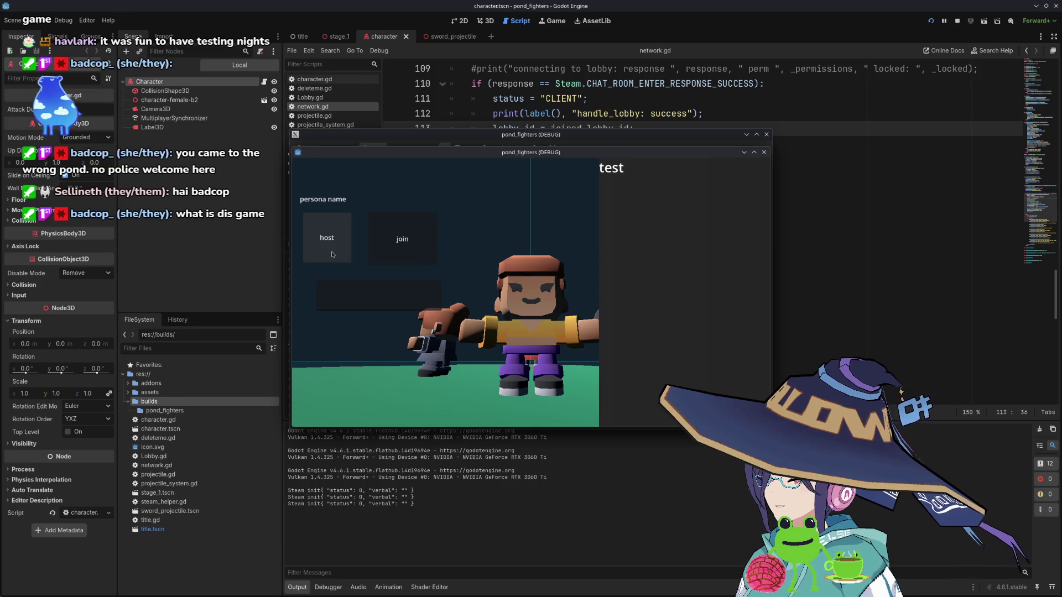
pyautogui.click(331, 252)
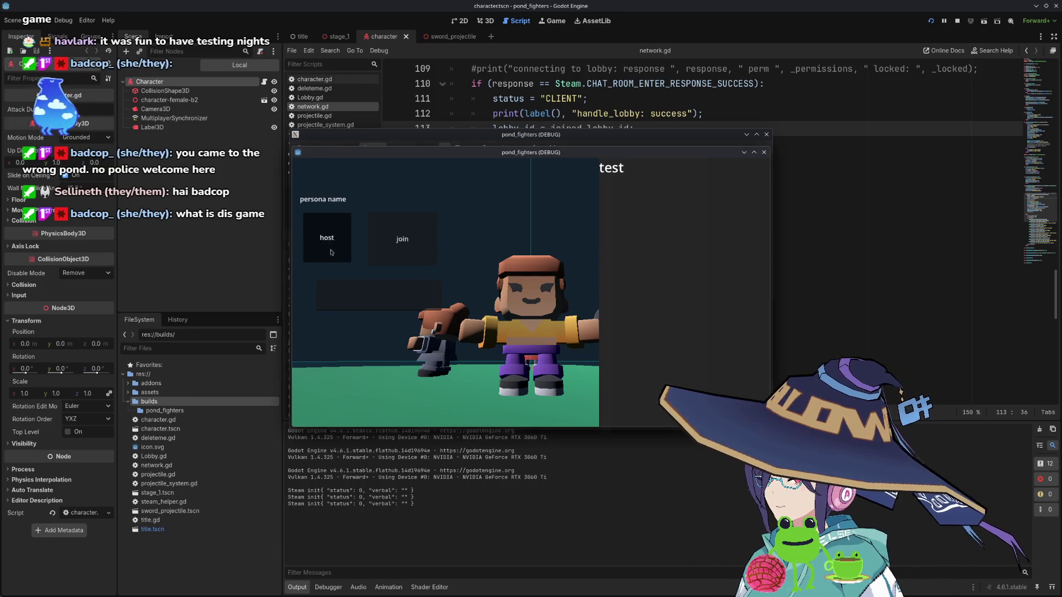
pyautogui.click(332, 252)
pyautogui.click(931, 21)
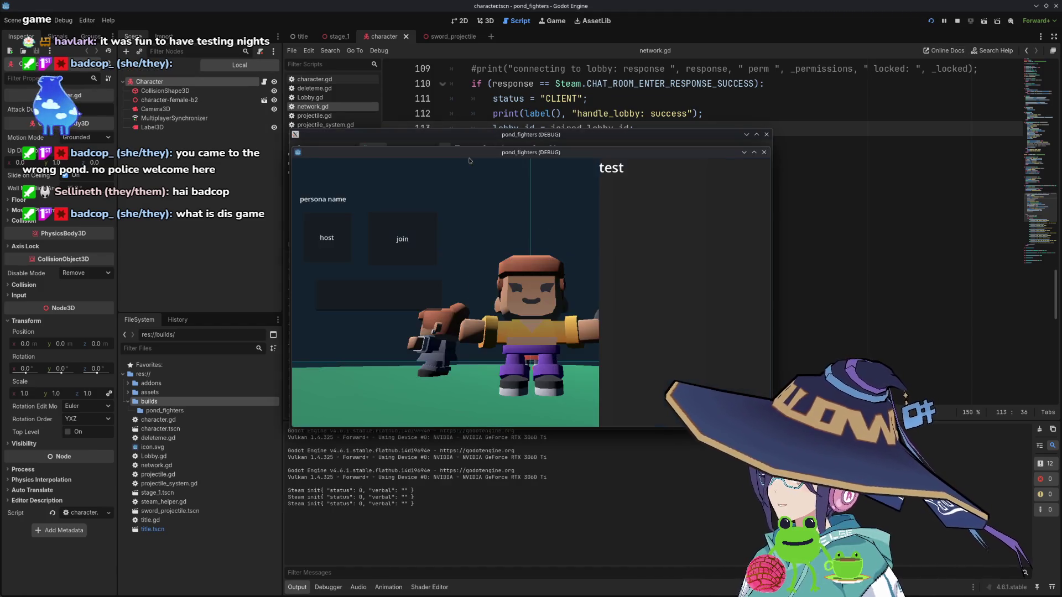
pyautogui.click(537, 311)
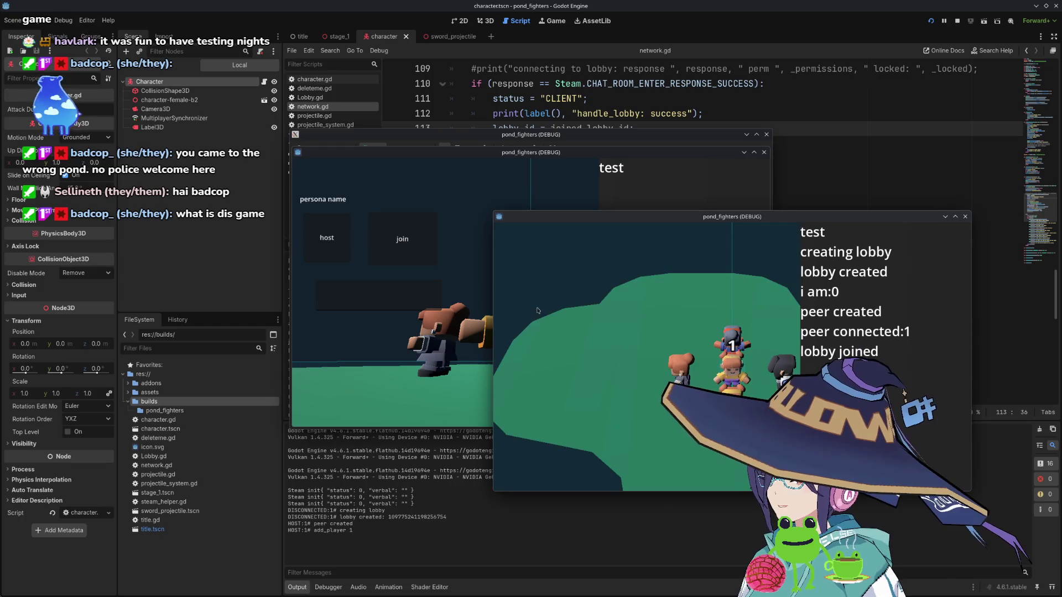
# - Paste the lobby ID into the other instance, join the lobby, and move that window aside
pyautogui.click(363, 303)
pyautogui.hotkey('ctrl', 'v')
pyautogui.click(402, 239)
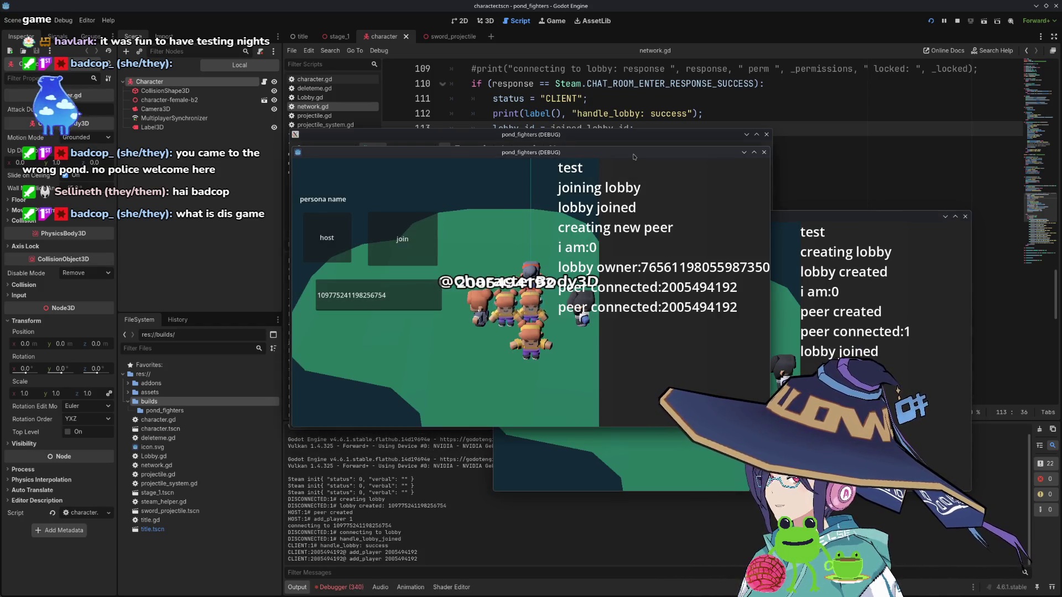
pyautogui.moveTo(483, 152); pyautogui.dragTo(277, 268)
# - Test play in both host and client windows, throwing a sword, then close both and stop
pyautogui.click(575, 160)
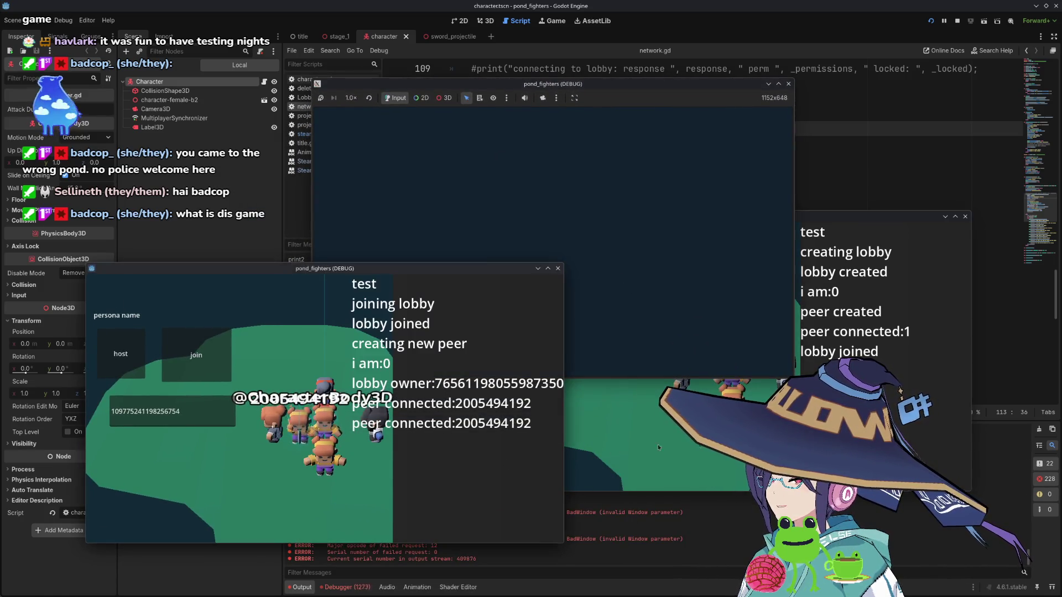
pyautogui.click(292, 453)
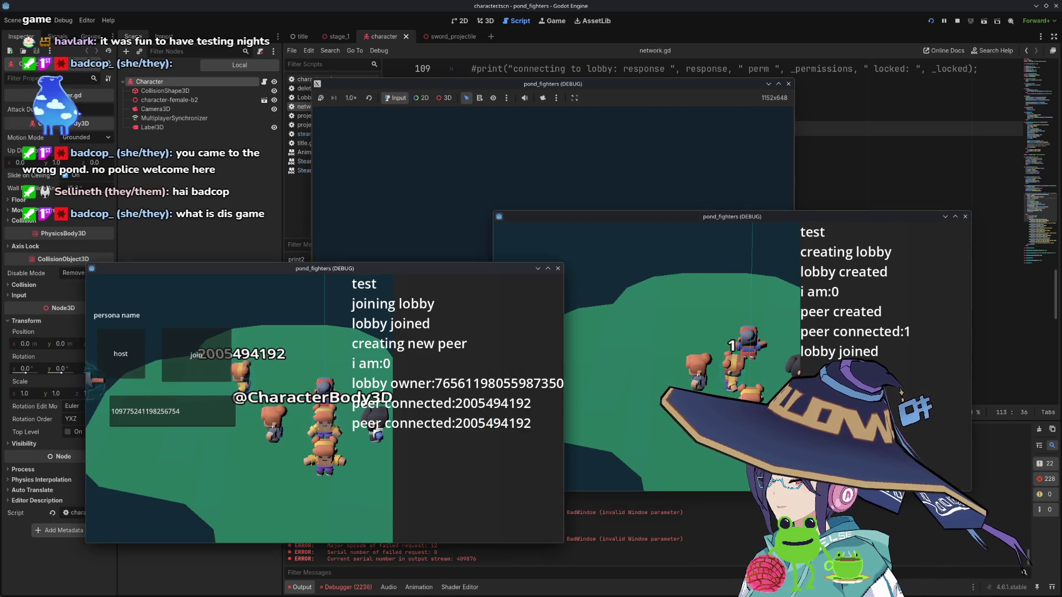
pyautogui.click(730, 389)
pyautogui.click(730, 389)
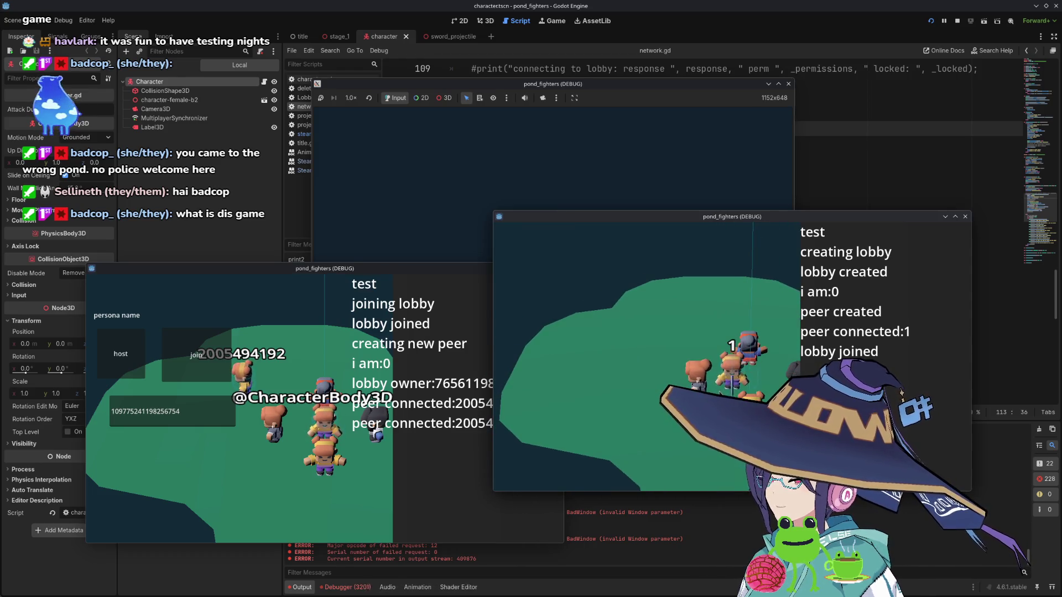
pyautogui.click(314, 442)
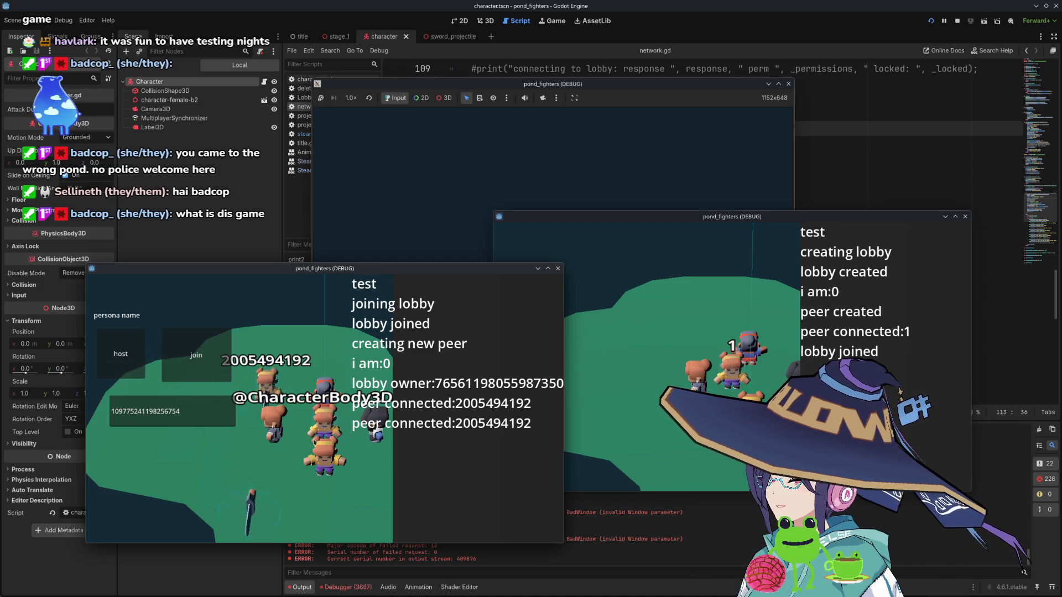
pyautogui.click(732, 389)
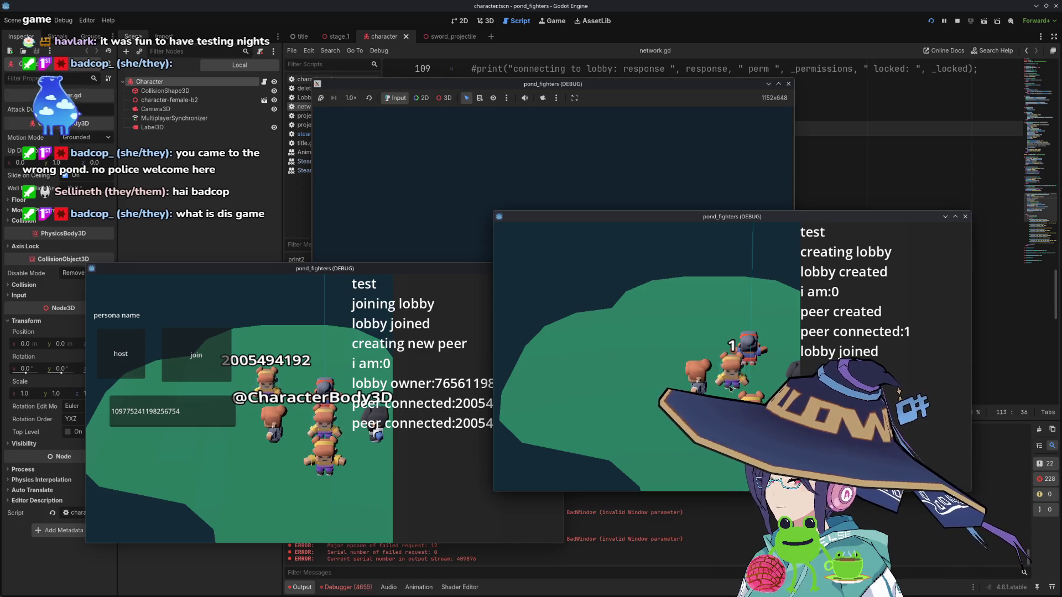
pyautogui.click(491, 407)
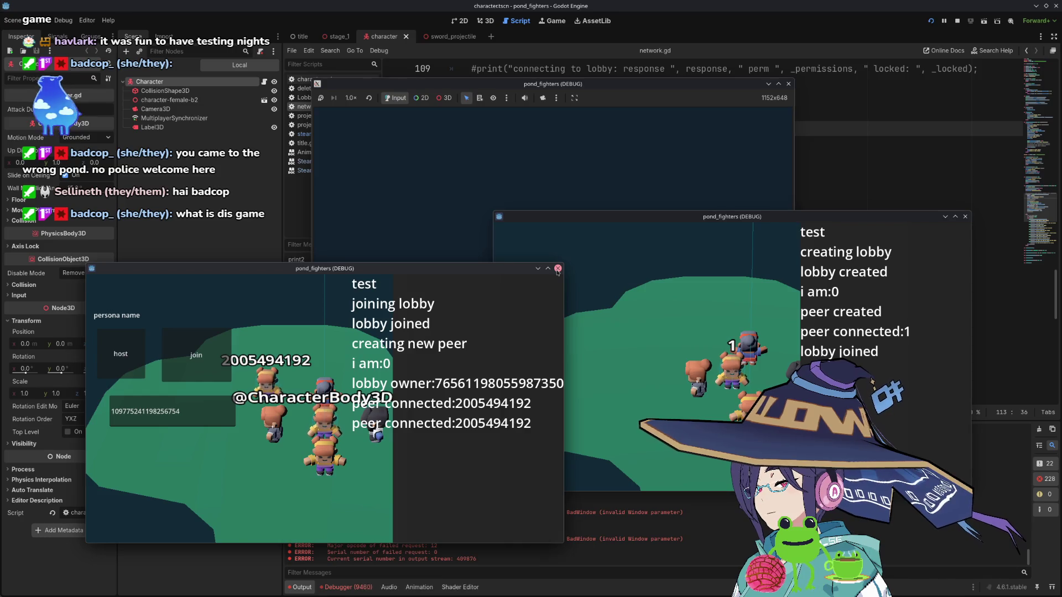
pyautogui.click(558, 269)
pyautogui.click(965, 217)
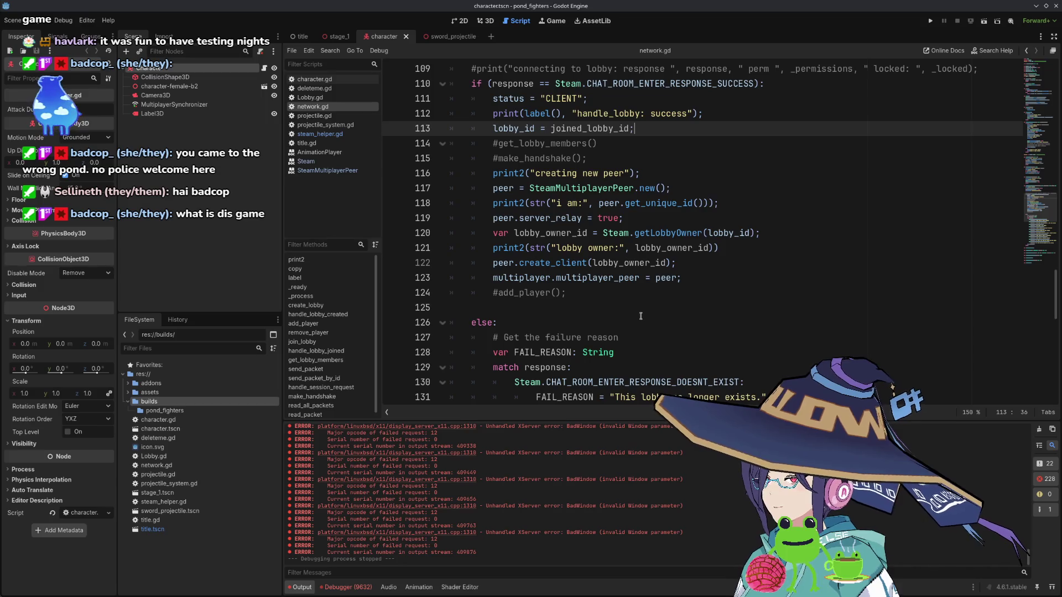
# - Scroll through network.gd's client lobby code and relaunch the project
pyautogui.scroll(-6, 641, 316)
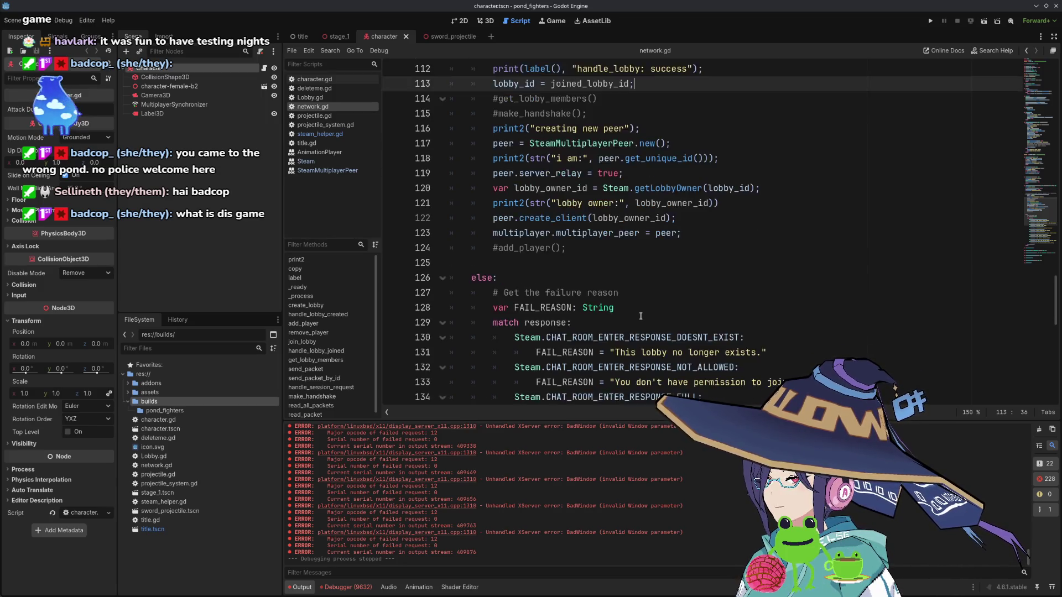
pyautogui.scroll(6, 640, 318)
pyautogui.scroll(1, 640, 319)
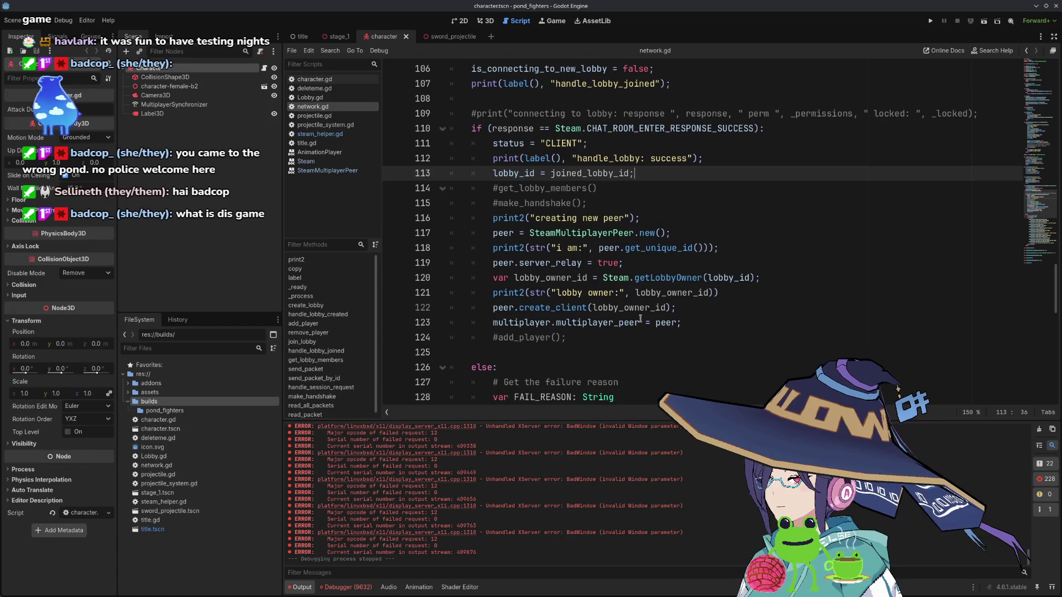
pyautogui.click(930, 20)
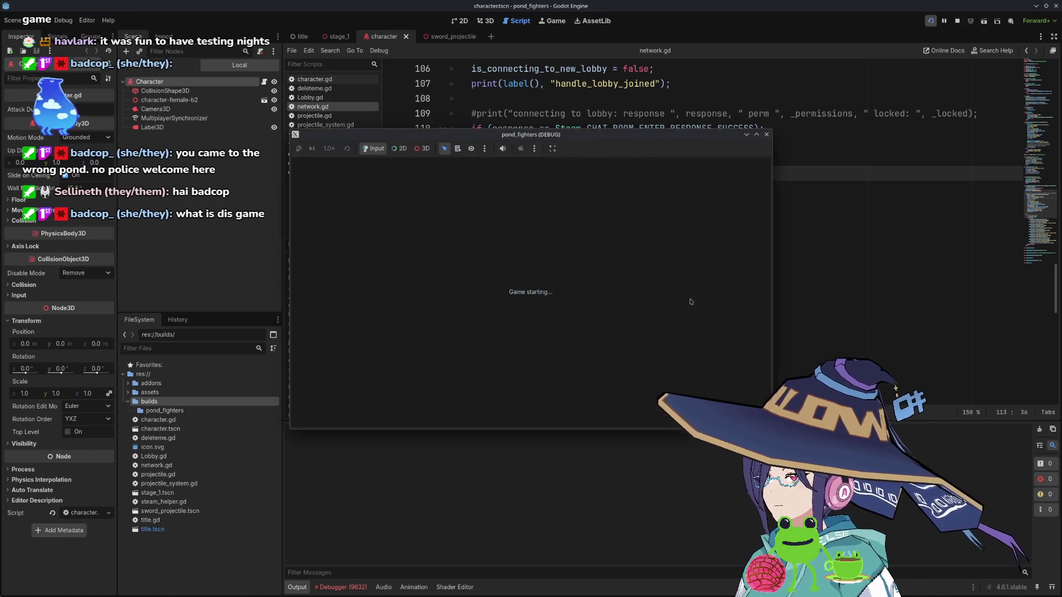
# - Host a lobby in the new run, then review network.gd around the make_handshake line
pyautogui.click(327, 238)
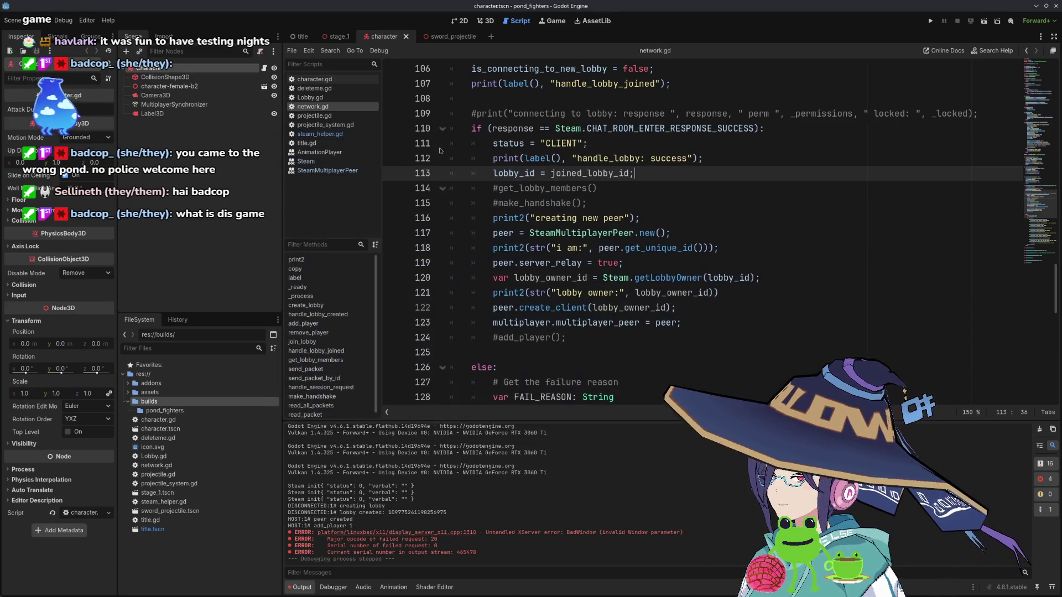
pyautogui.click(741, 203)
pyautogui.scroll(-4, 719, 216)
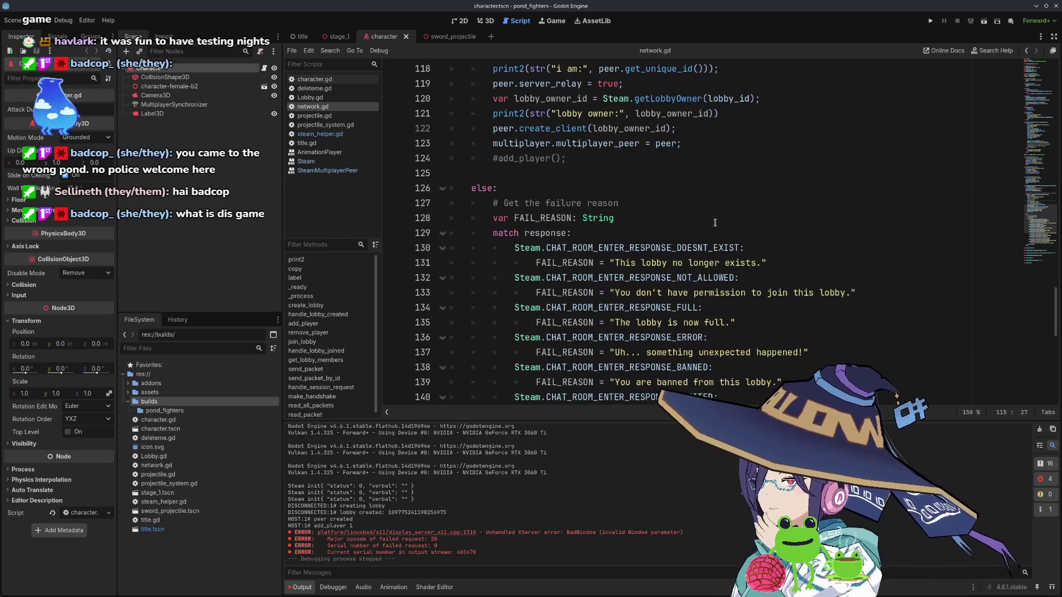
pyautogui.scroll(4, 715, 222)
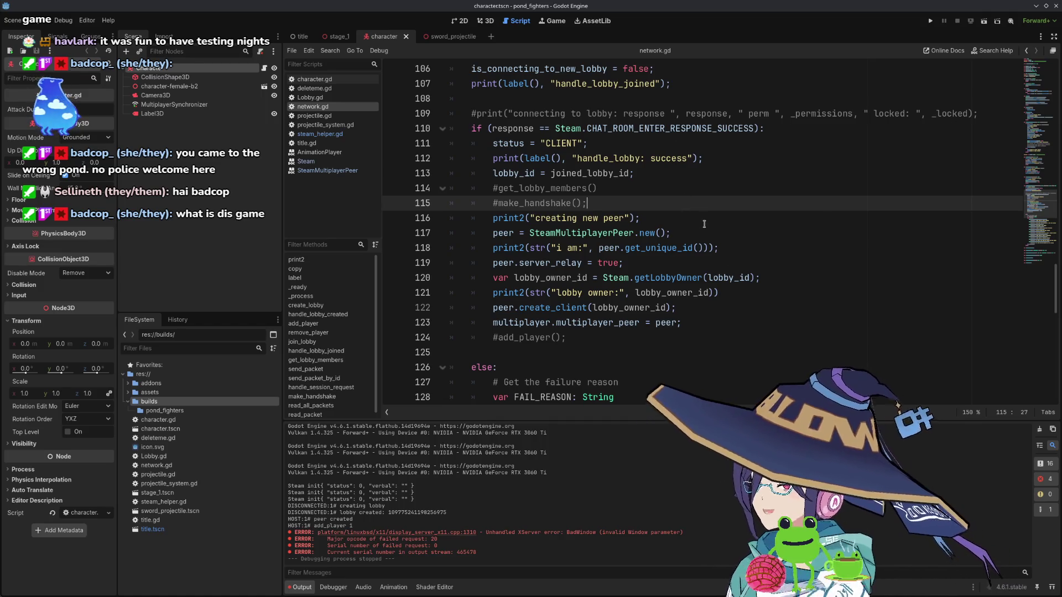
pyautogui.scroll(-11, 709, 225)
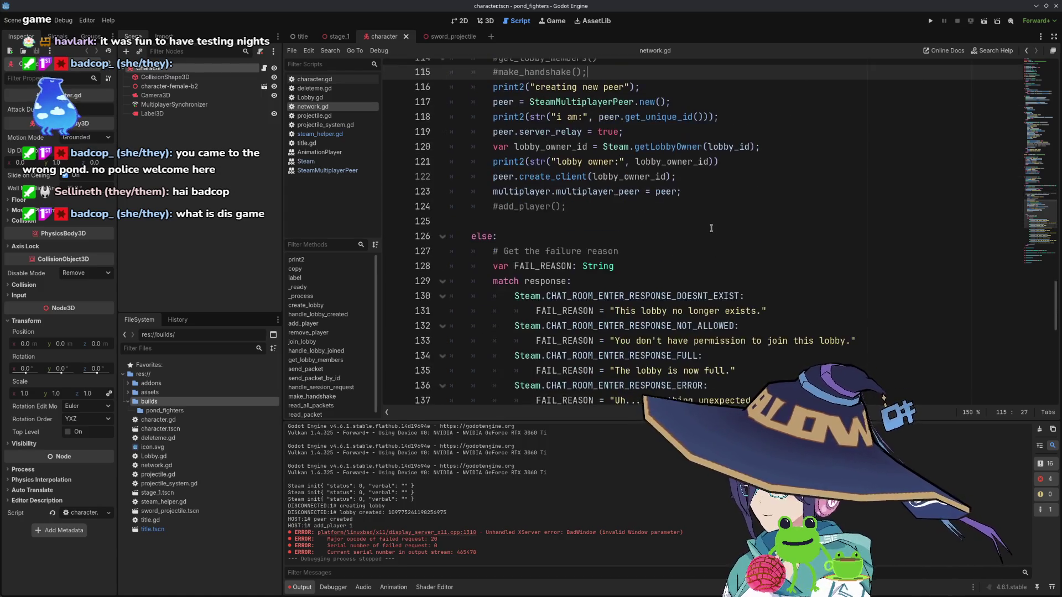
pyautogui.scroll(14, 687, 233)
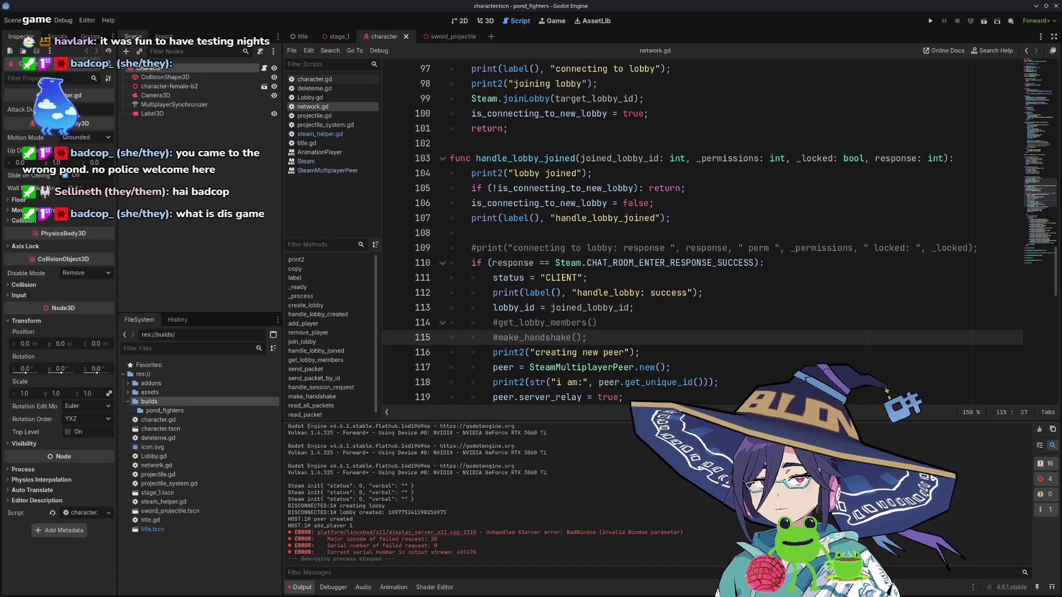
# - Add func register_player(new_player_name: String): below join_lobby with a return; body
pyautogui.click(559, 142)
pyautogui.press('Return')
pyautogui.press('Return')
pyautogui.press('Up')
pyautogui.write('func registe')
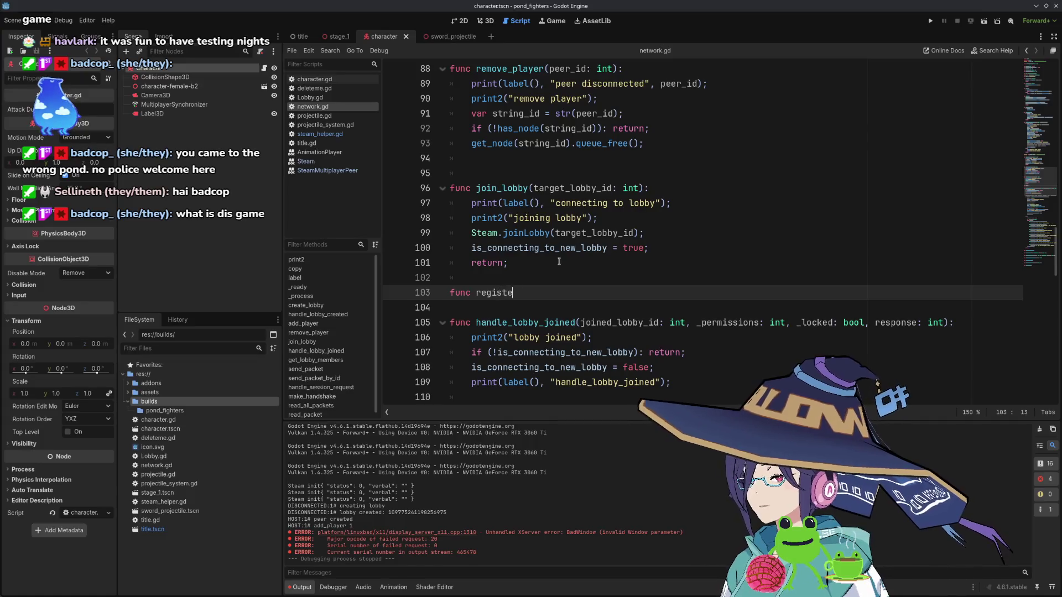
pyautogui.write('r_player(')
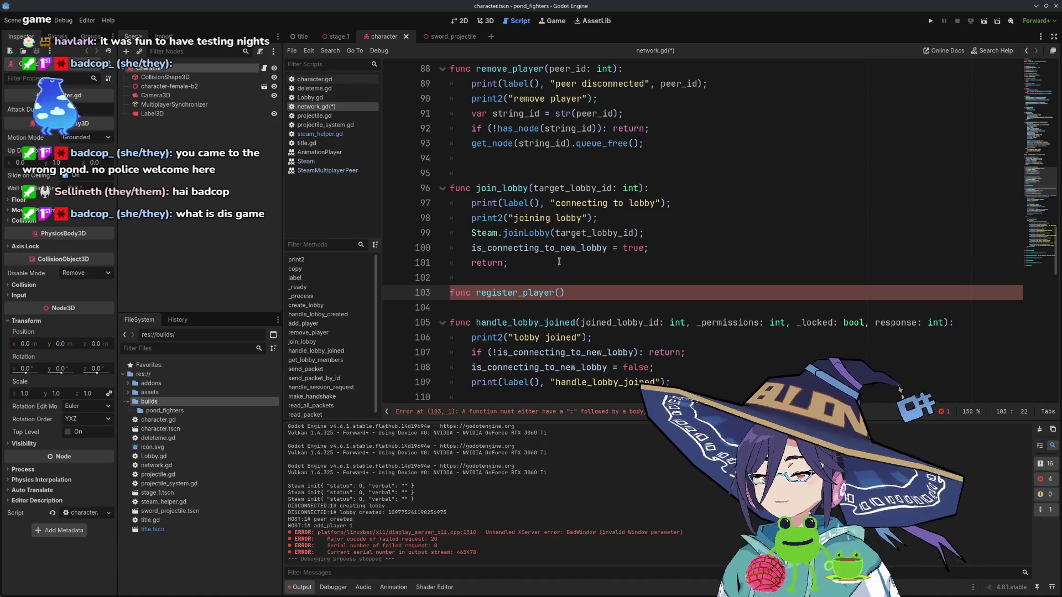
pyautogui.write('new')
pyautogui.write('_playuer')
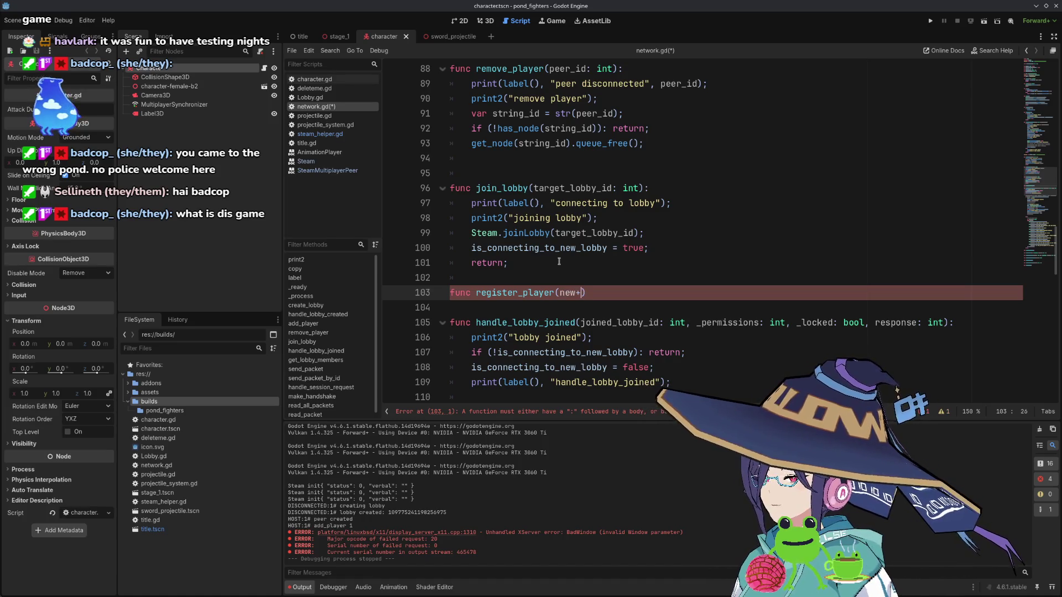
pyautogui.press('BackSpace')
pyautogui.press('BackSpace')
pyautogui.press('BackSpace')
pyautogui.write('er_name)')
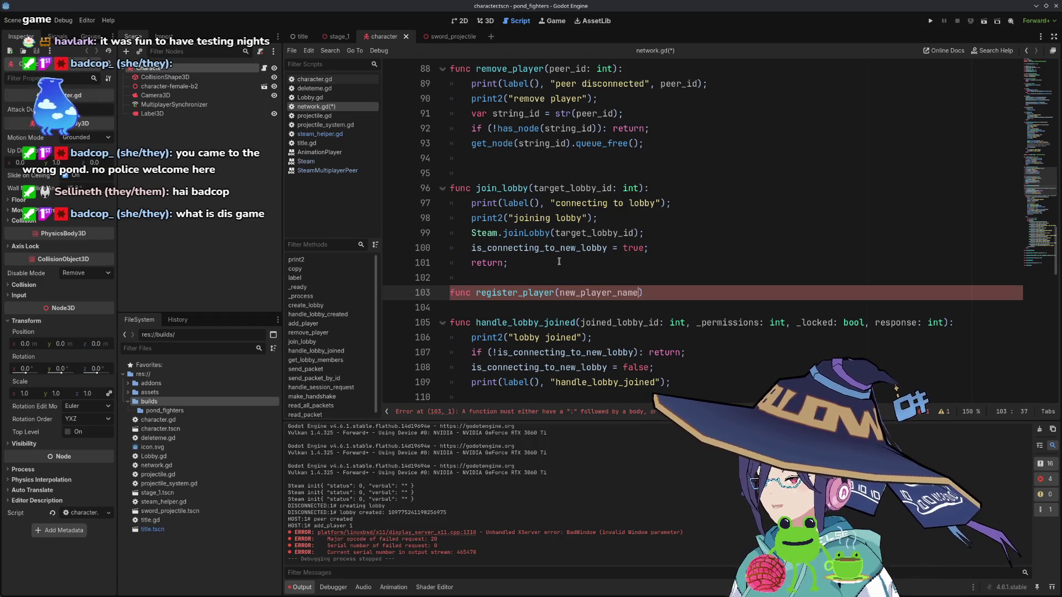
pyautogui.write(': S')
pyautogui.press('Escape')
pyautogui.write('tring):')
pyautogui.press('Return')
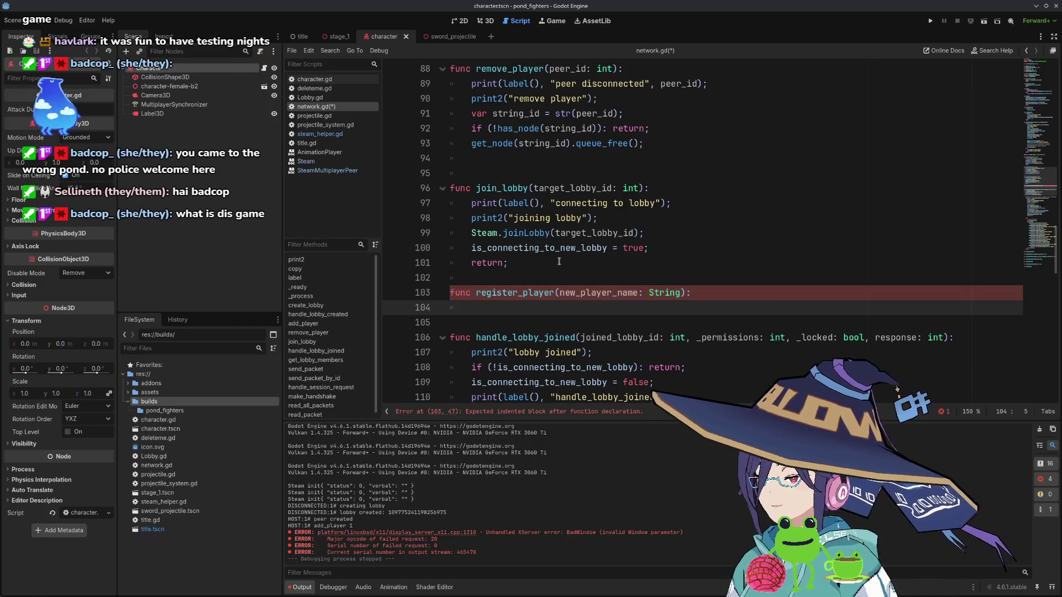
pyautogui.write('return;')
# - Insert var id = multiplayer.get_remote_sender_id(); above the return line
pyautogui.press('Up')
pyautogui.press('End')
pyautogui.press('Return')
pyautogui.write('var id = muli')
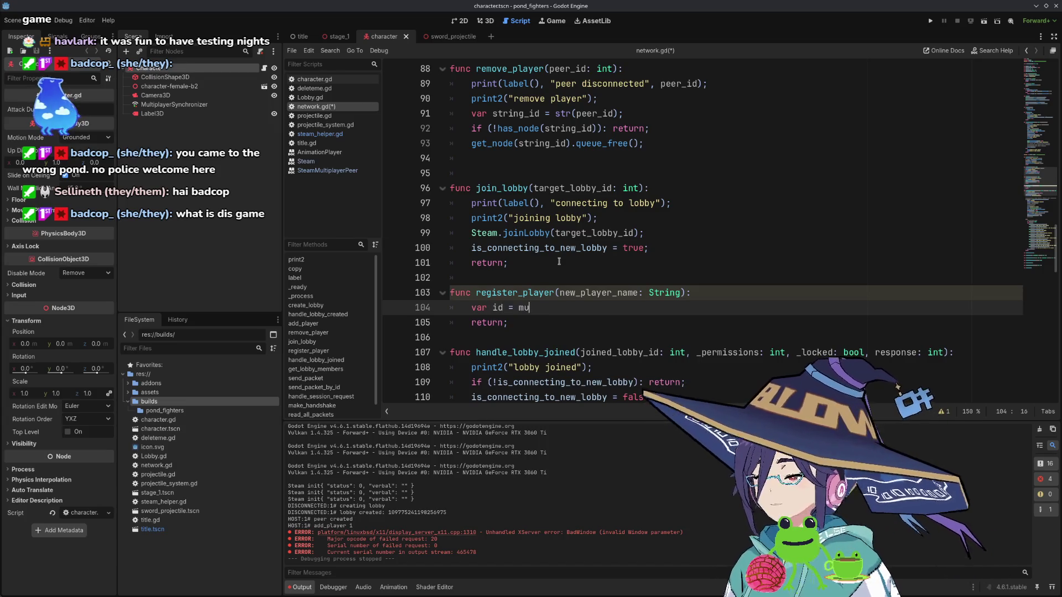
pyautogui.press('Return')
pyautogui.write('.get_remo')
pyautogui.press('Return')
pyautogui.write(';')
pyautogui.press('Return')
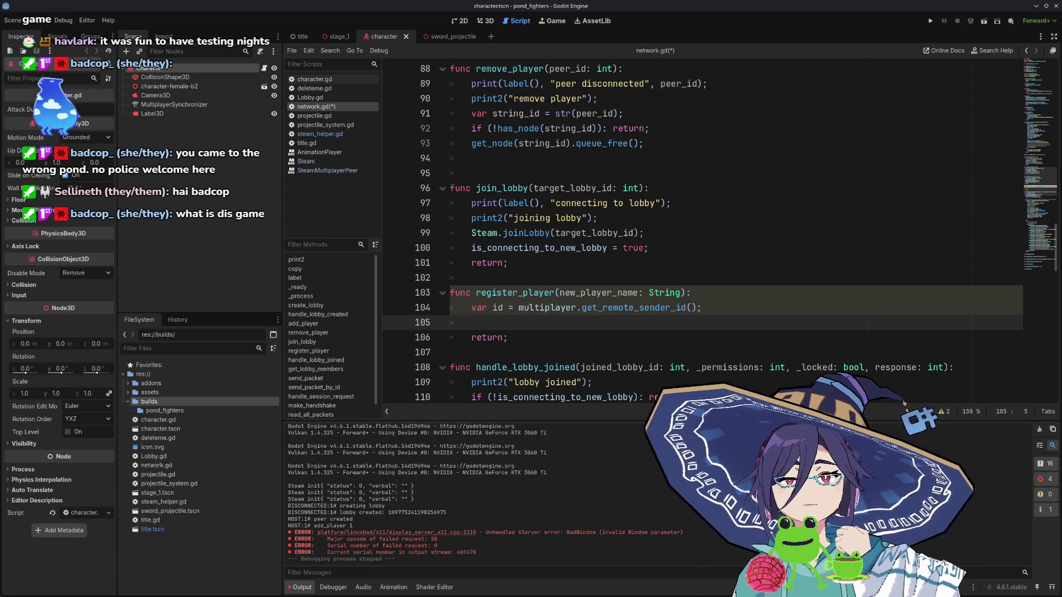
pyautogui.scroll(5, 549, 260)
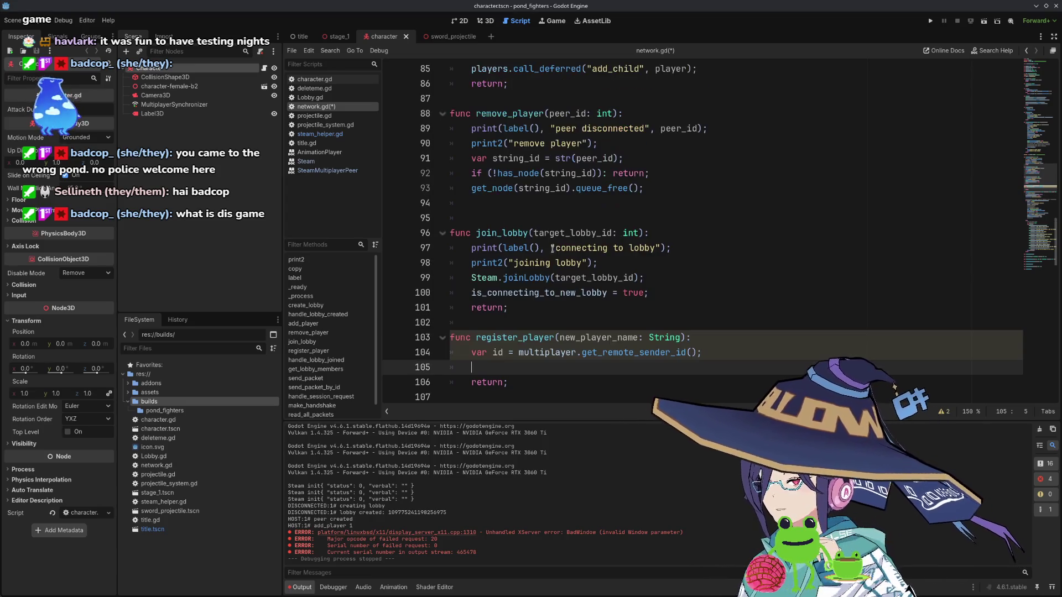
# - Remove the 0 argument from create_host() on line 61, then return to register_player's id line
pyautogui.scroll(8, 549, 260)
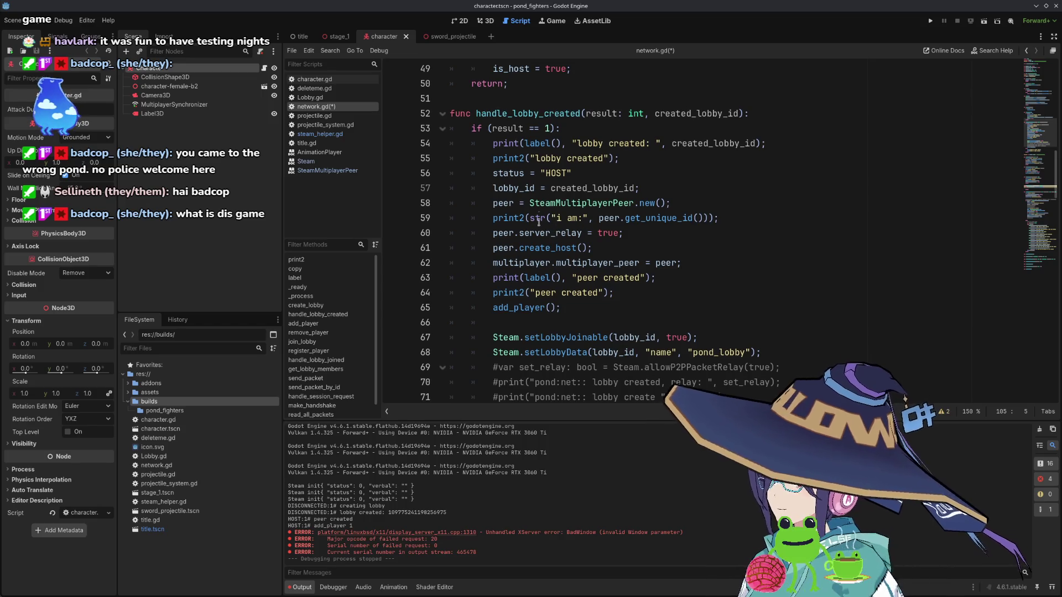
pyautogui.moveTo(547, 245)
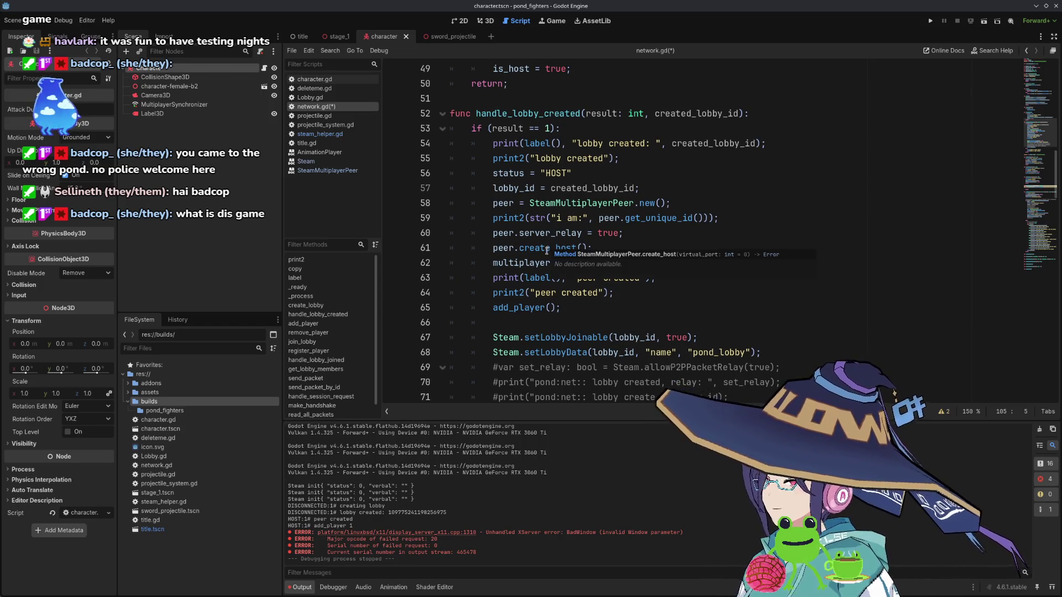
pyautogui.click(582, 248)
pyautogui.write('0')
pyautogui.write(',')
pyautogui.press('BackSpace')
pyautogui.press('BackSpace')
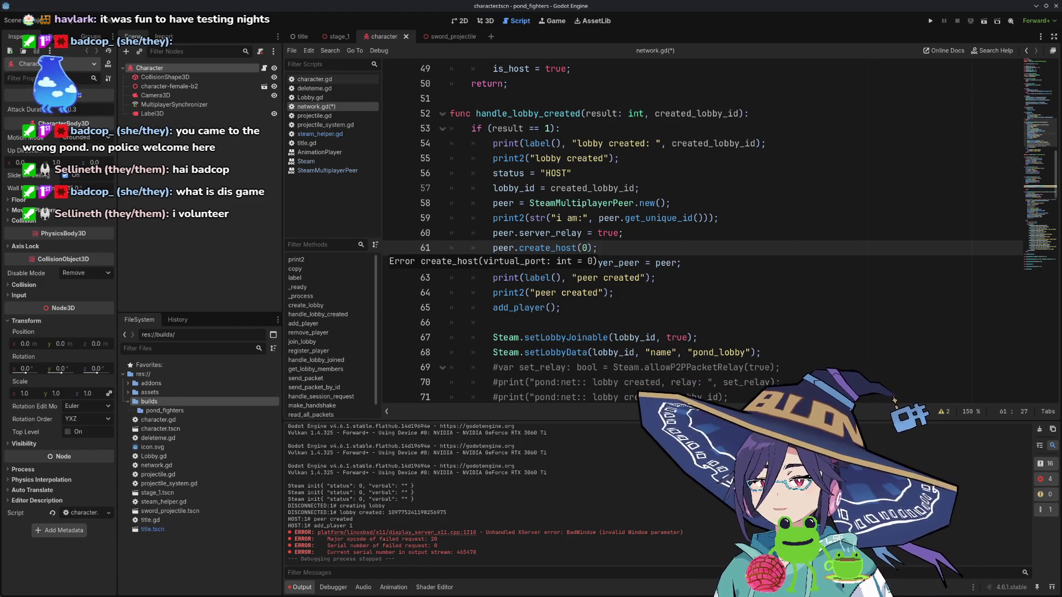
pyautogui.click(720, 244)
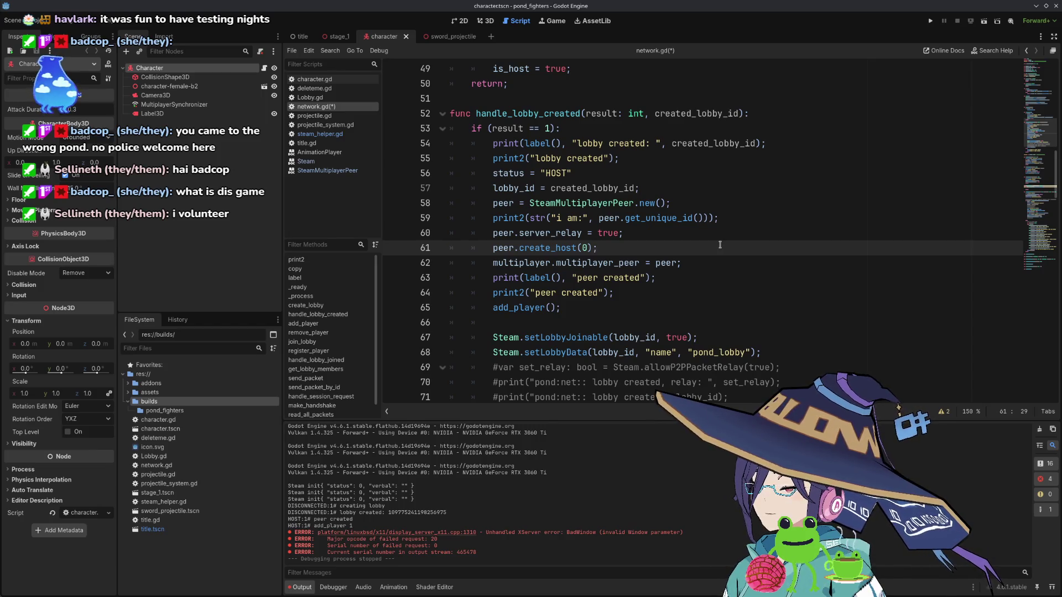
pyautogui.press('BackSpace')
pyautogui.press('BackSpace')
pyautogui.press('BackSpace')
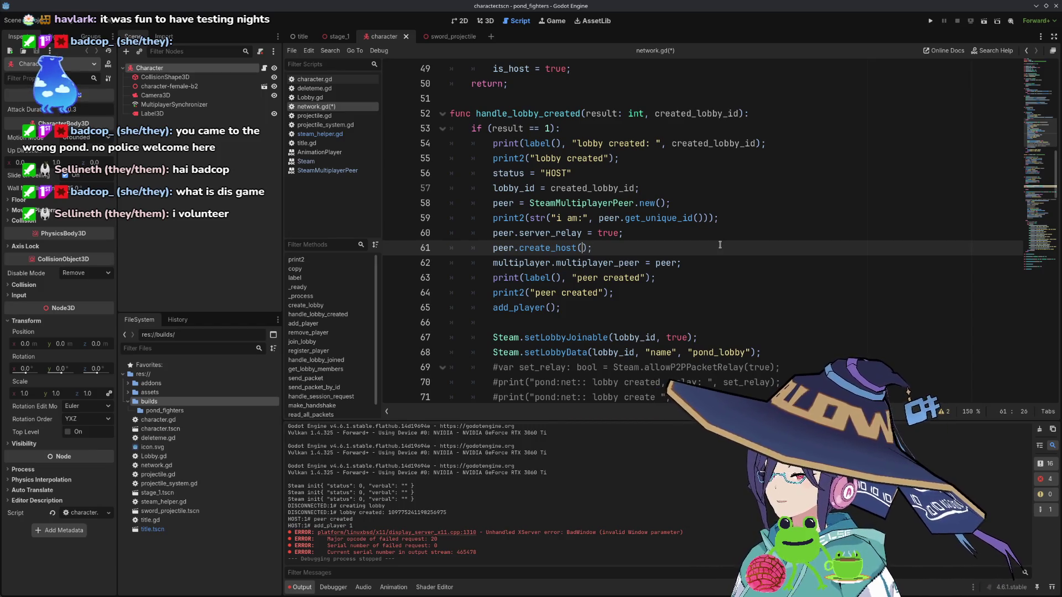
pyautogui.scroll(-15, 720, 240)
pyautogui.click(701, 220)
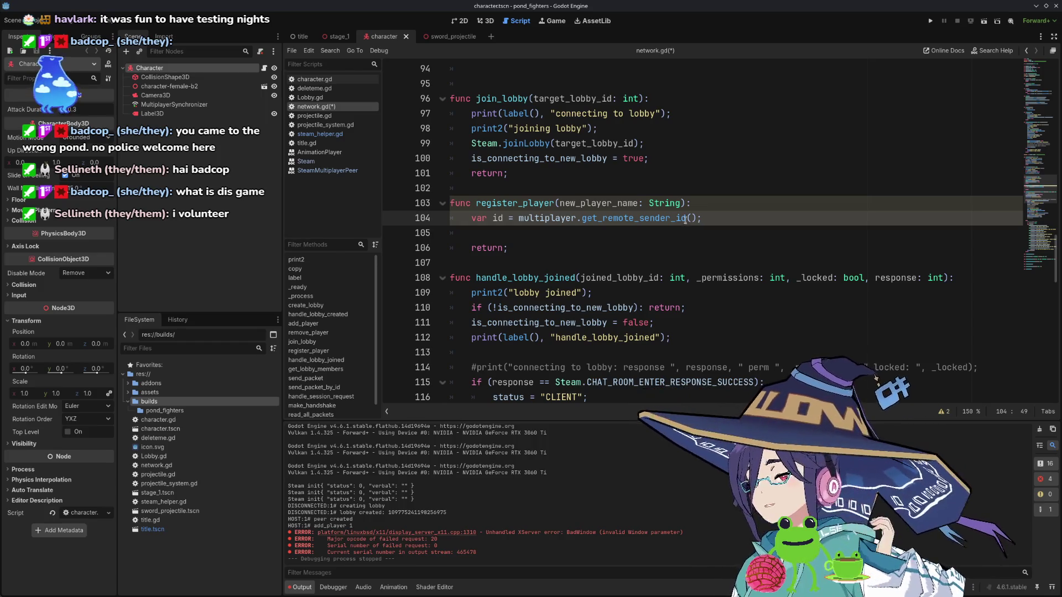
pyautogui.click(533, 190)
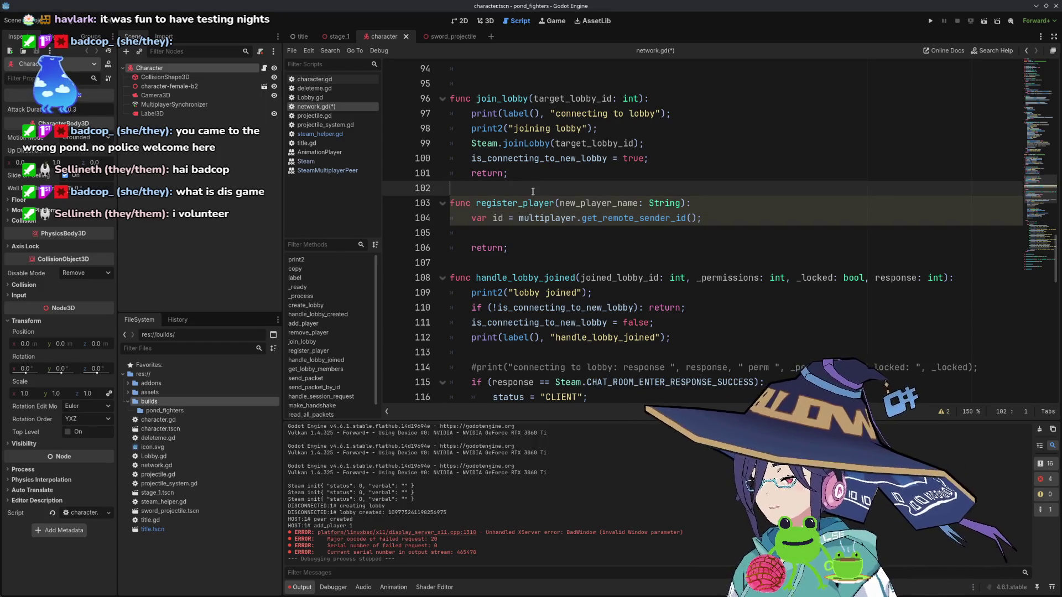
pyautogui.press('Return')
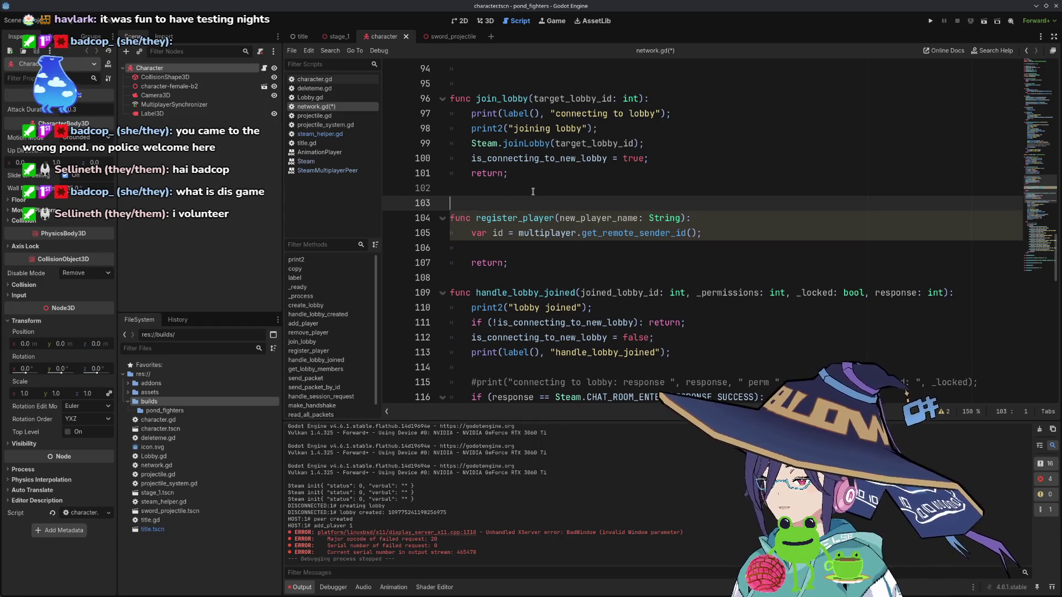
pyautogui.write('@')
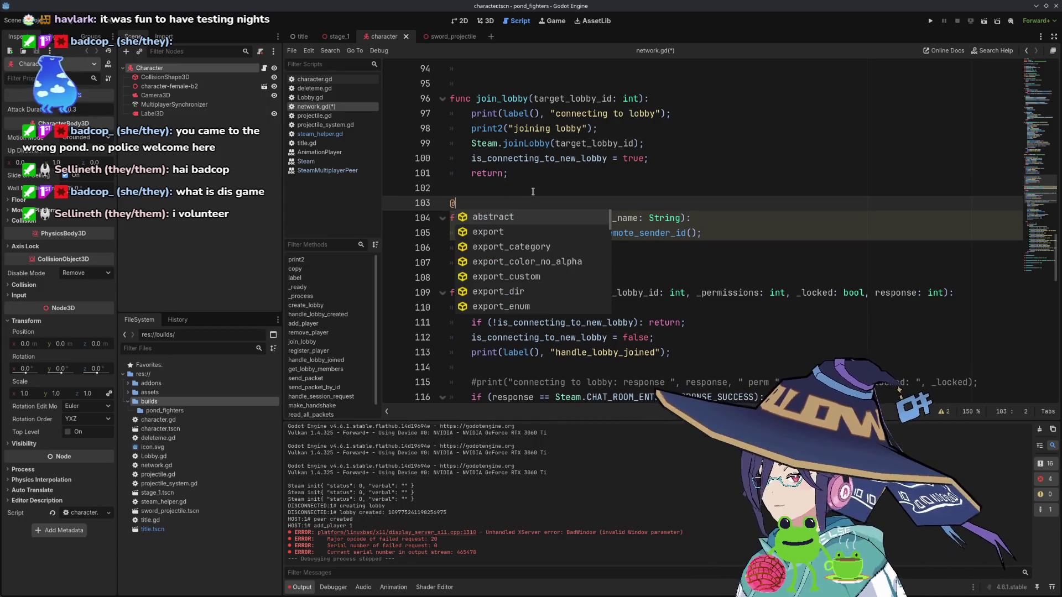
pyautogui.write('rpc("call_local"')
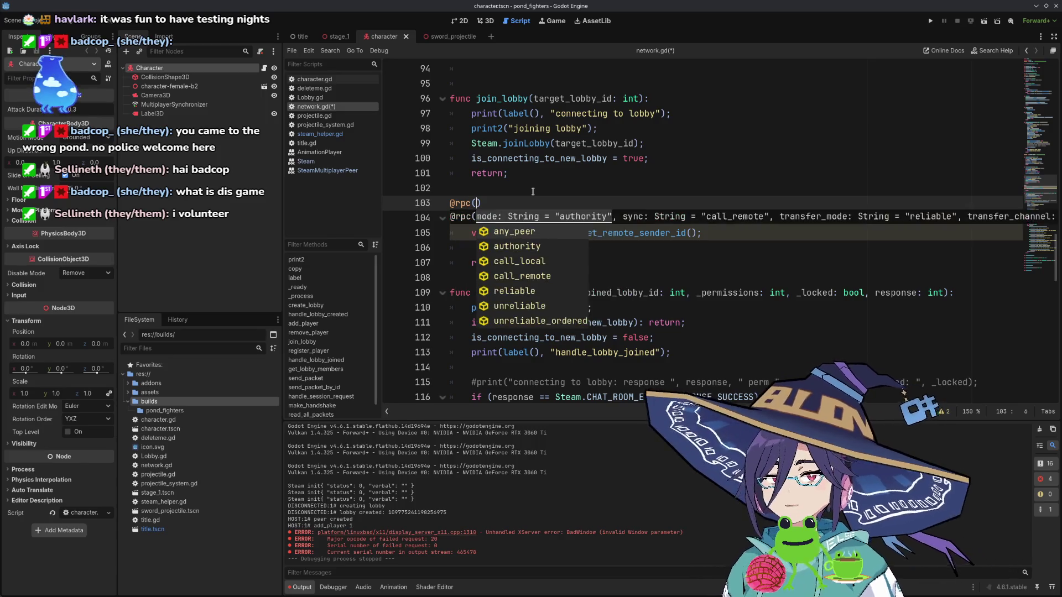
pyautogui.write(',')
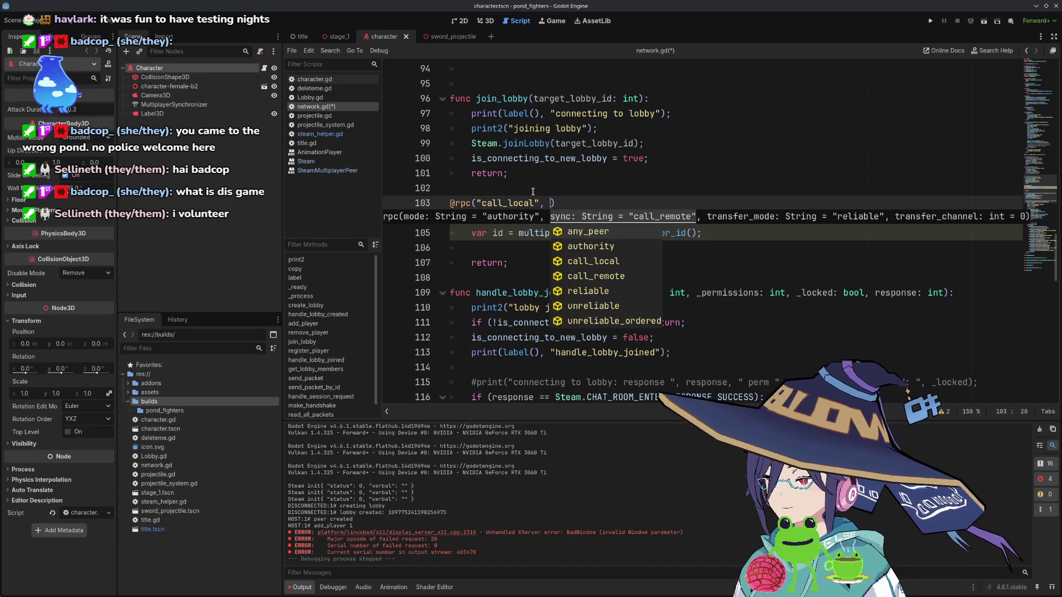
pyautogui.press('Return')
pyautogui.write(')')
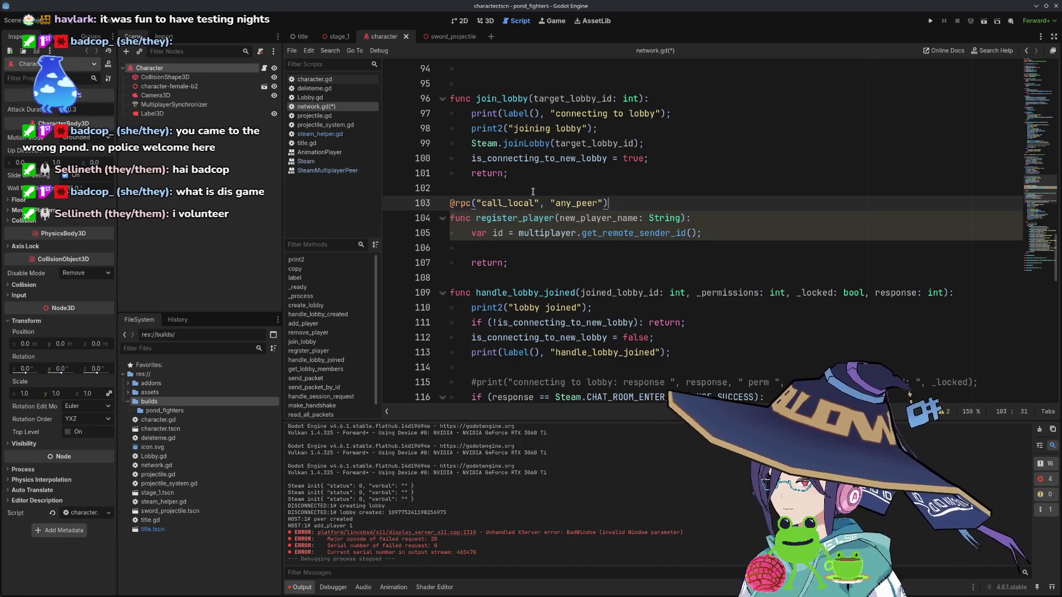
pyautogui.write(';')
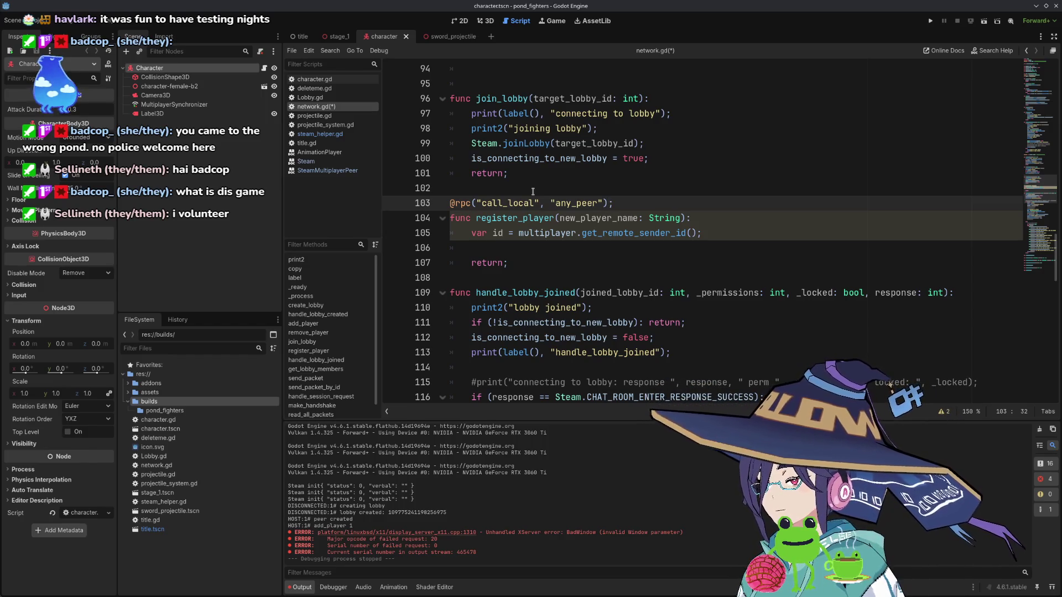
pyautogui.press('BackSpace')
pyautogui.press('Down')
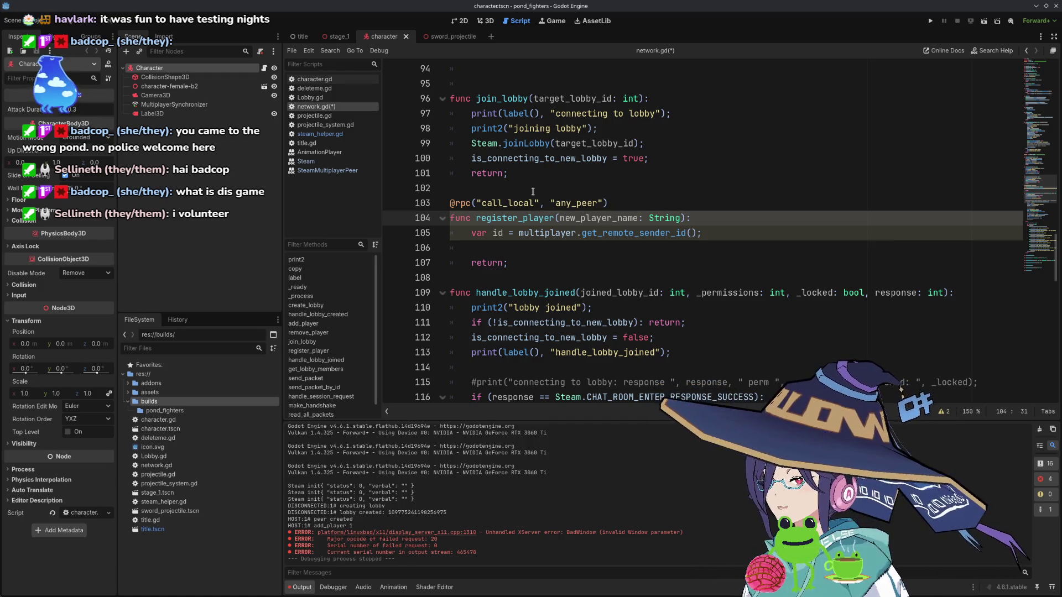
# - Add a print2 line with "register_player:" and id below the id assignment
pyautogui.press('Down')
pyautogui.press('End')
pyautogui.press('Left')
pyautogui.press('Down')
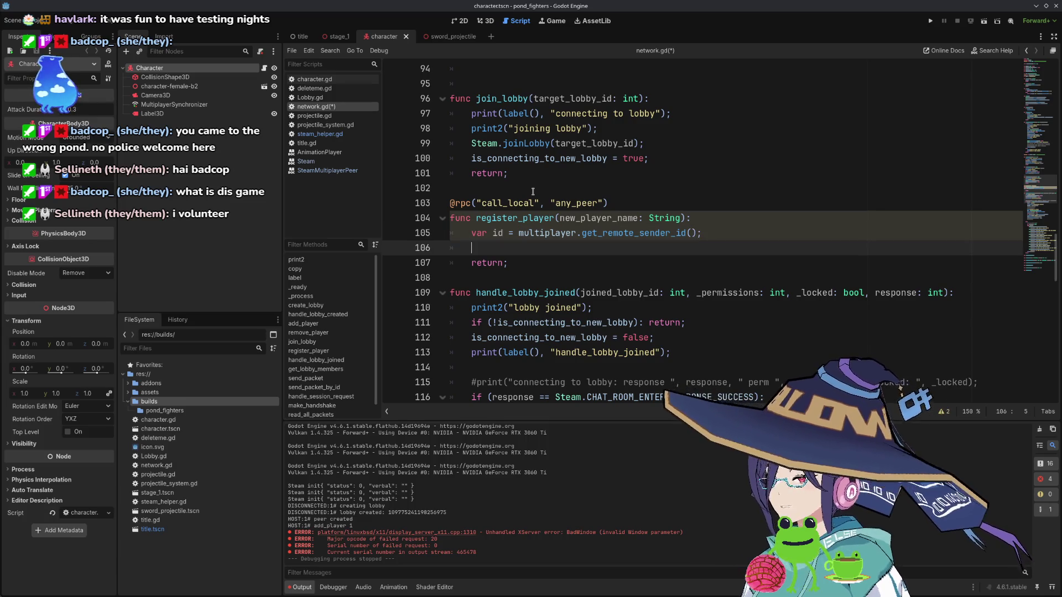
pyautogui.write('print2(')
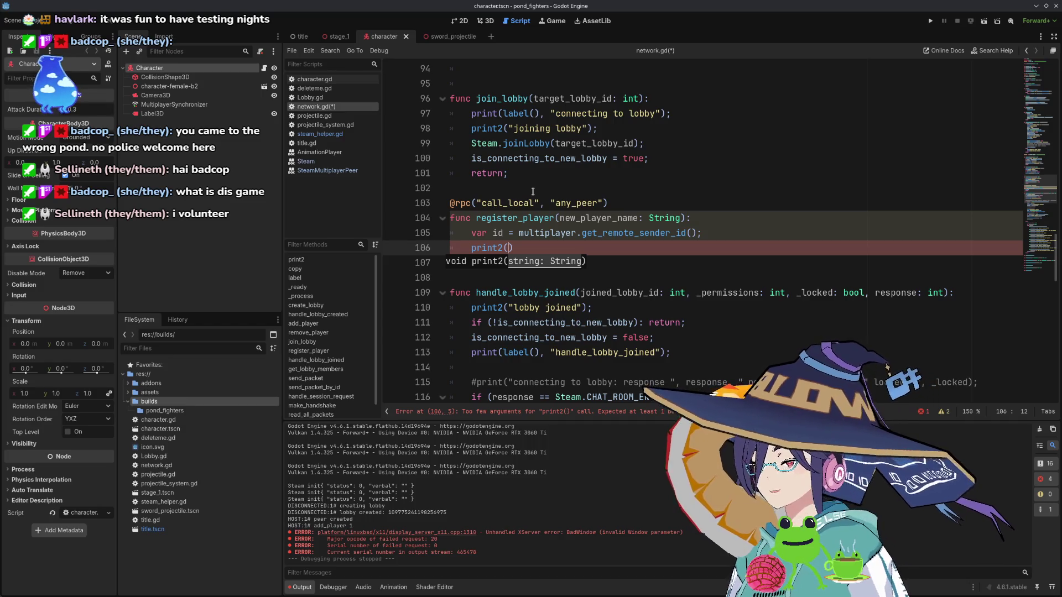
pyautogui.write('"')
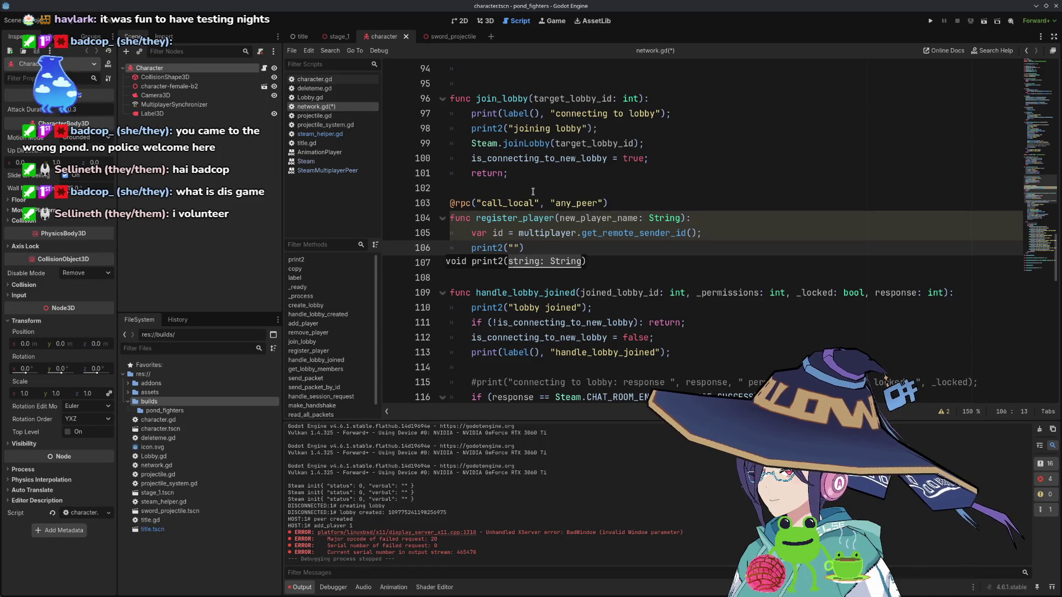
pyautogui.write('sender')
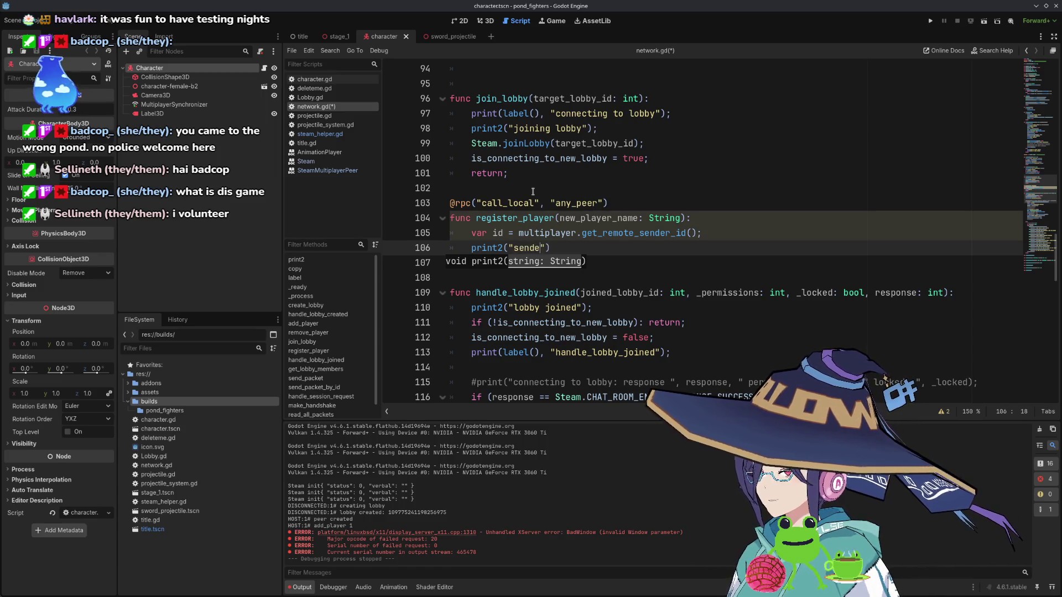
pyautogui.write('0')
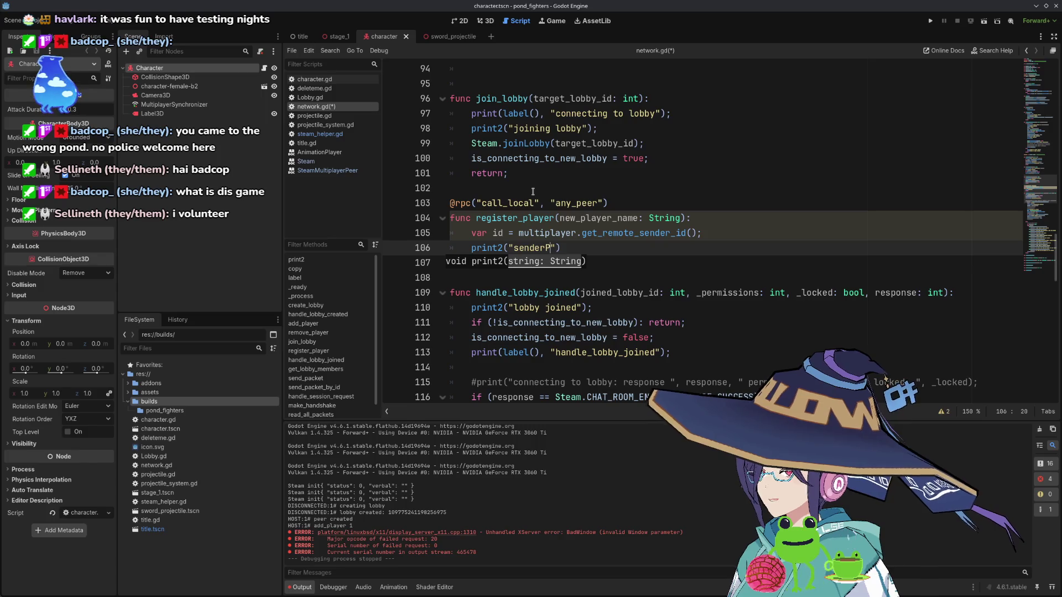
pyautogui.press('BackSpace')
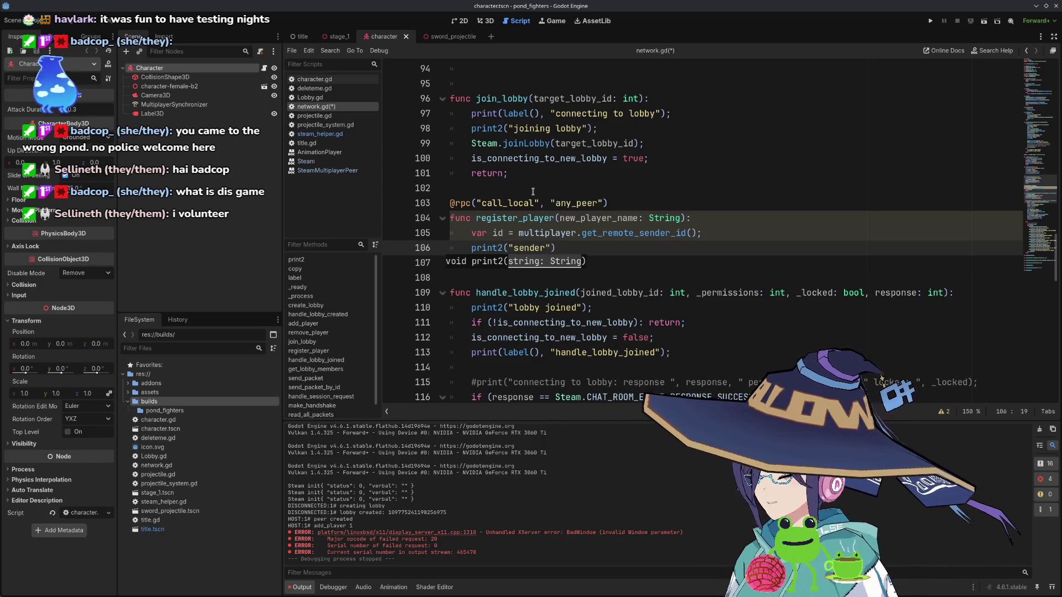
pyautogui.write('register')
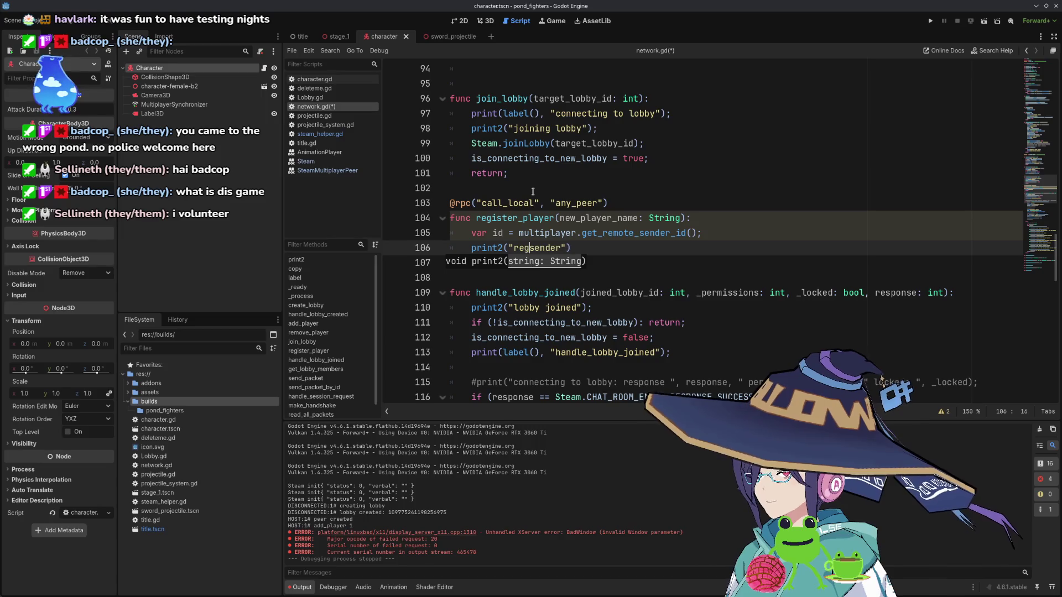
pyautogui.write('_player:')
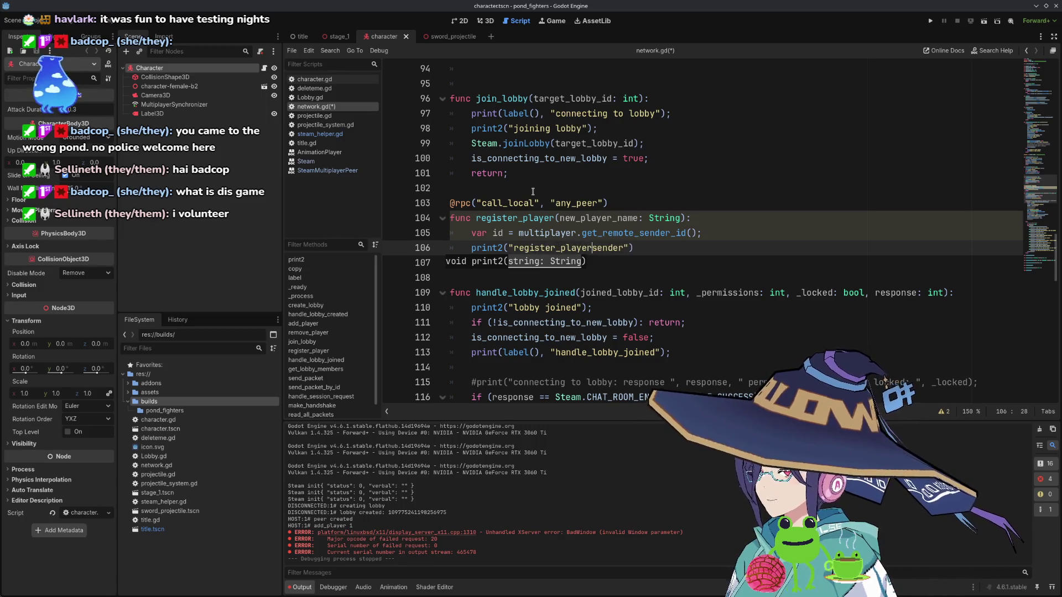
pyautogui.hotkey('ctrl', 'shift', 'Right')
pyautogui.press('BackSpace')
pyautogui.write('", id);')
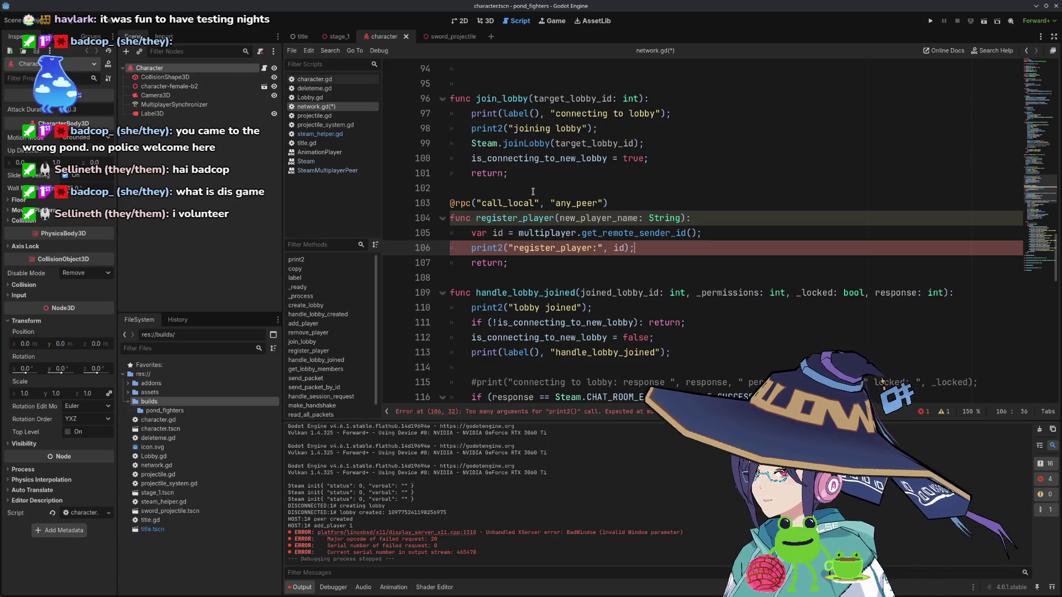
# - Wrap the print arguments in str() and save network.gd
pyautogui.hotkey('shift', 'Home')
pyautogui.hotkey('shift', 'Right')
pyautogui.hotkey('shift', 'Right')
pyautogui.hotkey('shift', 'Right')
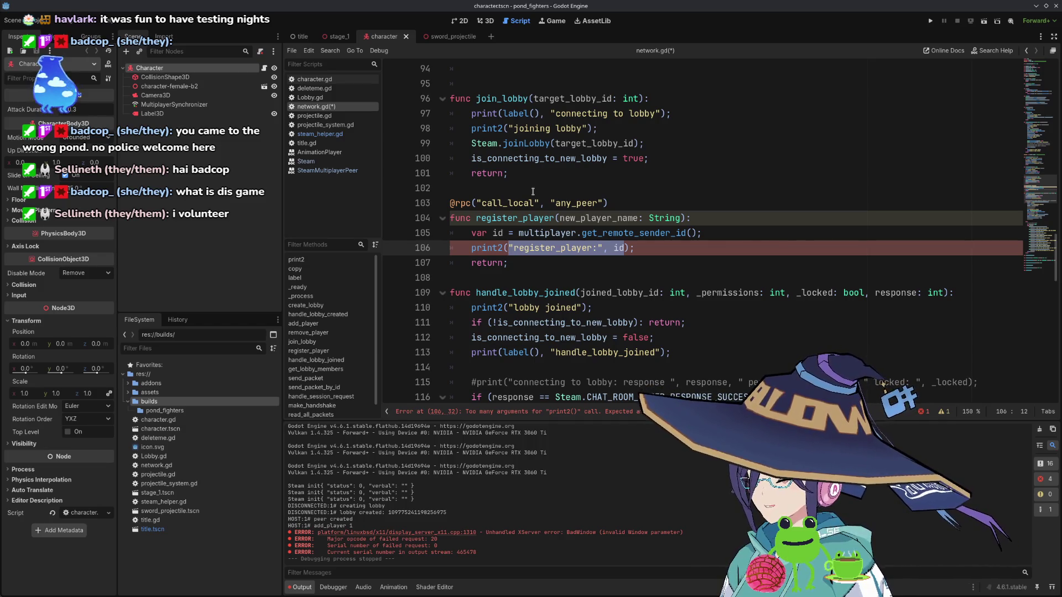
pyautogui.hotkey('ctrl', 'x')
pyautogui.write('str(')
pyautogui.hotkey('ctrl', 'v')
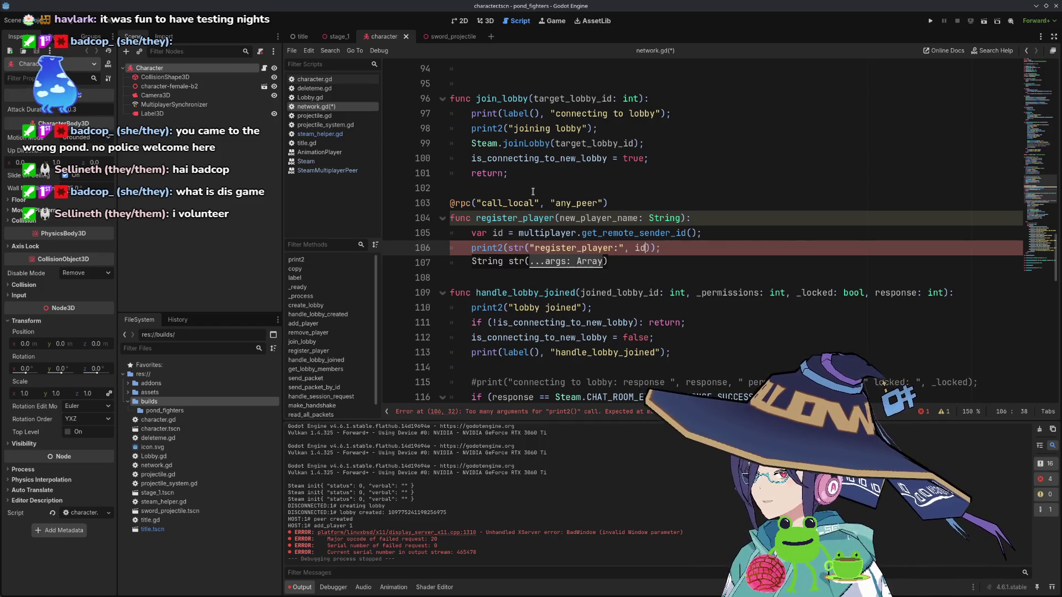
pyautogui.press('End')
pyautogui.hotkey('ctrl', 's')
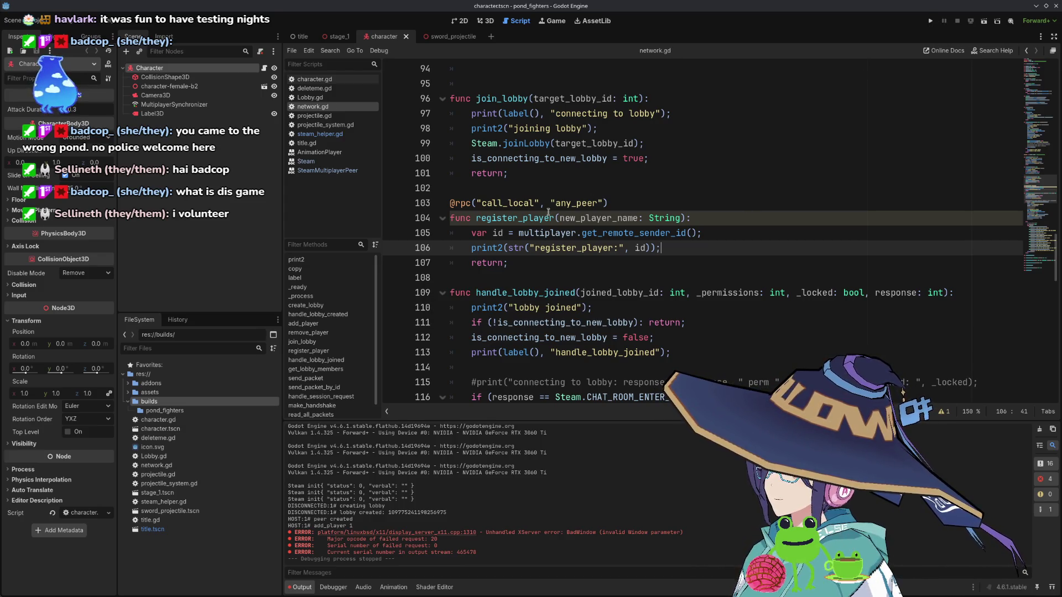
pyautogui.doubleClick(528, 216)
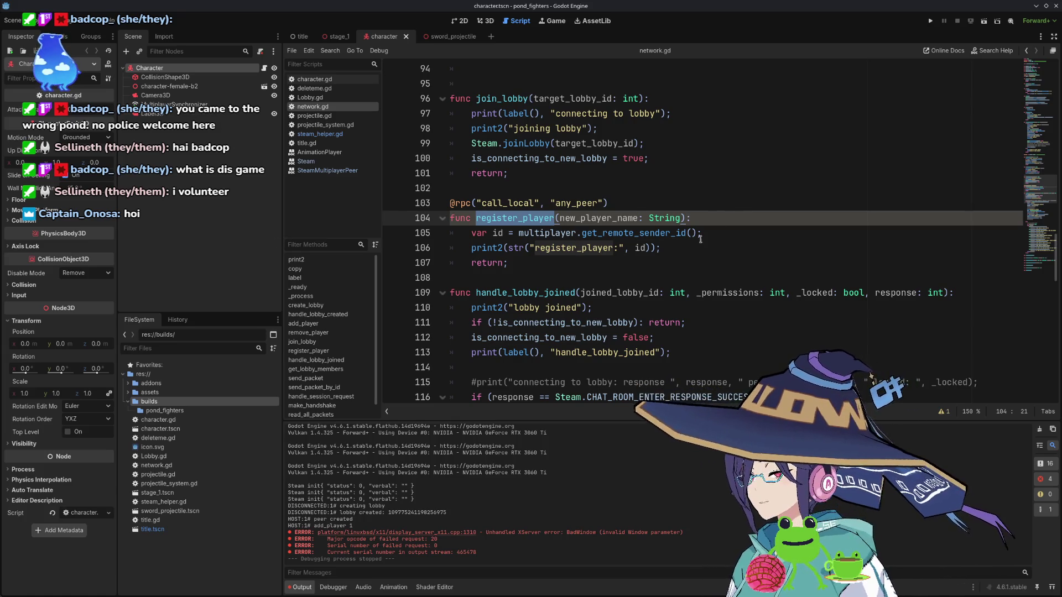
# - Scroll to handle_lobby_joined and review its success branch up to the CLIENT status line
pyautogui.scroll(-7, 658, 250)
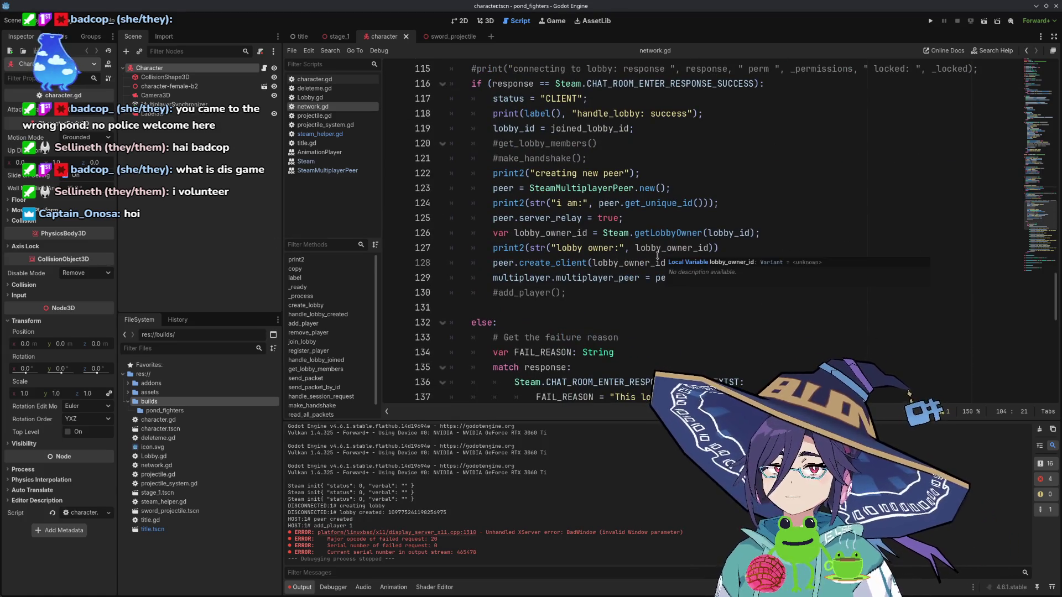
pyautogui.scroll(2, 653, 240)
pyautogui.scroll(1, 582, 170)
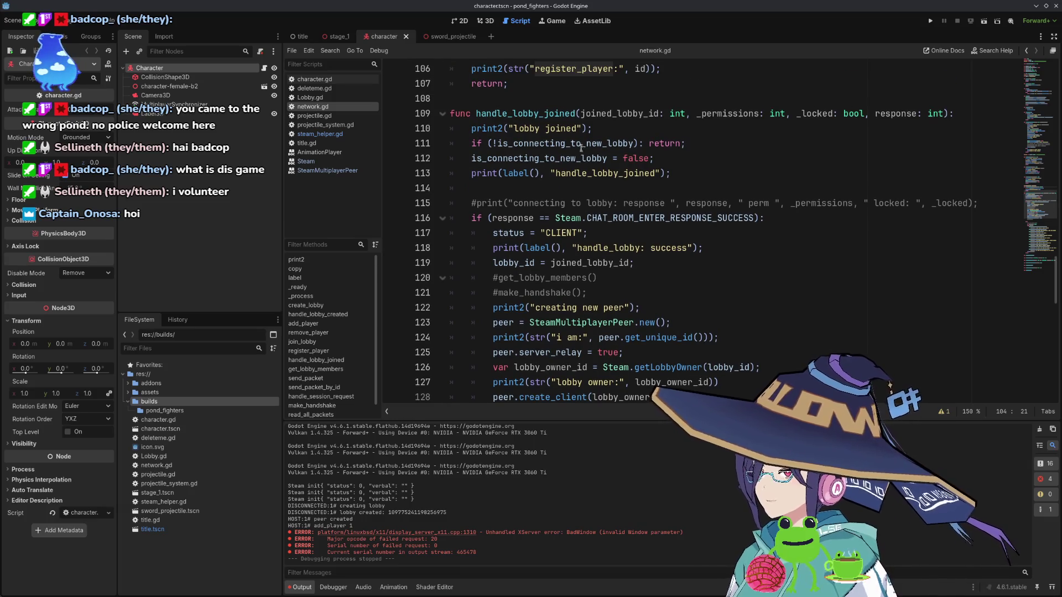
pyautogui.moveTo(636, 221)
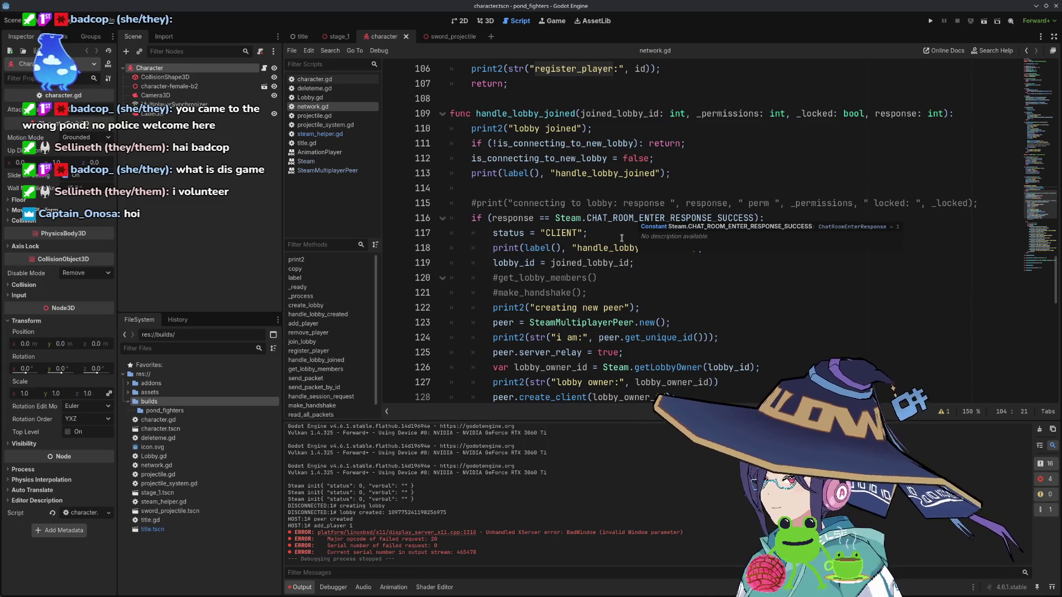
pyautogui.click(678, 272)
pyautogui.press('Down')
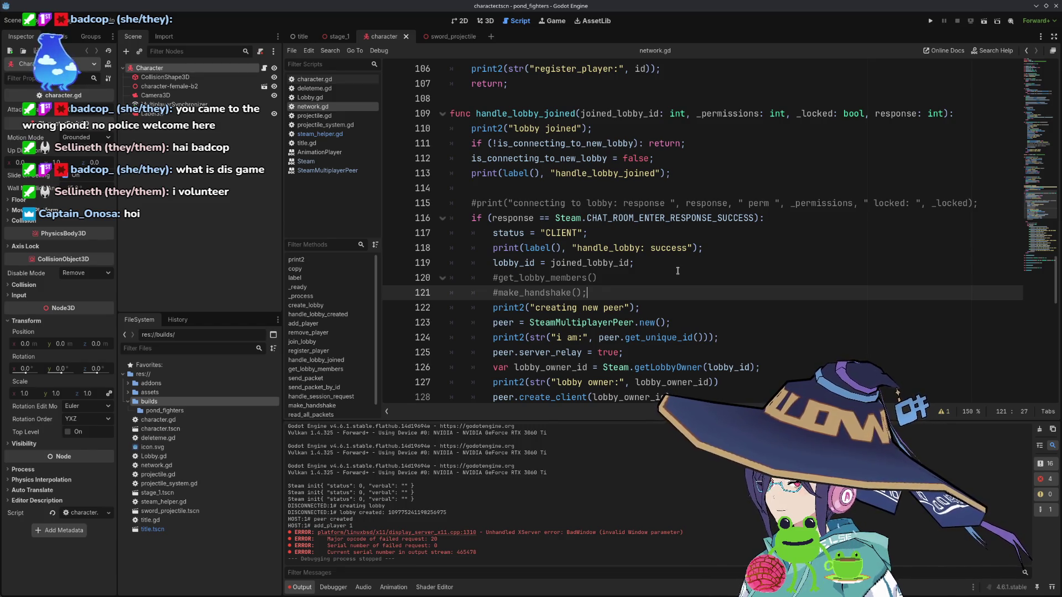
pyautogui.scroll(-1, 677, 271)
pyautogui.click(672, 189)
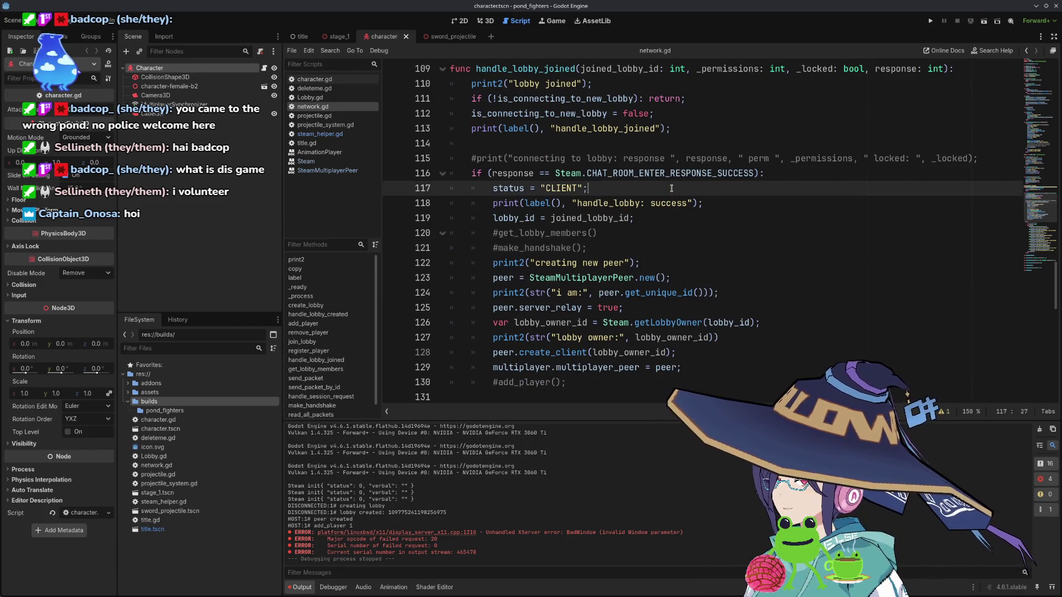
# - Paste a register_player rpc call above the CLIENT status, then remove it and tidy blank lines
pyautogui.hotkey('ctrl', 'shift', 'Return')
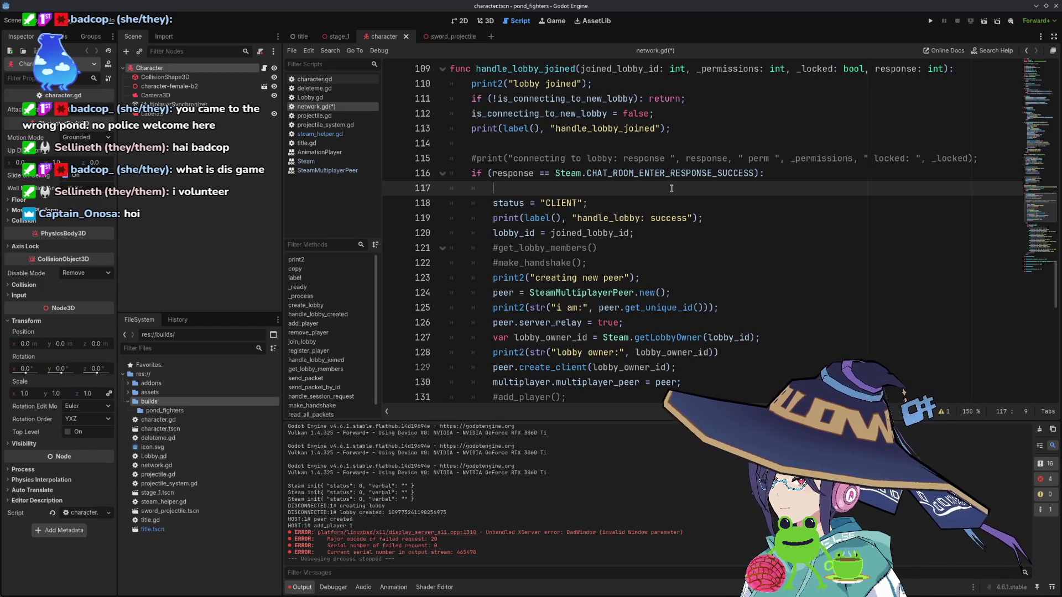
pyautogui.hotkey('ctrl', 'v')
pyautogui.hotkey('ctrl', 'x')
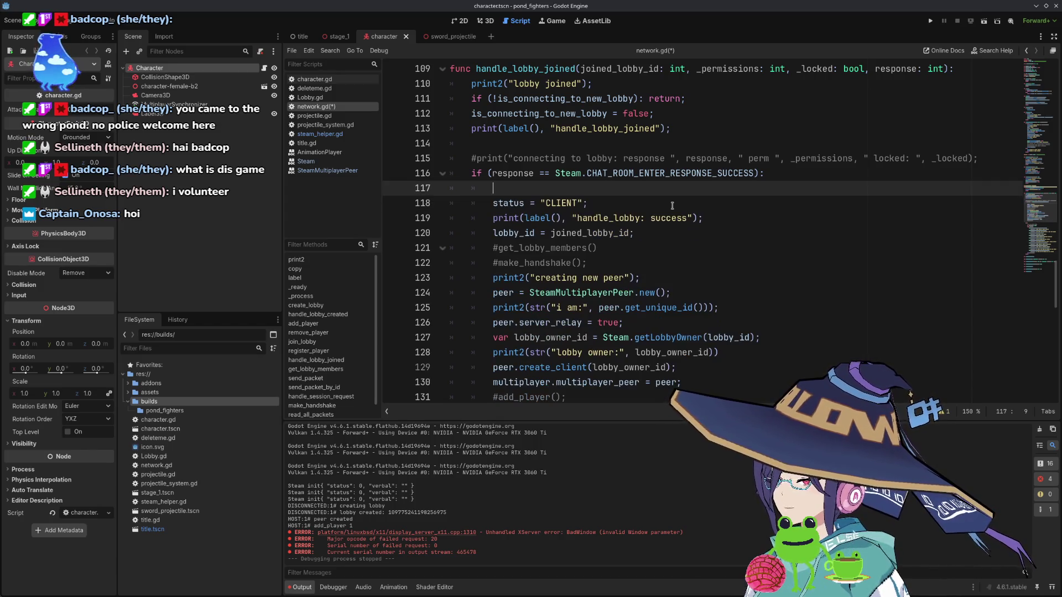
pyautogui.press('Down')
pyautogui.press('Up')
pyautogui.press('Up')
pyautogui.press('BackSpace')
pyautogui.press('BackSpace')
pyautogui.press('BackSpace')
pyautogui.click(758, 295)
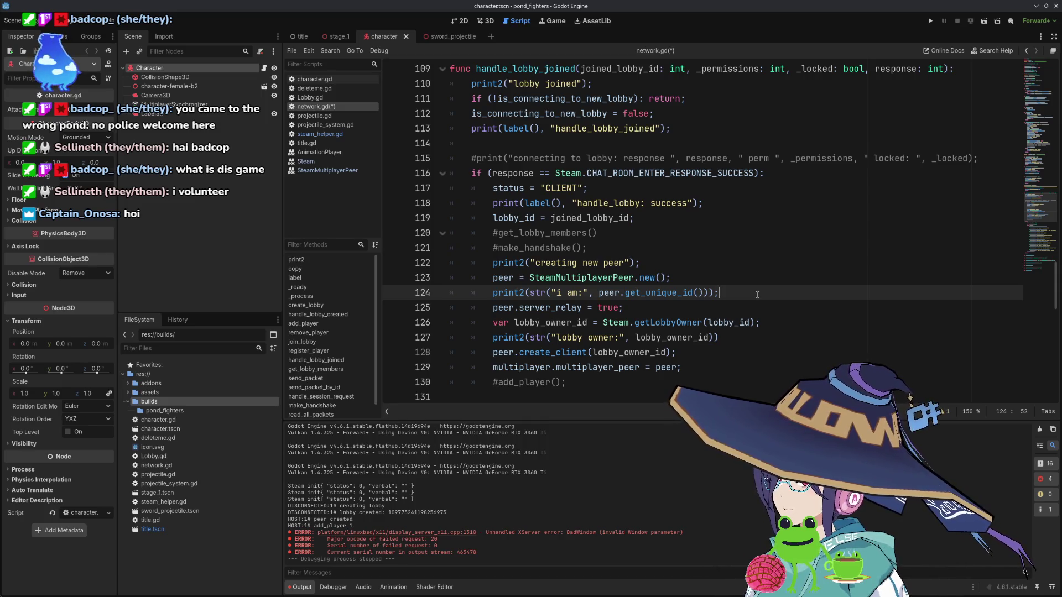
pyautogui.press('Return')
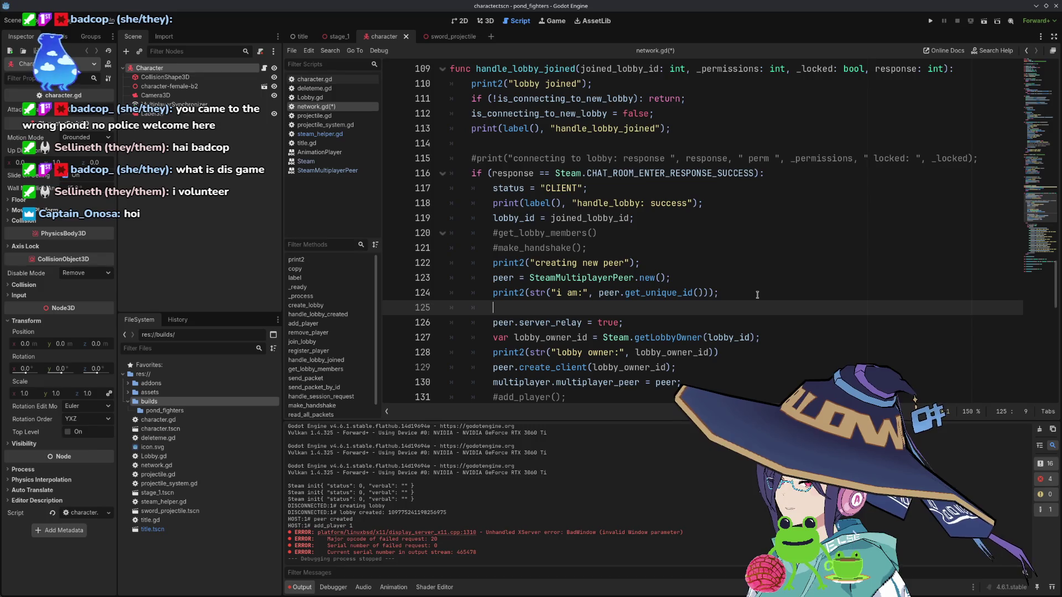
pyautogui.press('BackSpace')
pyautogui.press('BackSpace')
pyautogui.press('BackSpace')
pyautogui.press('Down')
pyautogui.press('Down')
pyautogui.press('Down')
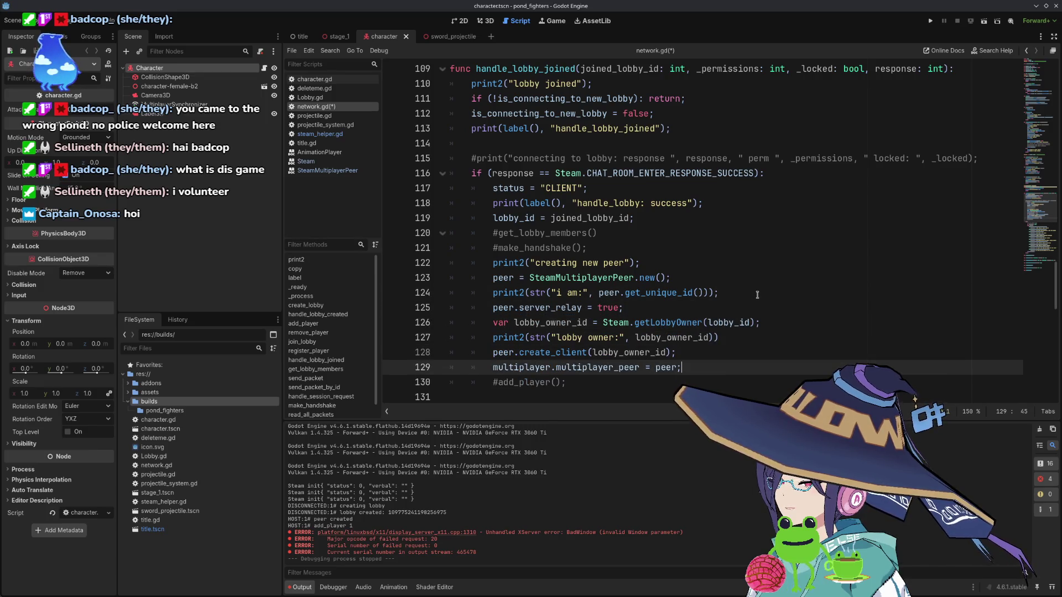
# - Paste register_player.rpc(player_name) after #add_player(), outdent it and move it above
pyautogui.scroll(-5, 718, 260)
pyautogui.press('Down')
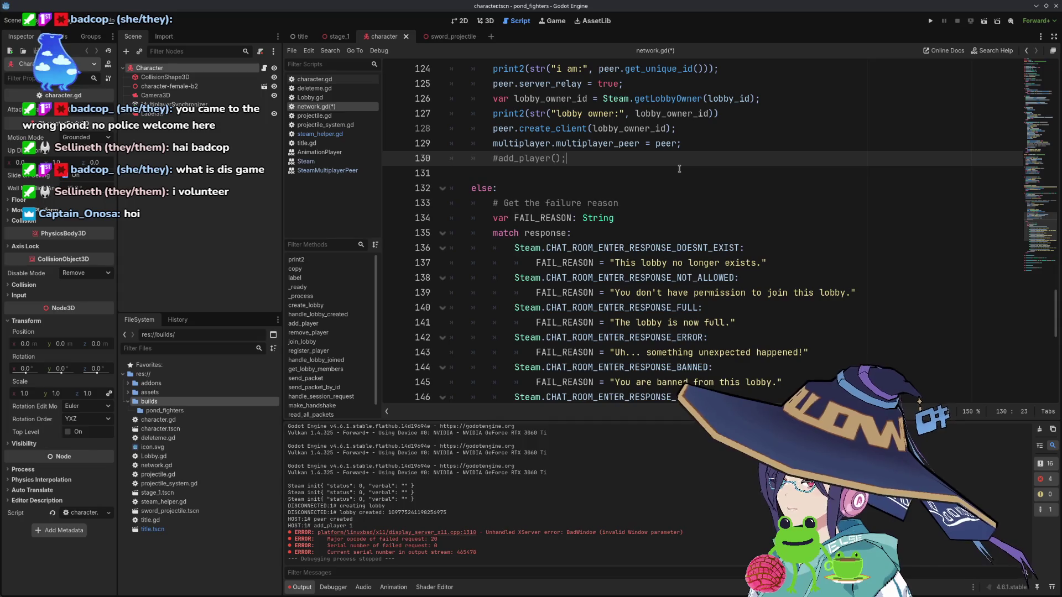
pyautogui.press('Return')
pyautogui.hotkey('ctrl', 'v')
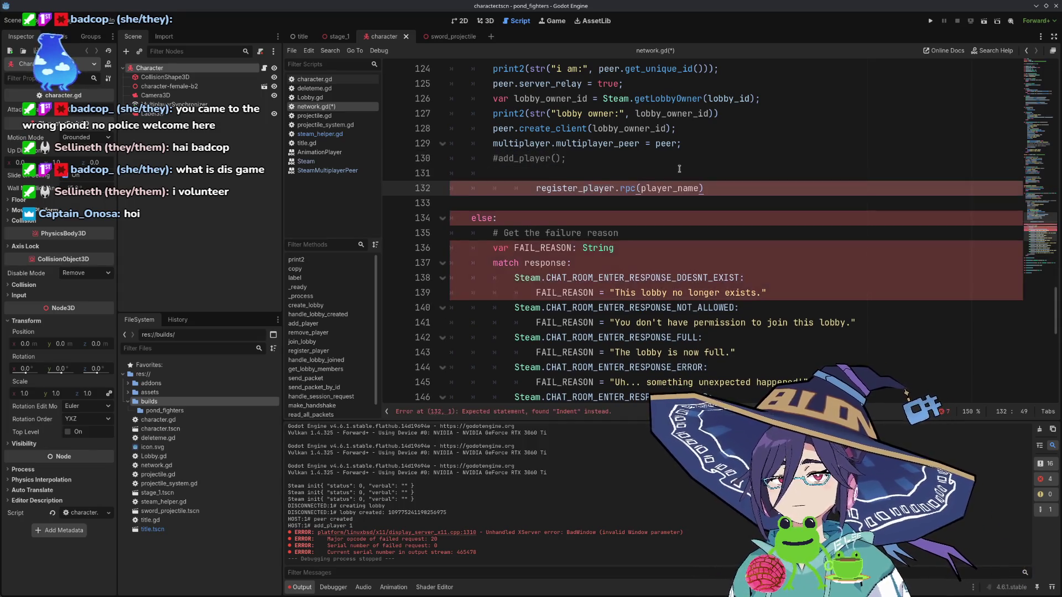
pyautogui.hotkey('shift', 'Tab')
pyautogui.hotkey('shift', 'Tab')
pyautogui.press('Up')
pyautogui.press('BackSpace')
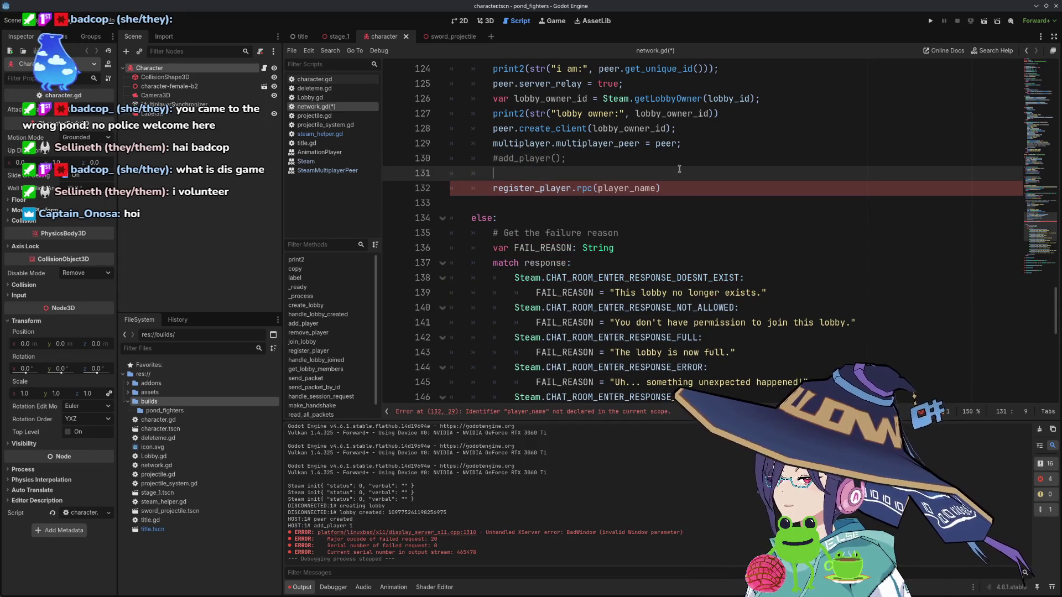
pyautogui.click(679, 169)
pyautogui.hotkey('alt', 'Up')
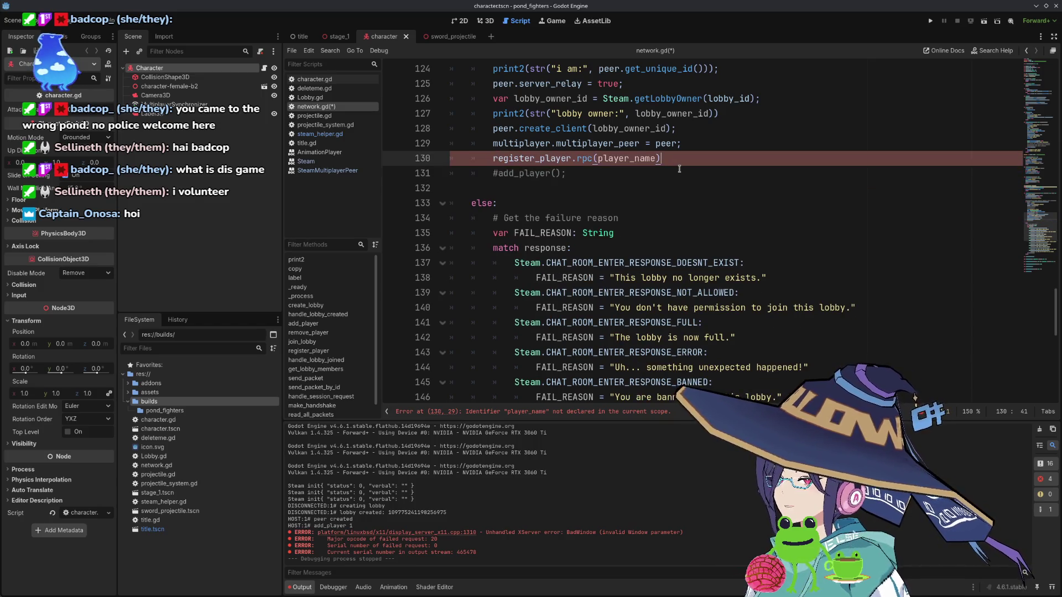
pyautogui.write(';')
# - Change the call's argument to 'test', save network.gd and relaunch the game
pyautogui.press('Left')
pyautogui.press('Left')
pyautogui.hotkey('ctrl', 'shift', 'Left')
pyautogui.press('BackSpace')
pyautogui.write("'test'")
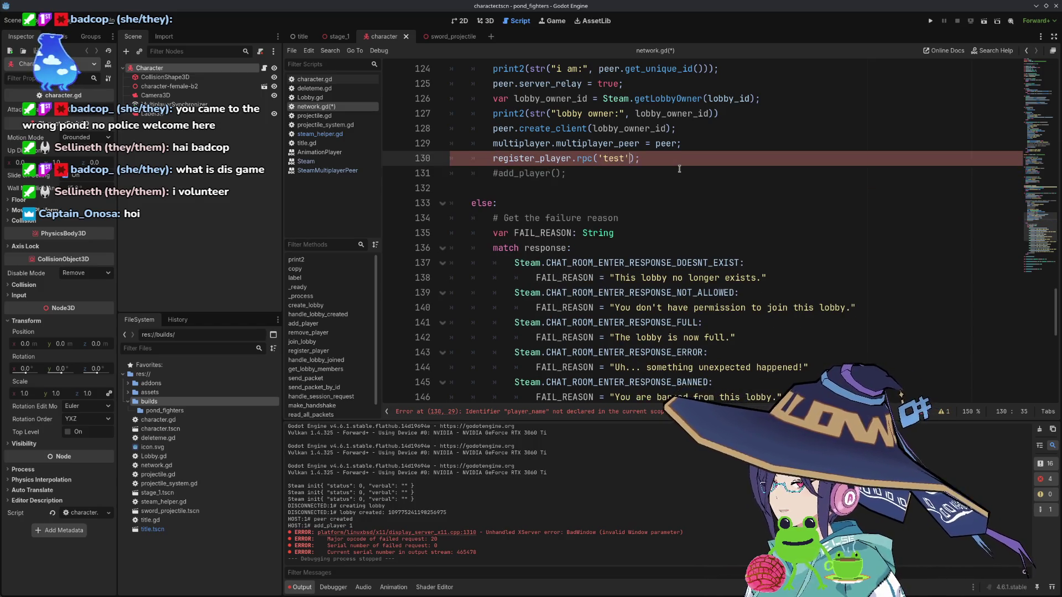
pyautogui.press('End')
pyautogui.scroll(-10, 664, 199)
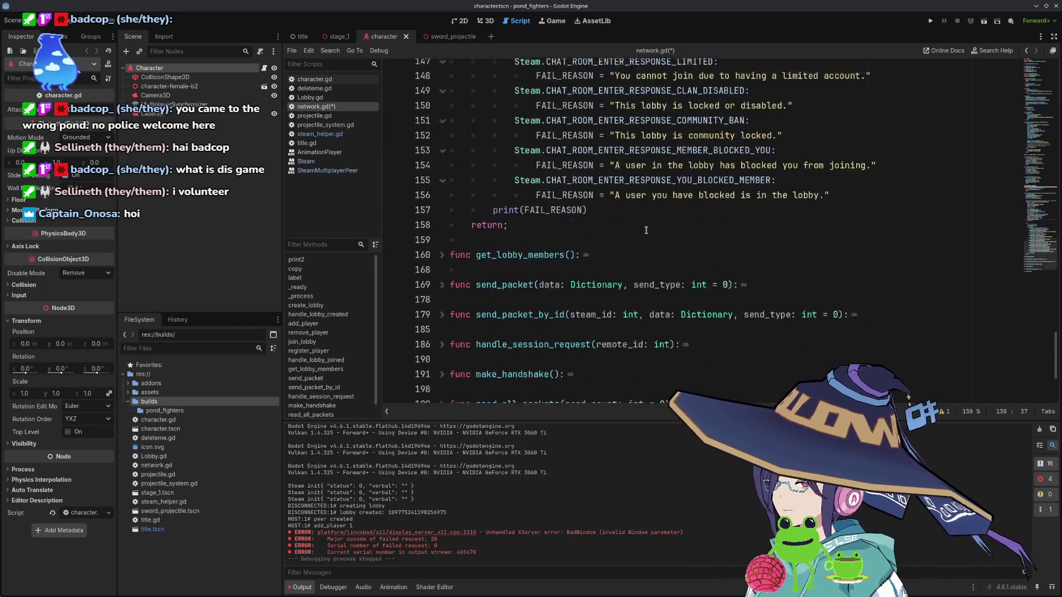
pyautogui.scroll(9, 646, 230)
pyautogui.hotkey('ctrl', 's')
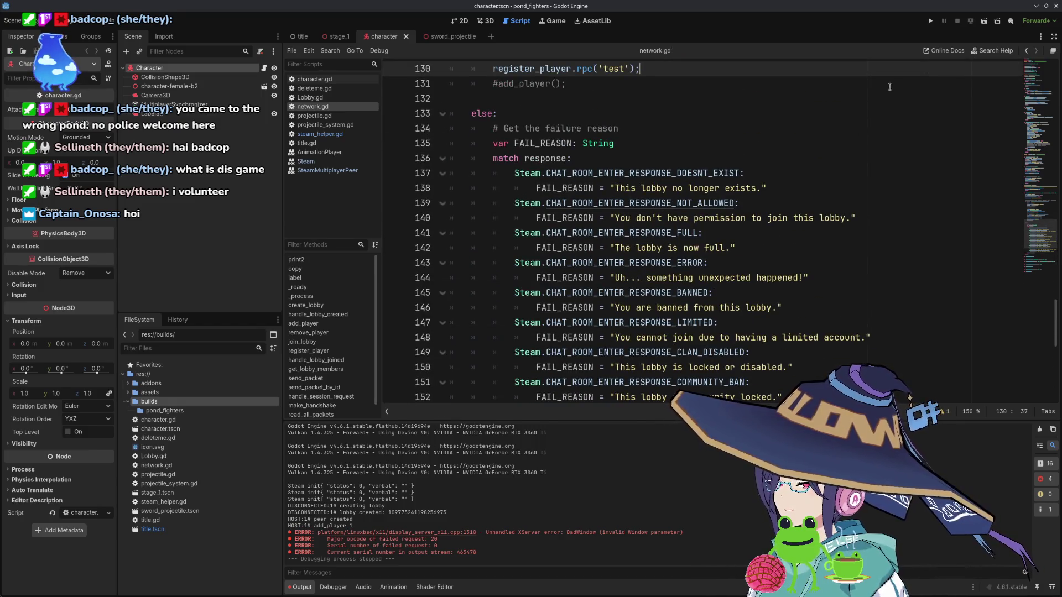
pyautogui.click(932, 21)
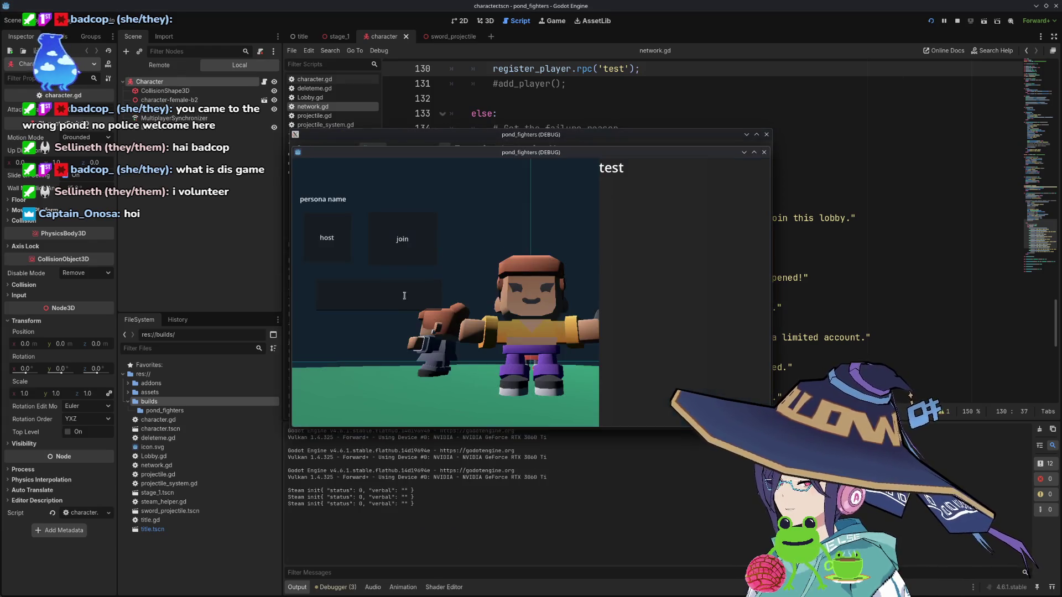
# - Host a lobby in one instance and join it from the second, arranging both windows
pyautogui.click(344, 257)
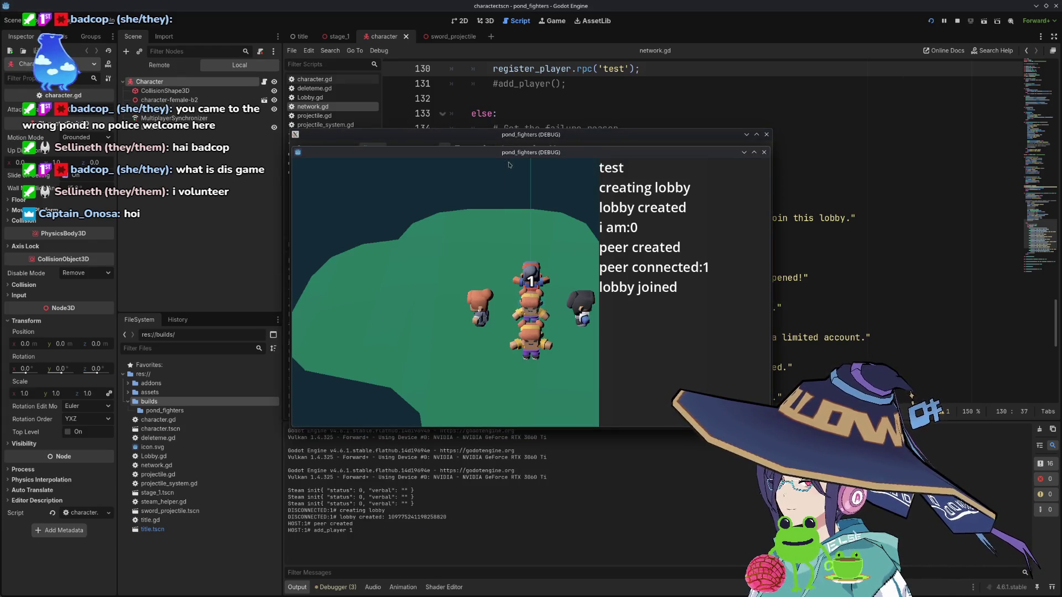
pyautogui.moveTo(510, 154); pyautogui.dragTo(734, 249)
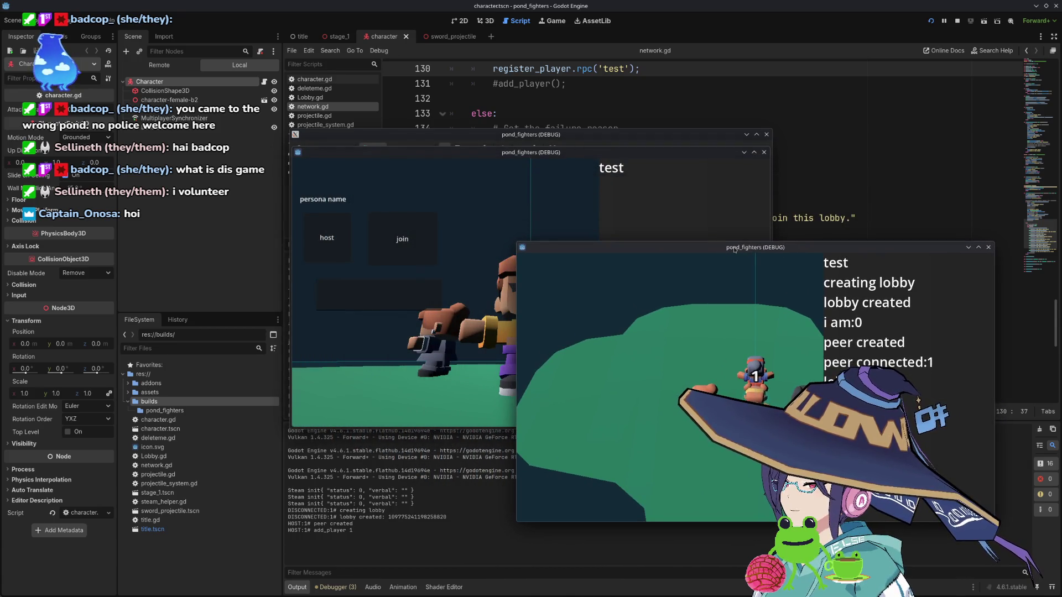
pyautogui.click(403, 244)
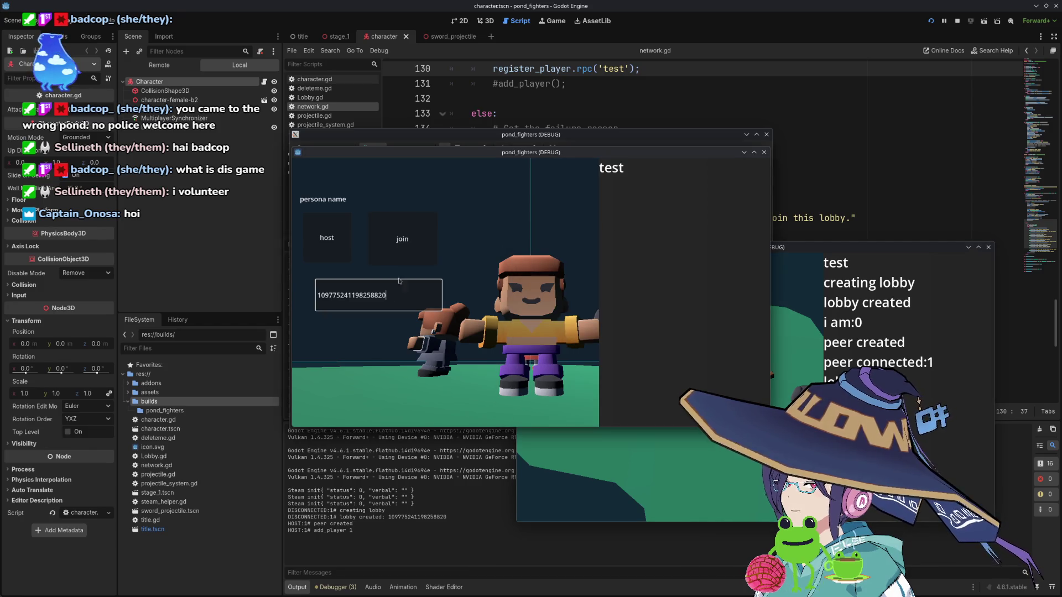
pyautogui.click(404, 258)
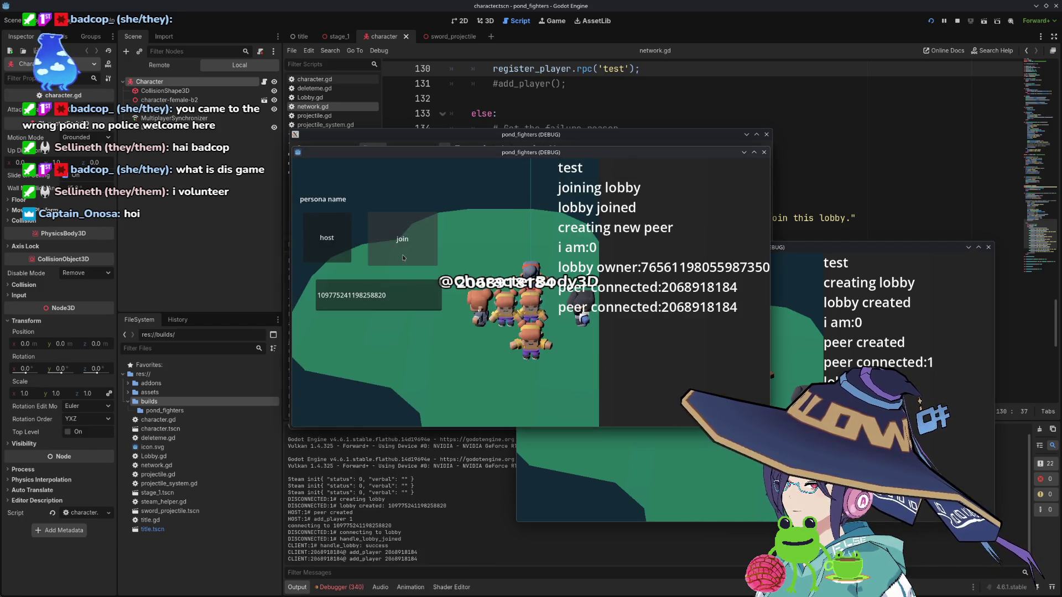
pyautogui.moveTo(548, 152); pyautogui.dragTo(261, 284)
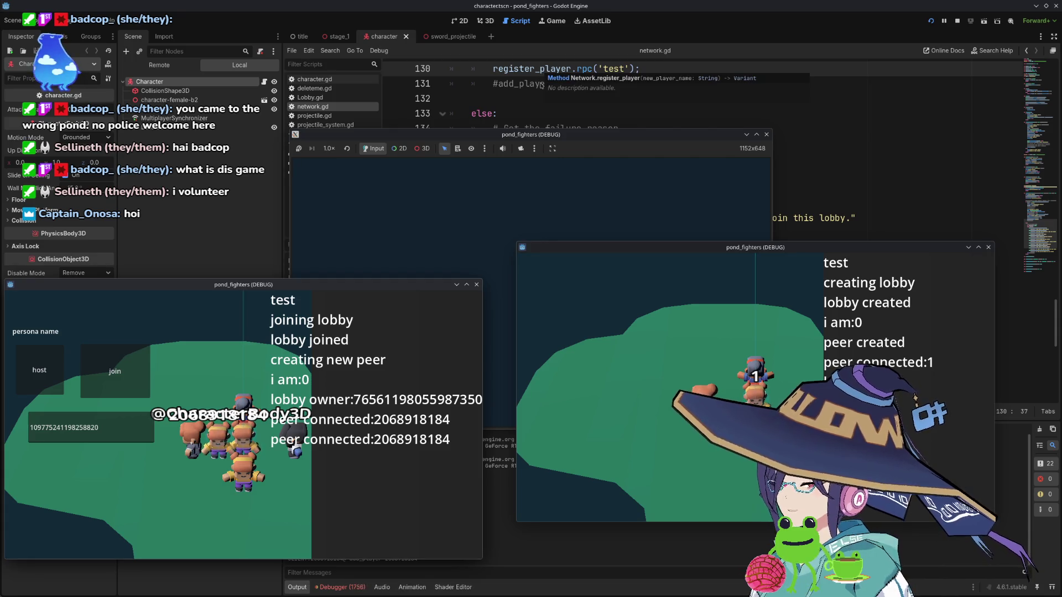
pyautogui.click(582, 114)
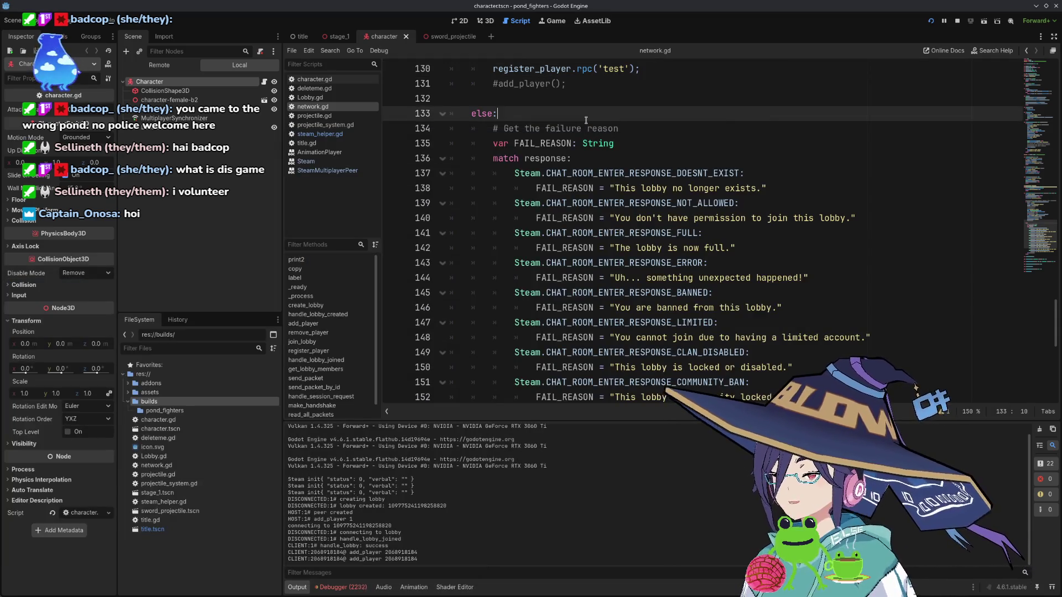
pyautogui.scroll(1, 596, 190)
pyautogui.scroll(1, 596, 190)
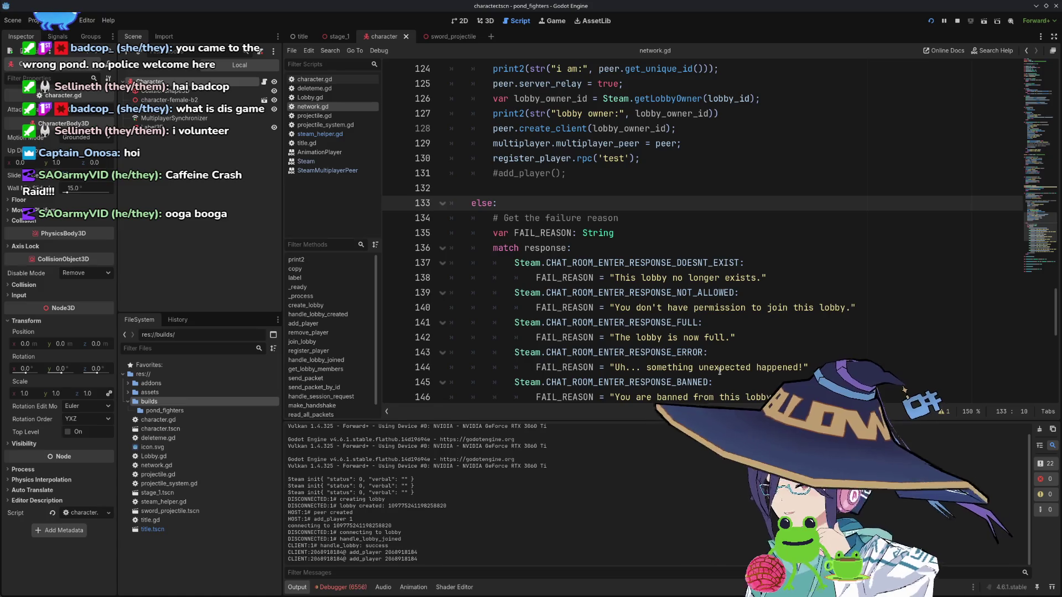
pyautogui.scroll(-2, 719, 371)
pyautogui.scroll(6, 711, 370)
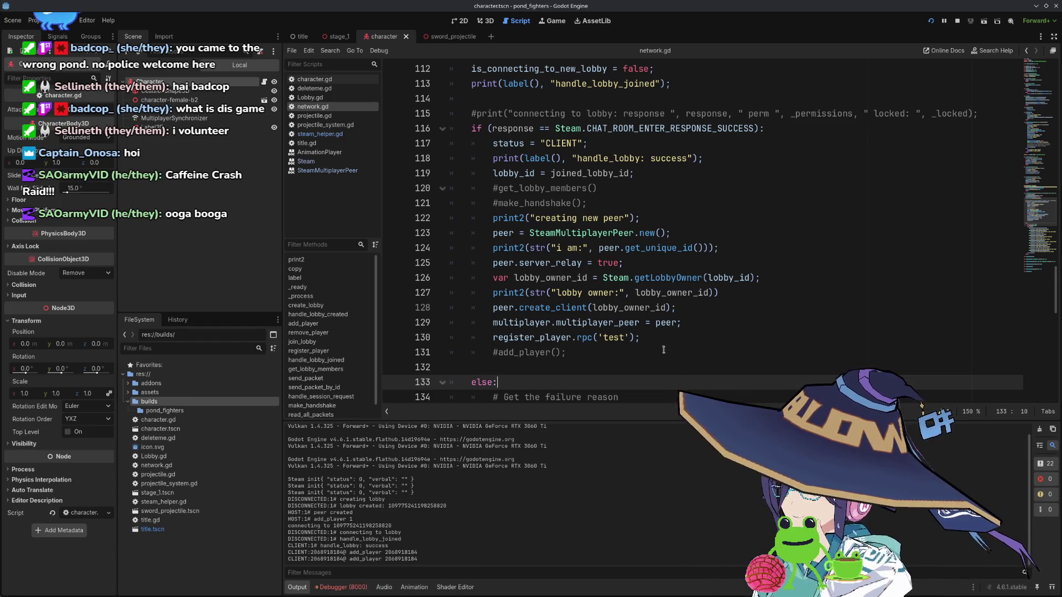
pyautogui.doubleClick(570, 311)
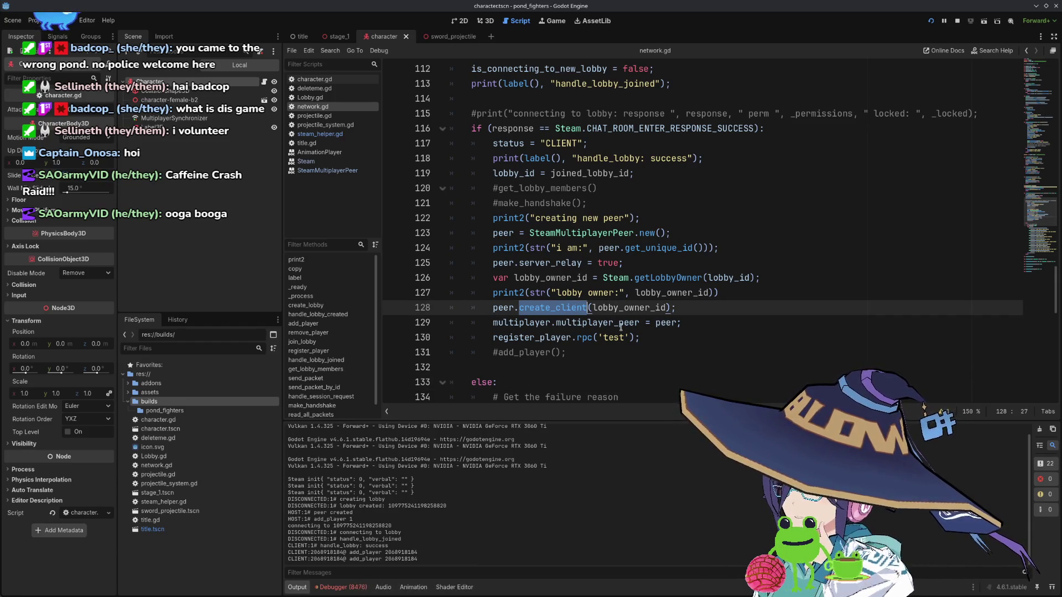
pyautogui.doubleClick(564, 337)
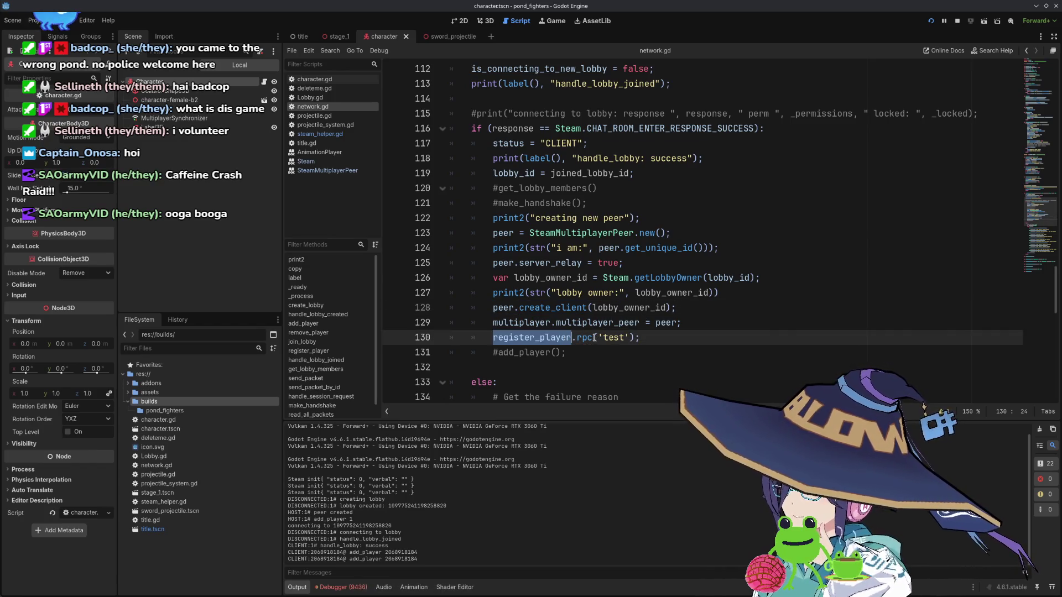
pyautogui.moveTo(589, 339)
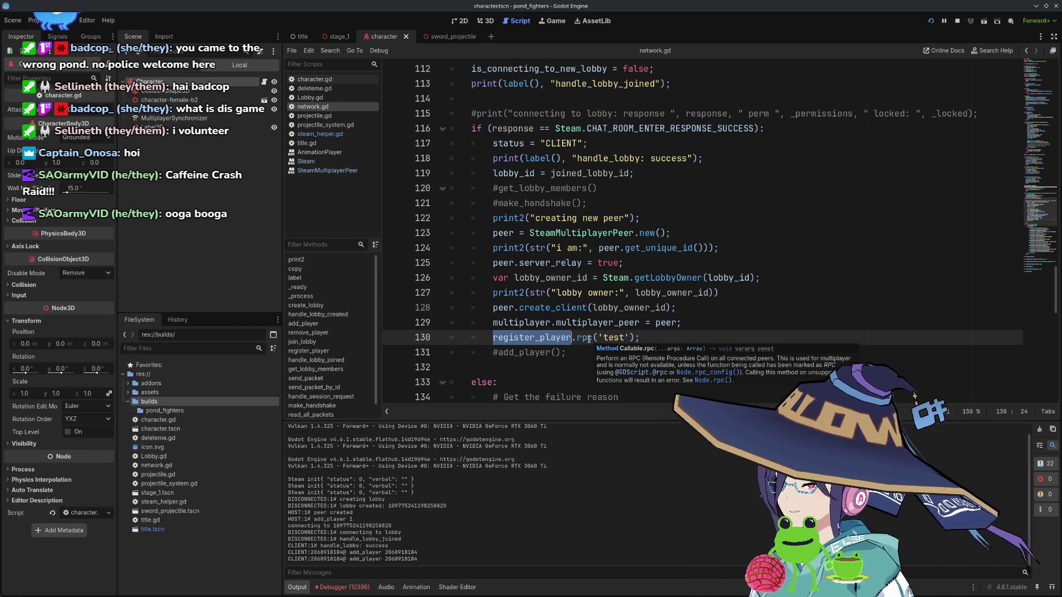
pyautogui.scroll(-3, 589, 339)
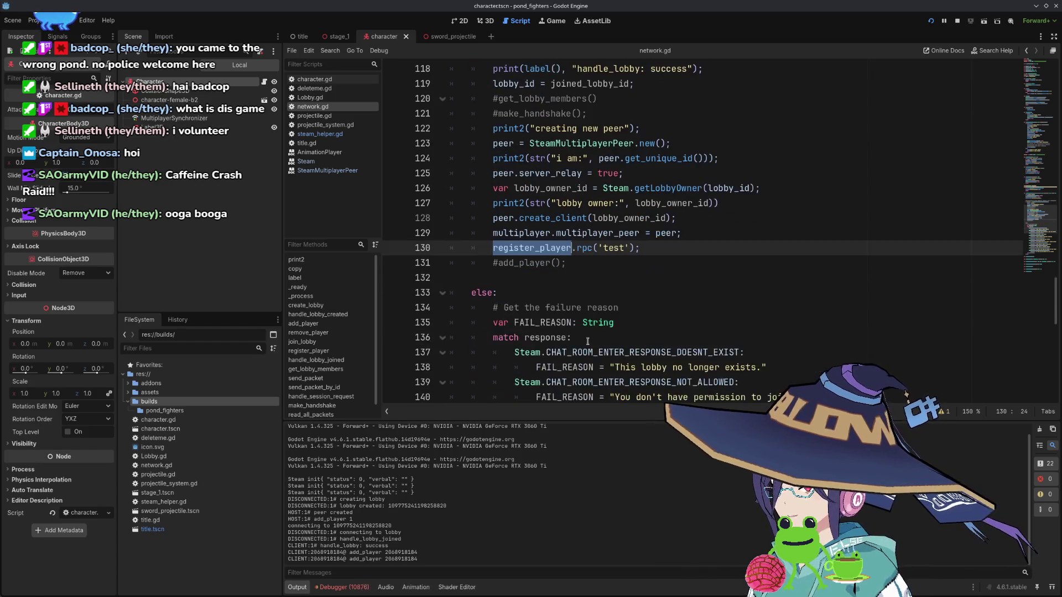
pyautogui.scroll(3, 588, 341)
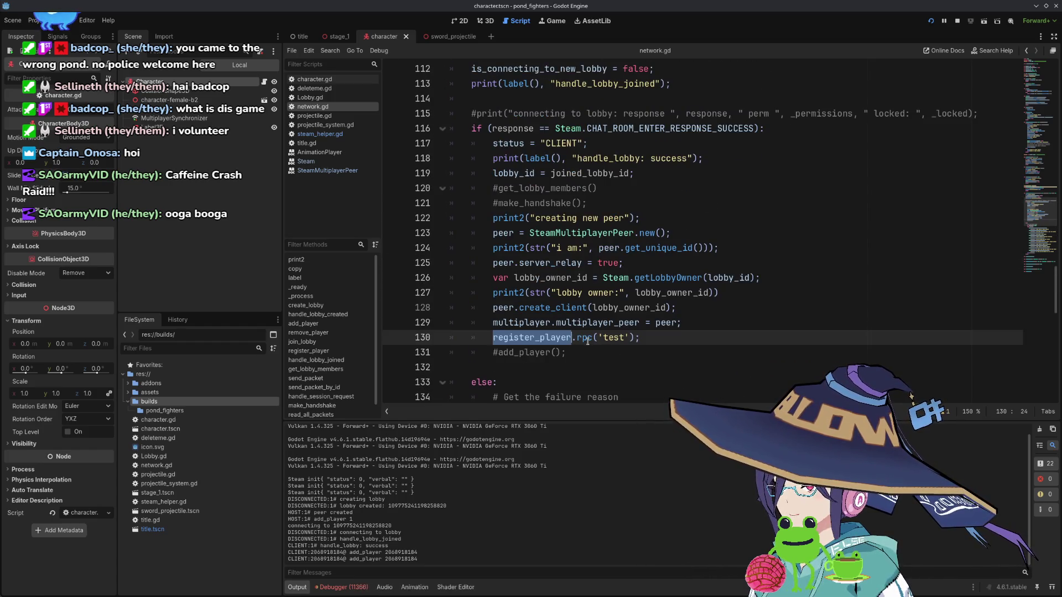
pyautogui.scroll(-5, 588, 341)
pyautogui.scroll(5, 587, 341)
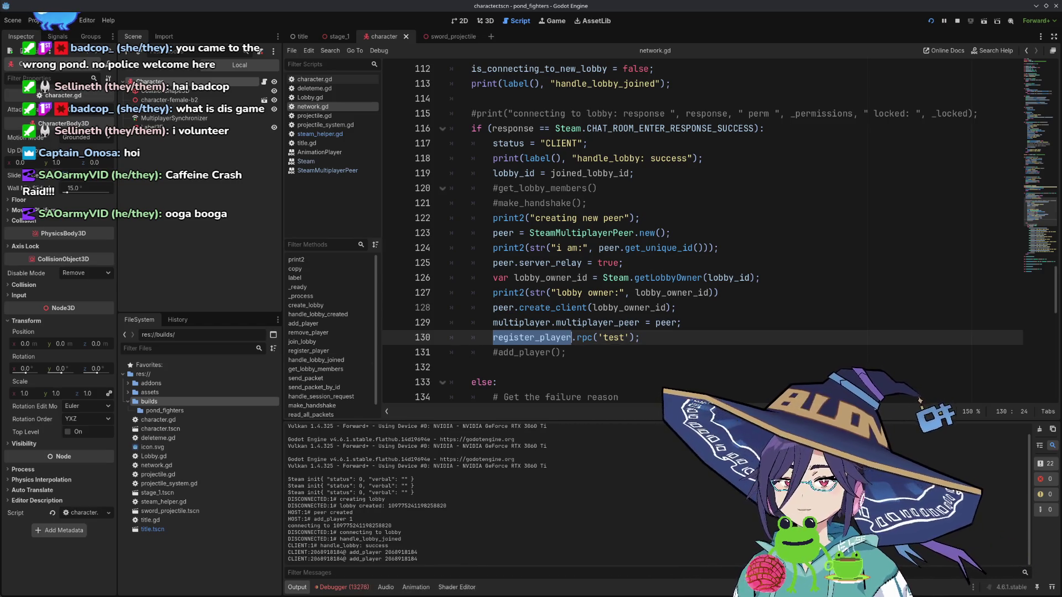
pyautogui.click(681, 234)
pyautogui.click(763, 159)
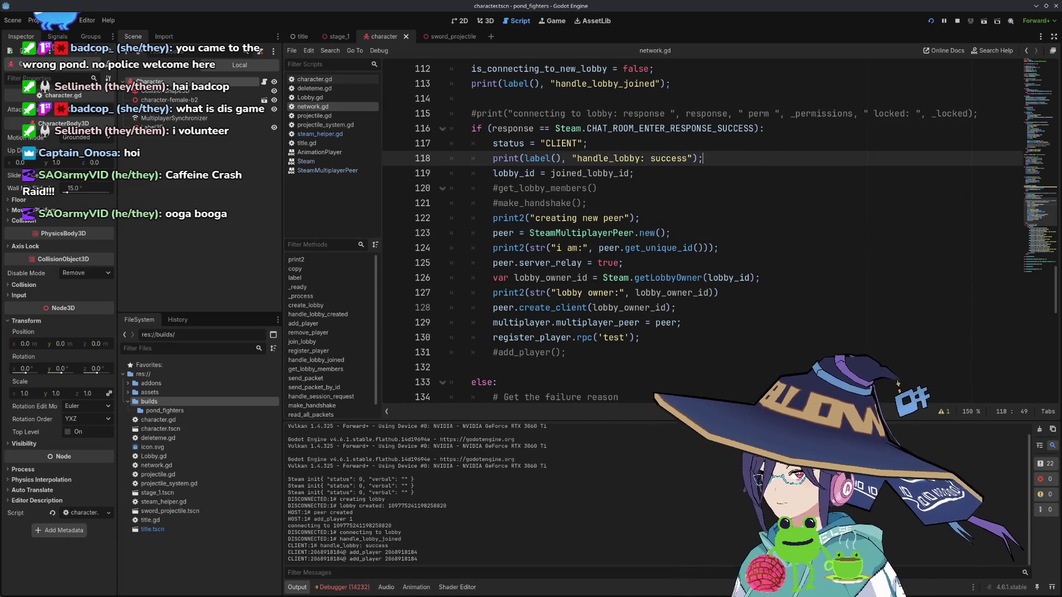
pyautogui.click(34, 20)
pyautogui.moveTo(13, 20)
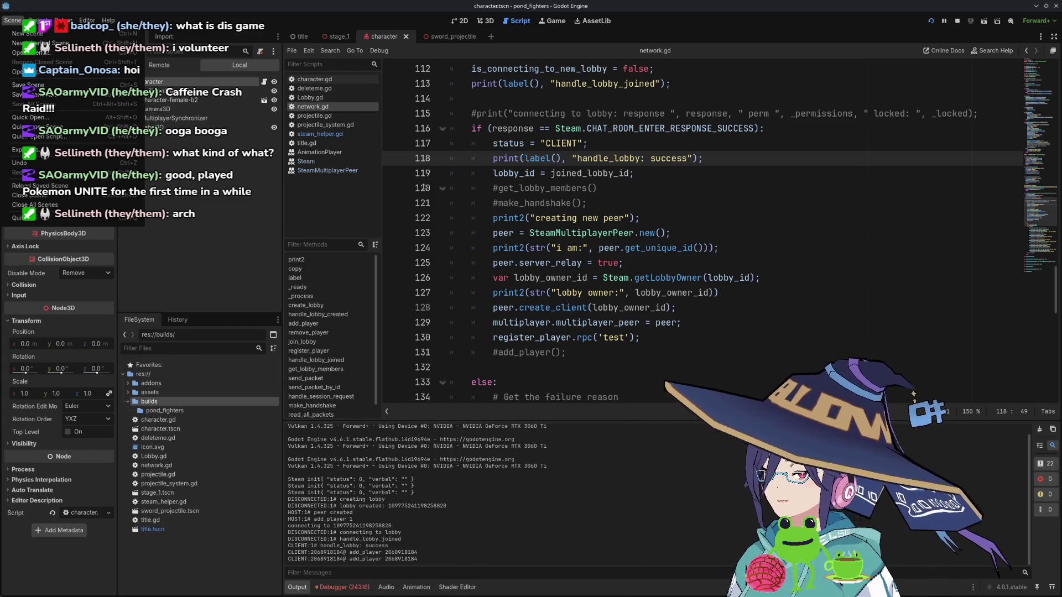
# - Close the Scene menu and look through the Project menu's Version Control and Tools submenus
pyautogui.click(257, 224)
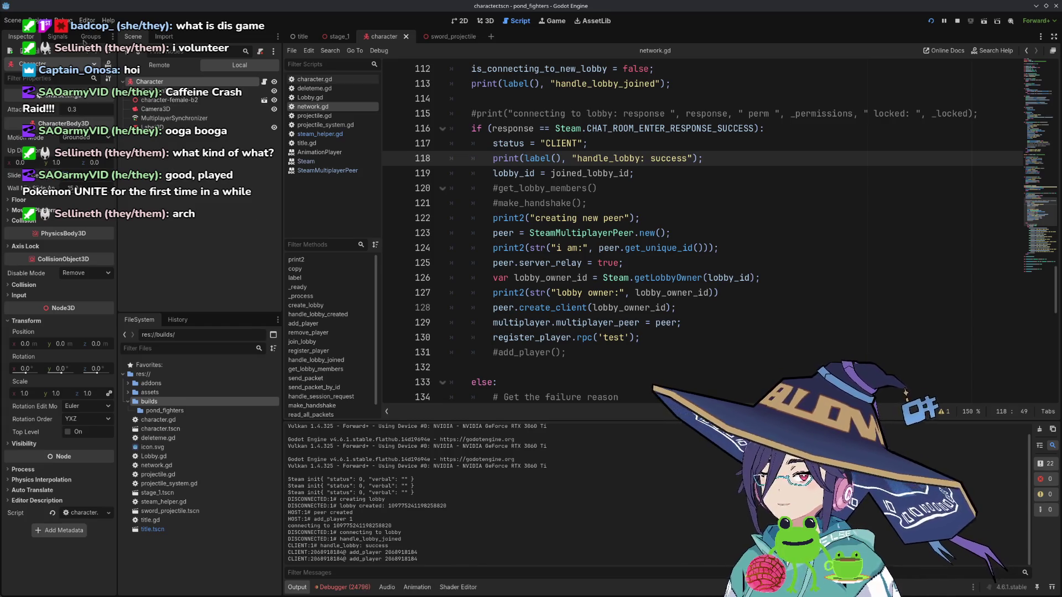
pyautogui.click(38, 20)
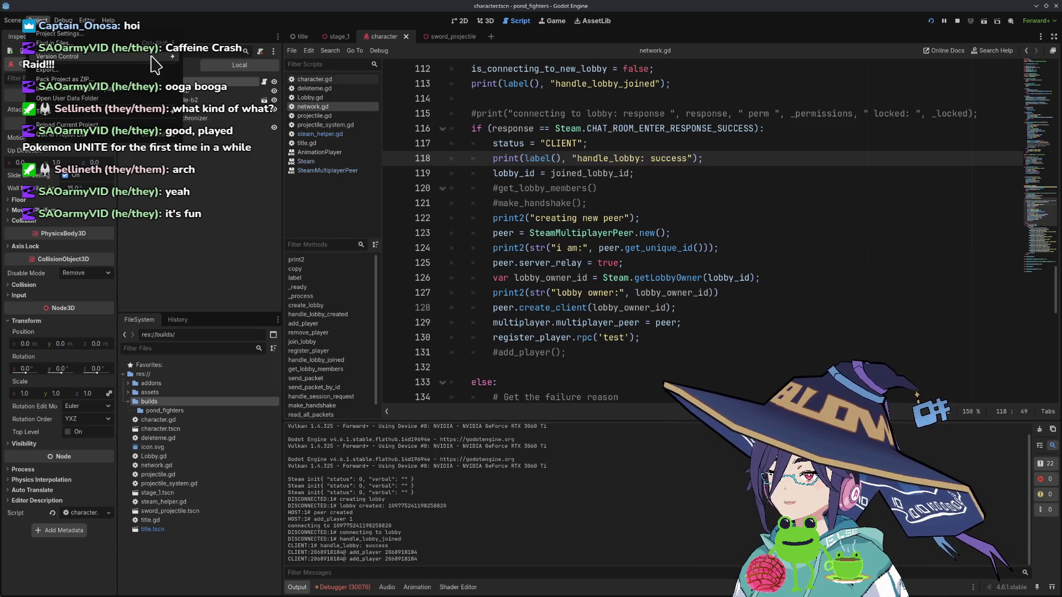
pyautogui.moveTo(153, 61)
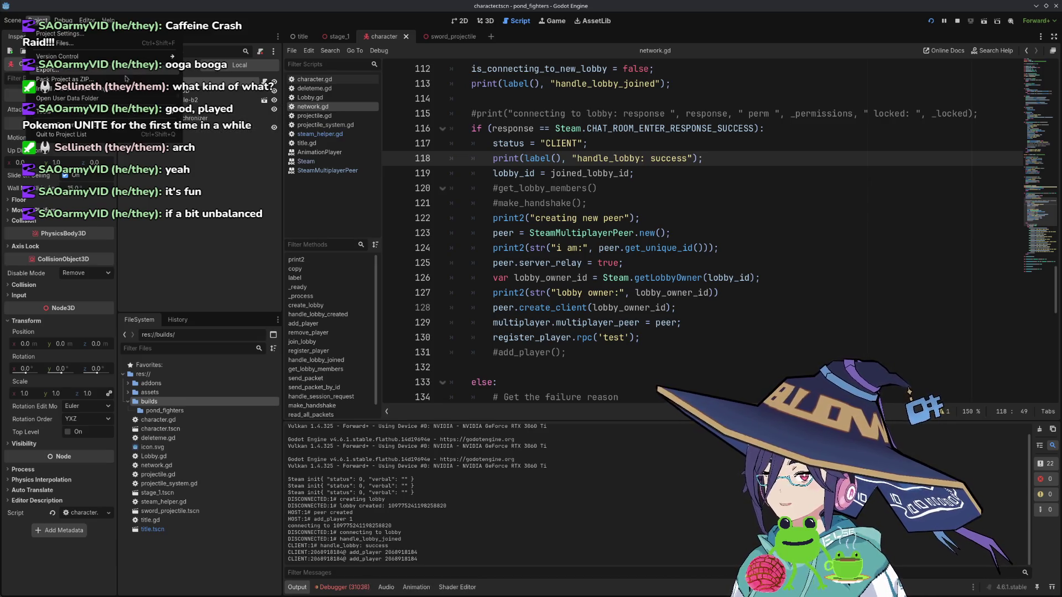
pyautogui.moveTo(133, 115)
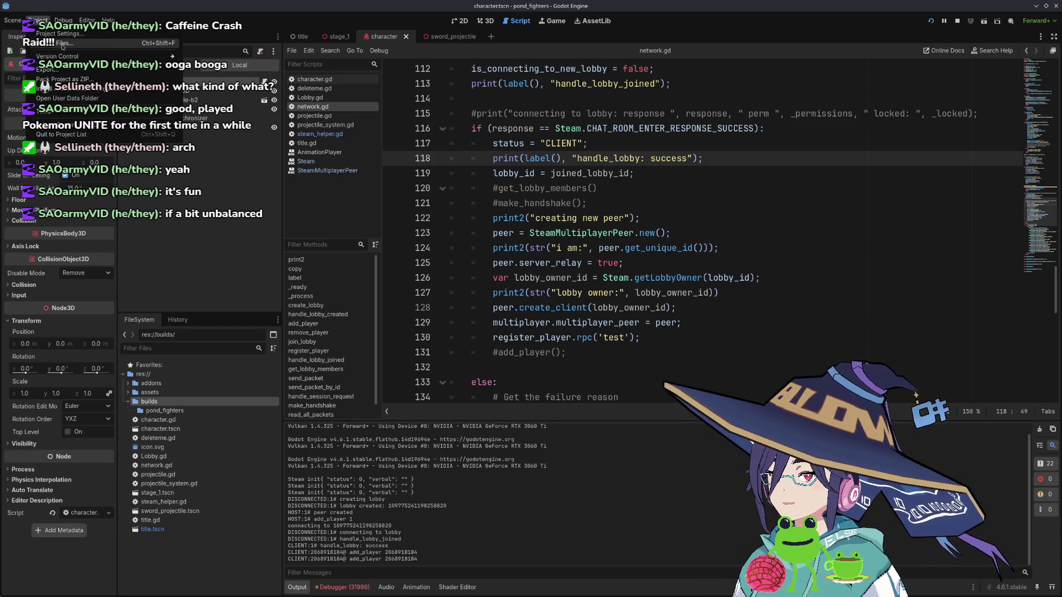
pyautogui.click(13, 20)
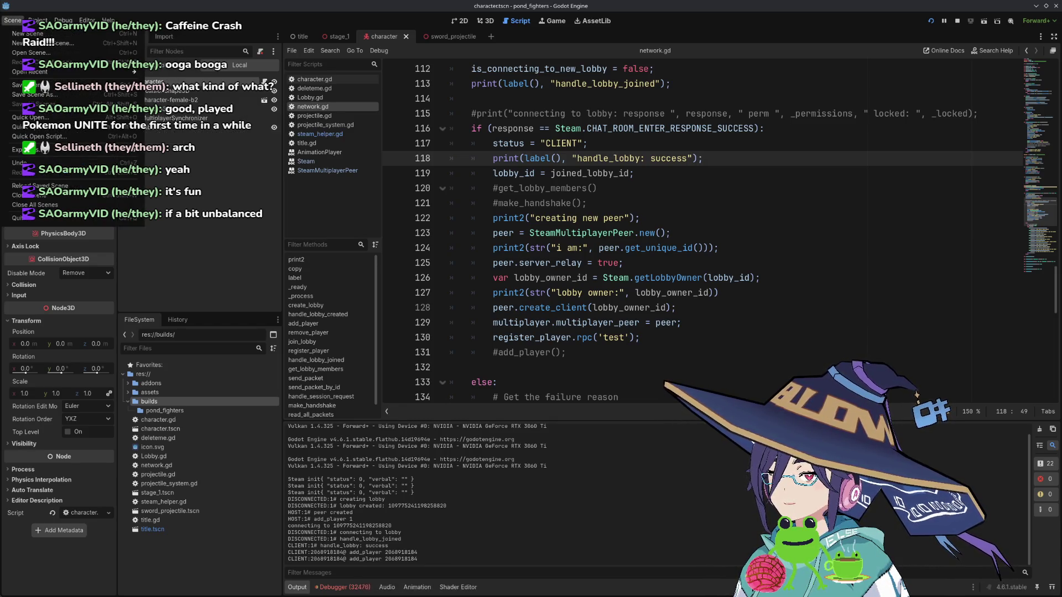
pyautogui.moveTo(63, 20)
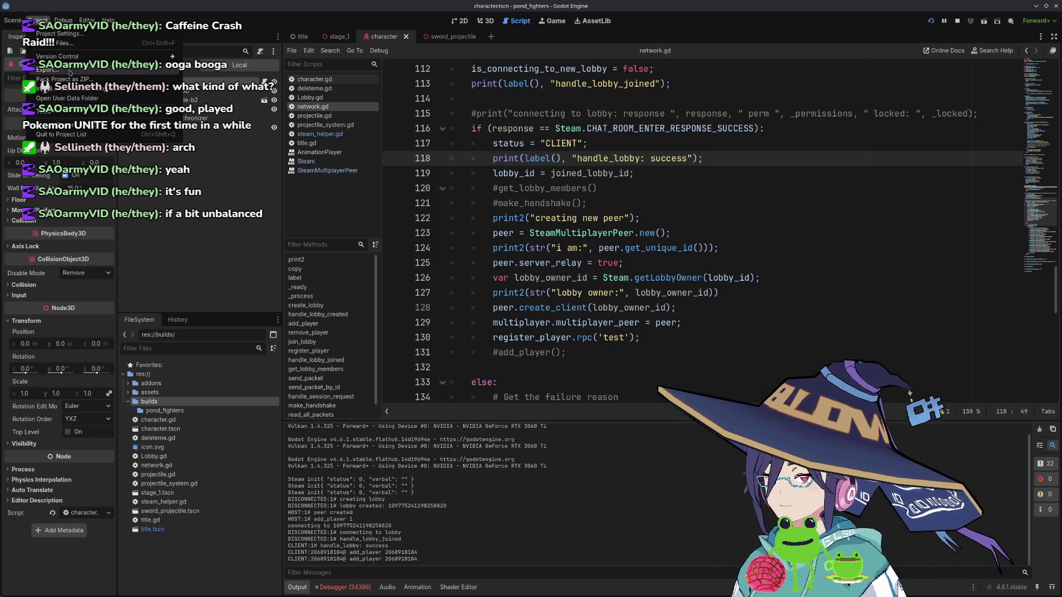
# - Create a Linux (Runnable) export preset, x86_64 with a debug-only console wrapper, in Project > Export
pyautogui.click(101, 73)
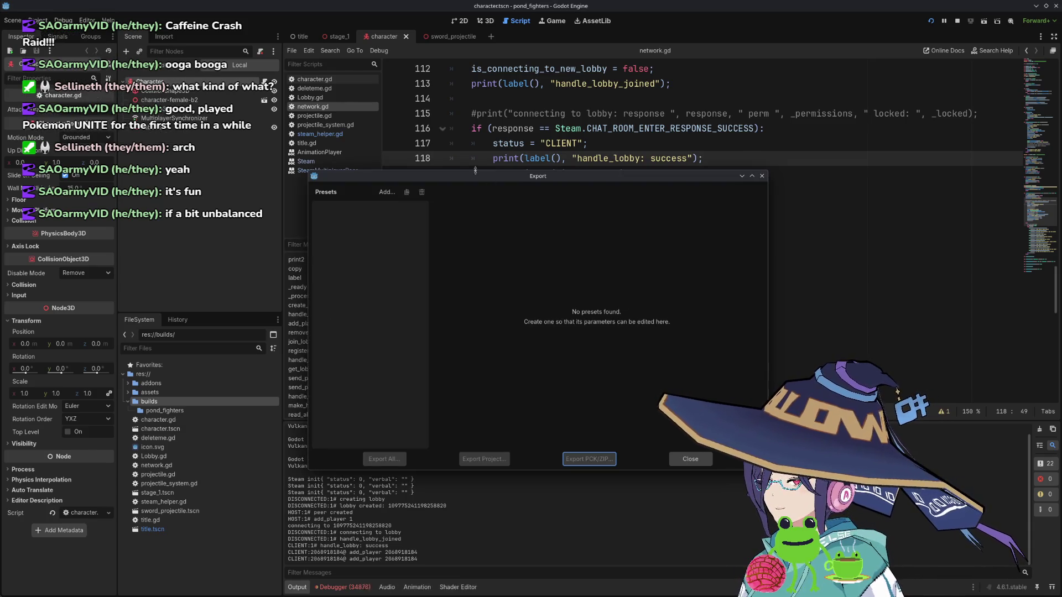
pyautogui.click(763, 176)
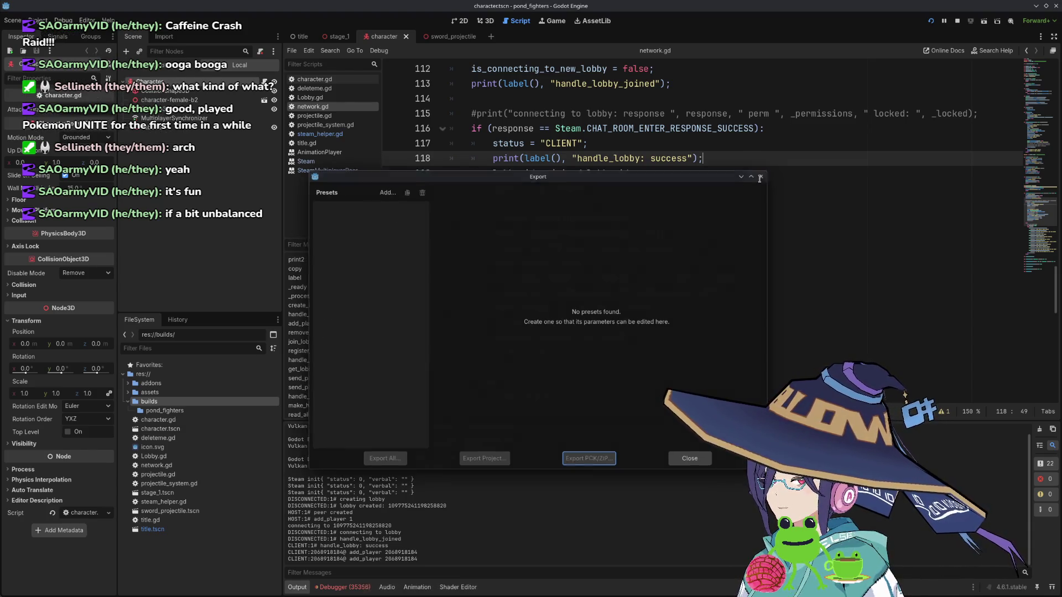
pyautogui.click(39, 20)
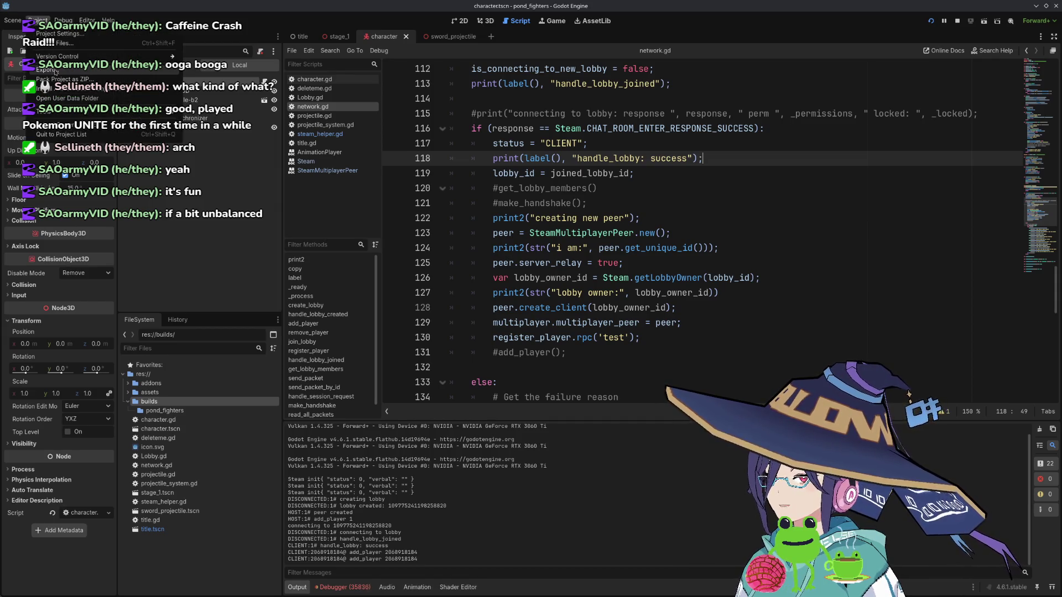
pyautogui.click(60, 72)
pyautogui.click(385, 192)
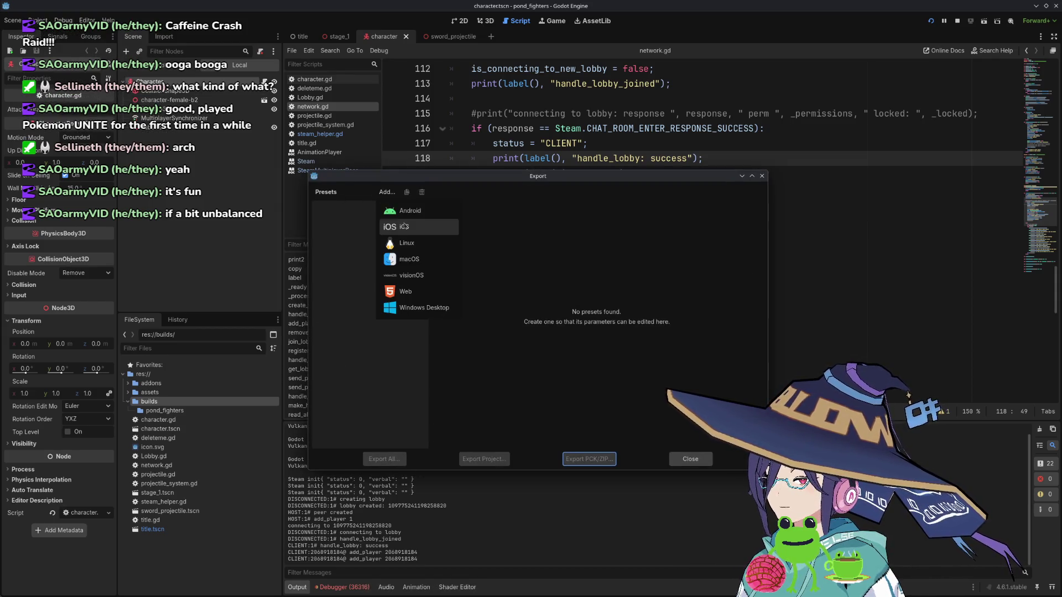
pyautogui.click(424, 244)
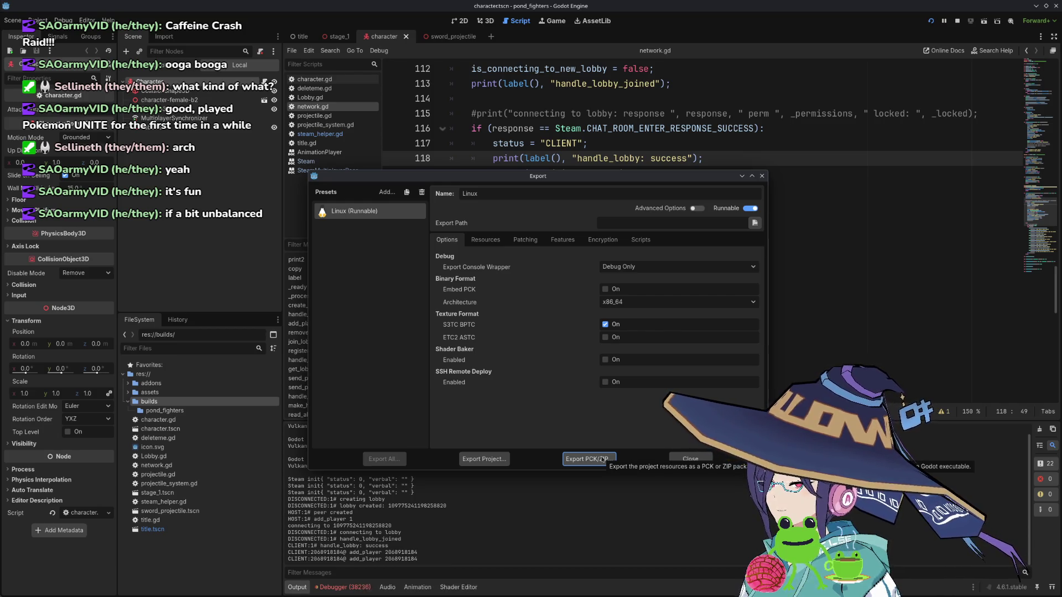
# - Export the PCK/ZIP to builds/pond_fighters.zip and confirm overwriting the existing file
pyautogui.click(601, 459)
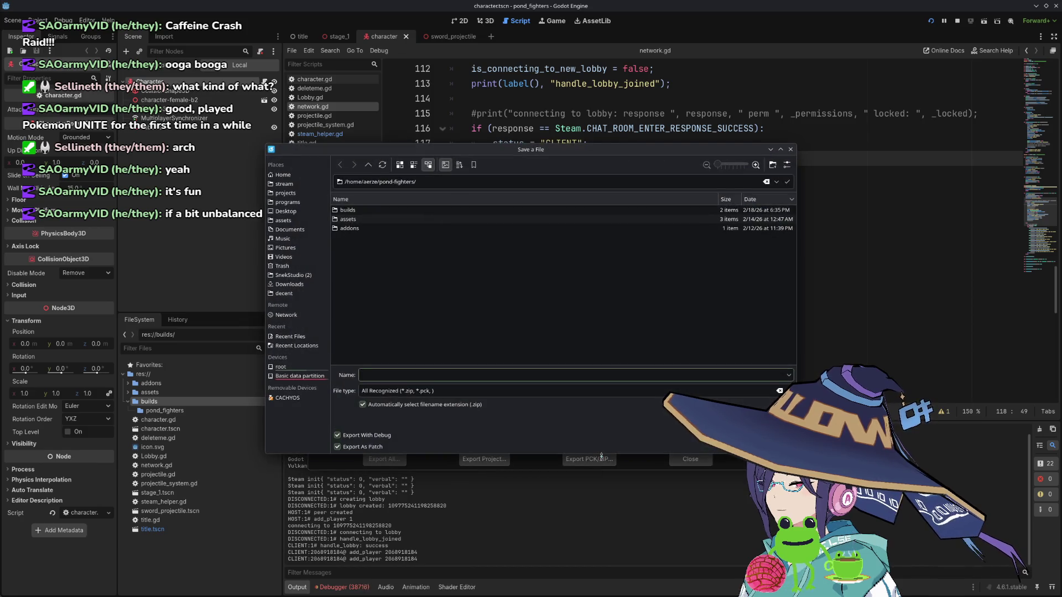
pyautogui.doubleClick(373, 210)
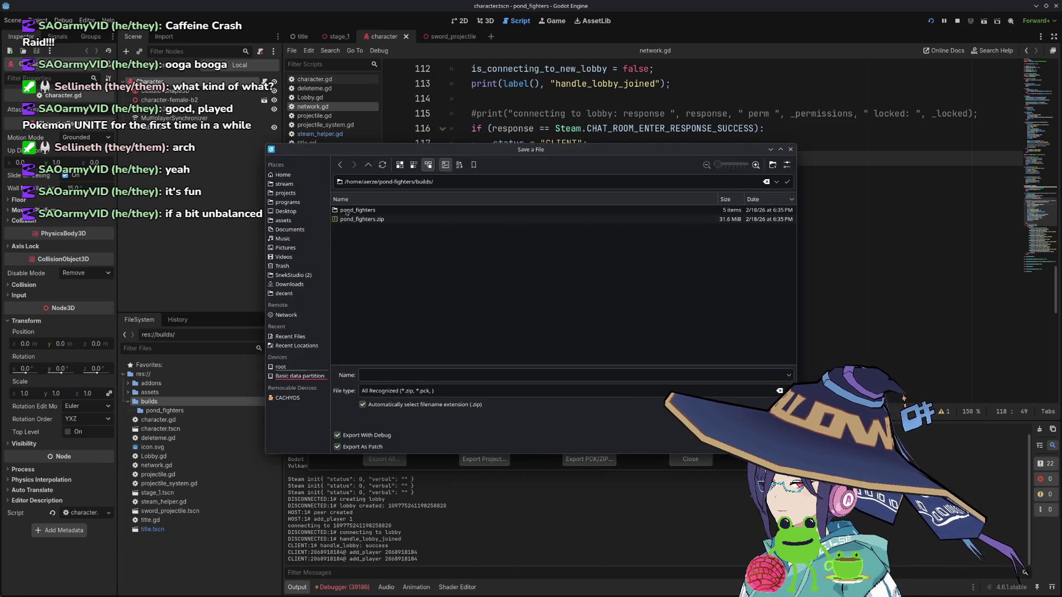
pyautogui.click(379, 219)
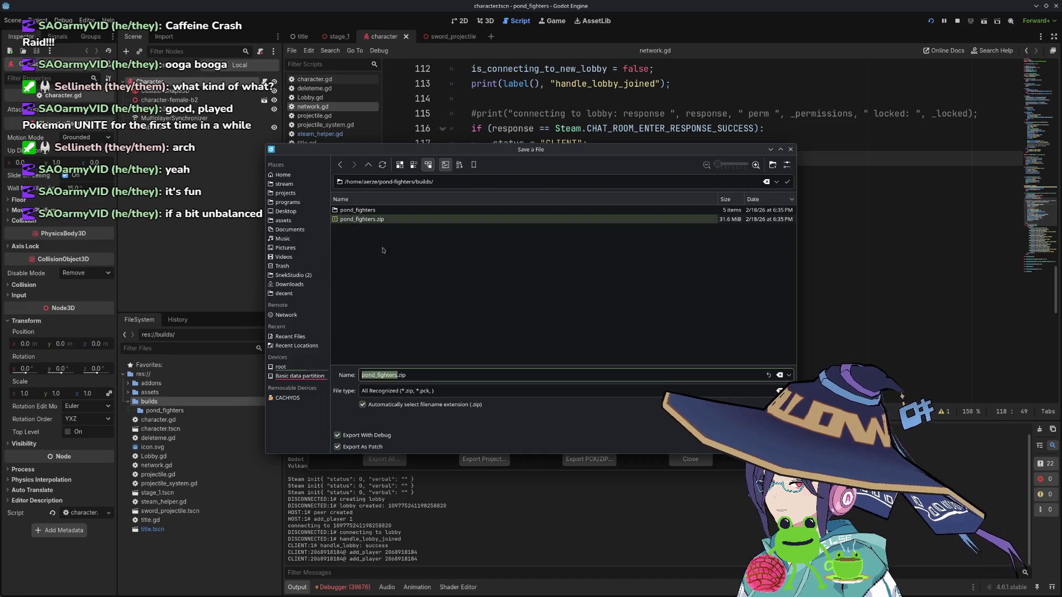
pyautogui.press('Return')
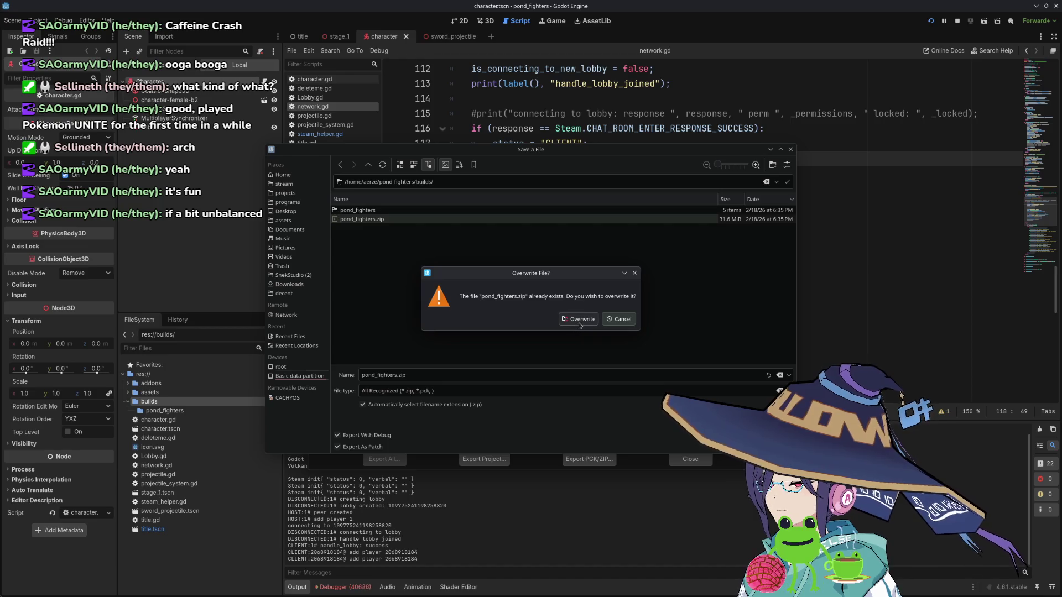
pyautogui.click(580, 326)
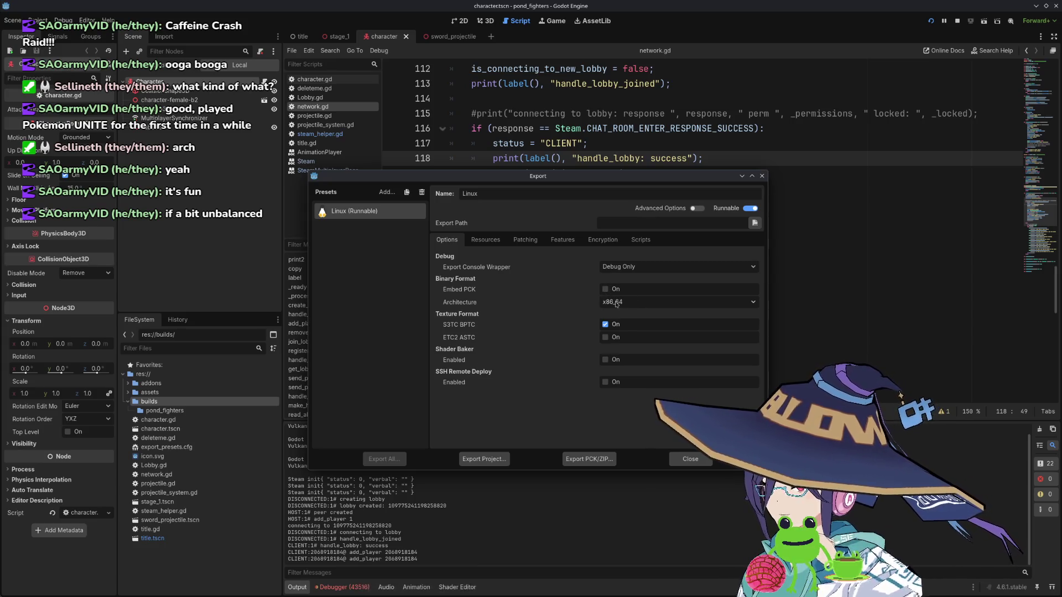
# - Review the Linux preset's Architecture dropdown and keep it at x86_64
pyautogui.click(615, 304)
pyautogui.click(617, 304)
pyautogui.click(620, 302)
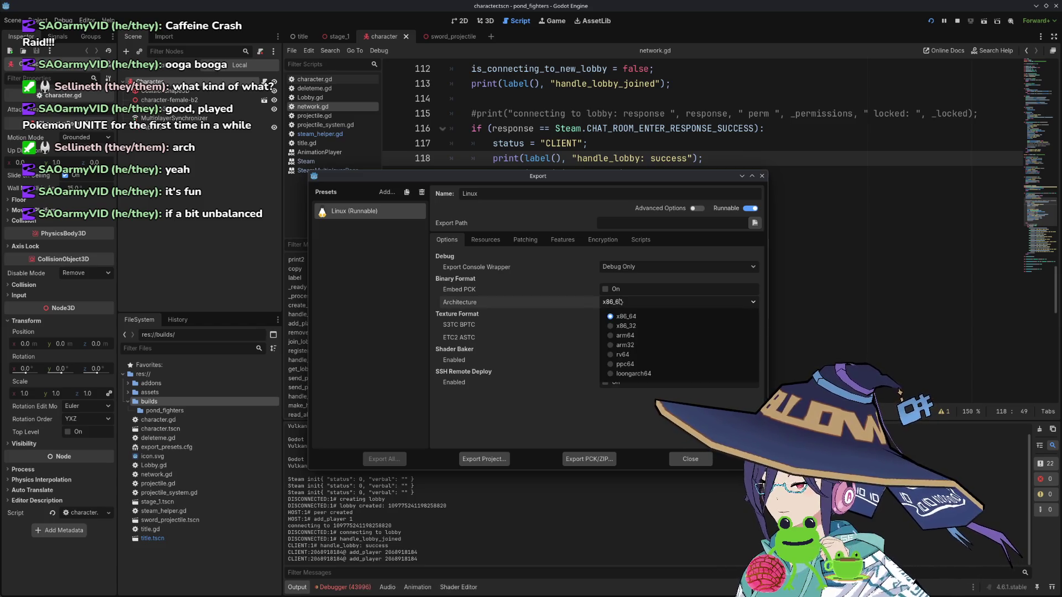
pyautogui.click(620, 302)
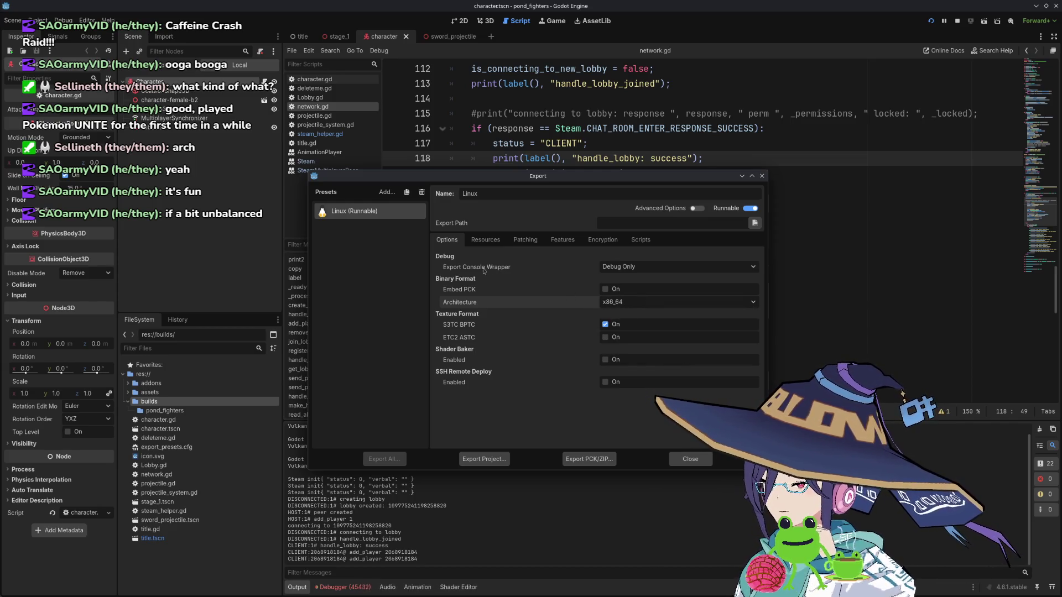
# - Look over the Resources and Features tabs, return to Options, and move the Export dialog up-left
pyautogui.click(485, 240)
pyautogui.click(548, 240)
pyautogui.click(447, 240)
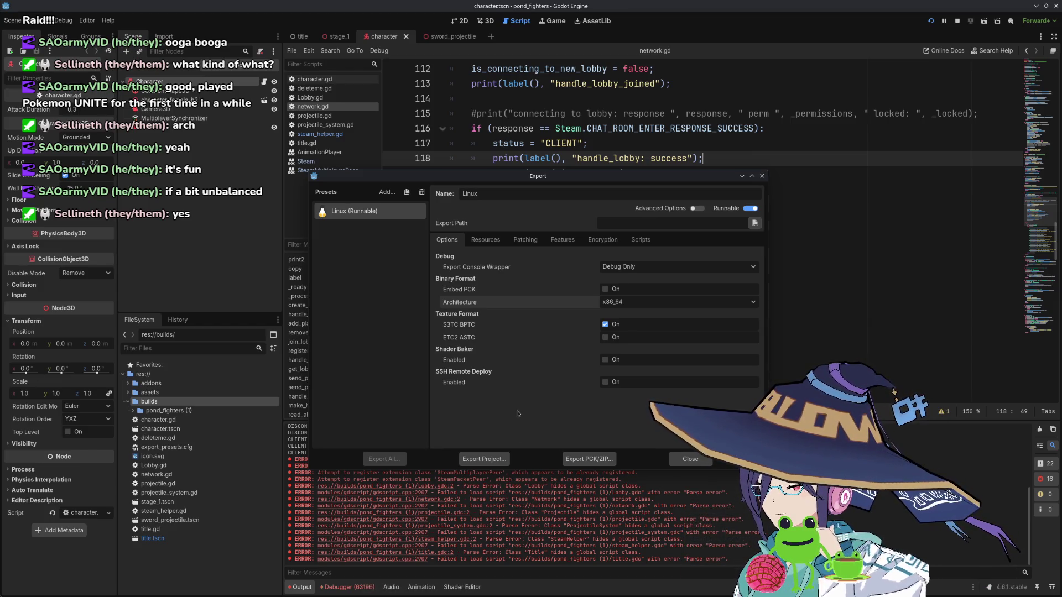
pyautogui.moveTo(586, 177)
pyautogui.mouseDown()
pyautogui.moveTo(552, 94)
pyautogui.moveTo(491, 98)
pyautogui.moveTo(532, 143)
pyautogui.mouseUp()
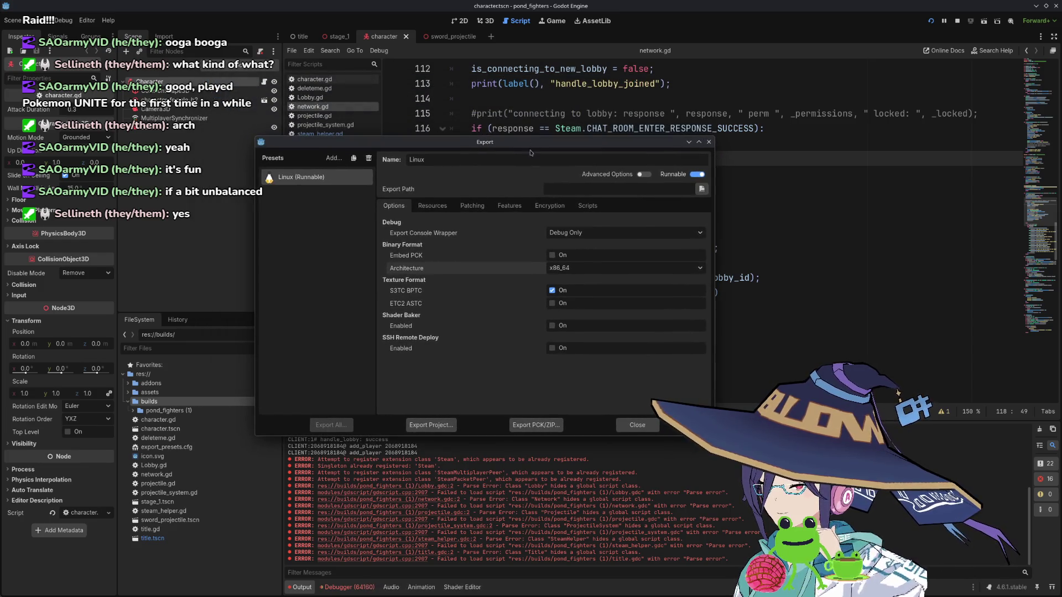
# - Reopen Project > Export and turn on Embed PCK for the Linux preset
pyautogui.click(637, 425)
pyautogui.click(696, 338)
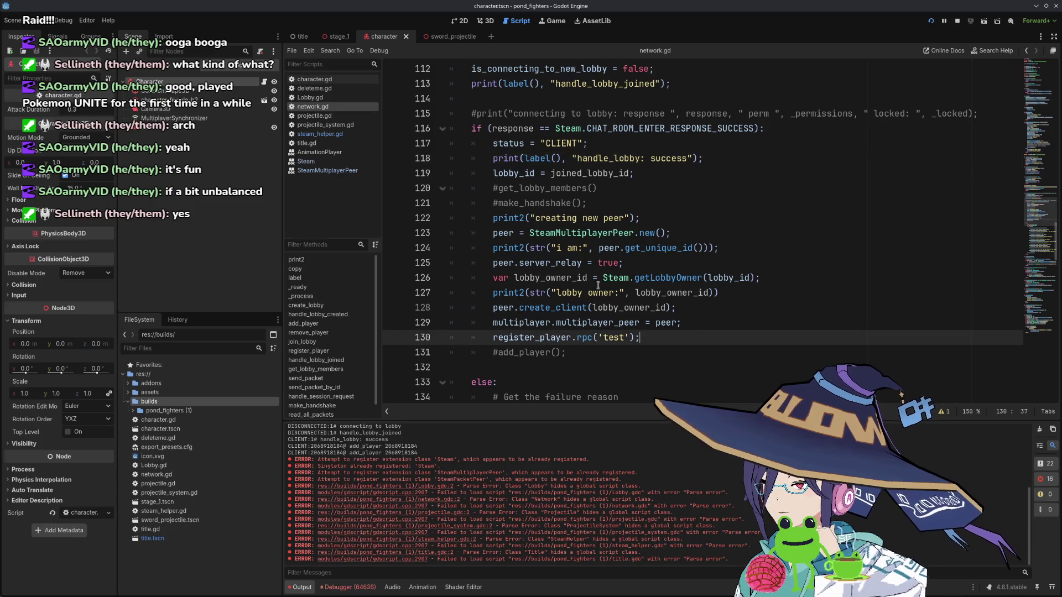
pyautogui.click(42, 20)
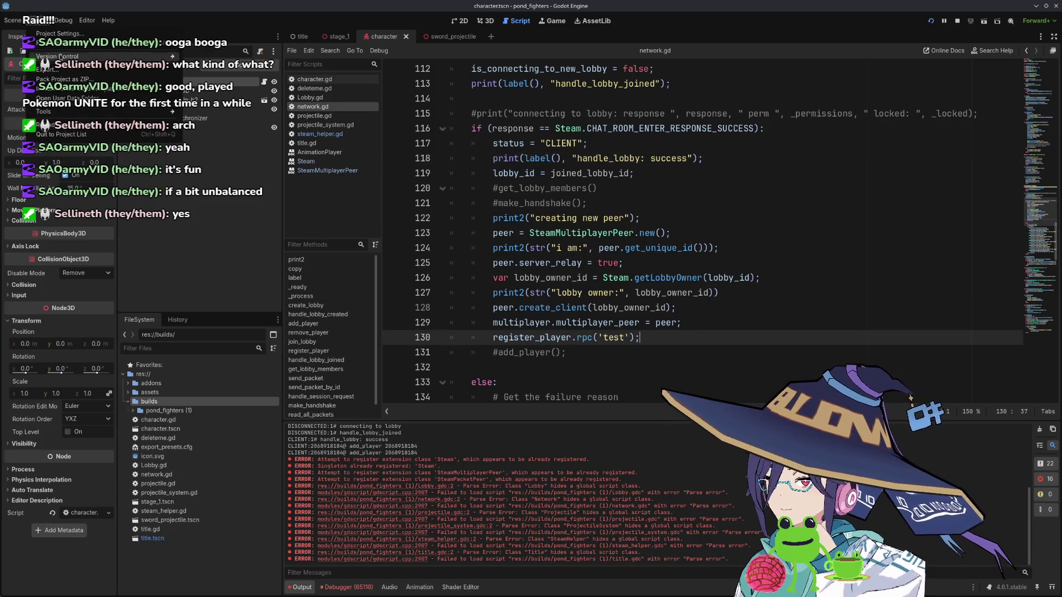
pyautogui.moveTo(10, 20)
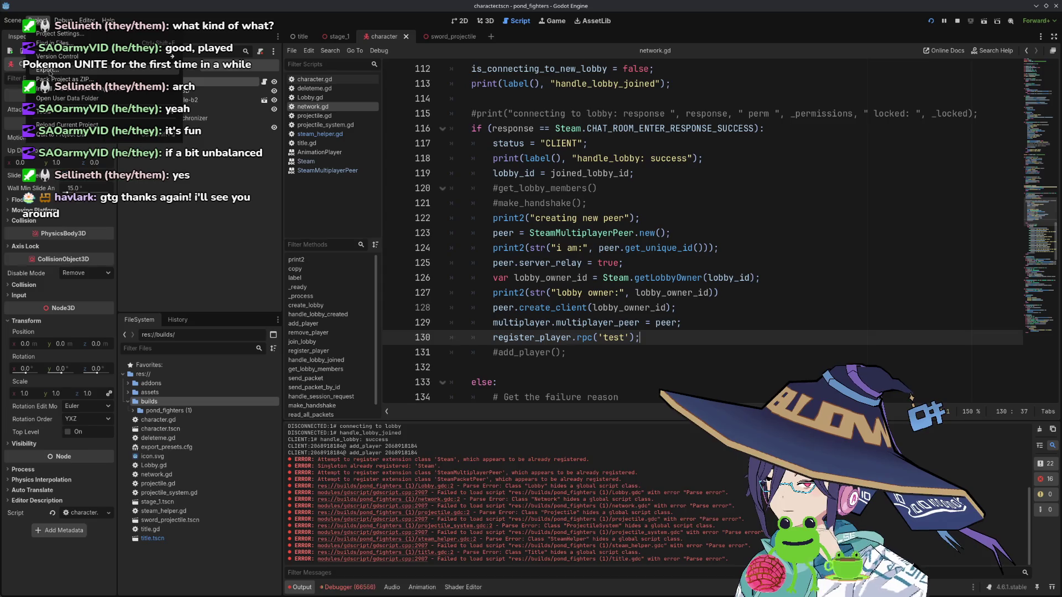
pyautogui.click(50, 72)
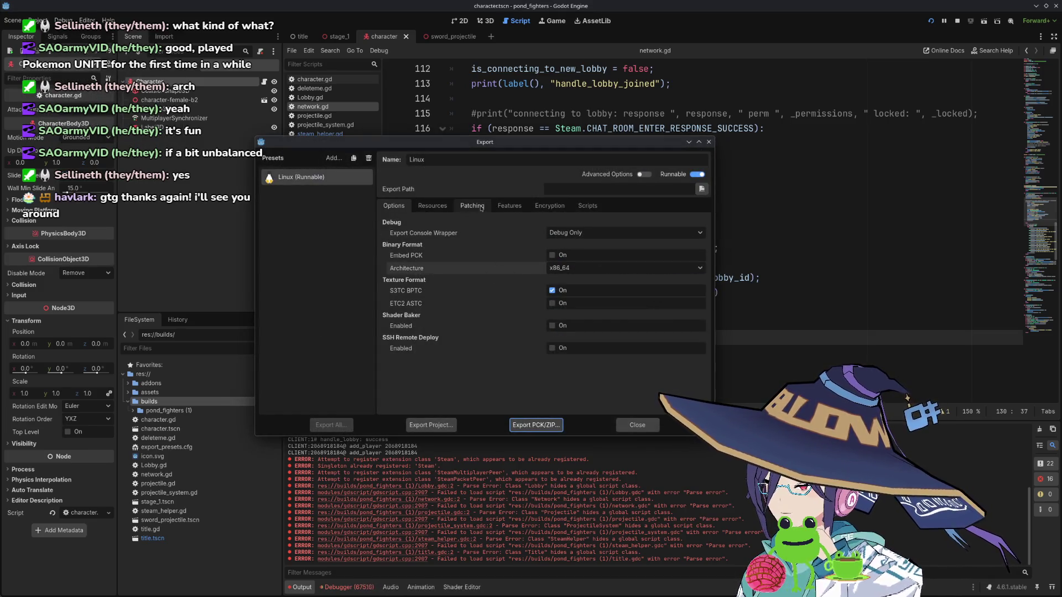
pyautogui.click(552, 255)
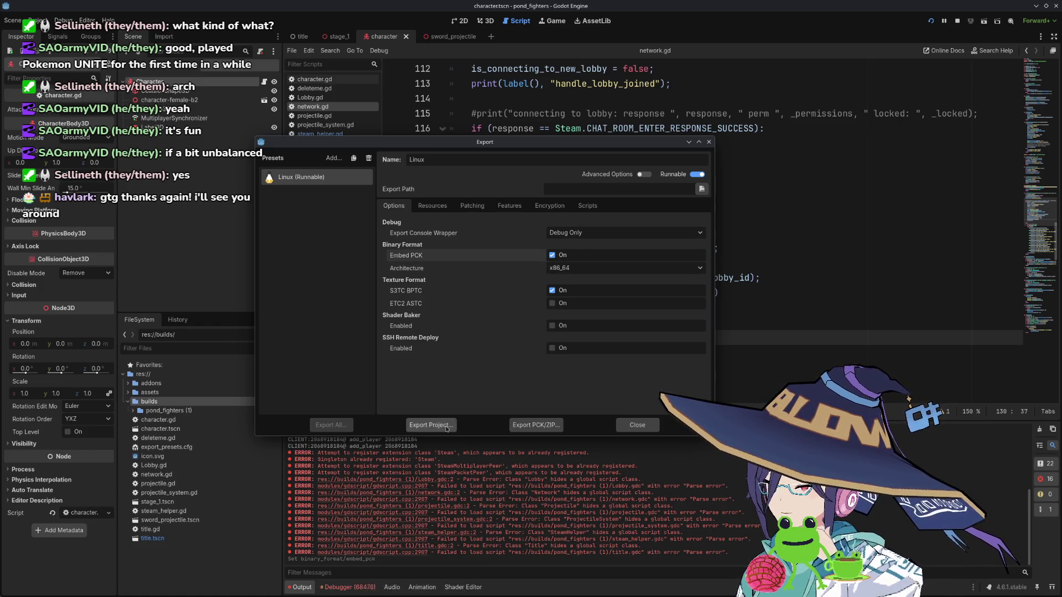
# - Export the full Linux project build into the builds folder, overwriting the old file
pyautogui.click(447, 426)
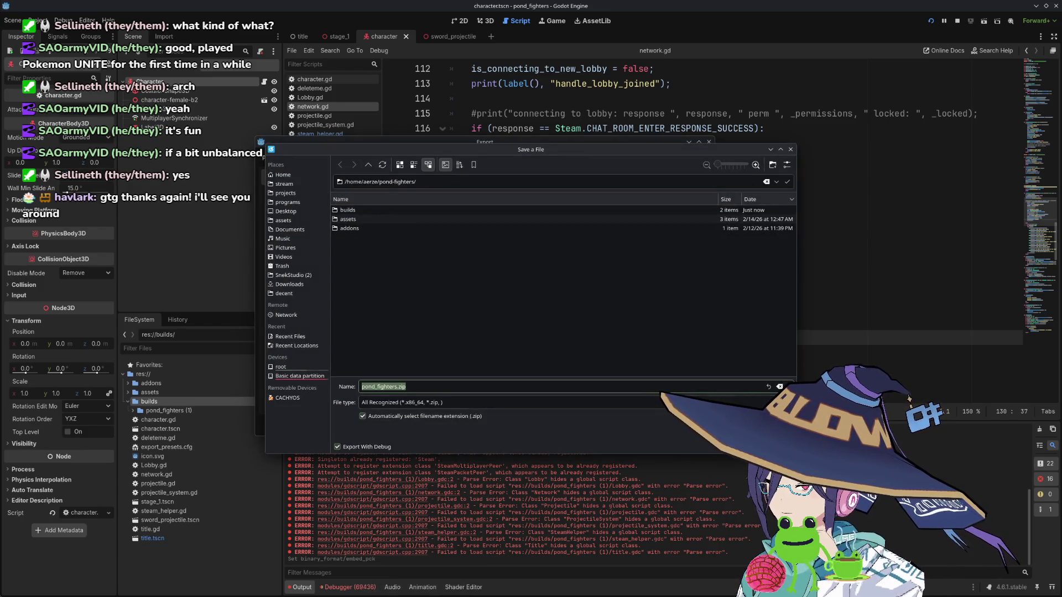
pyautogui.doubleClick(354, 211)
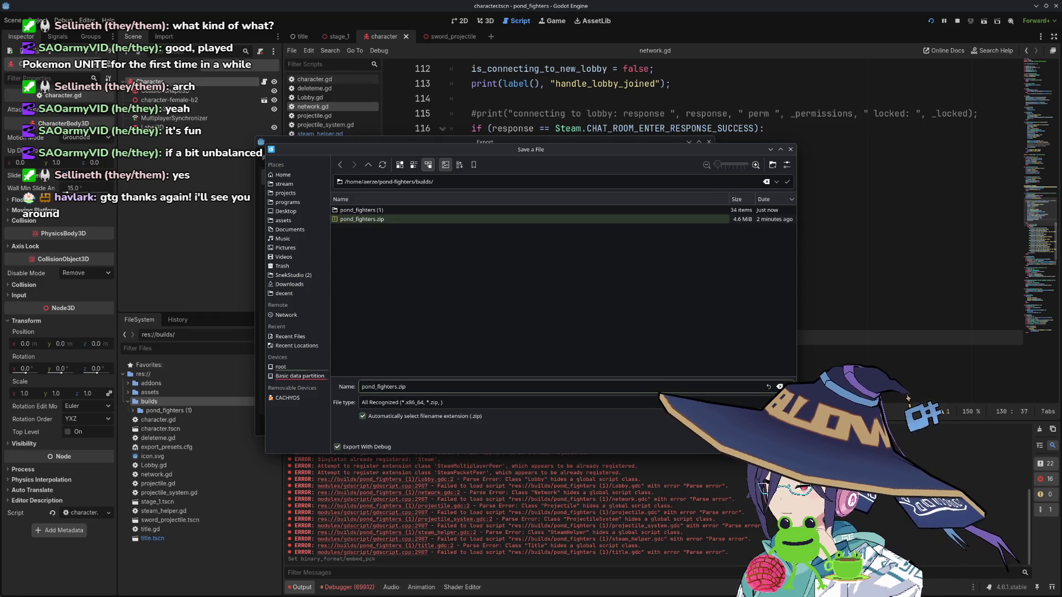
pyautogui.press('Return')
pyautogui.press('Return')
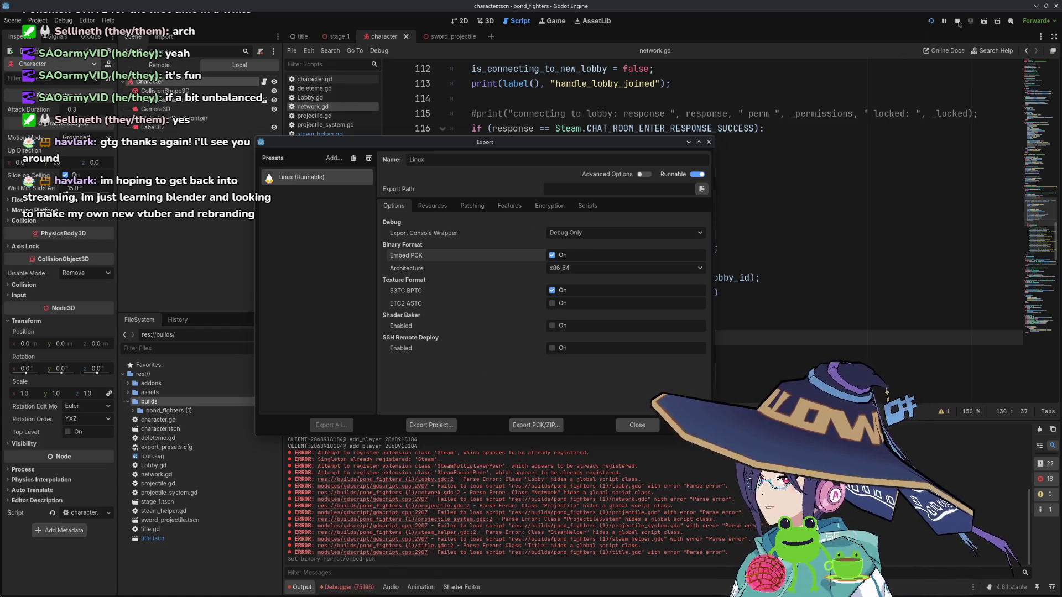
# - Reopen Export and re-export the PCK/ZIP as pond_fighters.zip, overwriting the previous file
pyautogui.click(637, 425)
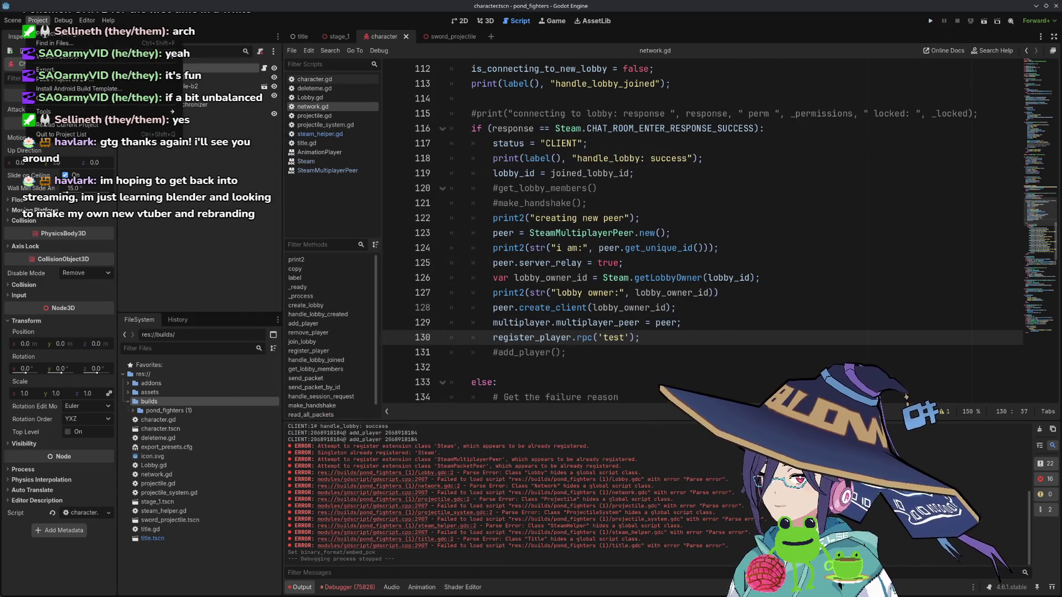
pyautogui.click(37, 20)
pyautogui.click(52, 61)
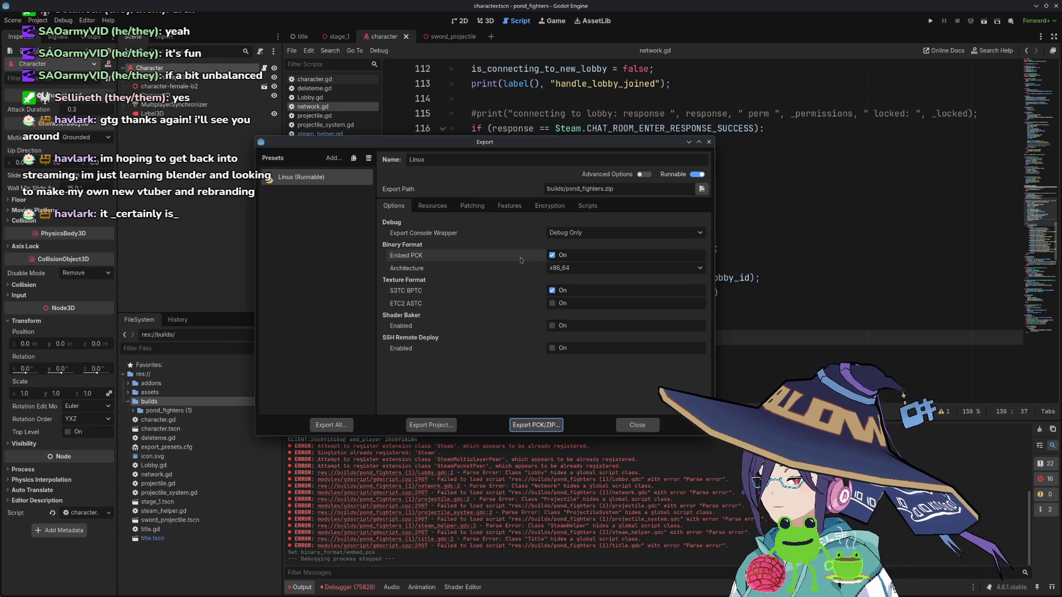
pyautogui.click(536, 425)
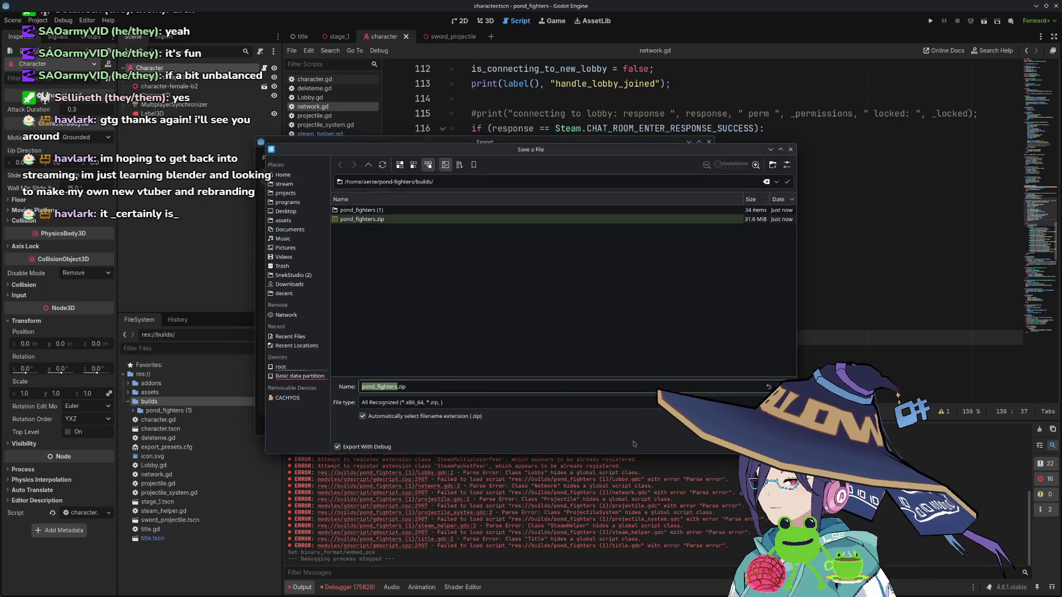
pyautogui.press('Return')
pyautogui.press('Return')
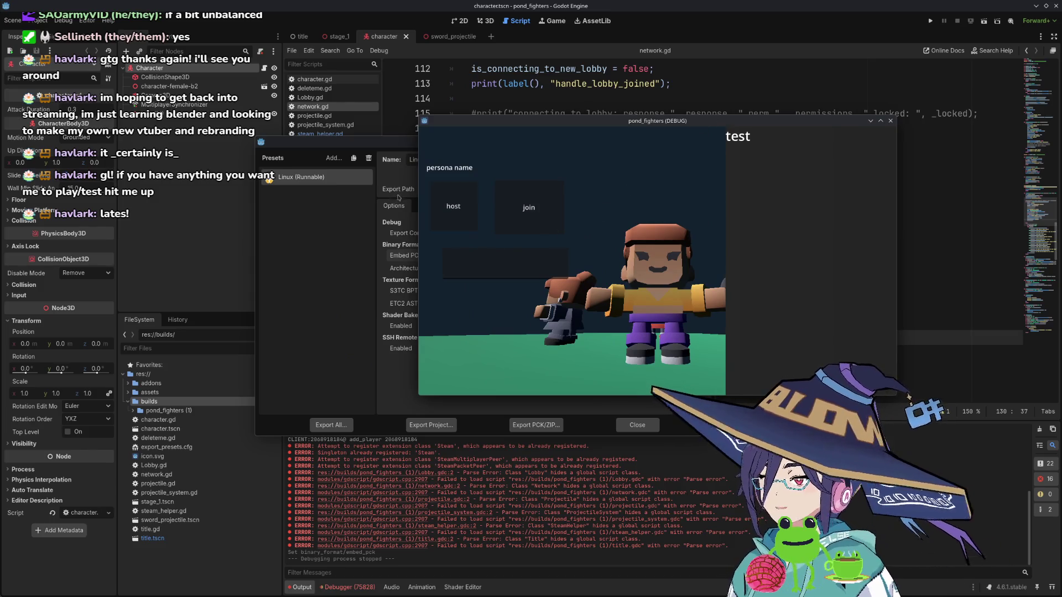
# - Host a lobby in the first game window and walk the character left
pyautogui.click(452, 210)
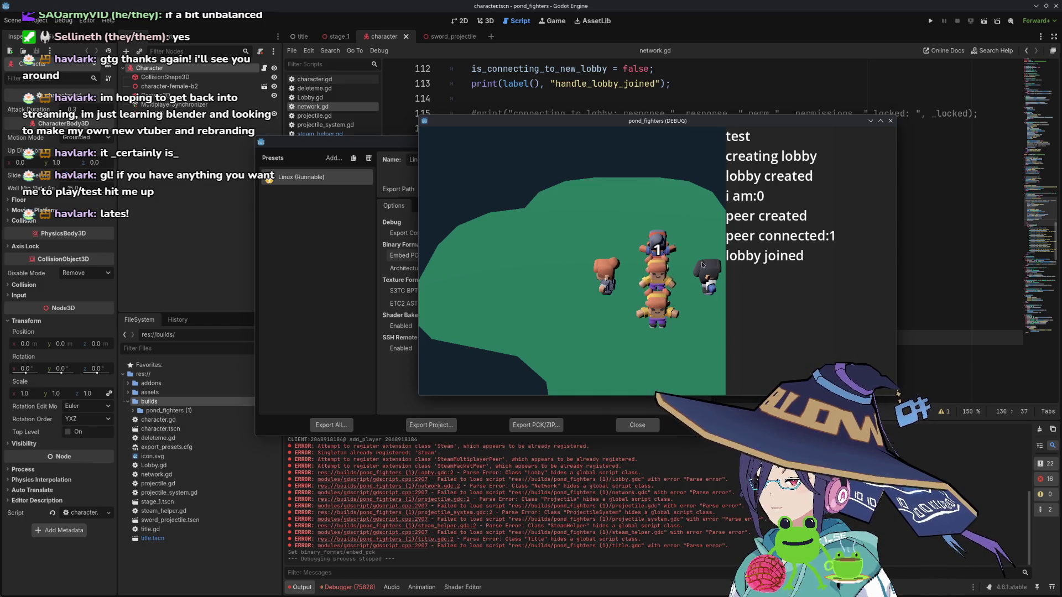
pyautogui.press('a')
pyautogui.press('a')
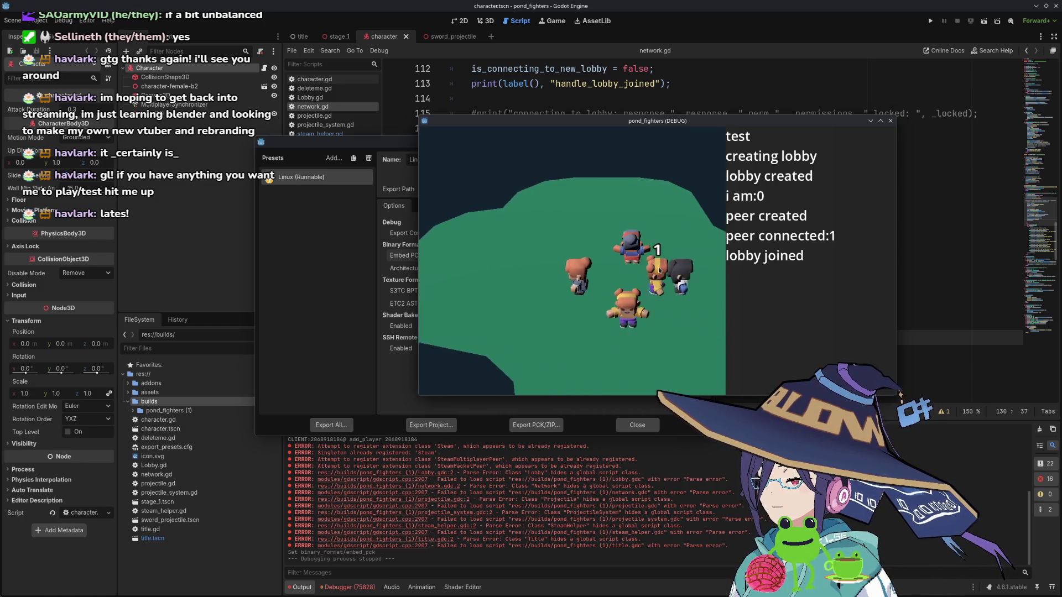
pyautogui.press('a')
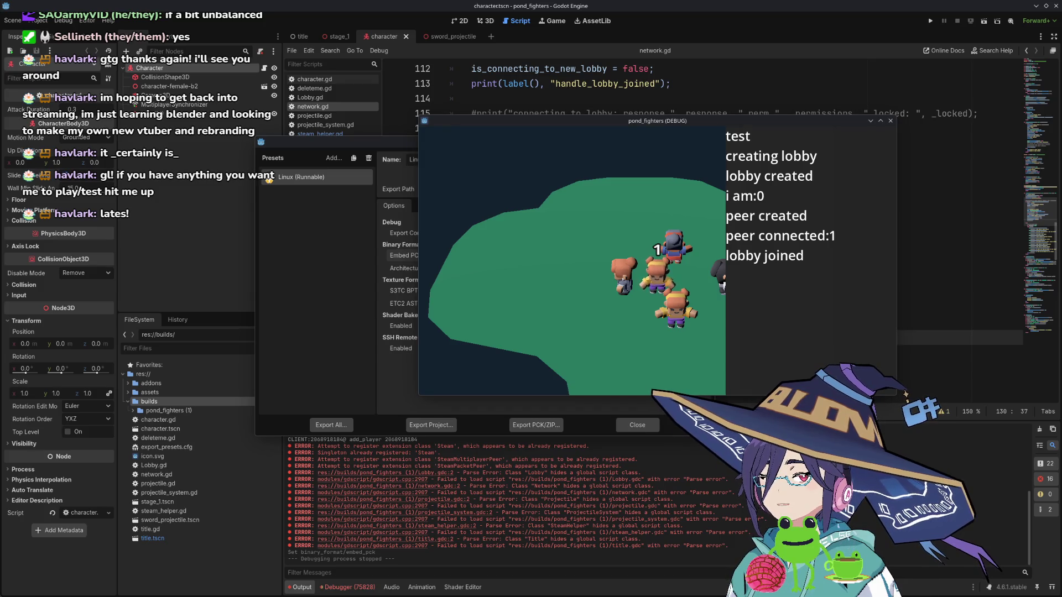
# - Paste the lobby ID into the second instance, join the lobby, then close both game windows
pyautogui.click(209, 398)
pyautogui.hotkey('ctrl', 'v')
pyautogui.click(260, 344)
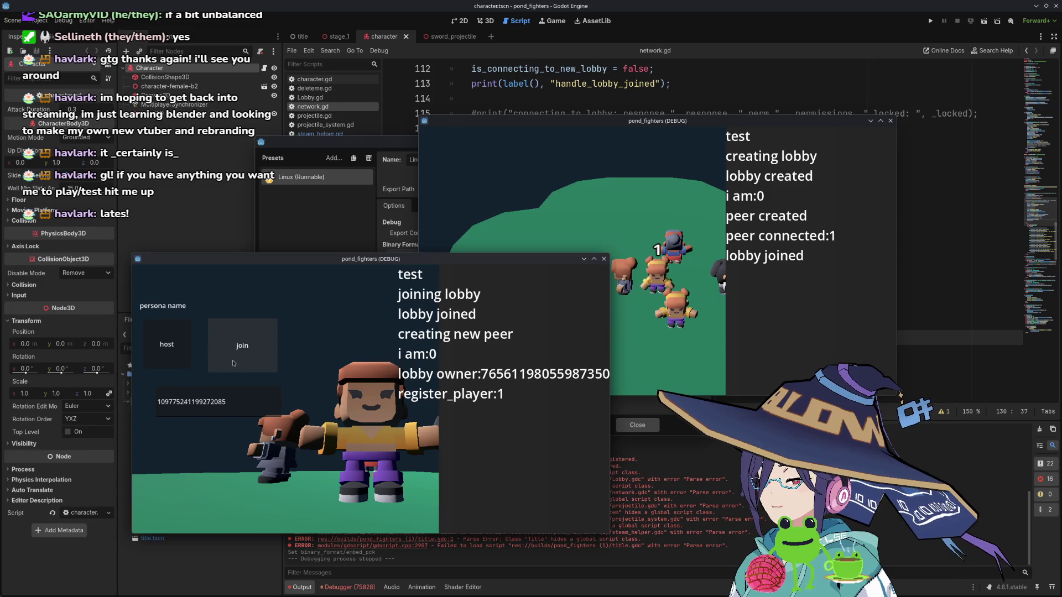
pyautogui.click(242, 346)
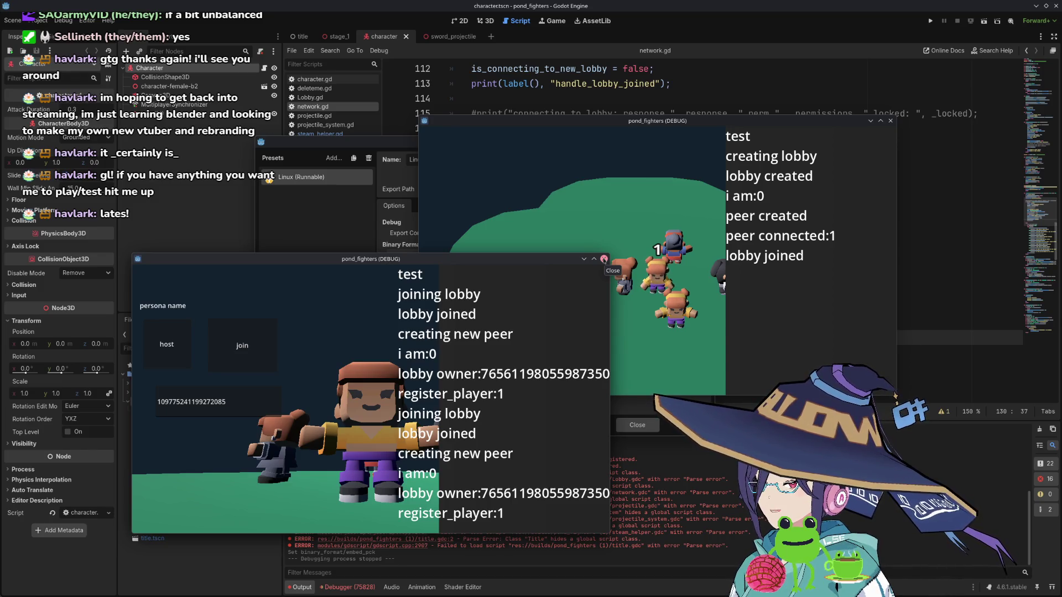
pyautogui.click(604, 259)
pyautogui.click(891, 121)
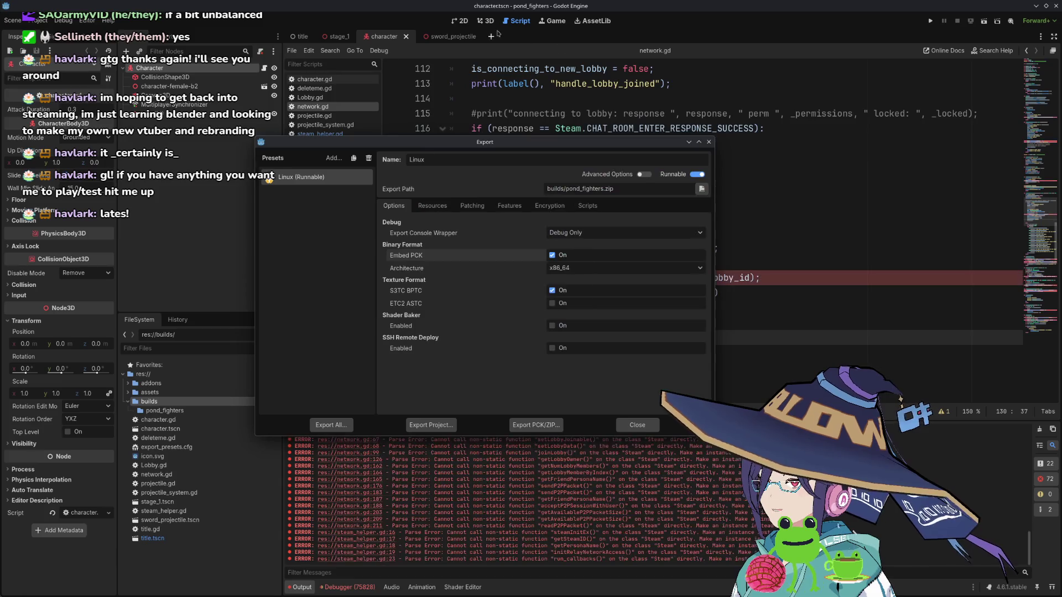
# - Close the Export dialog, select getLobbyOwner on line 126 of network.gd, and open KRunner
pyautogui.click(709, 142)
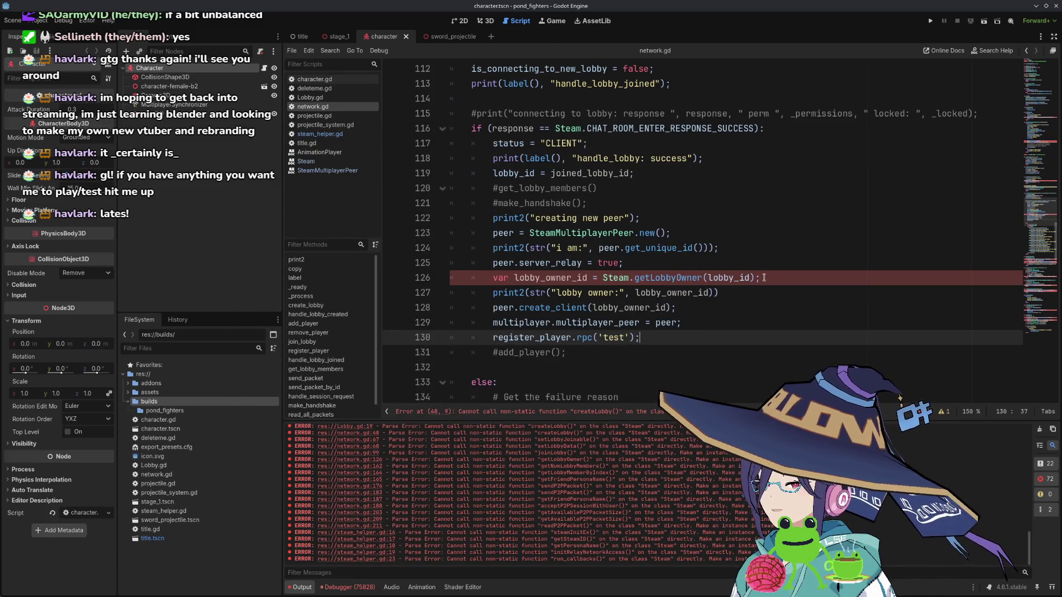
pyautogui.click(650, 278)
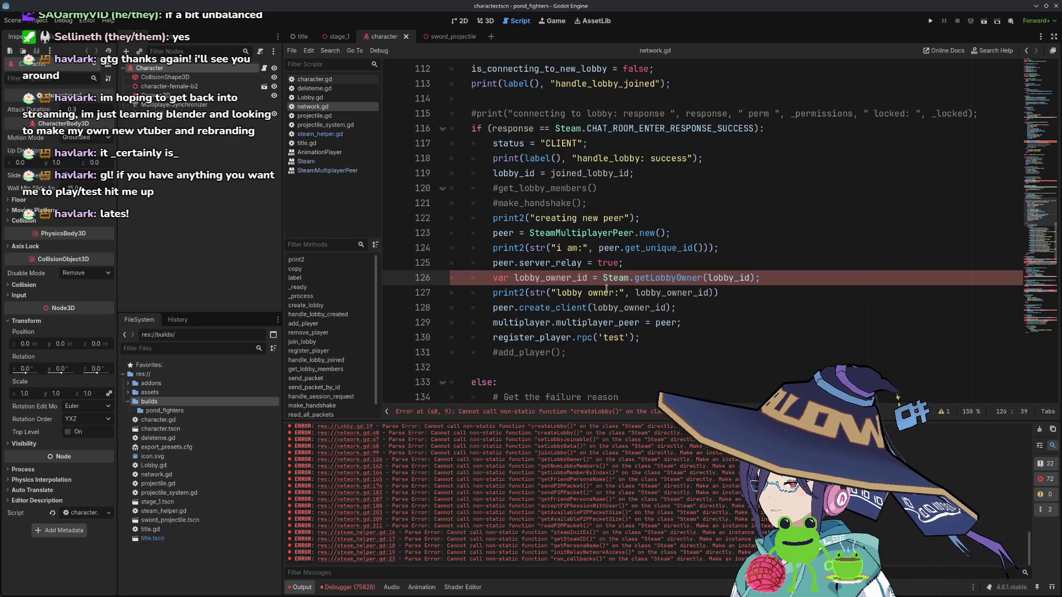
pyautogui.doubleClick(673, 279)
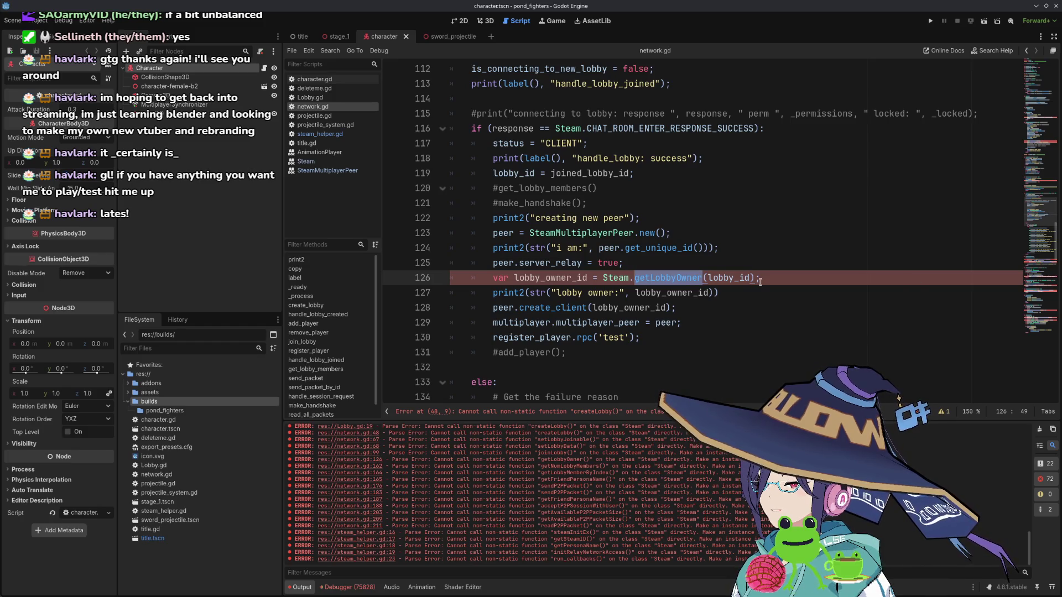
pyautogui.scroll(-1, 758, 279)
pyautogui.scroll(2, 649, 253)
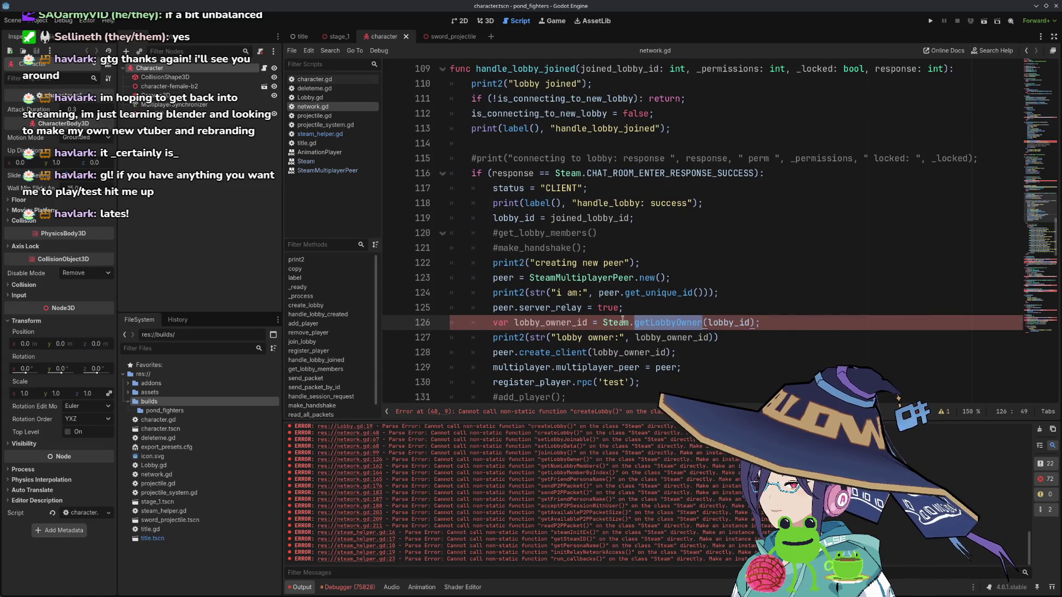
pyautogui.scroll(2, 559, 310)
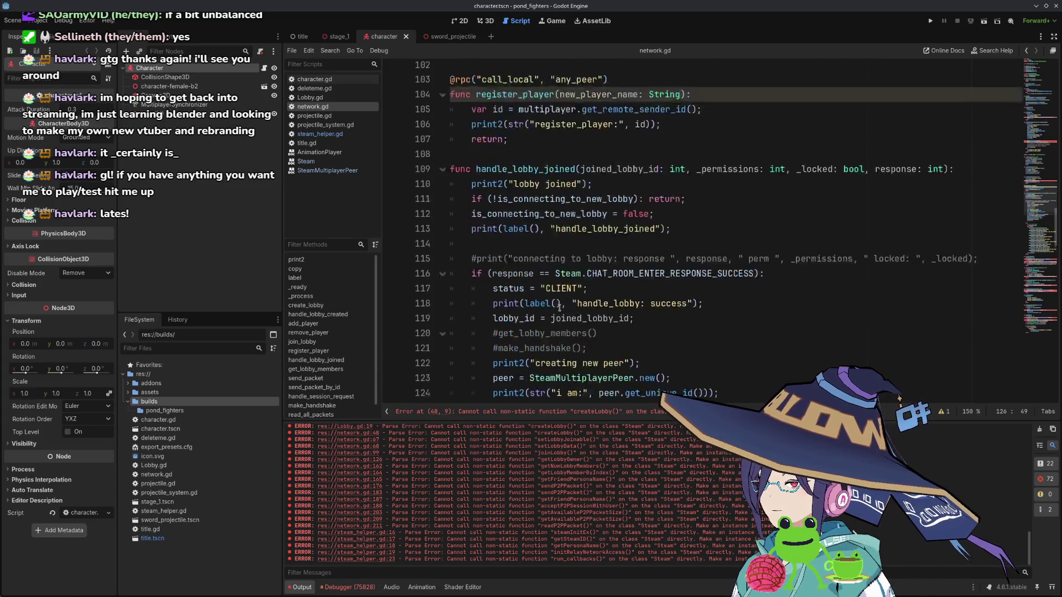
pyautogui.scroll(5, 559, 308)
pyautogui.moveTo(492, 279)
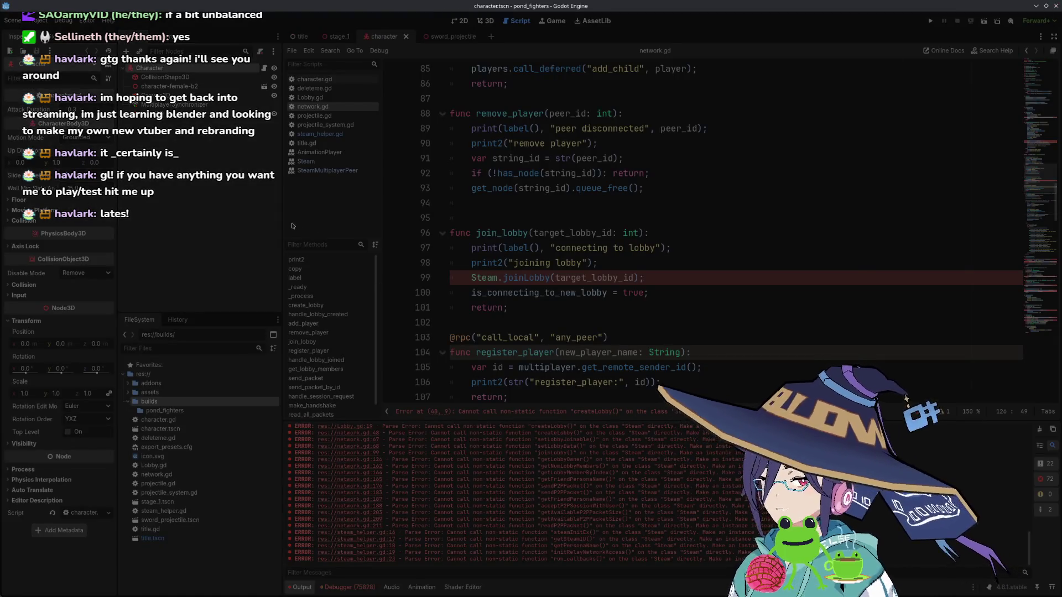
pyautogui.hotkey('alt', 'space')
# - Launch Godot via KRunner 'godot', collapse the assets folder in FileSystem, and run the project
pyautogui.write('godot')
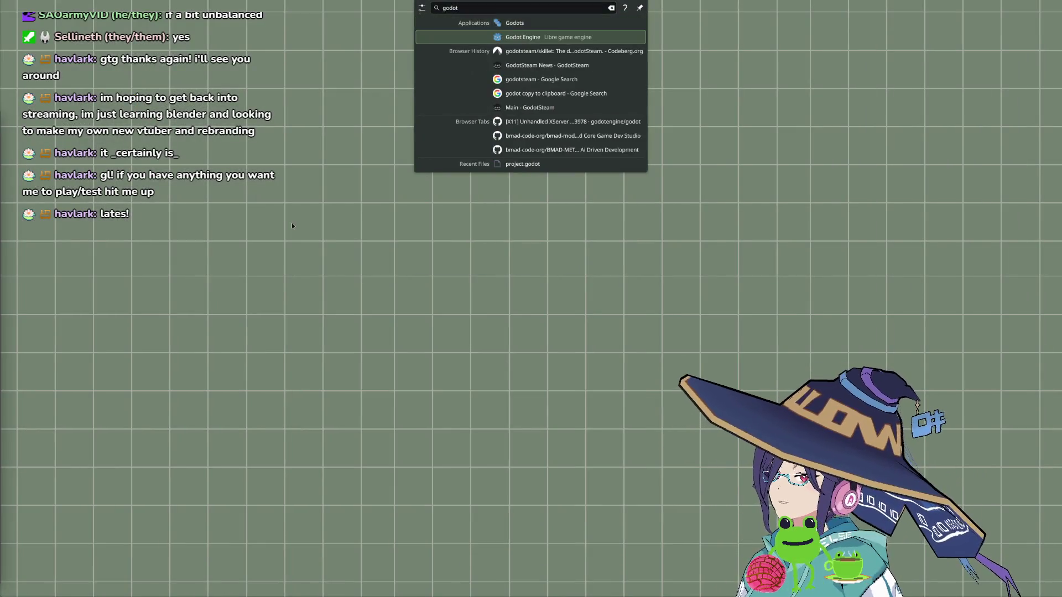
pyautogui.press('Return')
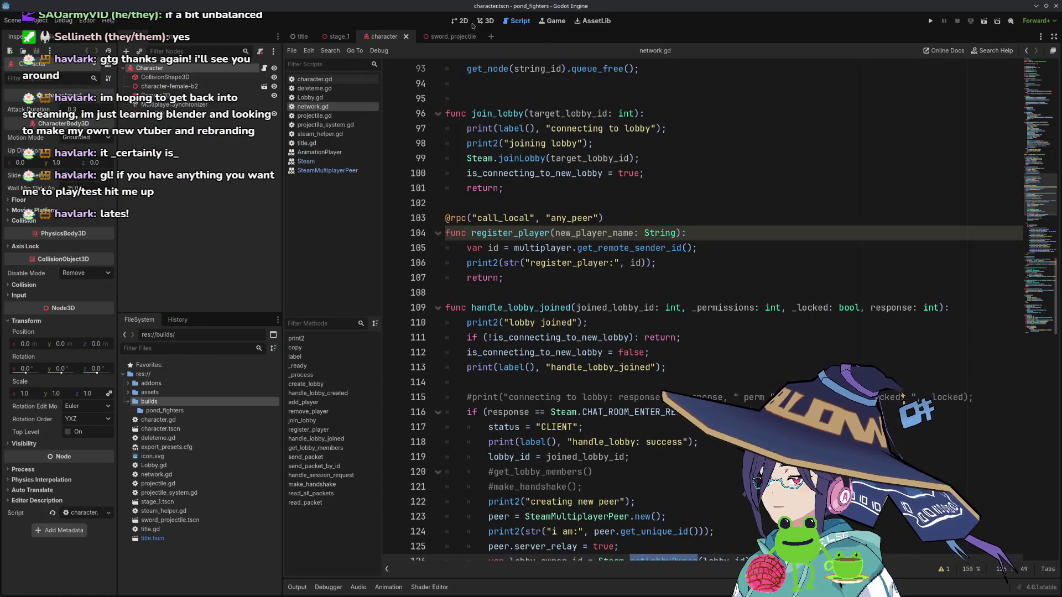
pyautogui.click(603, 263)
pyautogui.scroll(-2, 603, 264)
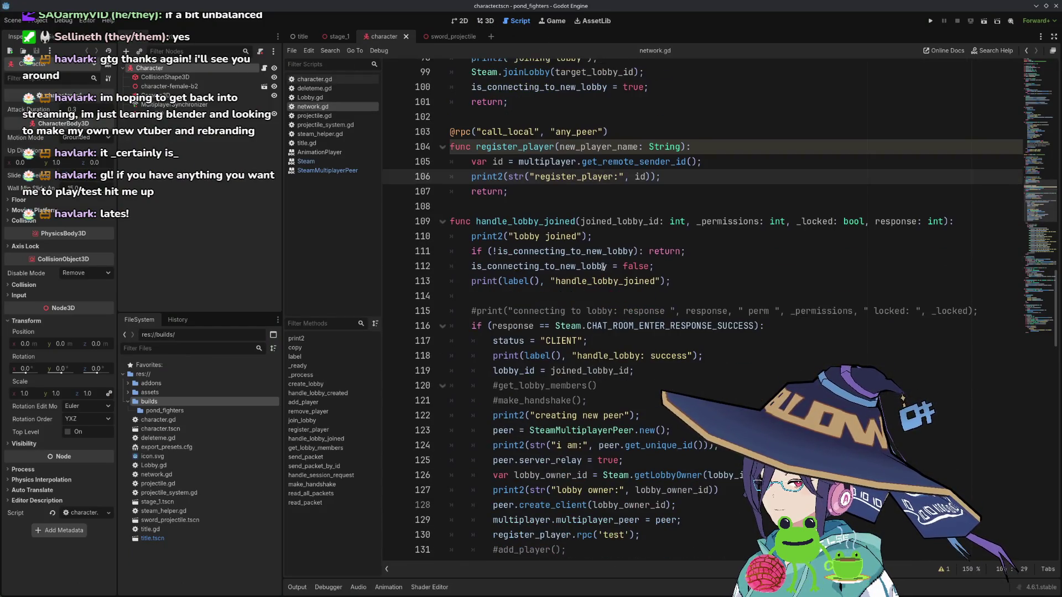
pyautogui.click(128, 393)
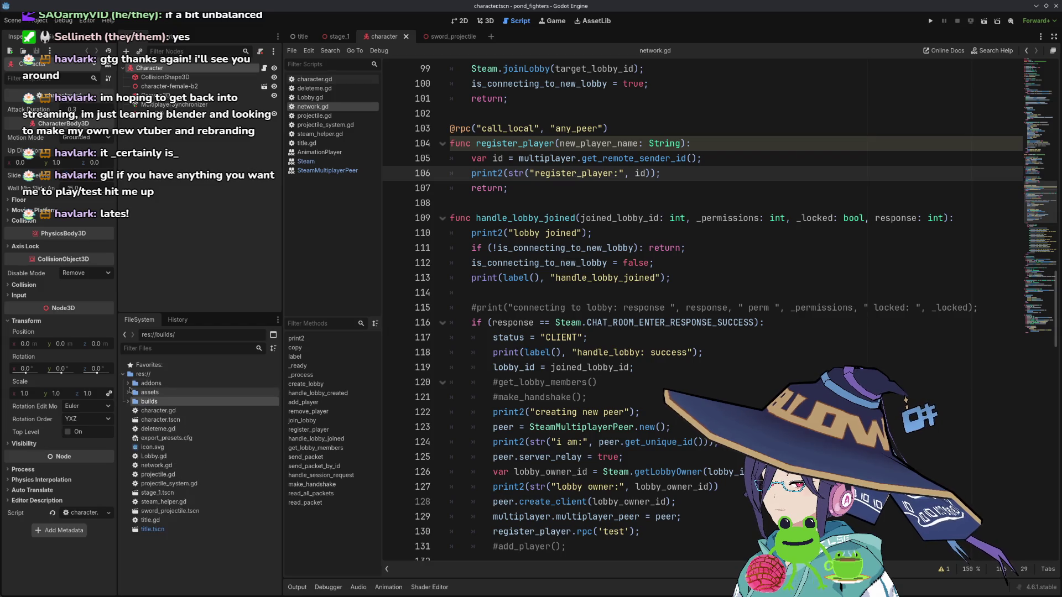
pyautogui.scroll(6, 620, 278)
pyautogui.click(629, 277)
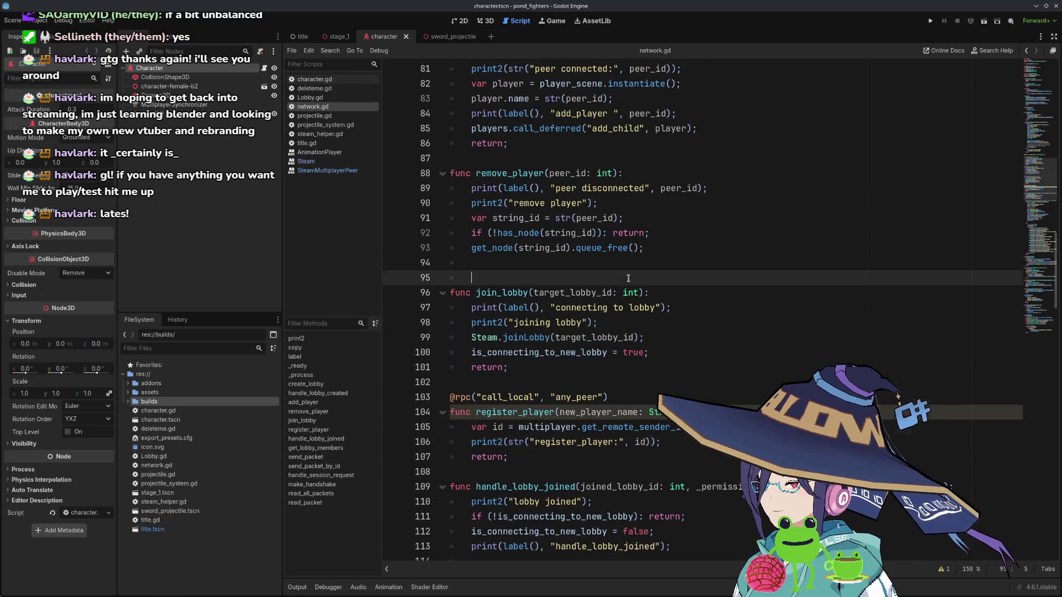
pyautogui.click(931, 20)
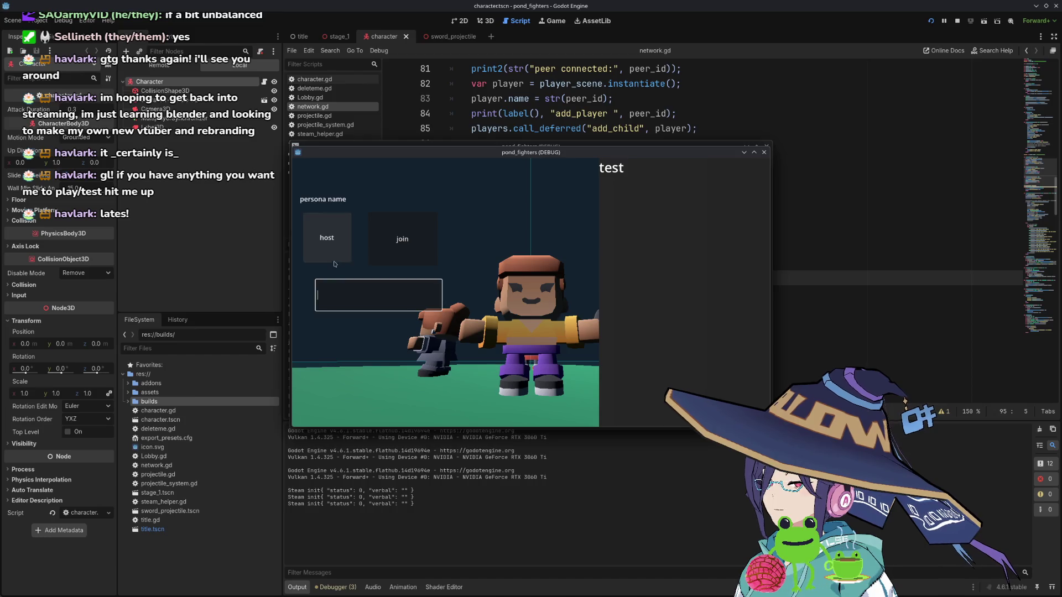
# - Host a lobby in one debug window, paste its ID into the other and join, then close both
pyautogui.click(333, 239)
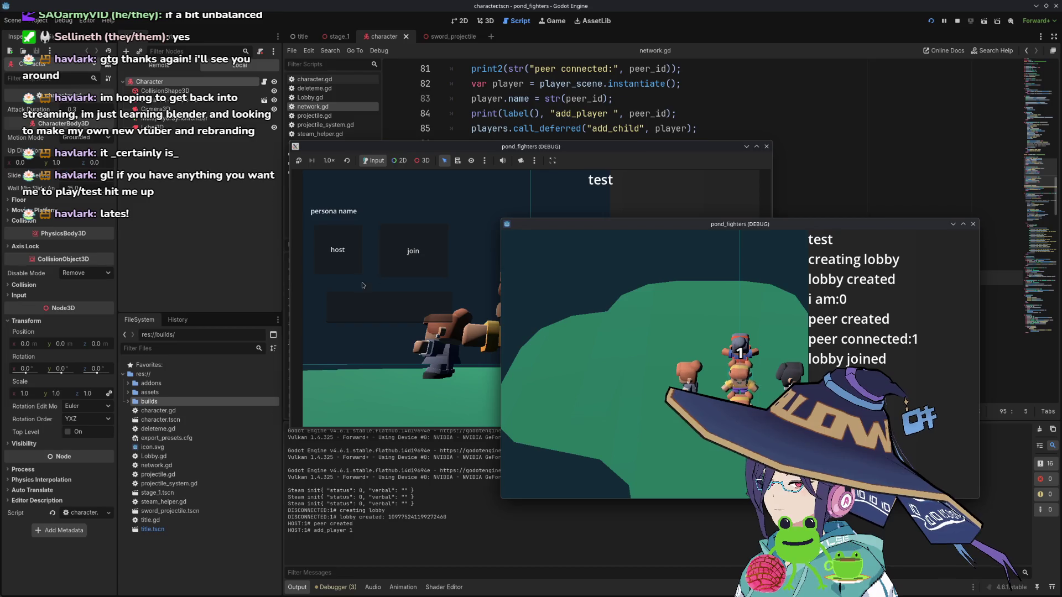
pyautogui.click(382, 303)
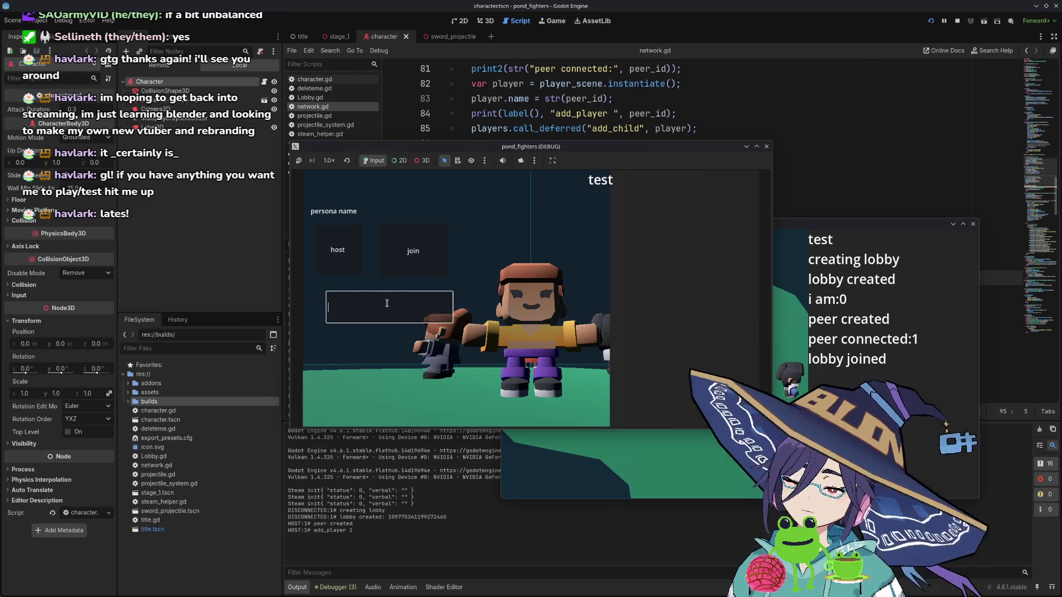
pyautogui.hotkey('ctrl', 'v')
pyautogui.click(417, 257)
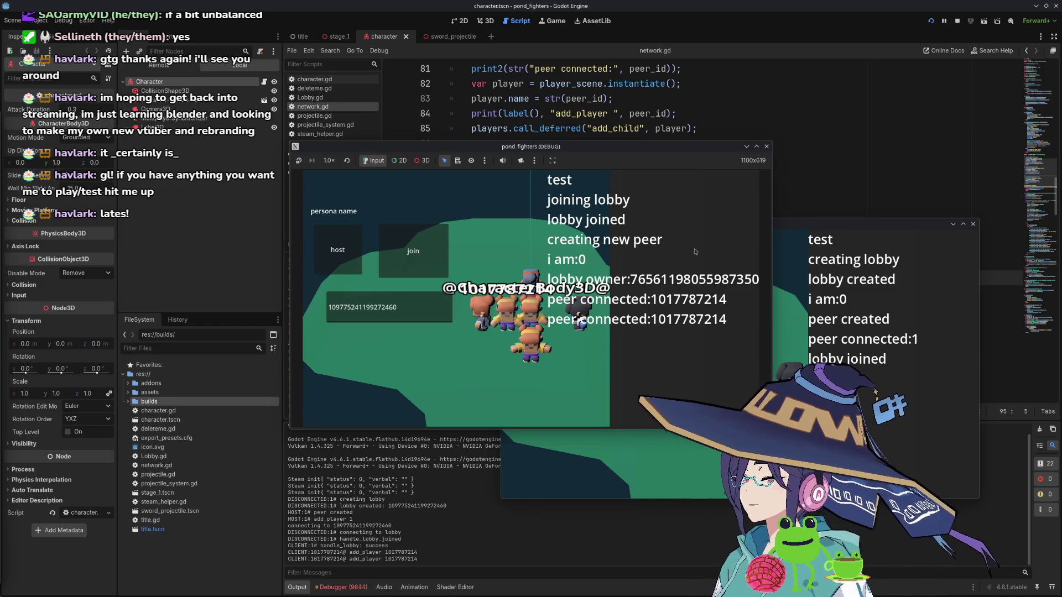
pyautogui.click(767, 146)
pyautogui.click(973, 224)
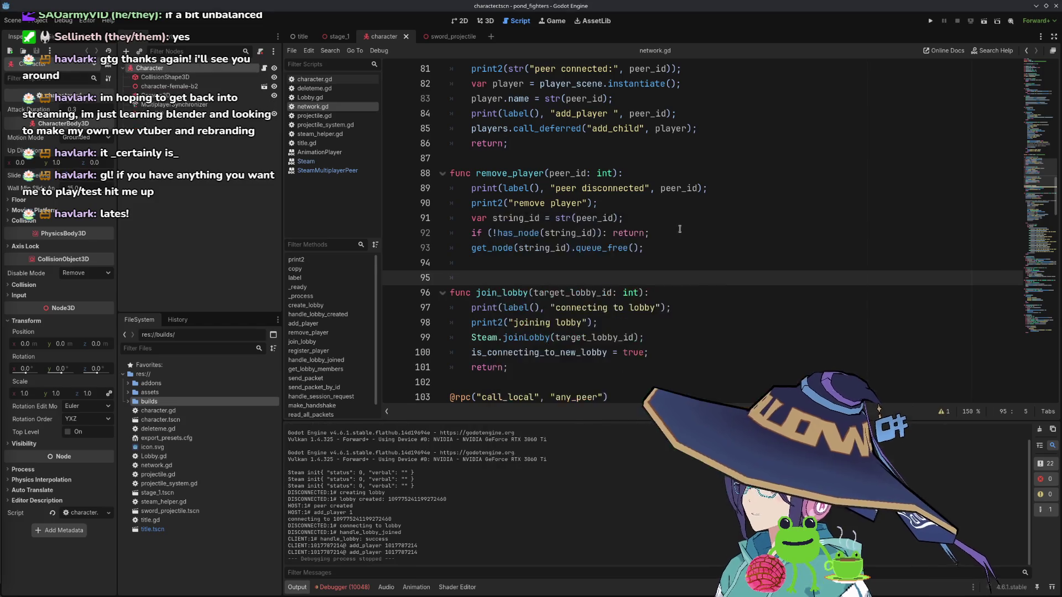
pyautogui.scroll(10, 675, 236)
pyautogui.scroll(15, 675, 236)
pyautogui.scroll(-5, 632, 244)
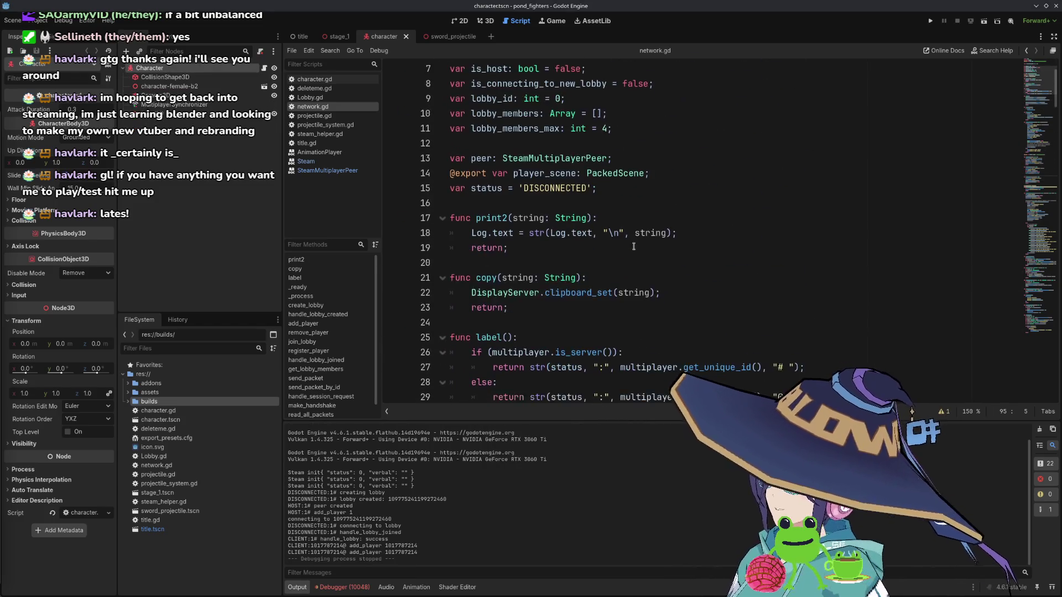
pyautogui.scroll(-2, 632, 244)
pyautogui.click(773, 264)
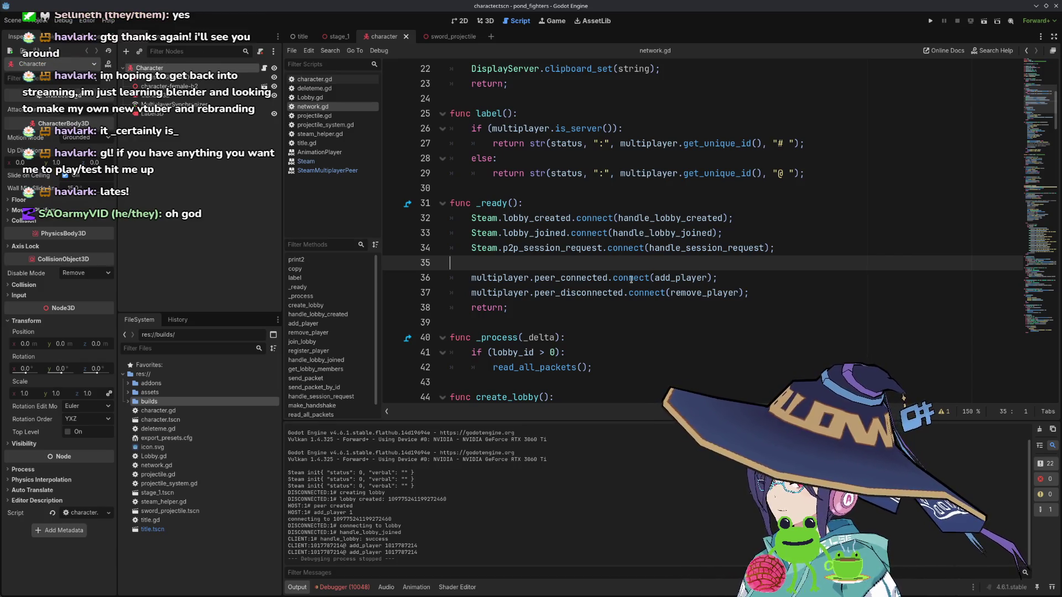
pyautogui.scroll(-6, 628, 249)
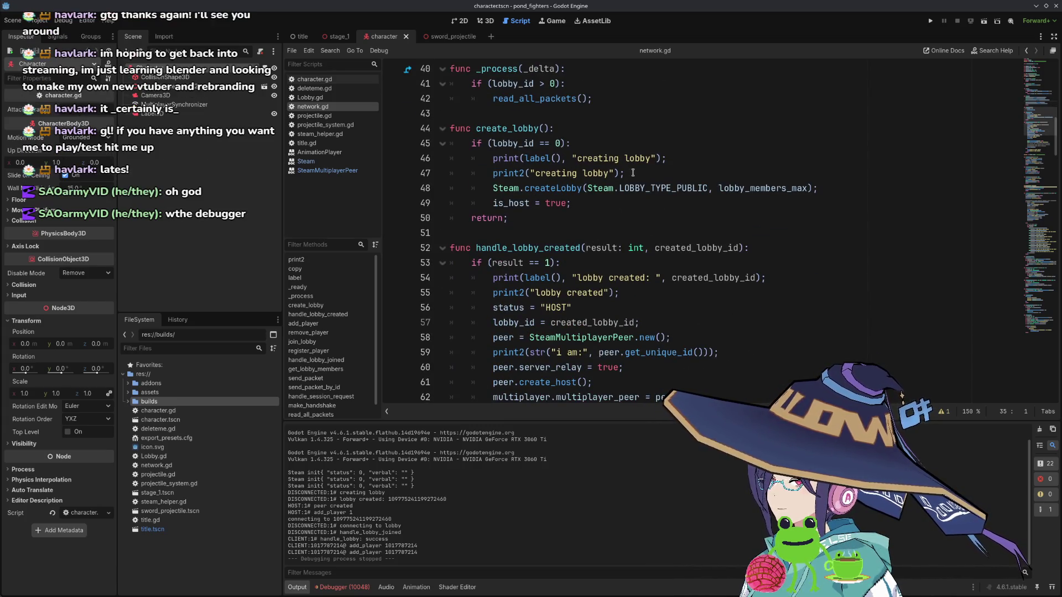
pyautogui.scroll(-2, 630, 177)
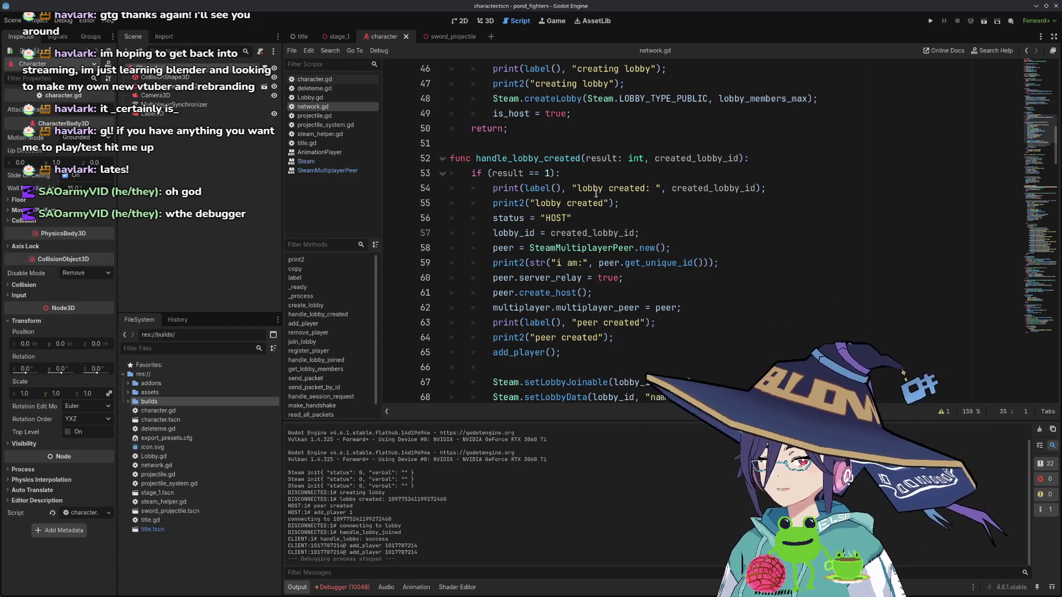
pyautogui.scroll(-2, 621, 190)
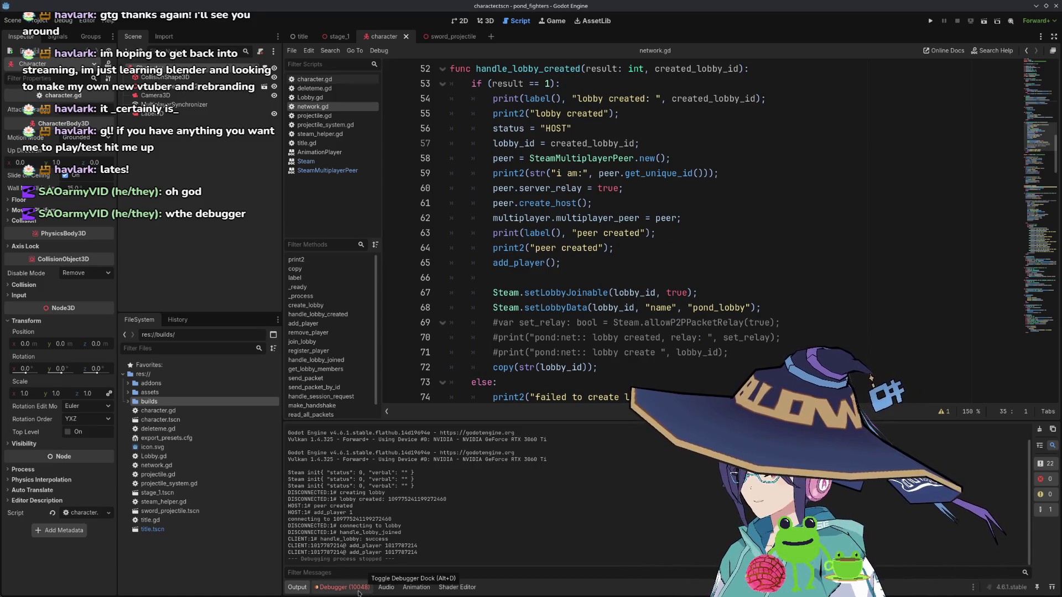
pyautogui.moveTo(733, 323); pyautogui.dragTo(726, 337)
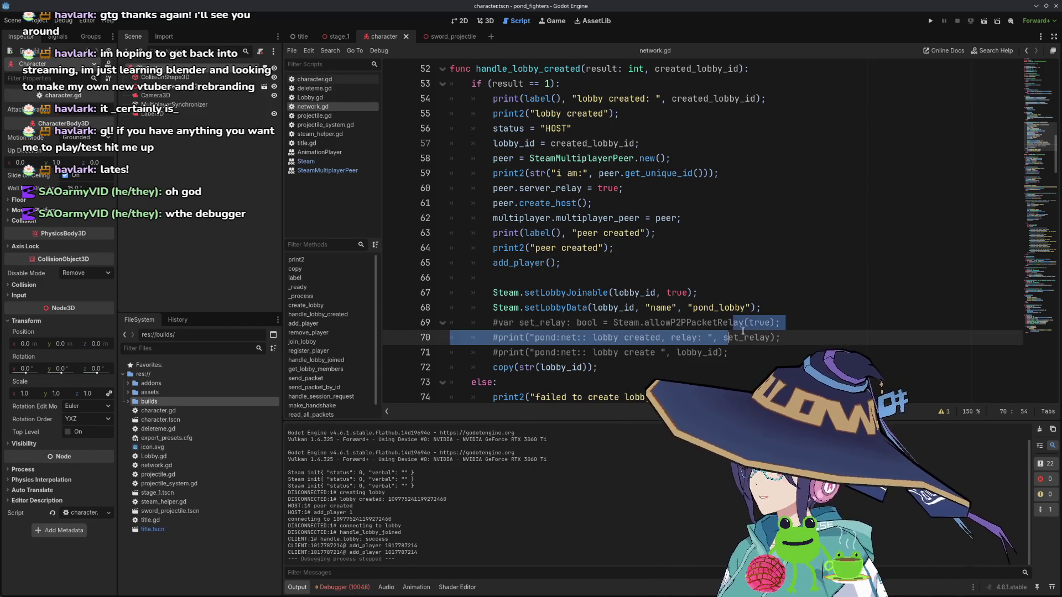
# - Delete the "i am" print statement on line 59 of network.gd
pyautogui.scroll(-1, 692, 275)
pyautogui.scroll(2, 691, 275)
pyautogui.scroll(1, 692, 275)
pyautogui.click(689, 262)
pyautogui.scroll(-1, 687, 256)
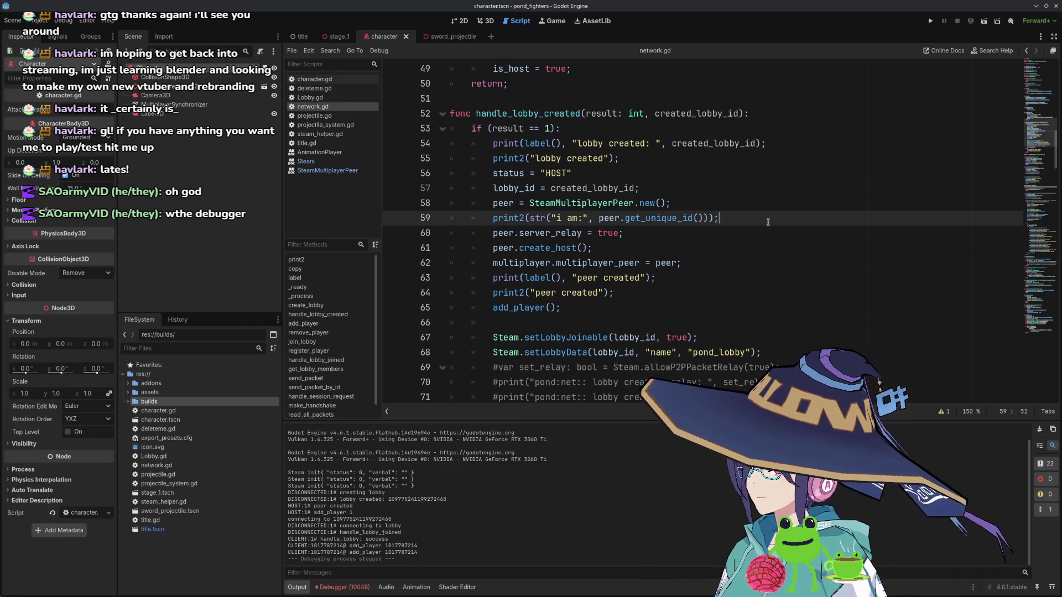
pyautogui.hotkey('ctrl', 'shift', 'k')
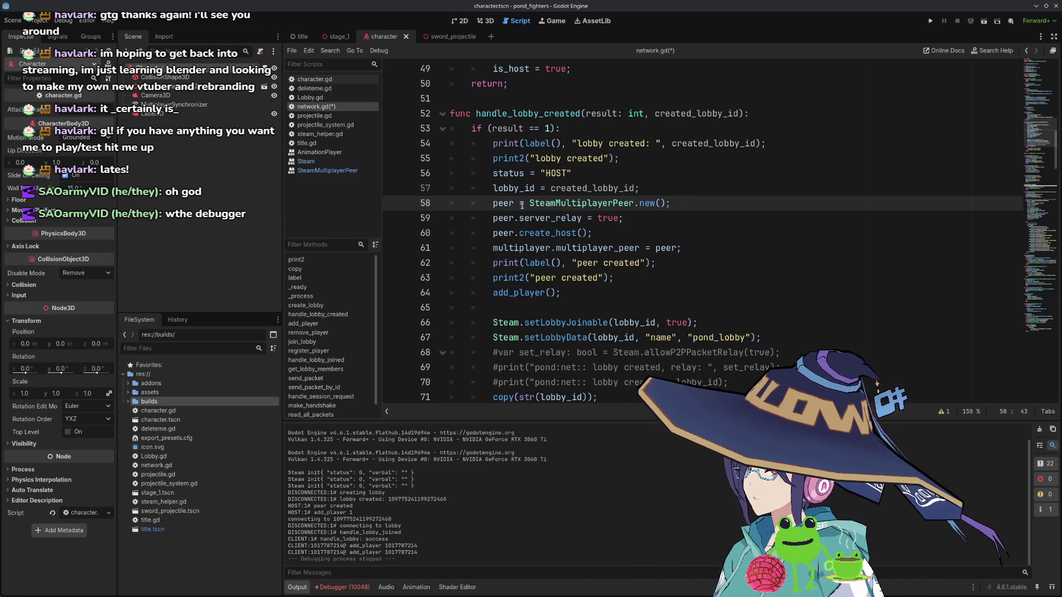
pyautogui.scroll(-1, 646, 211)
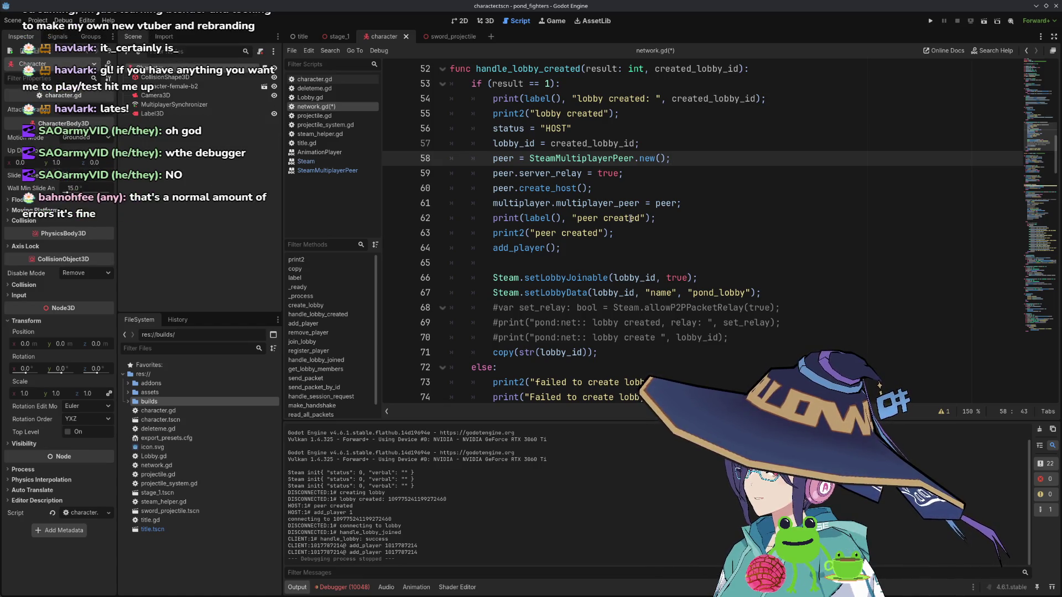
# - Insert "host" before "peer" in the print statement on line 63
pyautogui.click(602, 219)
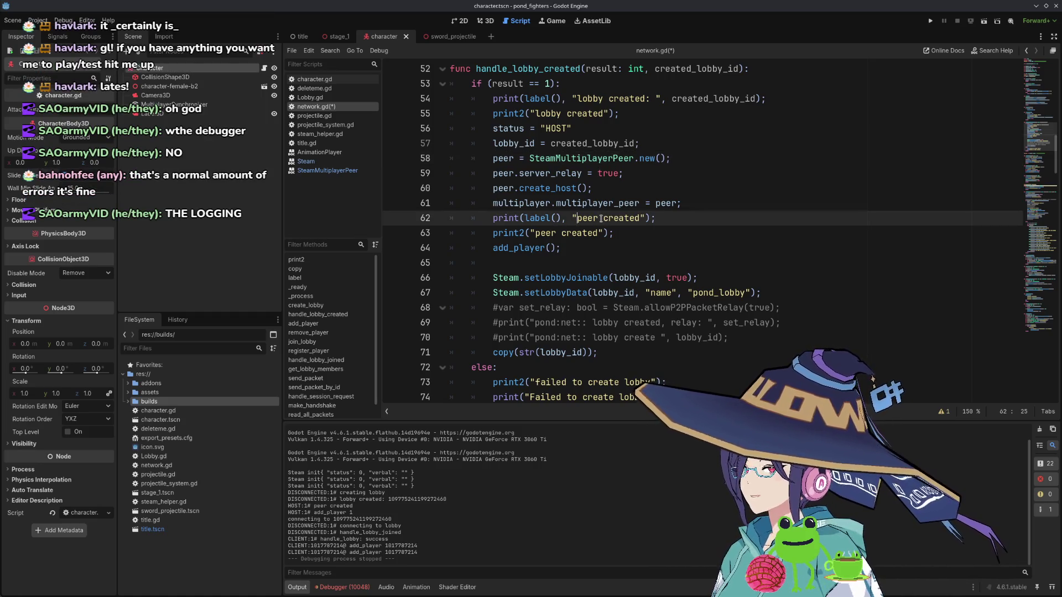
pyautogui.press('Down')
pyautogui.hotkey('ctrl', 'Left')
pyautogui.hotkey('ctrl', 'Left')
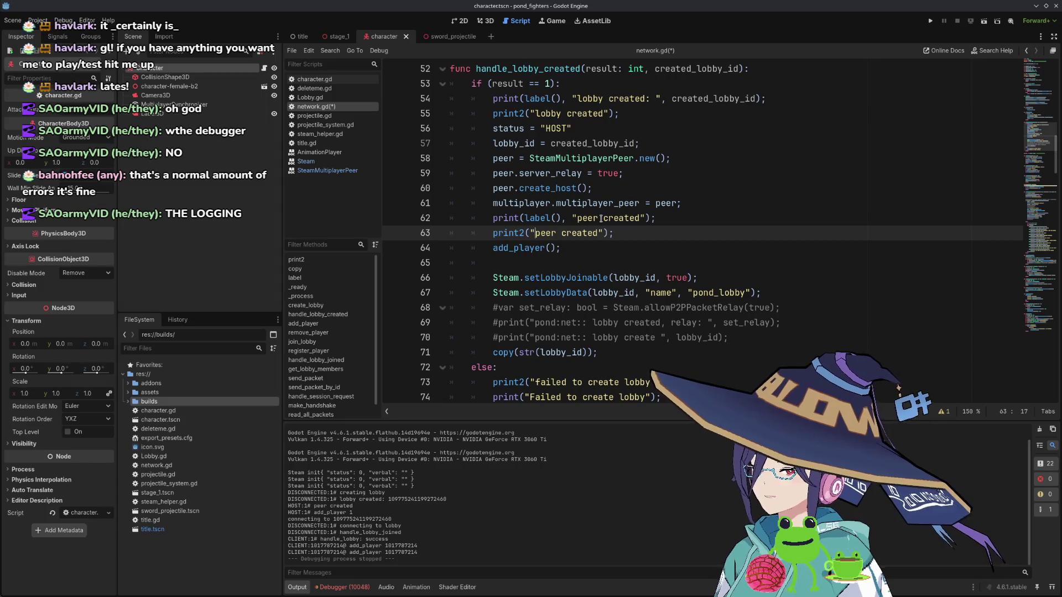
pyautogui.write('host')
pyautogui.press('End')
pyautogui.hotkey('shift', 'Home')
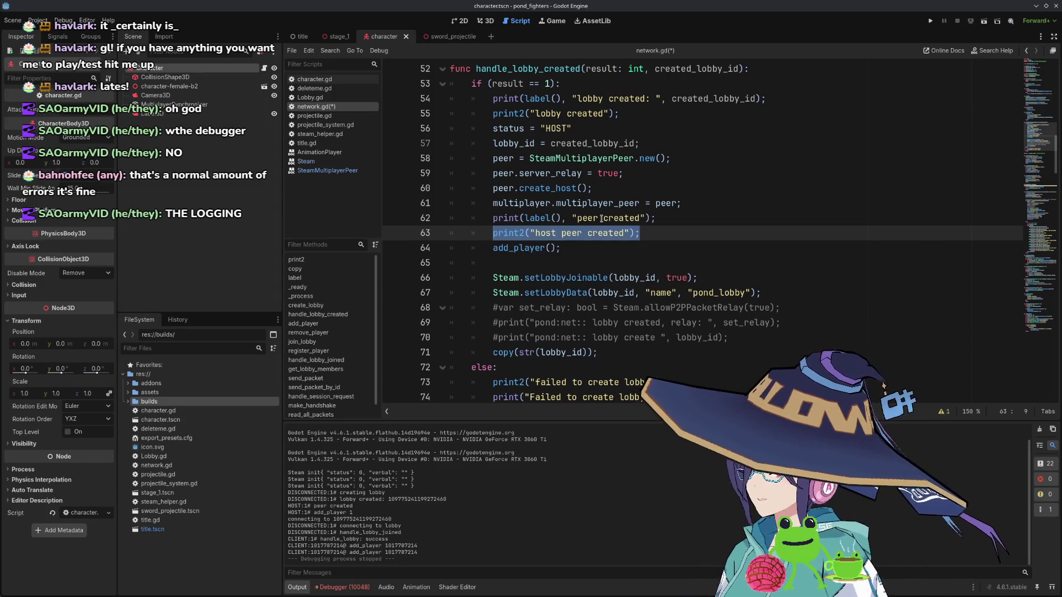
# - Uncomment Steam.allowP2PPacketRelay(true) on line 68 and save network.gd
pyautogui.doubleClick(586, 278)
pyautogui.doubleClick(559, 293)
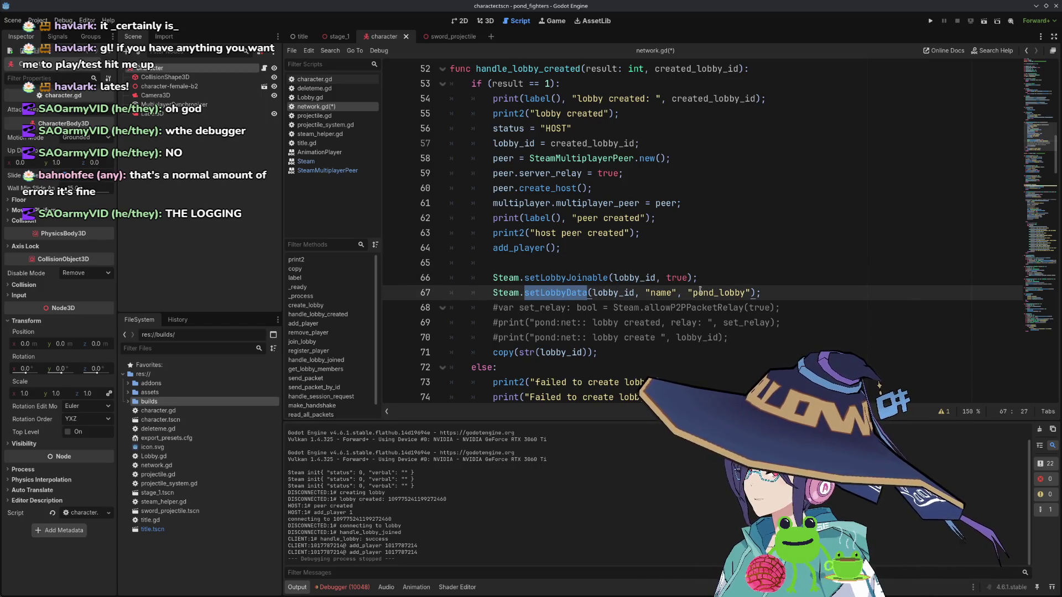
pyautogui.click(571, 308)
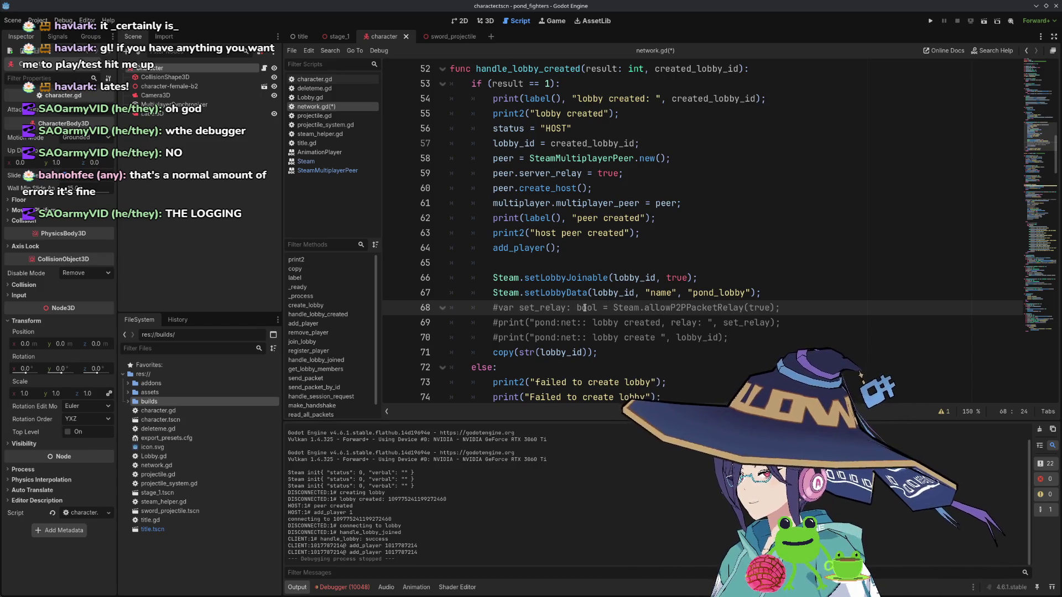
pyautogui.click(763, 308)
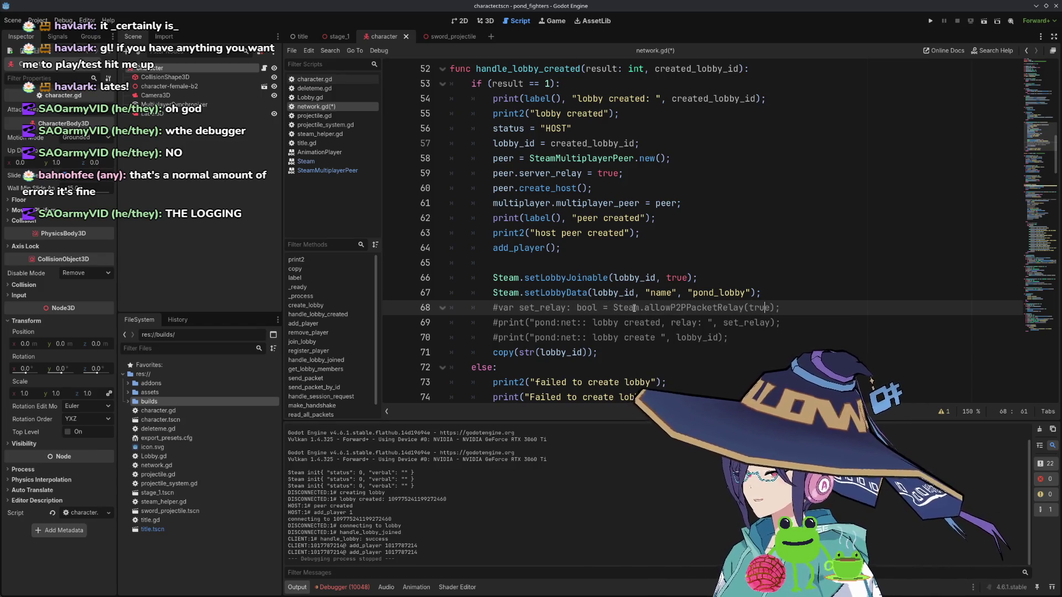
pyautogui.hotkey('ctrl', 'k')
pyautogui.press('Down')
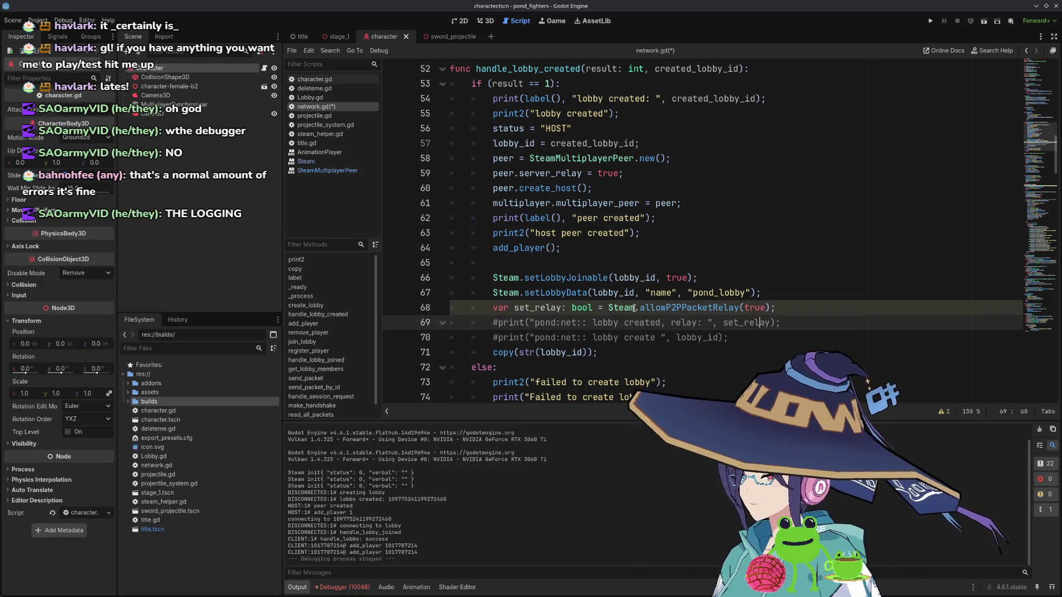
pyautogui.press('Up')
pyautogui.press('End')
pyautogui.hotkey('ctrl', 's')
pyautogui.scroll(-4, 745, 262)
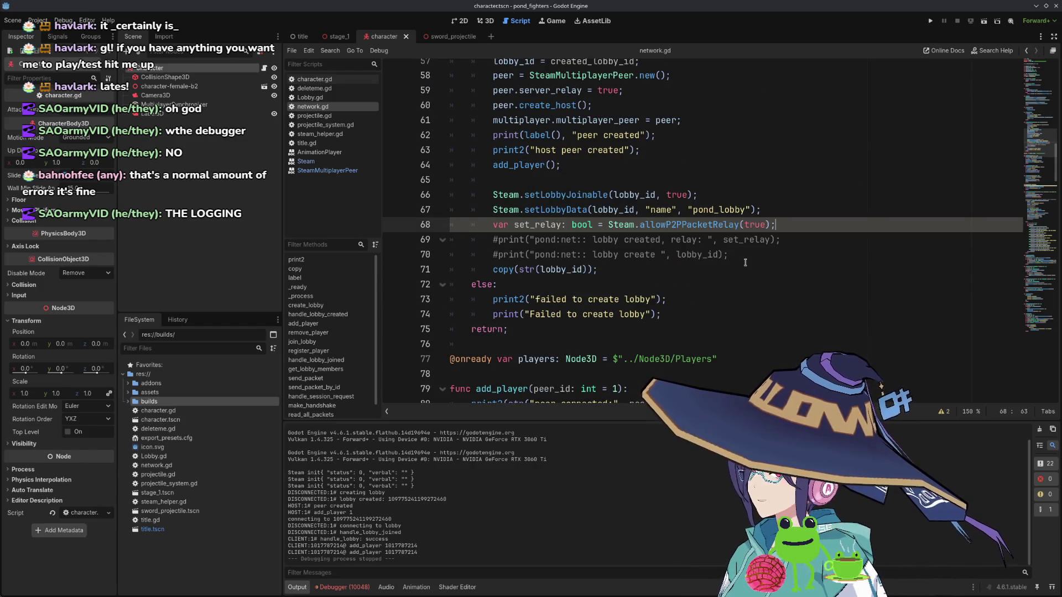
# - Run two game instances, host a lobby from one window, then stop the run
pyautogui.click(931, 20)
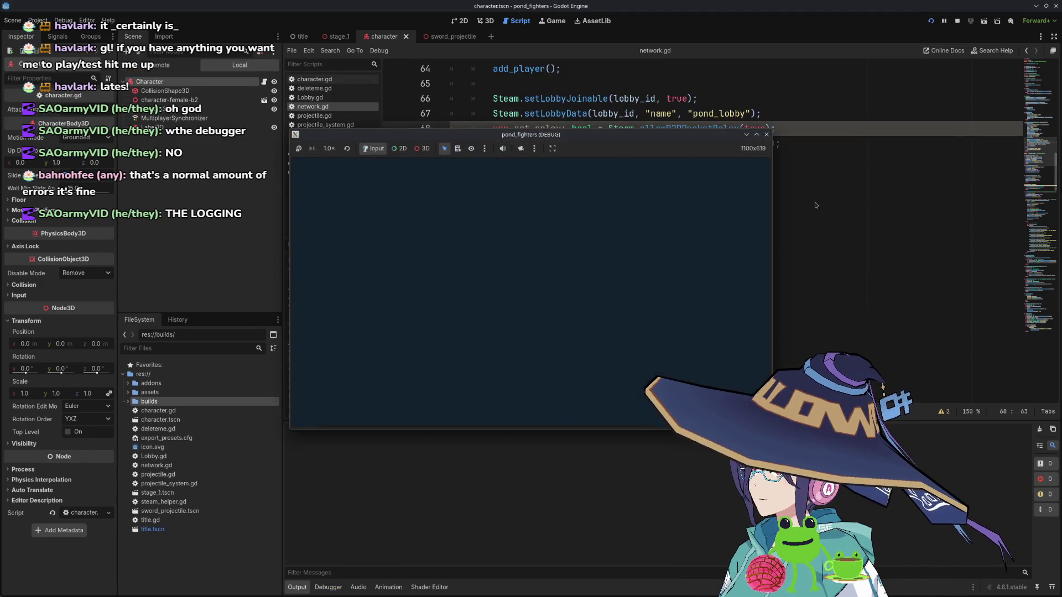
pyautogui.moveTo(534, 154); pyautogui.dragTo(740, 211)
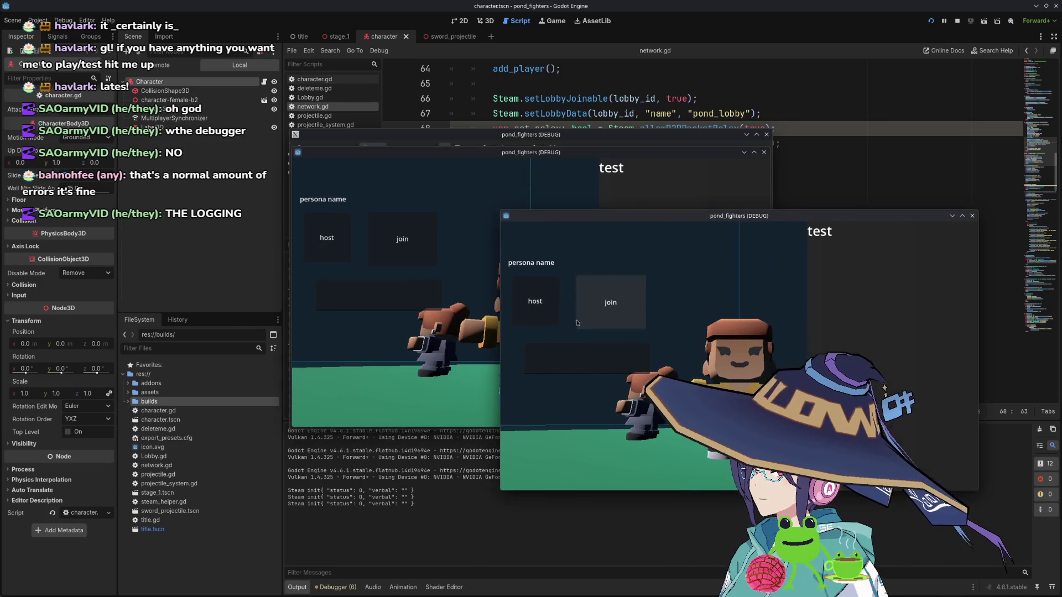
pyautogui.click(533, 294)
pyautogui.click(393, 301)
pyautogui.press('F8')
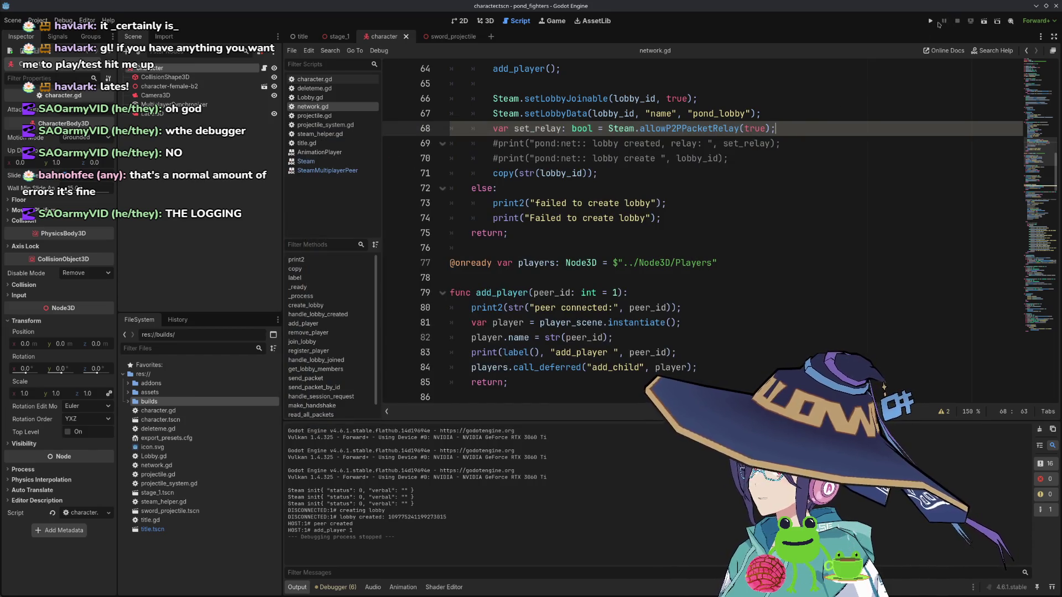
# - Rerun the project, host a lobby from the second game window, and close it
pyautogui.click(932, 22)
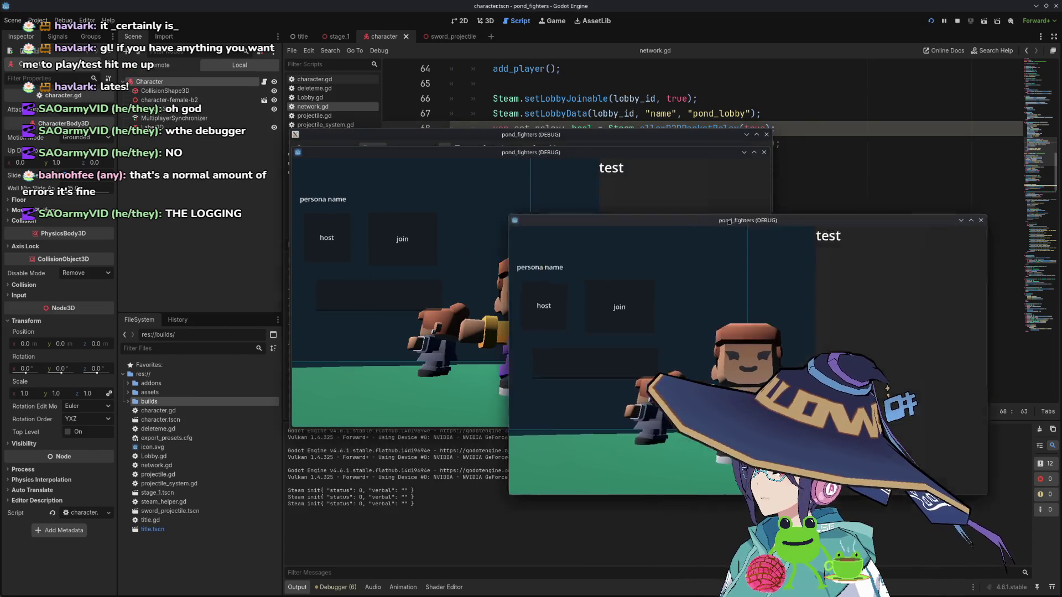
pyautogui.moveTo(554, 216); pyautogui.dragTo(609, 233)
pyautogui.click(601, 326)
pyautogui.click(386, 307)
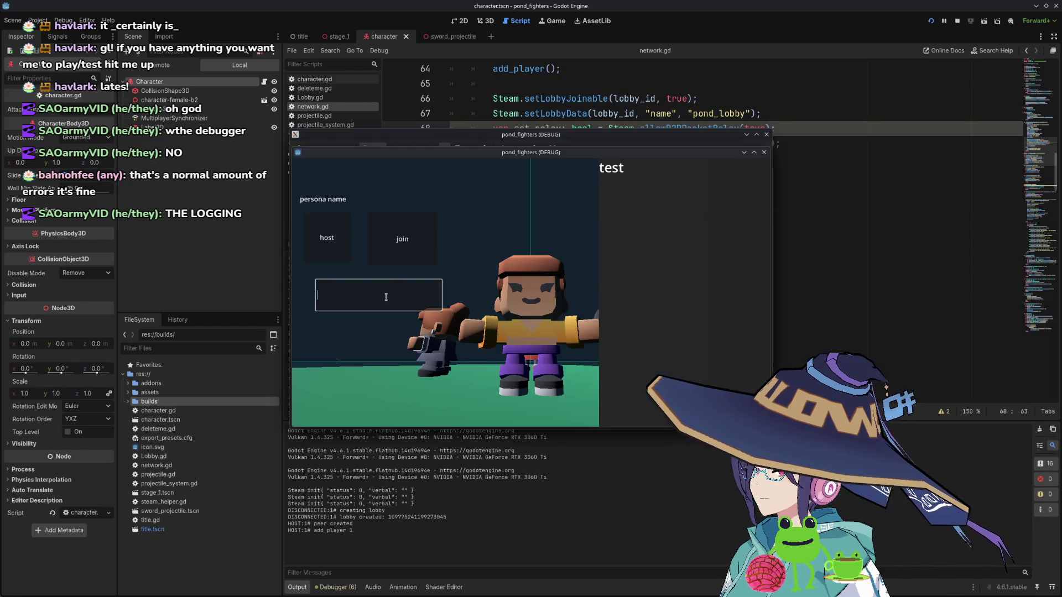
pyautogui.click(767, 135)
# - Run the game twice more, hosting a lobby each time, while checking the print lines
pyautogui.click(931, 21)
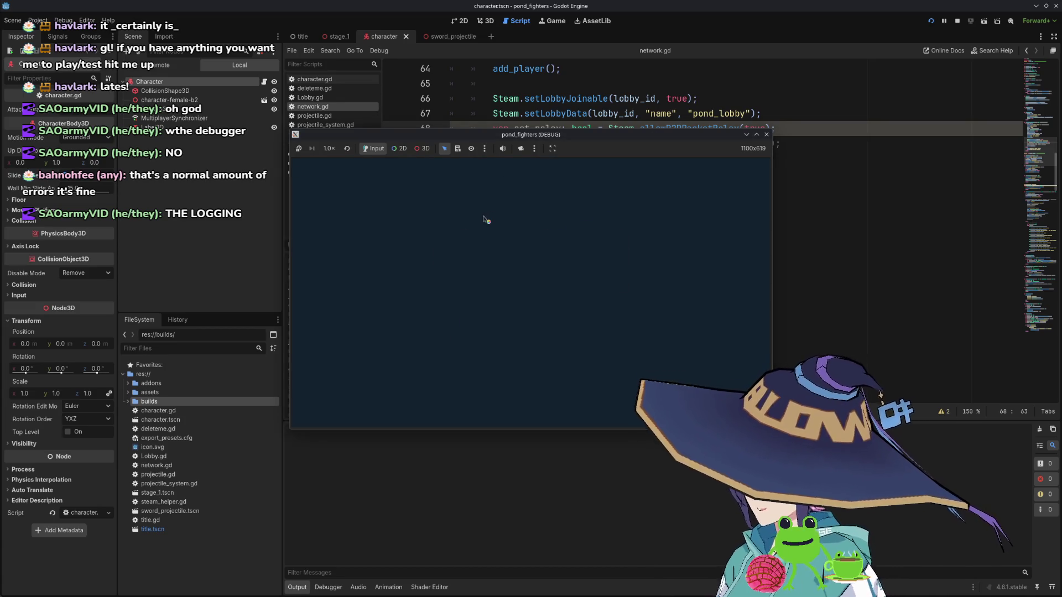
pyautogui.click(327, 246)
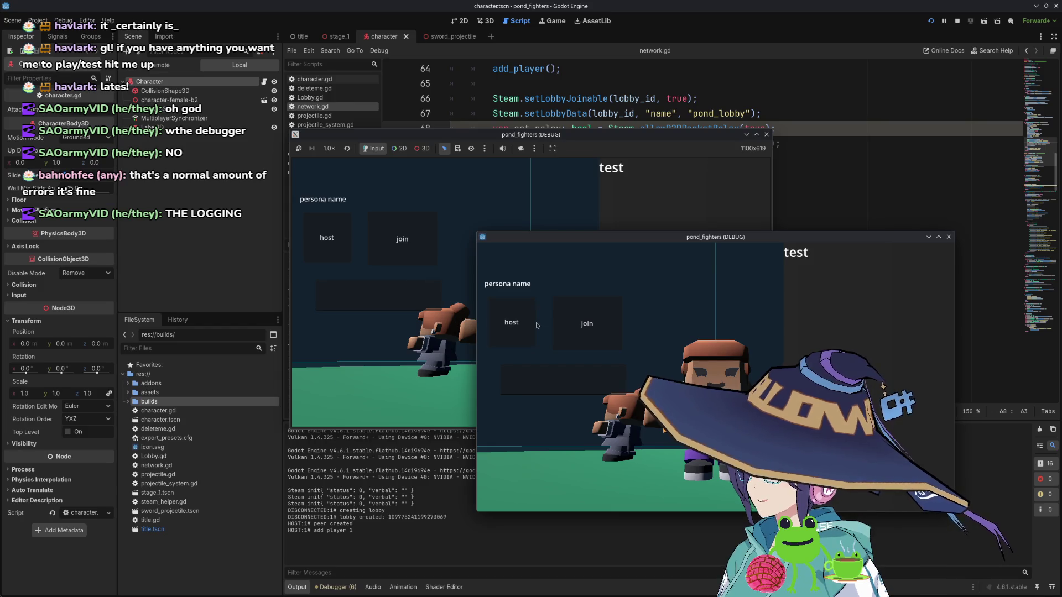
pyautogui.click(768, 135)
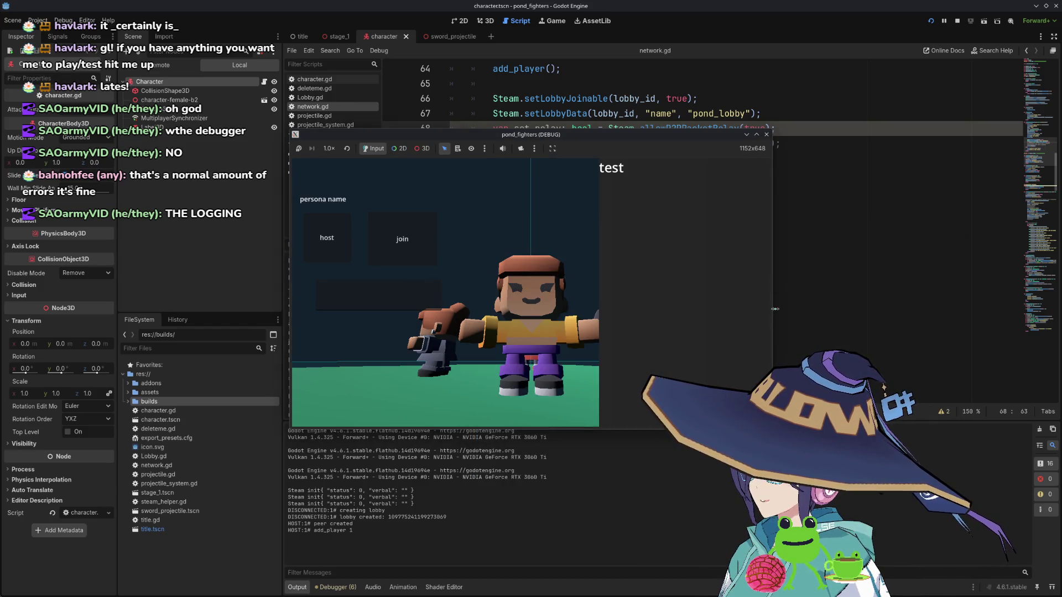
pyautogui.click(897, 156)
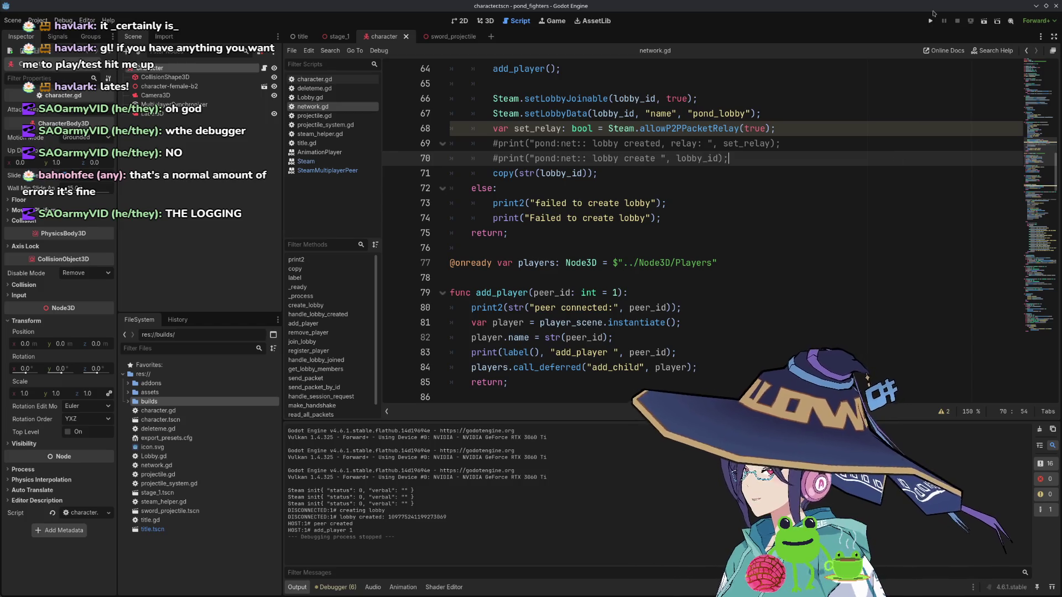
pyautogui.click(902, 188)
pyautogui.click(933, 22)
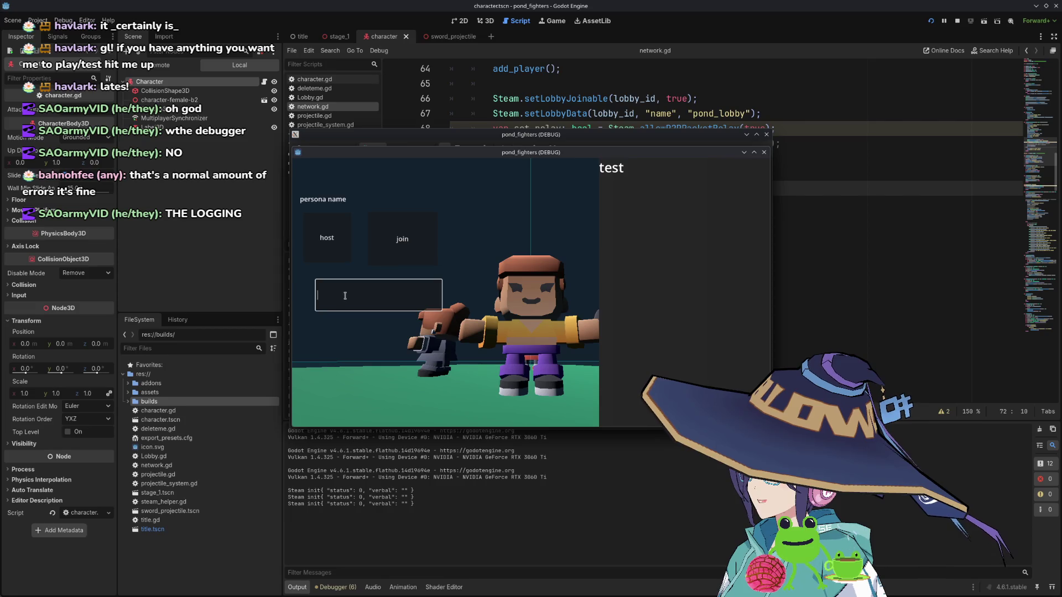
pyautogui.click(336, 255)
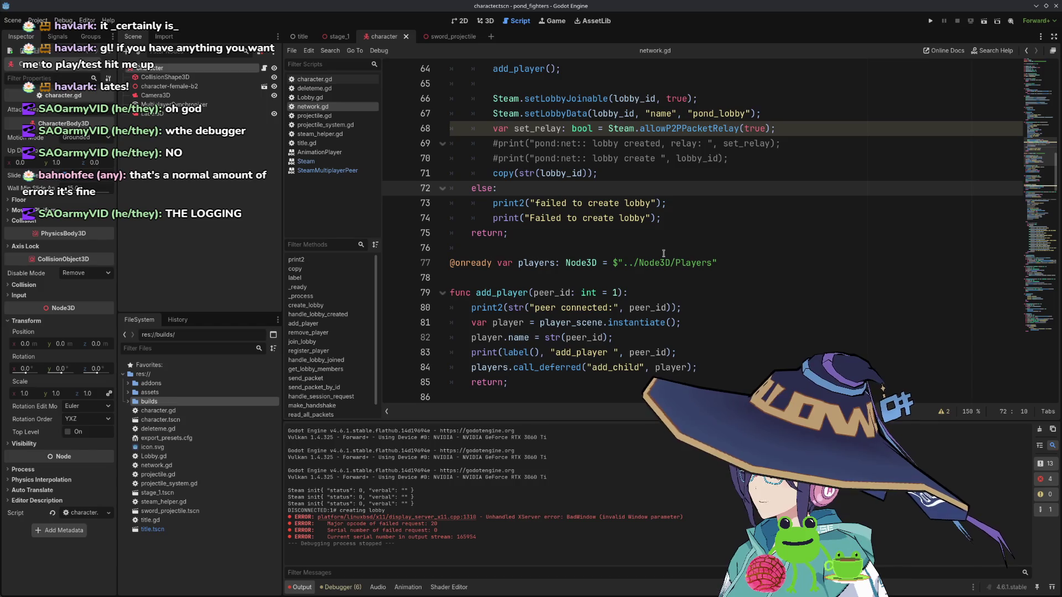
pyautogui.click(811, 257)
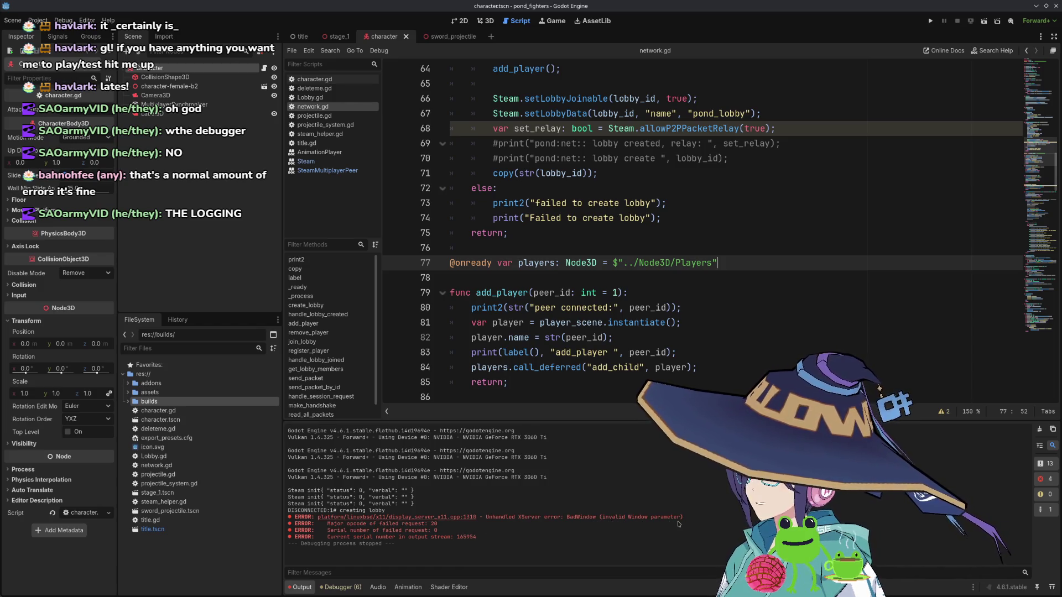
# - Launch the game again, host a lobby, relaunch, and close the game window
pyautogui.click(930, 20)
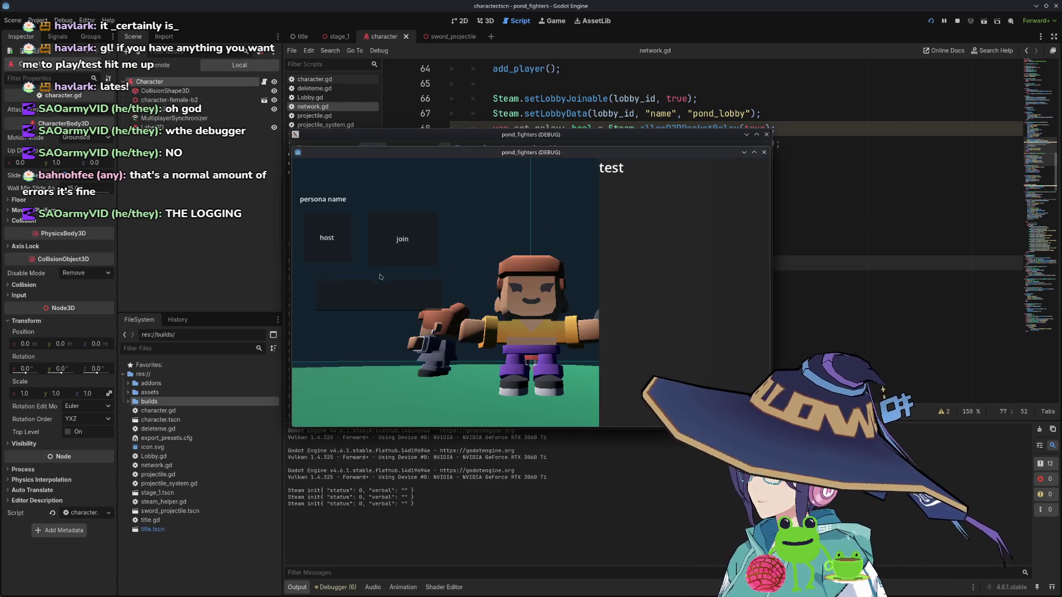
pyautogui.click(326, 237)
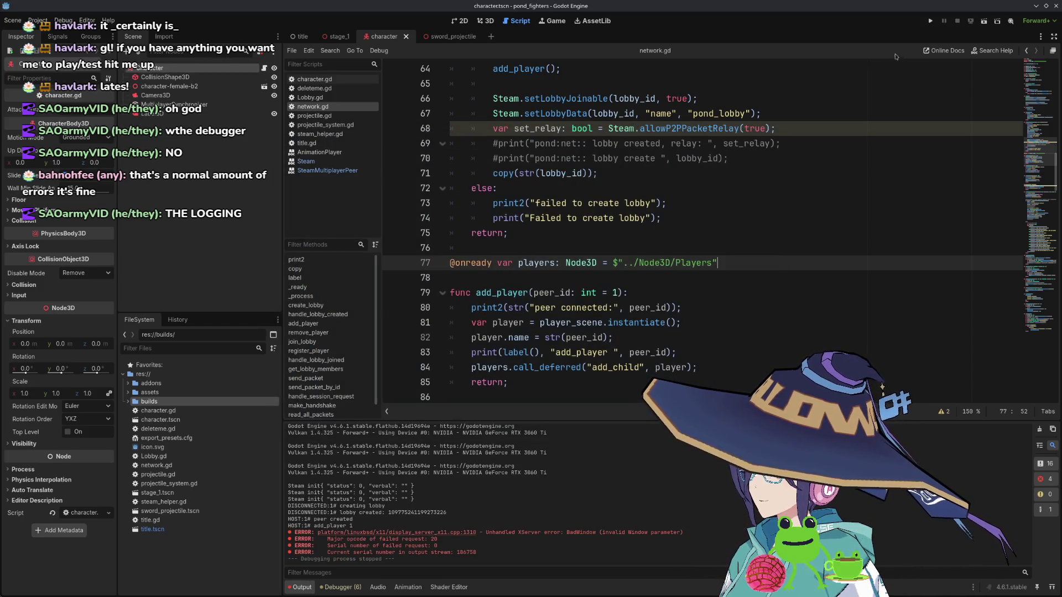
pyautogui.click(930, 22)
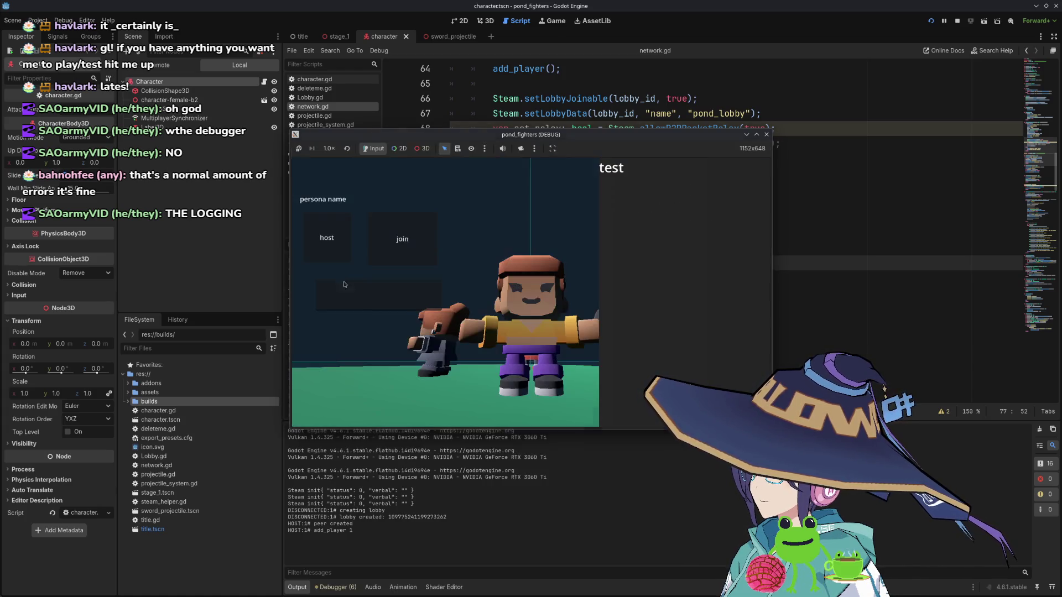
pyautogui.click(767, 134)
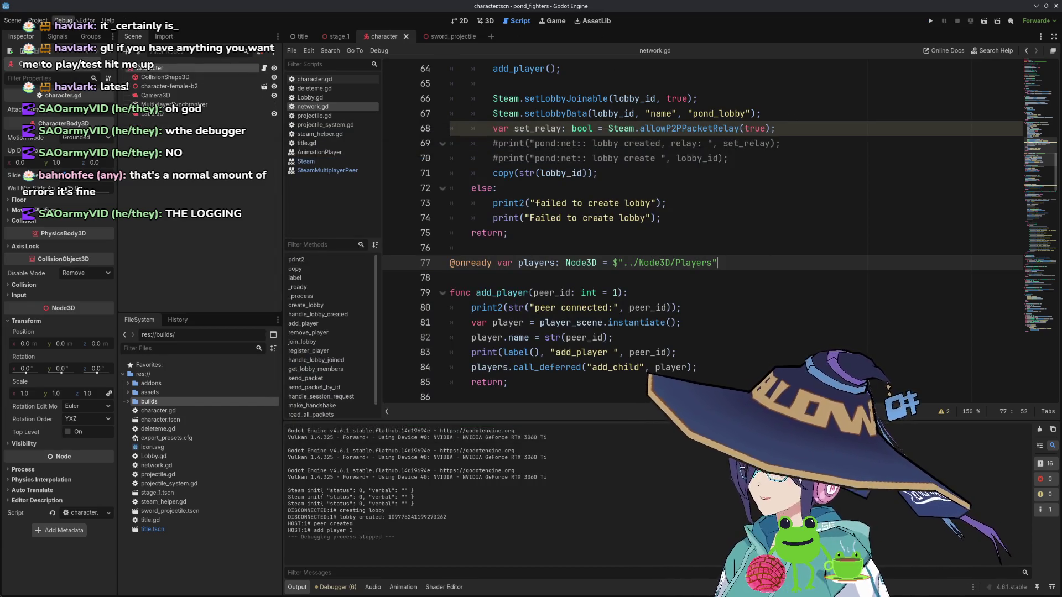
pyautogui.click(64, 20)
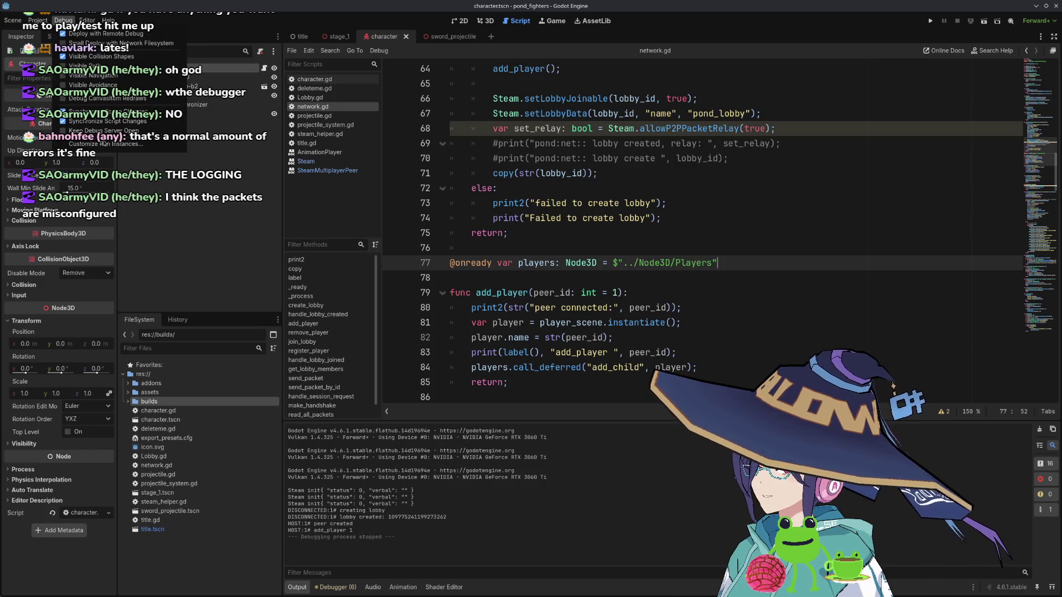
# - Change the instance setting in Customize Run Instances, then test-run the game twice
pyautogui.click(105, 143)
pyautogui.click(589, 213)
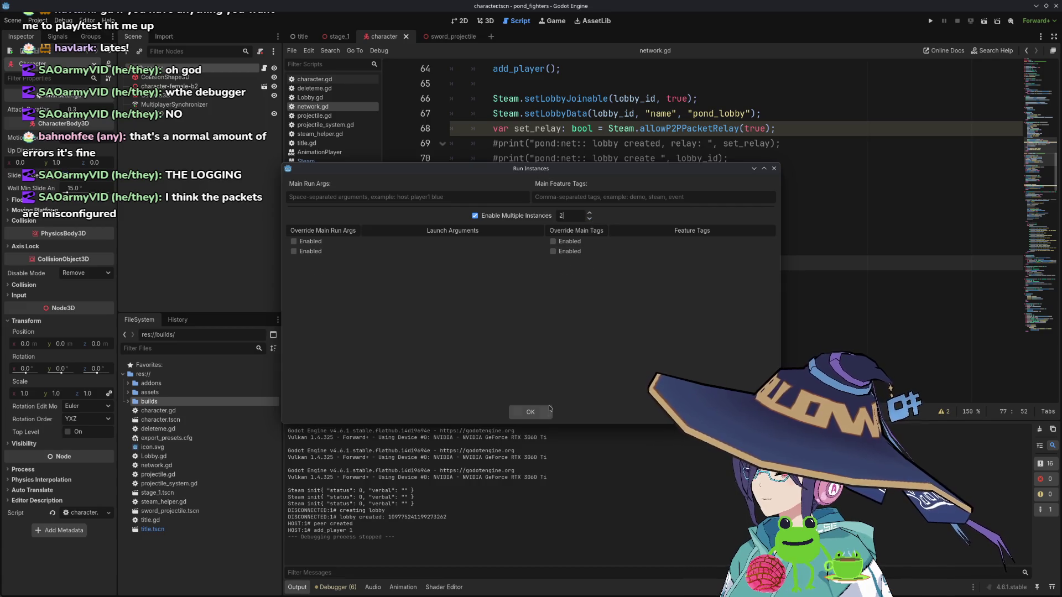
pyautogui.click(546, 413)
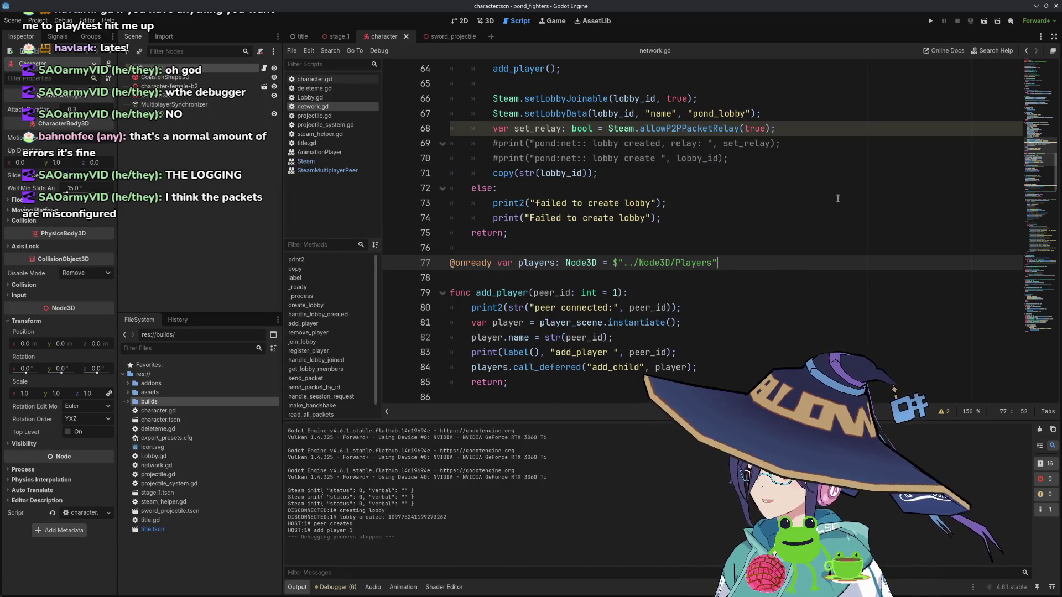
pyautogui.click(931, 22)
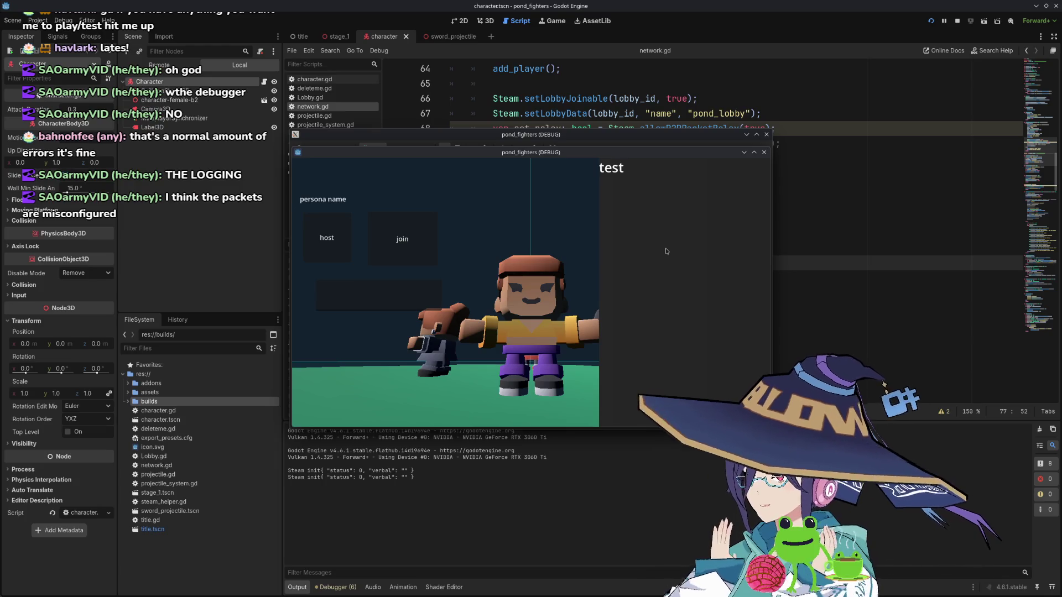
pyautogui.press('F8')
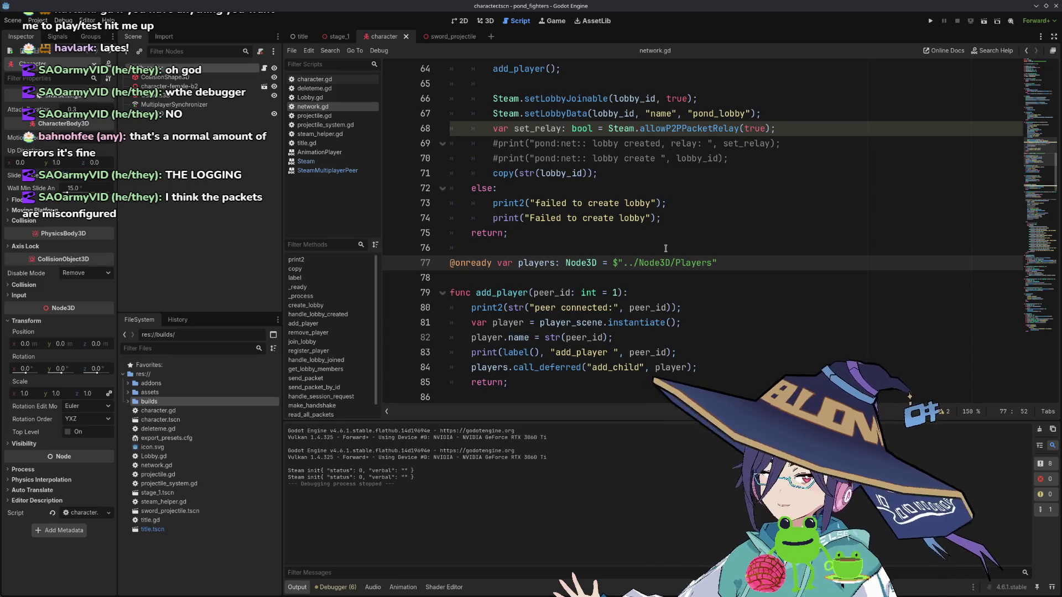
pyautogui.click(972, 23)
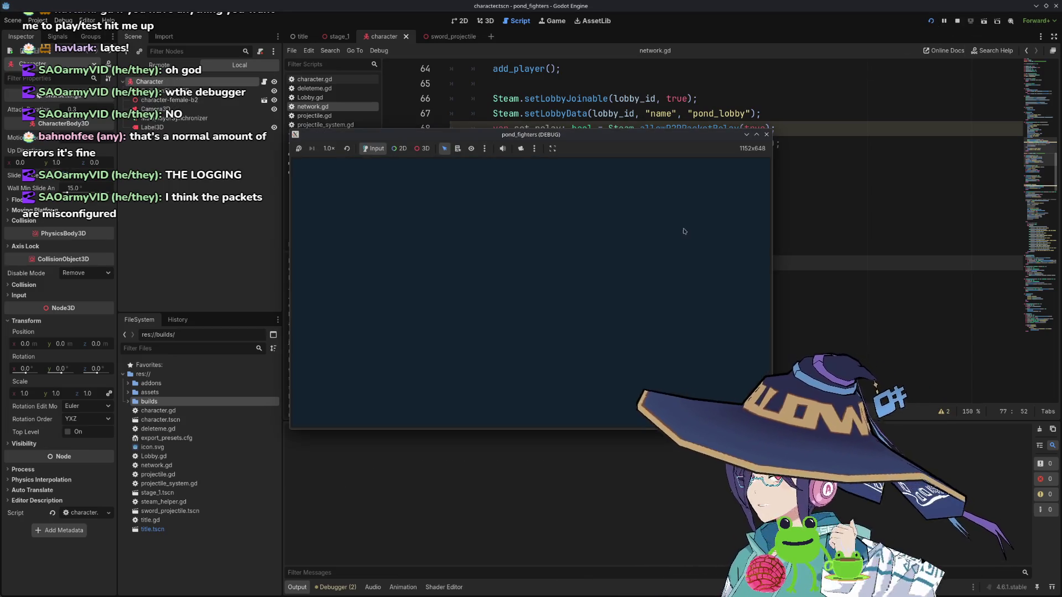
pyautogui.click(370, 302)
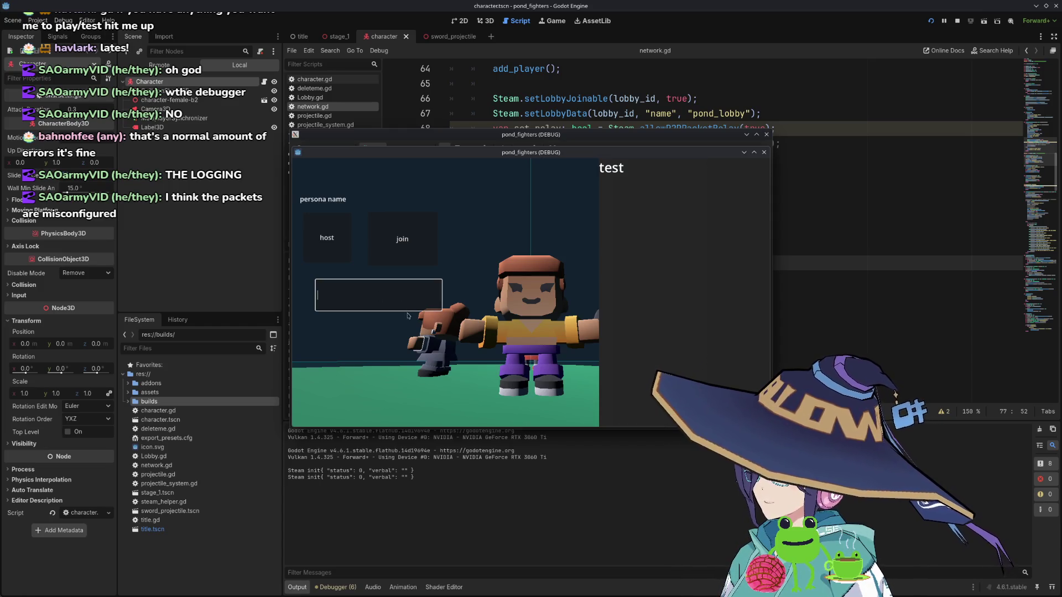
pyautogui.click(766, 134)
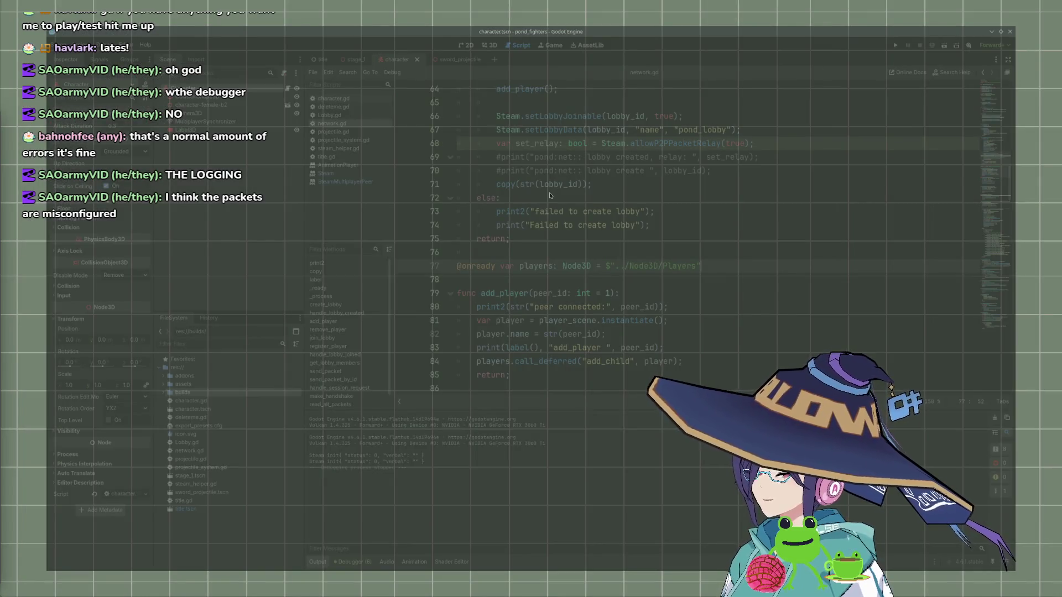
# - Relaunch Godot Engine by searching "godot" in KRunner
pyautogui.hotkey('alt', 'space')
pyautogui.write('godot')
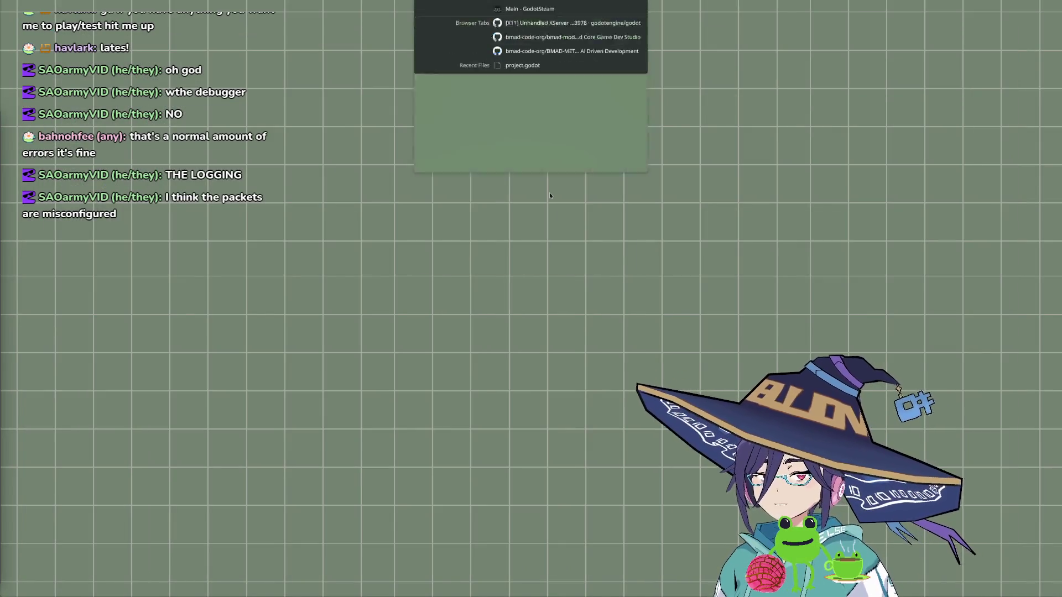
pyautogui.press('Return')
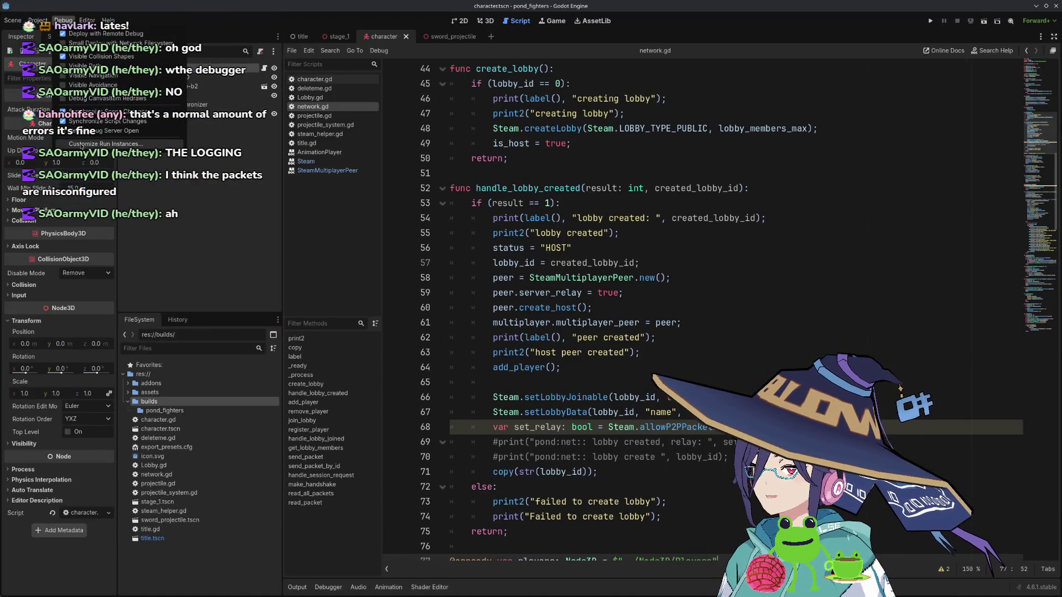
# - Disable Enable Multiple Instances and run the project from the Game view as one window
pyautogui.click(92, 144)
pyautogui.click(493, 224)
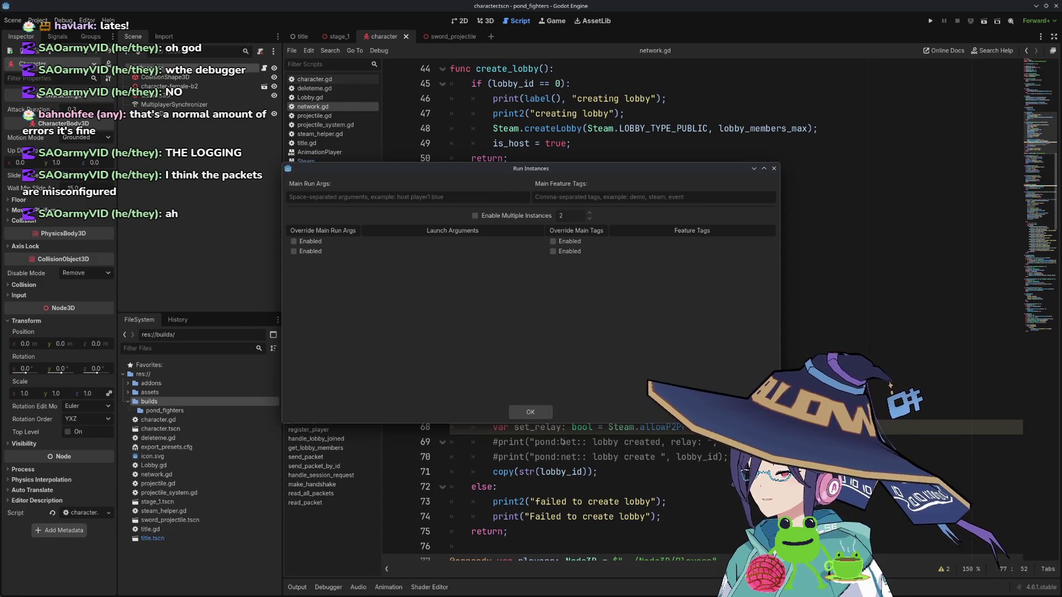
pyautogui.click(530, 412)
pyautogui.click(569, 21)
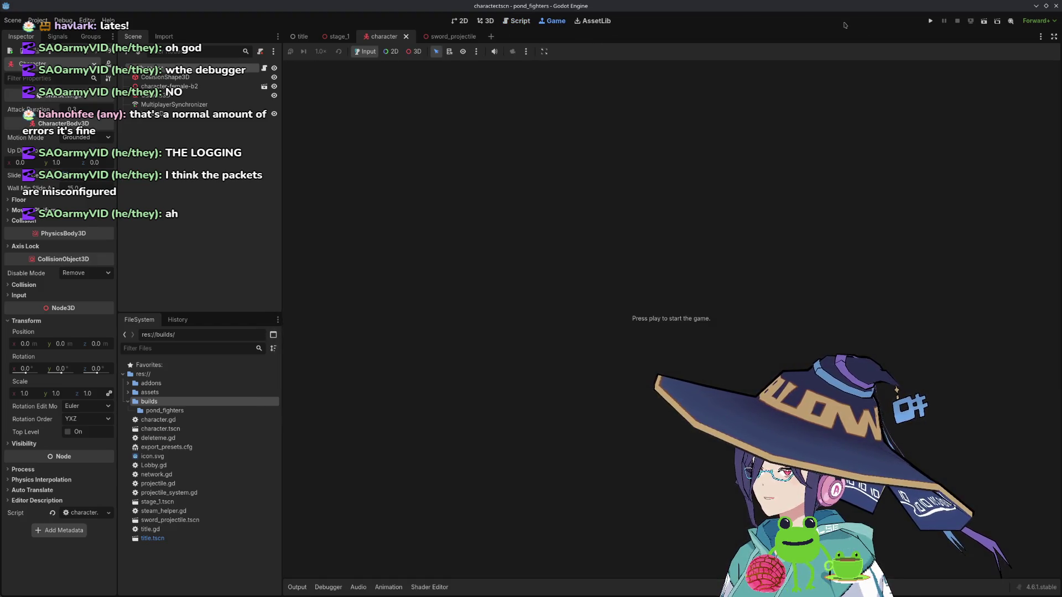
pyautogui.click(931, 21)
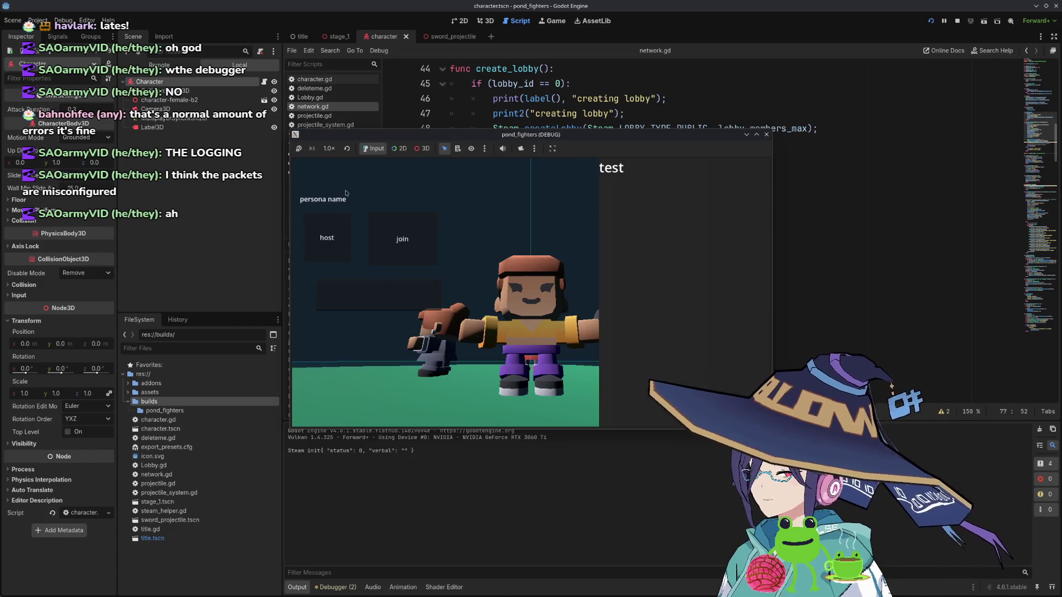